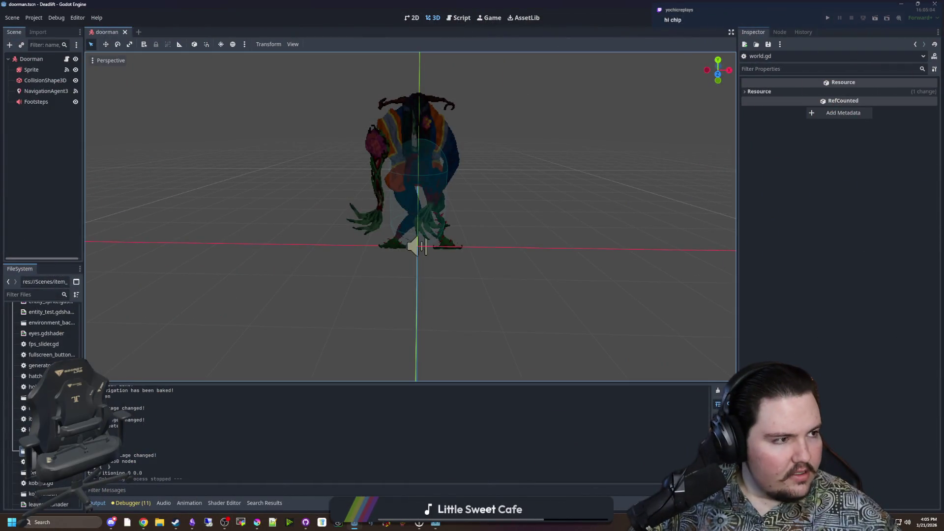
Step: Switch to the Miro board in Chrome and scroll to the Items notes with Drugs and Craftable lists
key(alt+Tab)
scroll(224, 353, up, 3)
scroll(211, 359, up, 2)
scroll(235, 338, up, 3)
scroll(269, 338, down, 1)
scroll(315, 145, down, 2)
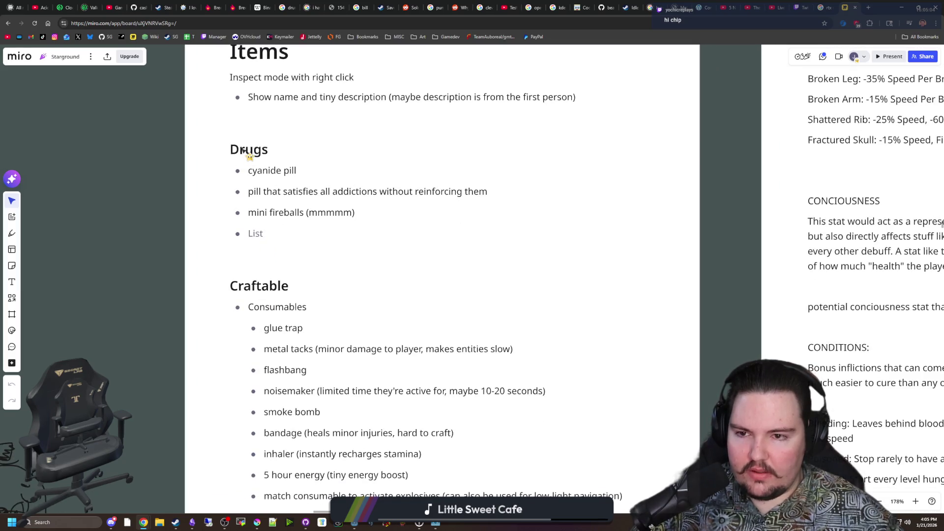
double_click(354, 212)
drag(354, 213, 248, 170)
click(136, 262)
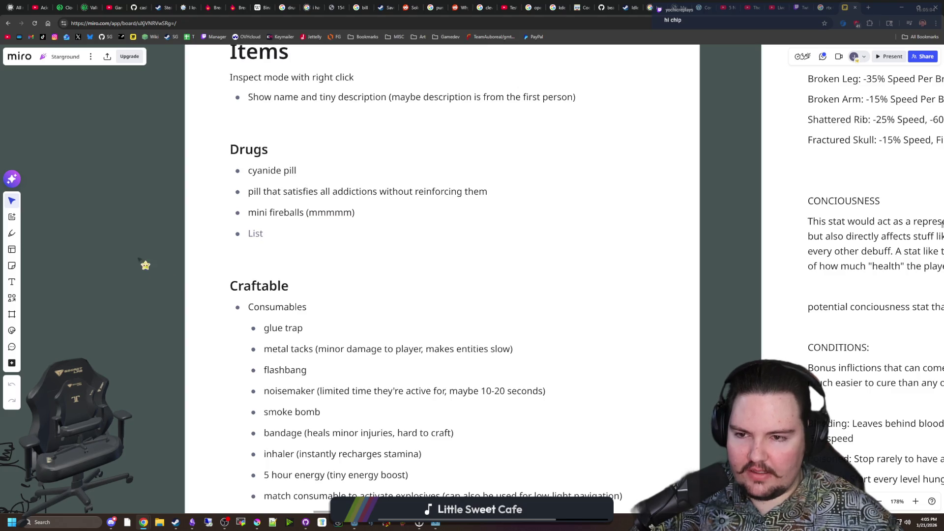
scroll(151, 245, down, 5)
drag(197, 237, 190, 323)
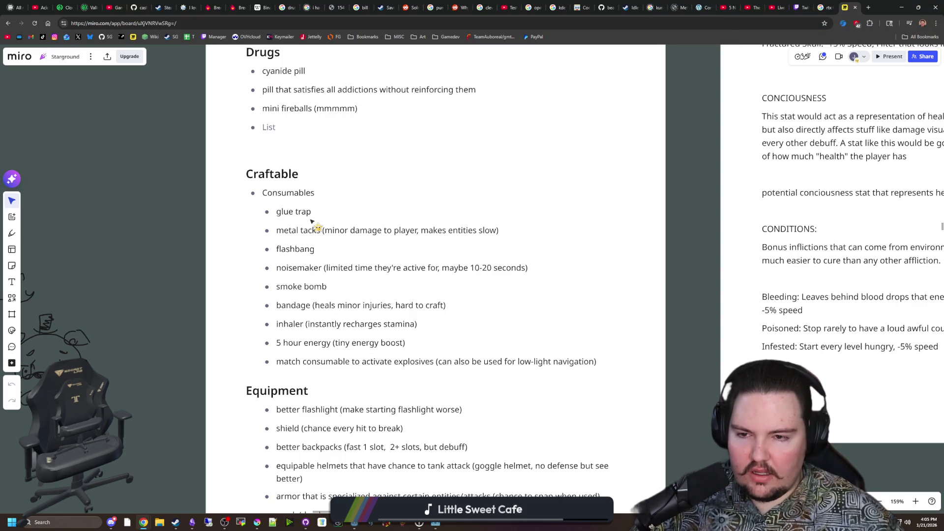
click(284, 230)
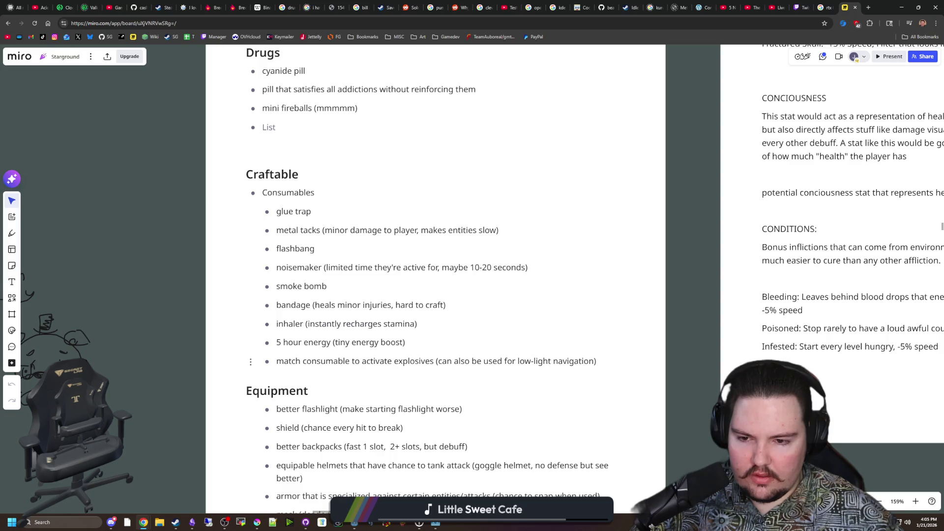
drag(597, 361, 301, 211)
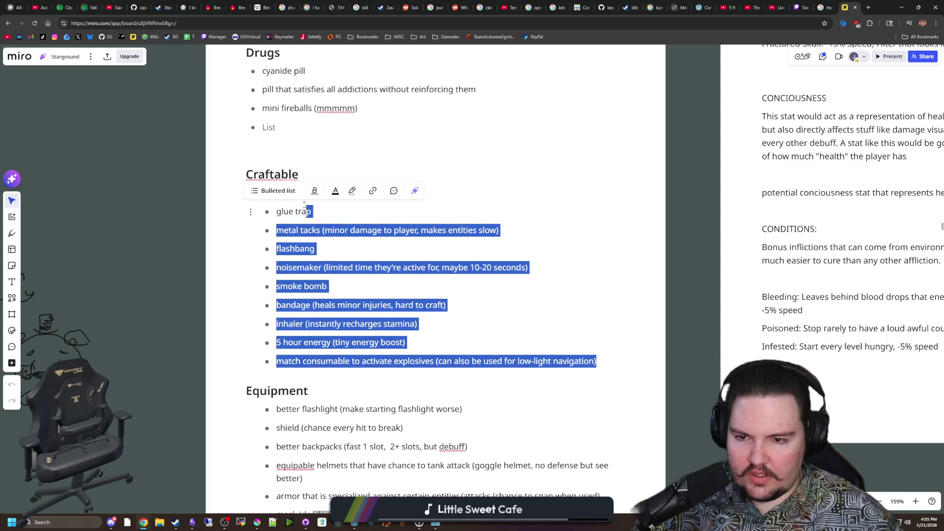
click(135, 263)
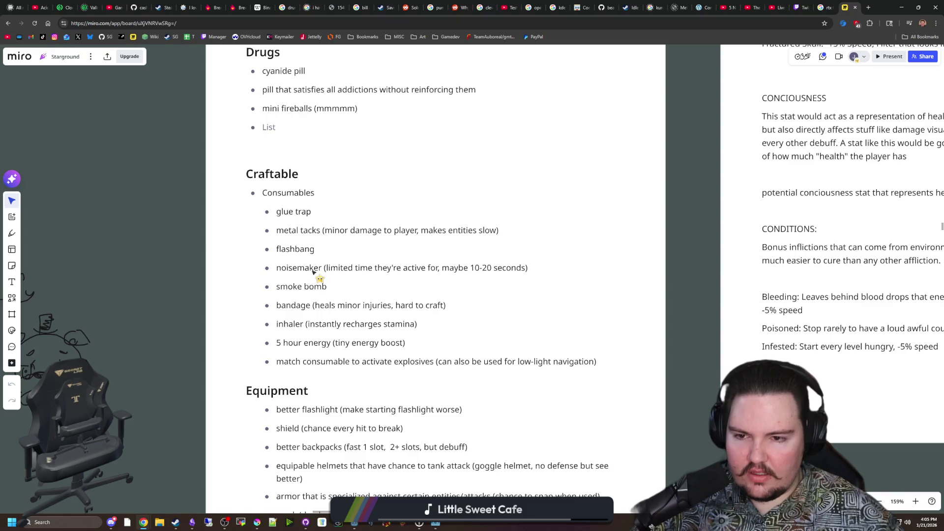
drag(281, 267, 360, 268)
click(322, 323)
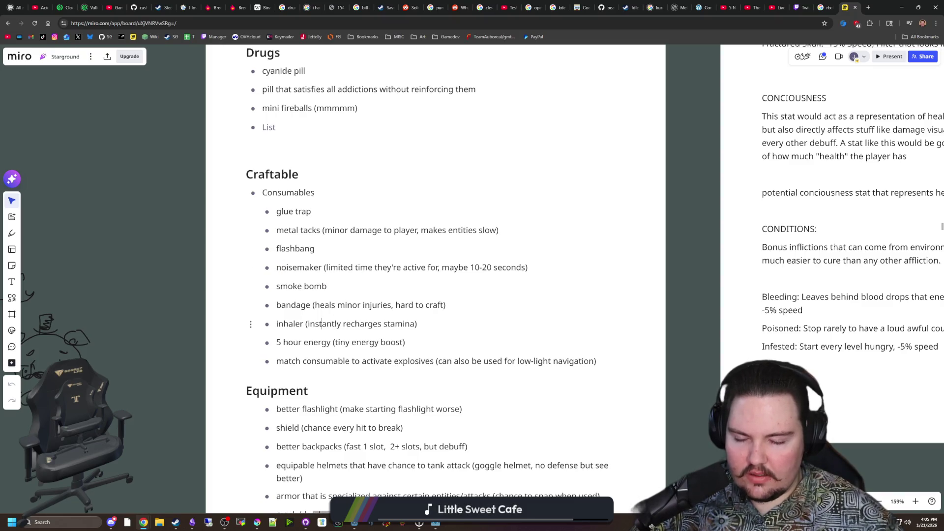
drag(445, 305, 335, 305)
click(335, 304)
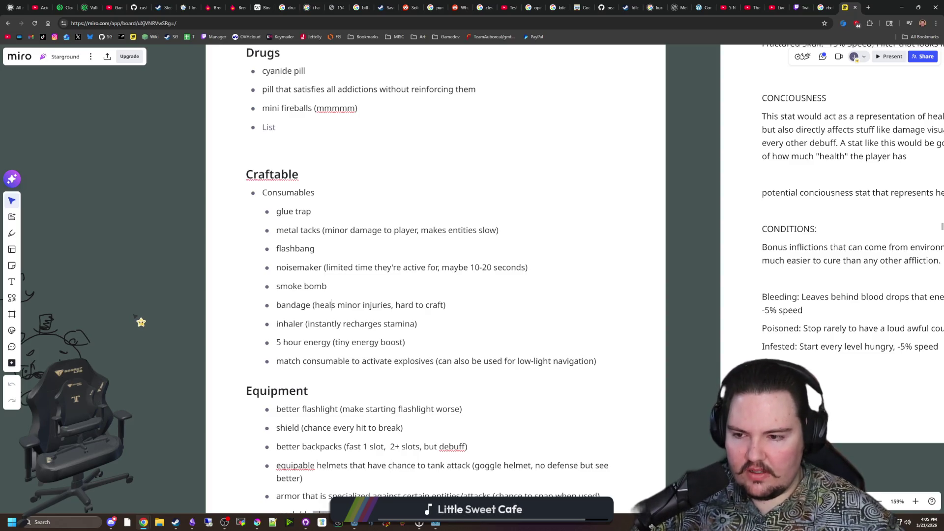
click(183, 299)
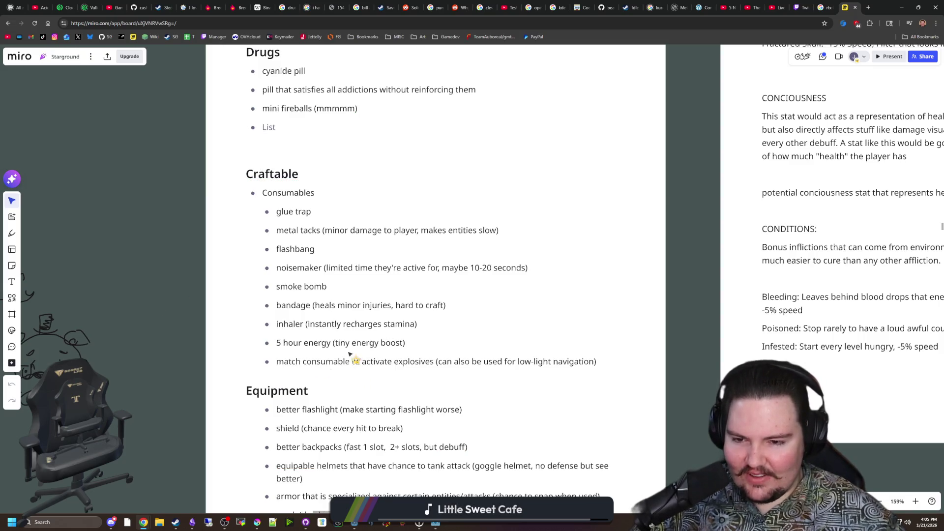
mouse_move(196, 332)
mouse_down()
mouse_move(184, 321)
mouse_move(200, 236)
mouse_move(200, 151)
mouse_up()
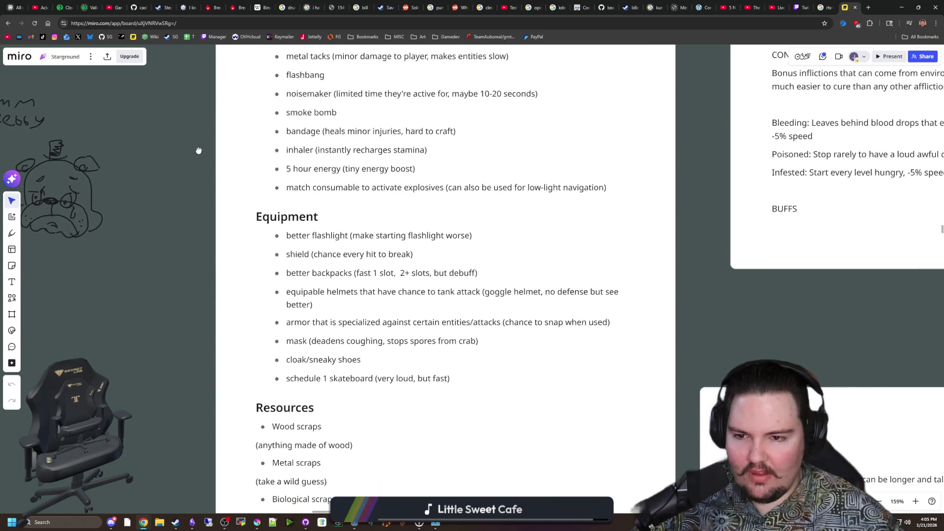
Step: Pan to the Equipment section and select its items, from helmets to skateboard, then deselect
drag(206, 316, 199, 268)
mouse_move(448, 348)
mouse_down()
mouse_move(286, 242)
mouse_move(290, 205)
mouse_up()
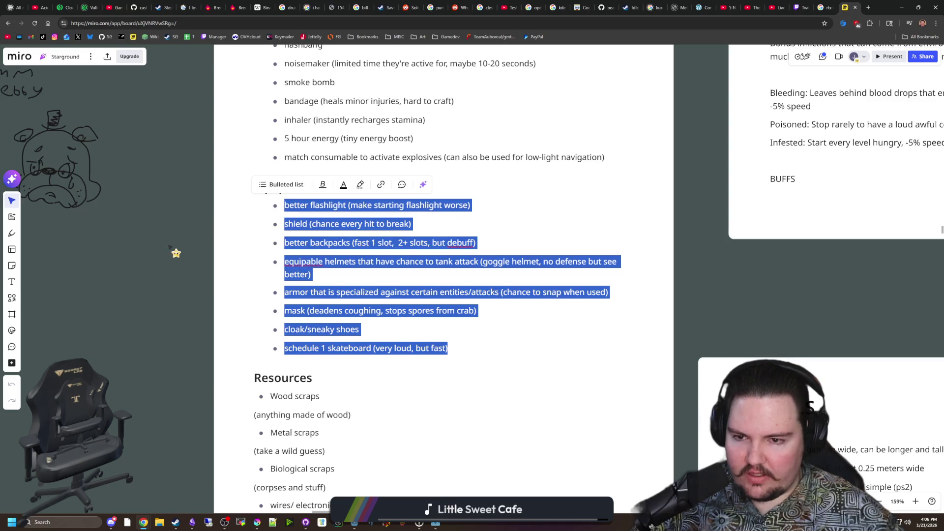
click(175, 253)
mouse_move(447, 348)
mouse_down()
mouse_move(315, 254)
mouse_move(284, 205)
mouse_up()
click(123, 240)
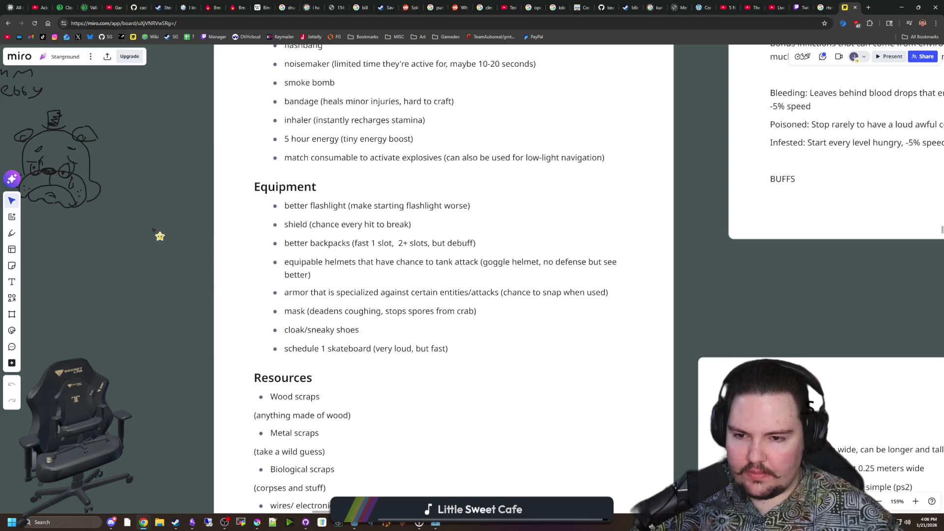
Step: Review the Equipment list, selecting the better backpacks and shield lines without editing them
scroll(158, 243, up, 2)
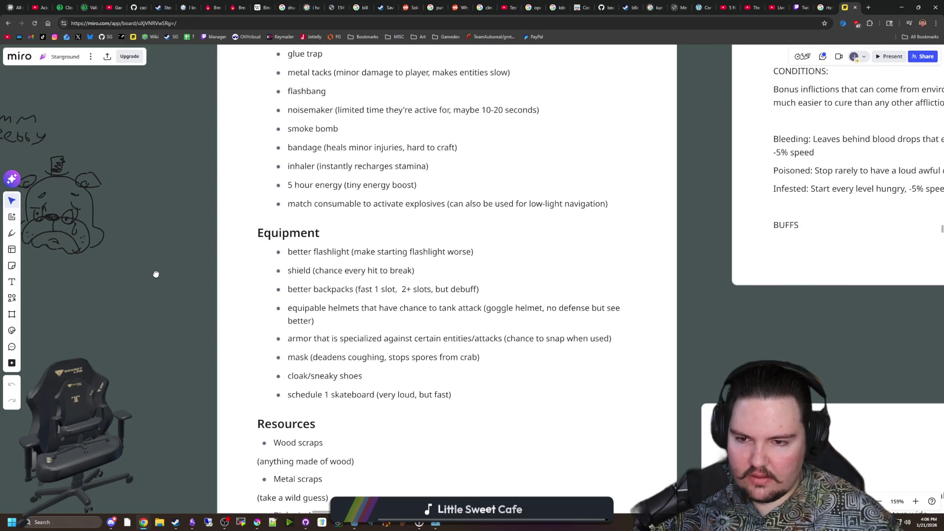
scroll(149, 251, up, 2)
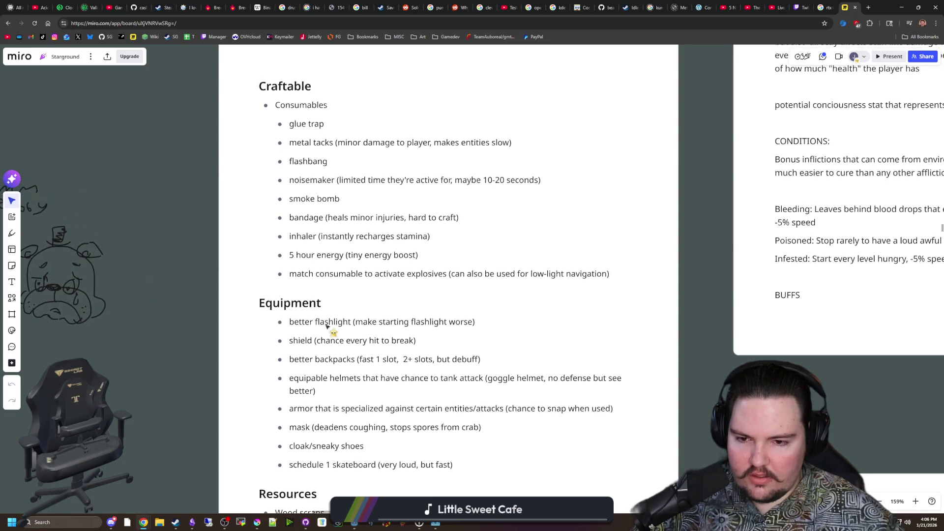
scroll(164, 354, down, 1)
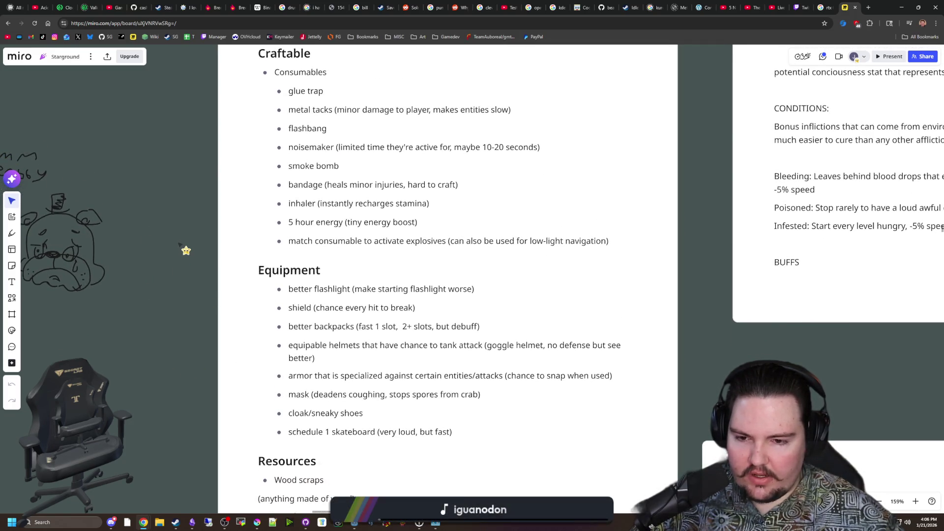
scroll(179, 314, up, 3)
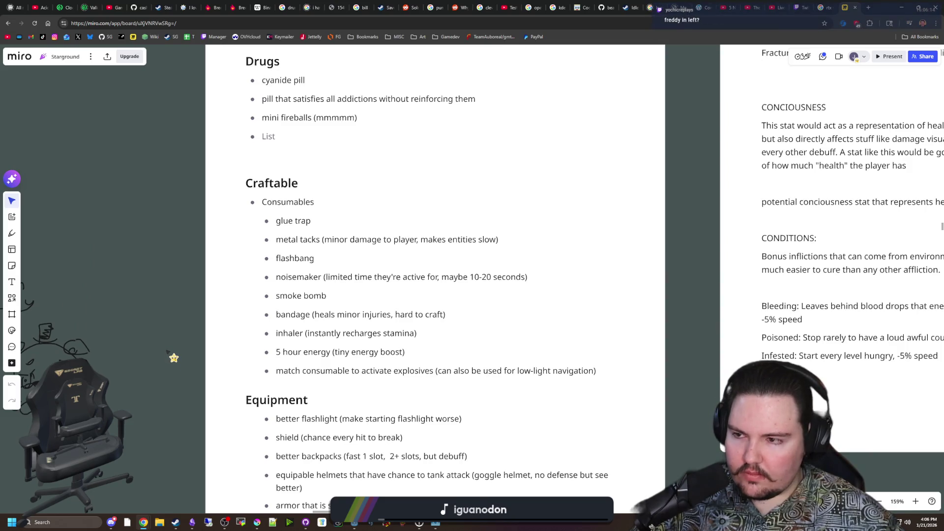
scroll(174, 362, left, 4)
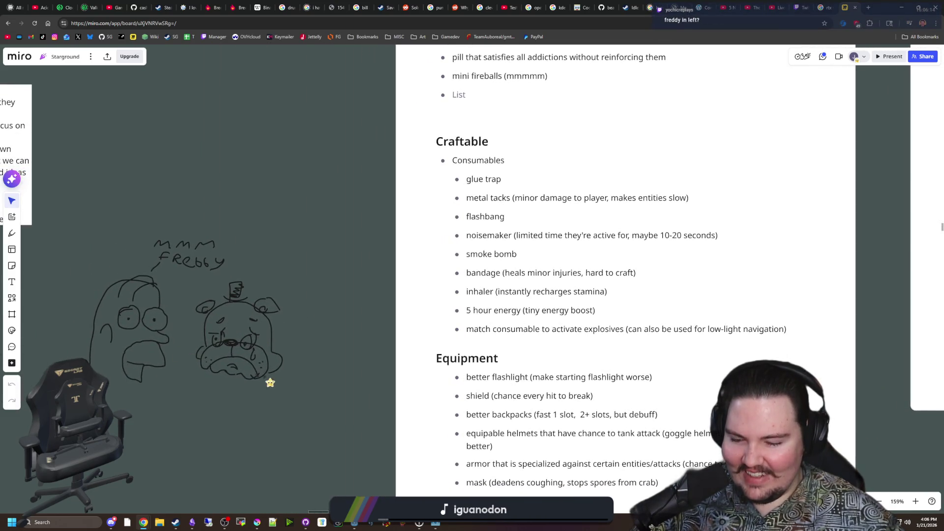
scroll(322, 390, down, 1)
scroll(322, 390, right, 4)
scroll(322, 390, down, 1)
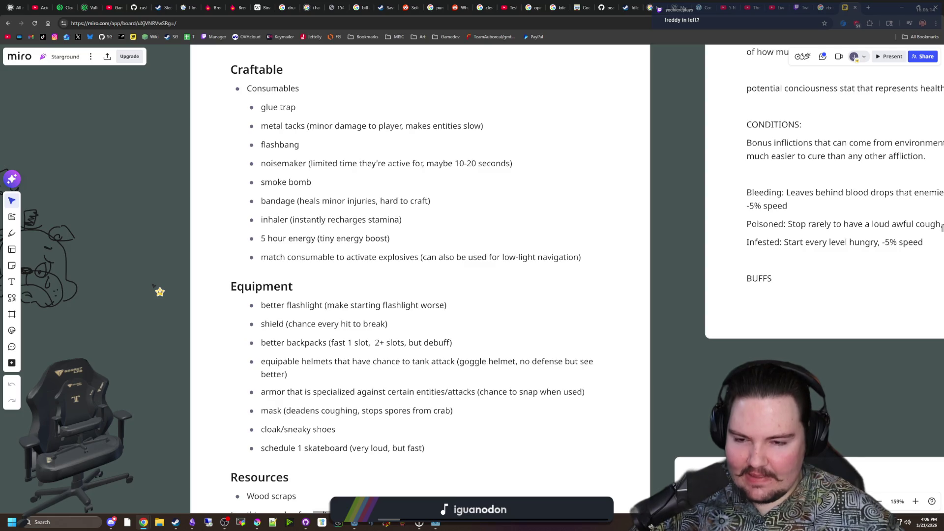
scroll(150, 244, down, 1)
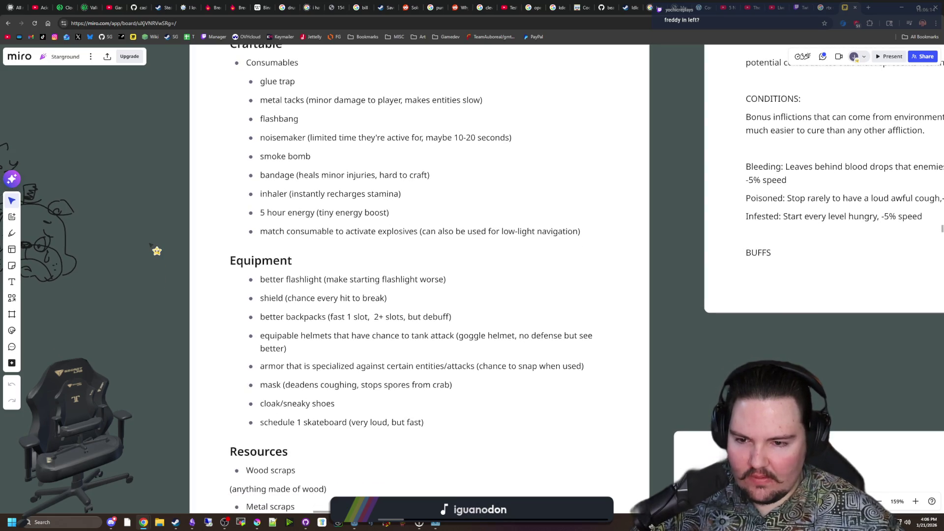
click(322, 317)
drag(261, 316, 313, 316)
mouse_move(387, 297)
mouse_down()
mouse_move(260, 279)
mouse_move(260, 297)
mouse_up()
click(283, 297)
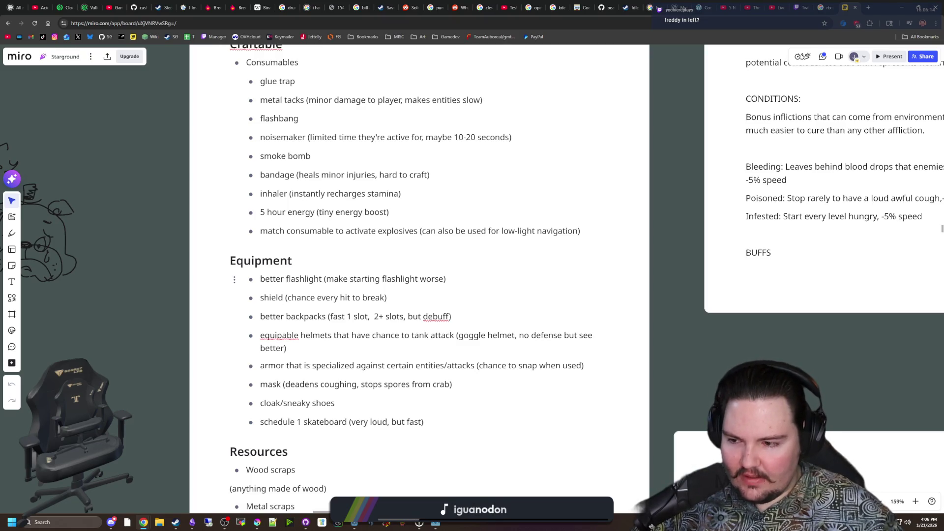
drag(386, 298, 260, 298)
click(139, 303)
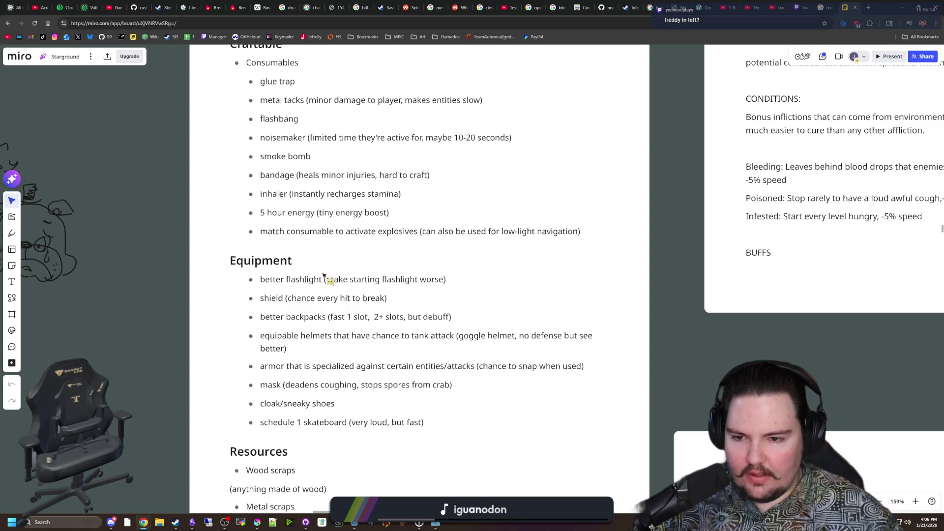
Step: Select the shield description and better flashlight line, then return to the Godot editor
drag(286, 297, 386, 298)
key(Escape)
click(385, 298)
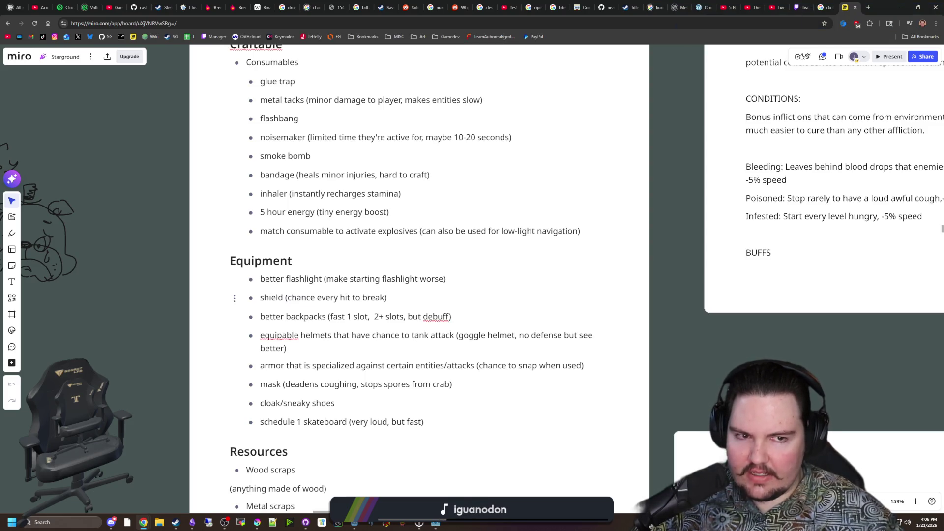
drag(446, 279, 260, 279)
key(Escape)
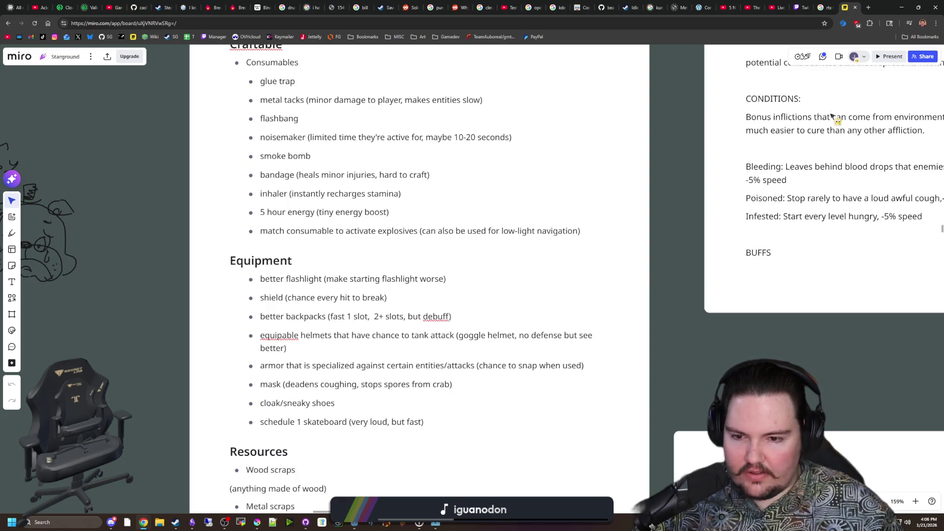
key(alt+Tab)
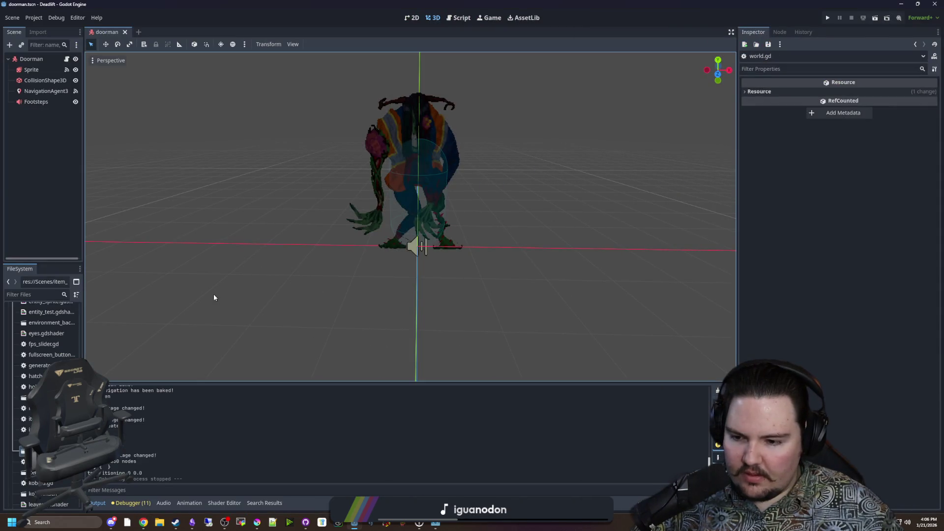
Step: Add an empty animation named drop_front to the Doorman's Sprite node in SpriteFrames
click(39, 70)
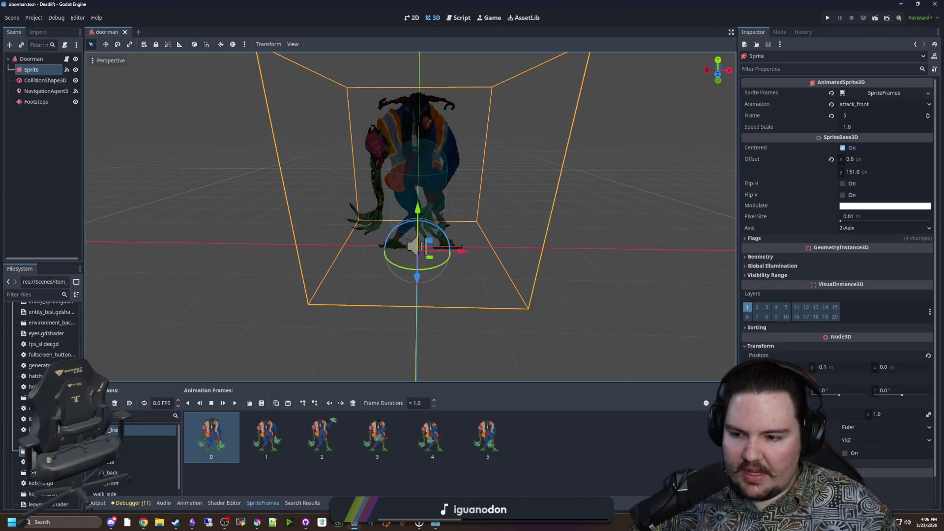
click(92, 402)
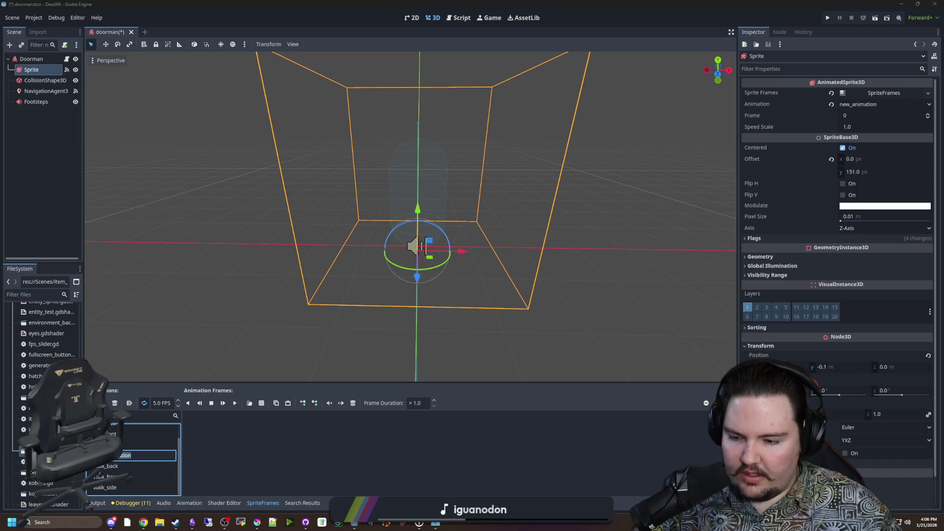
key(BackSpace)
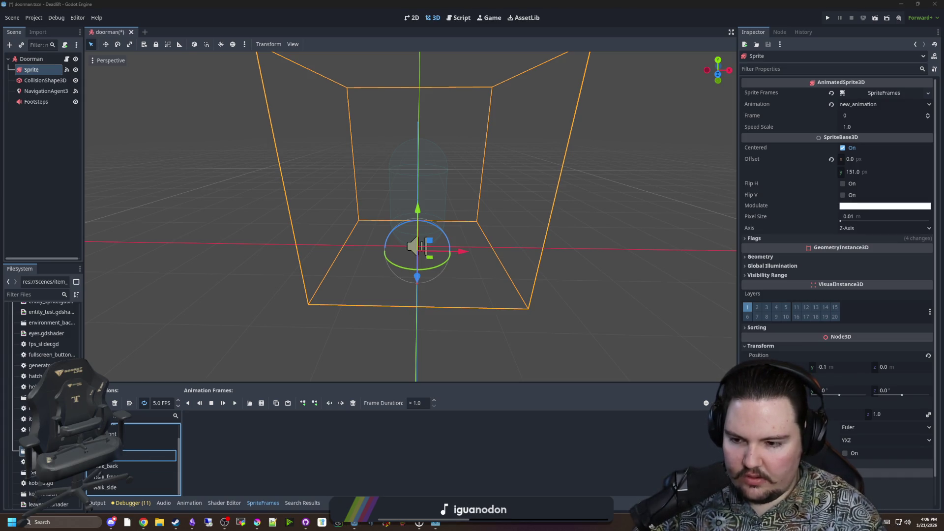
text(drop_front)
key(Return)
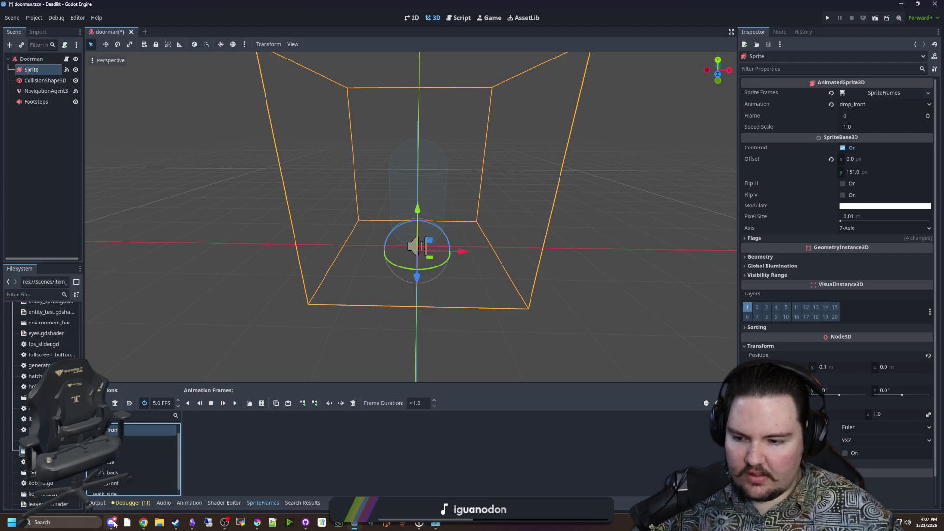
click(113, 522)
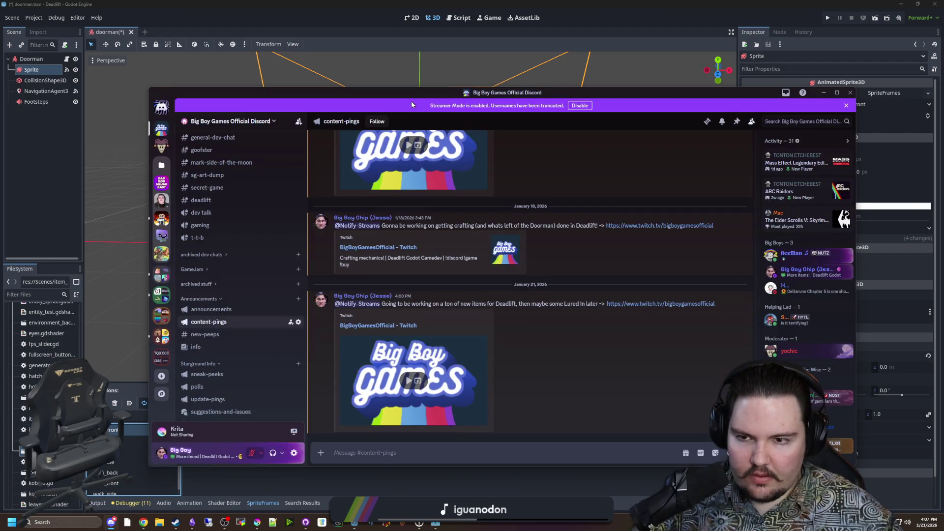
Step: Correct the file name to lowercase doorman_drop_front and save it into Sprites/Entities
click(113, 522)
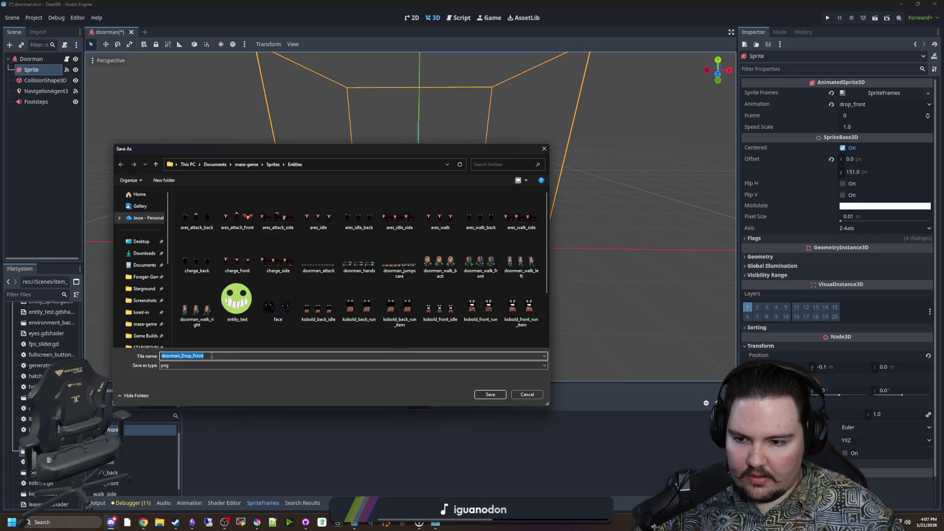
click(183, 356)
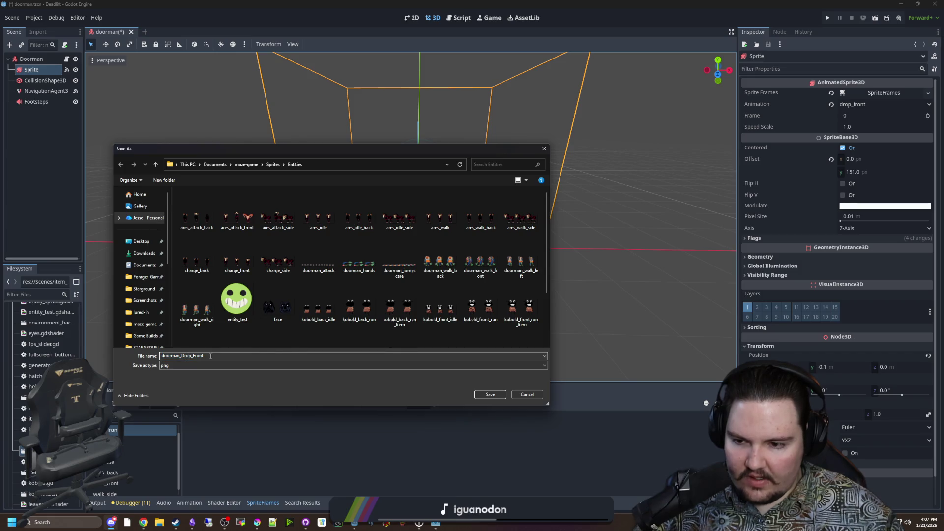
key(BackSpace)
text(d)
key(Delete)
text(f)
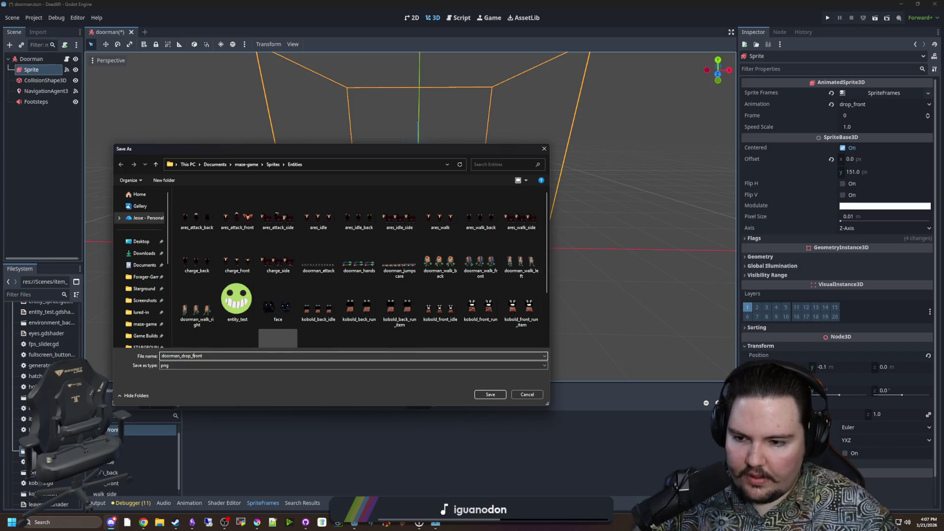
click(498, 397)
click(260, 414)
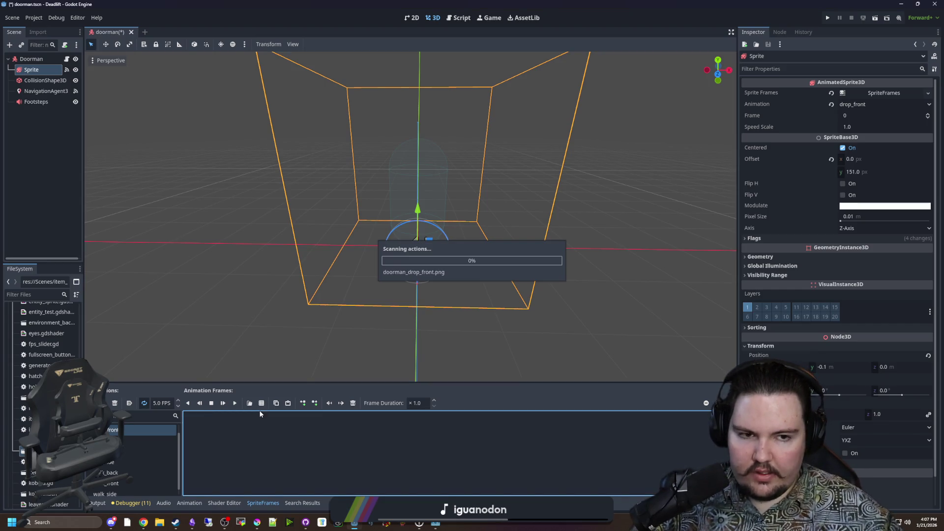
Step: Add all four frames from doorman_drop_front.png, sliced with Vertical 1, to drop_front
click(262, 403)
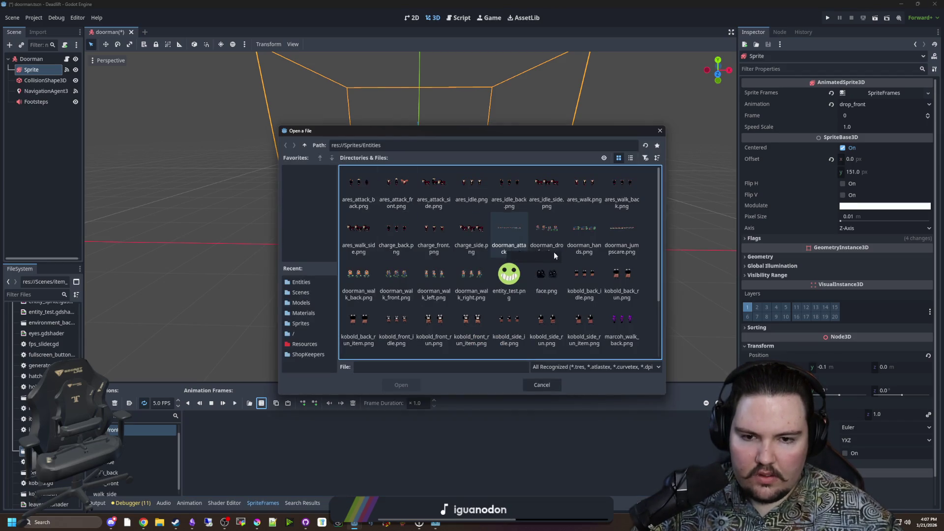
double_click(559, 231)
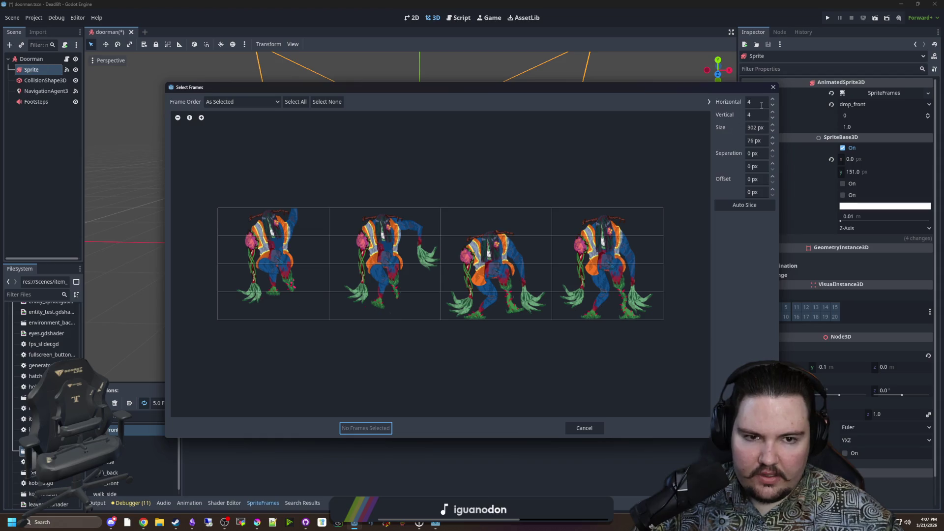
click(757, 114)
text(1)
key(shift+Tab)
mouse_move(275, 260)
mouse_down()
mouse_move(409, 255)
mouse_move(413, 413)
mouse_up()
click(364, 428)
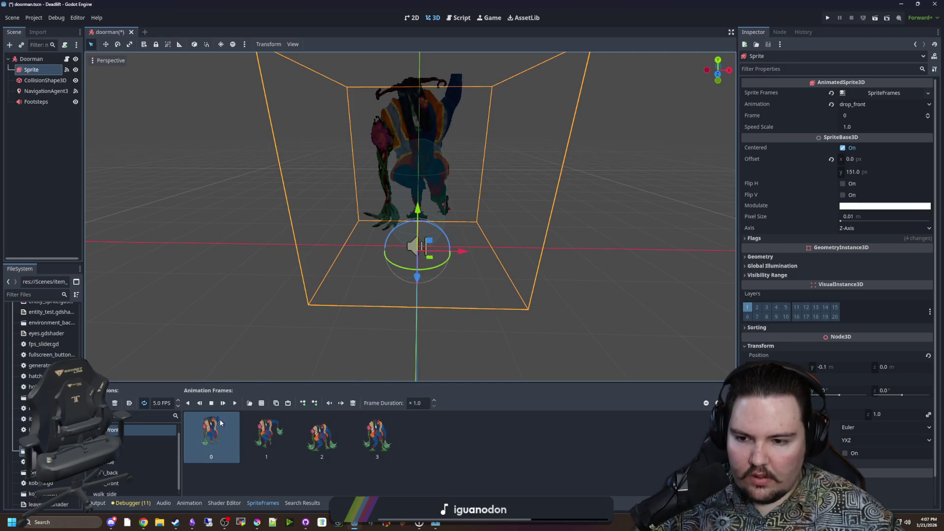
Step: Set the drop_front animation speed to 7 FPS and save the doorman scene
click(244, 310)
scroll(401, 291, up, 2)
scroll(402, 294, down, 2)
click(385, 216)
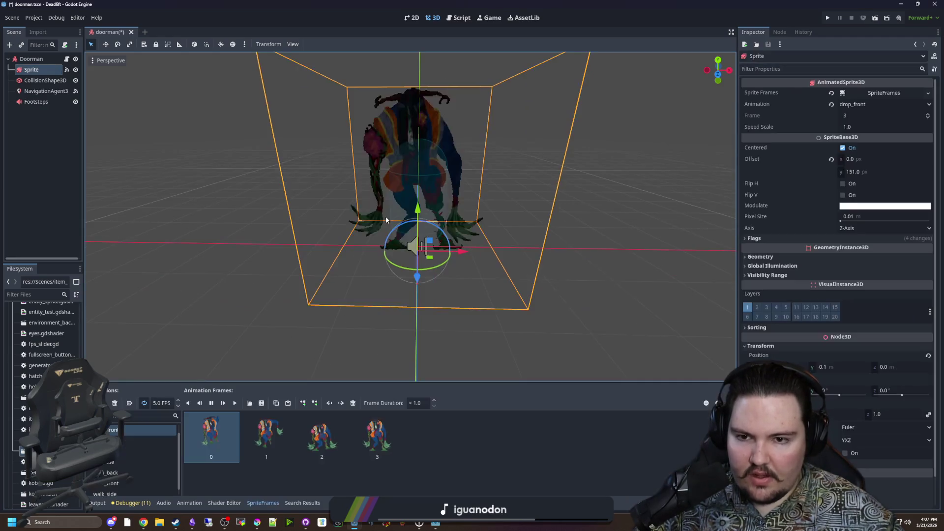
scroll(167, 403, up, 2)
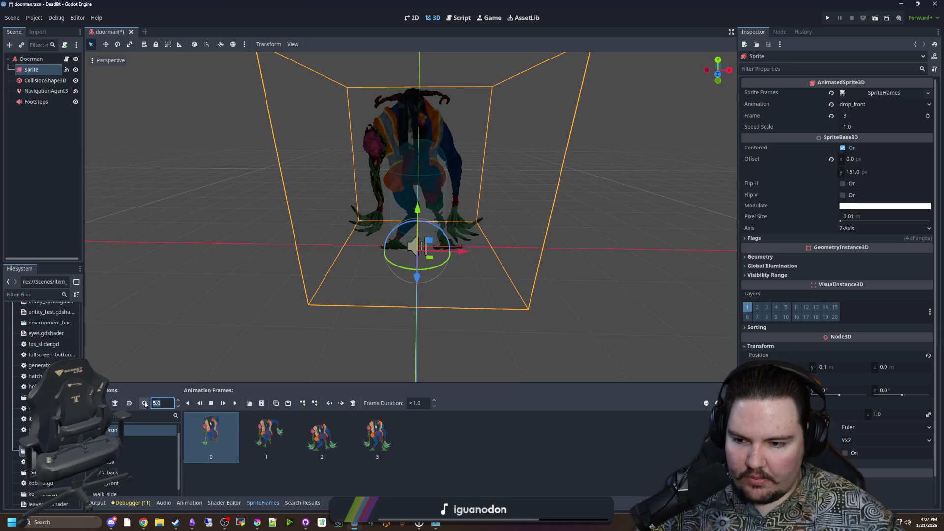
click(241, 486)
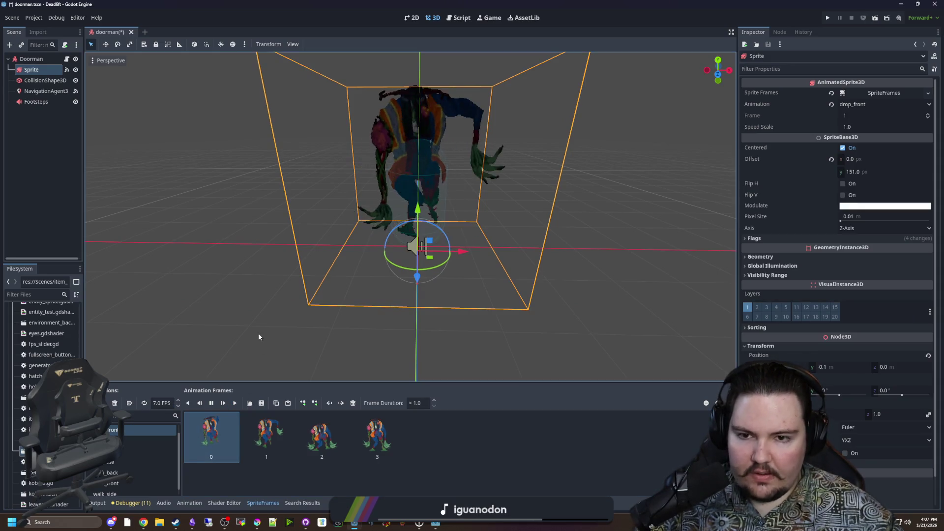
drag(259, 330, 268, 312)
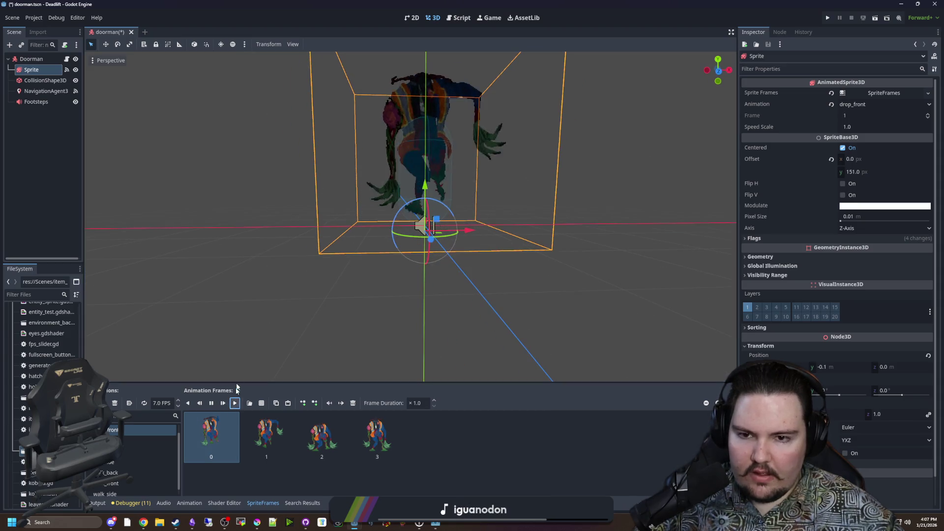
key(ctrl+s)
drag(278, 226, 261, 182)
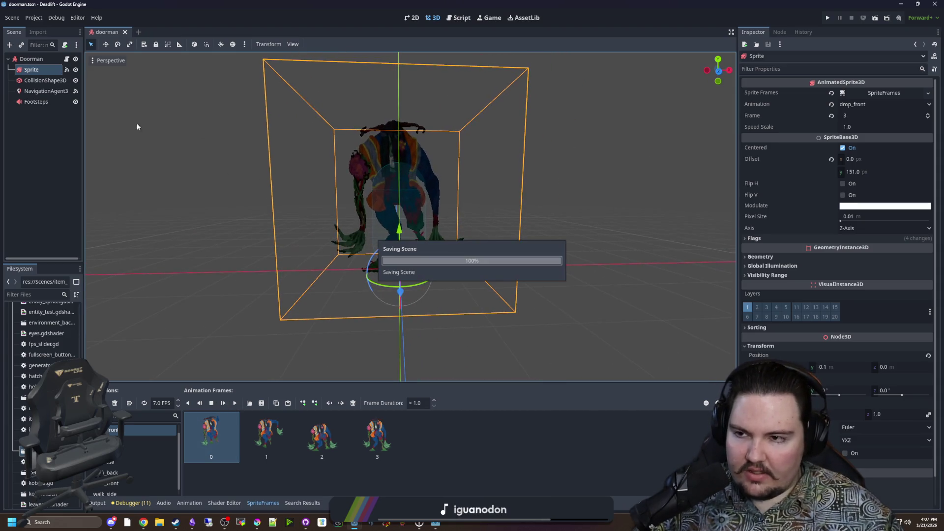
click(66, 59)
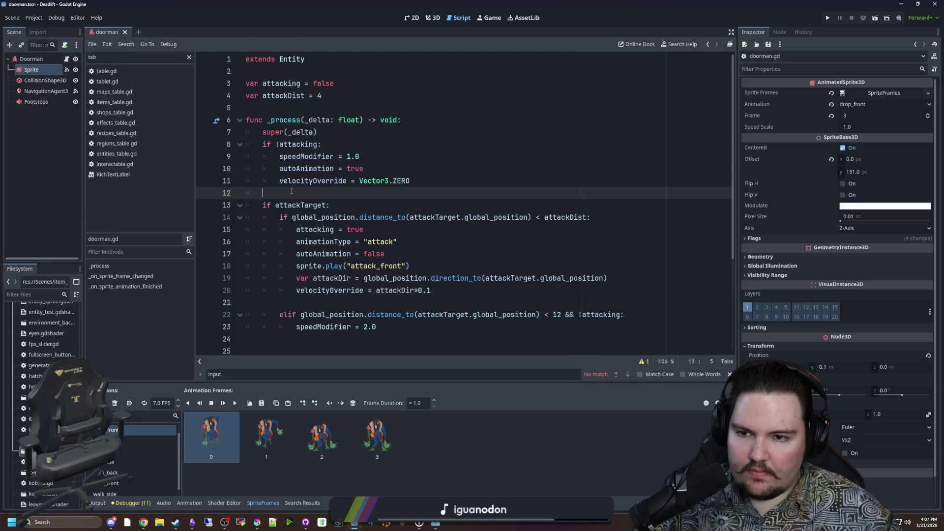
Step: Add a func _ready() to doorman.gd that calls super()
click(277, 103)
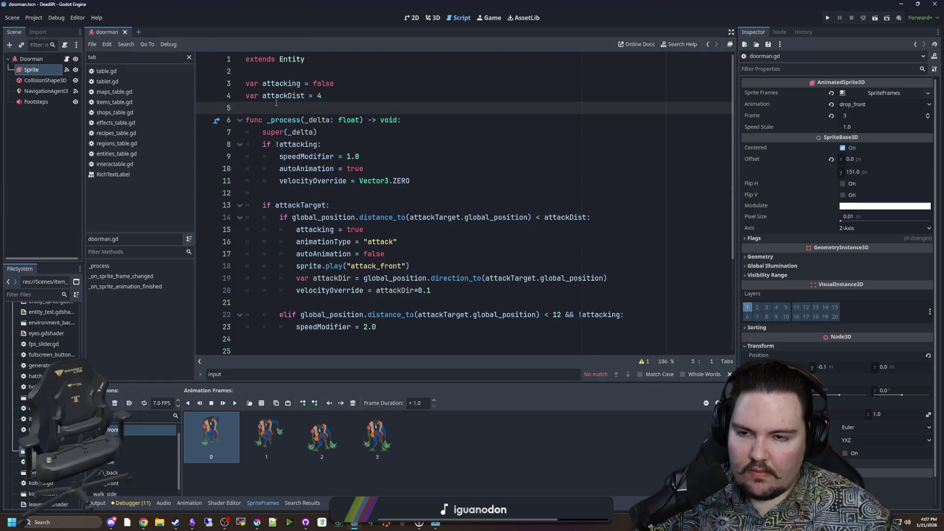
key(Return)
key(Return)
key(Up)
text(func _r)
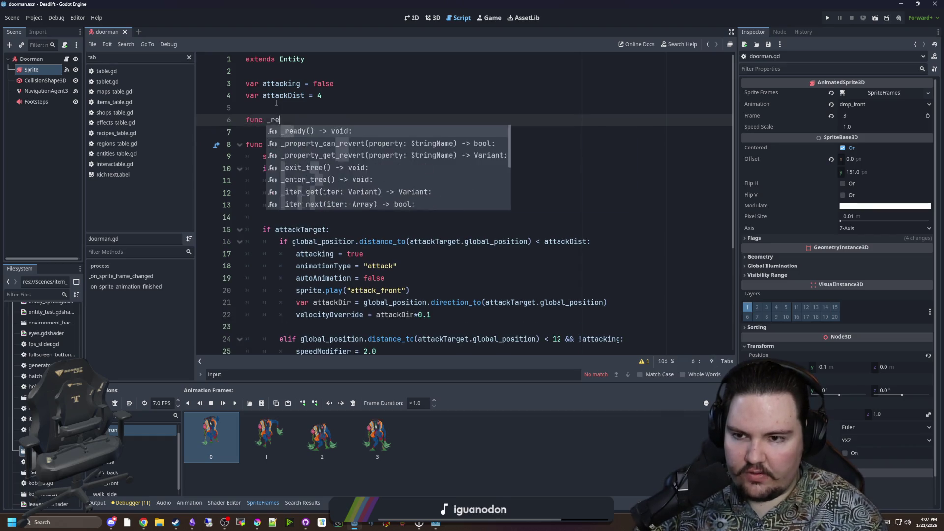
key(Return)
key(Return)
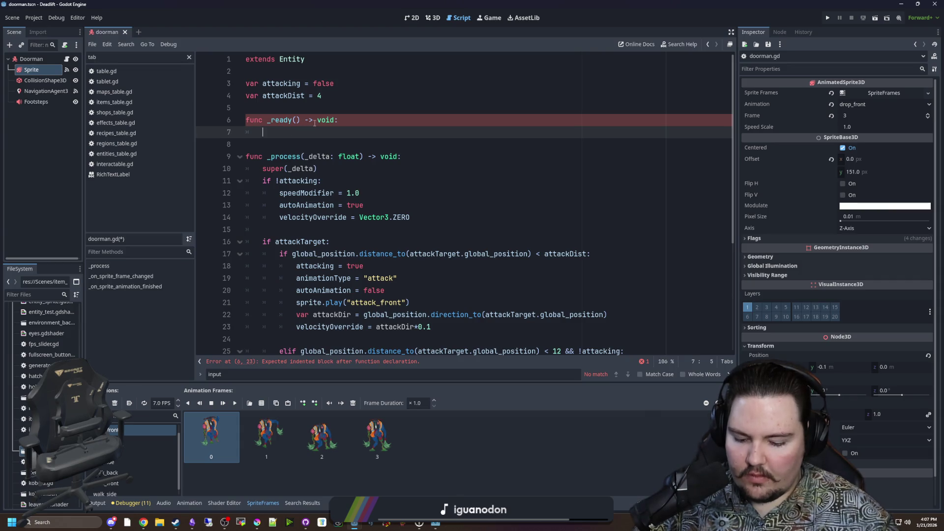
text(super())
key(Return)
key(Return)
key(Up)
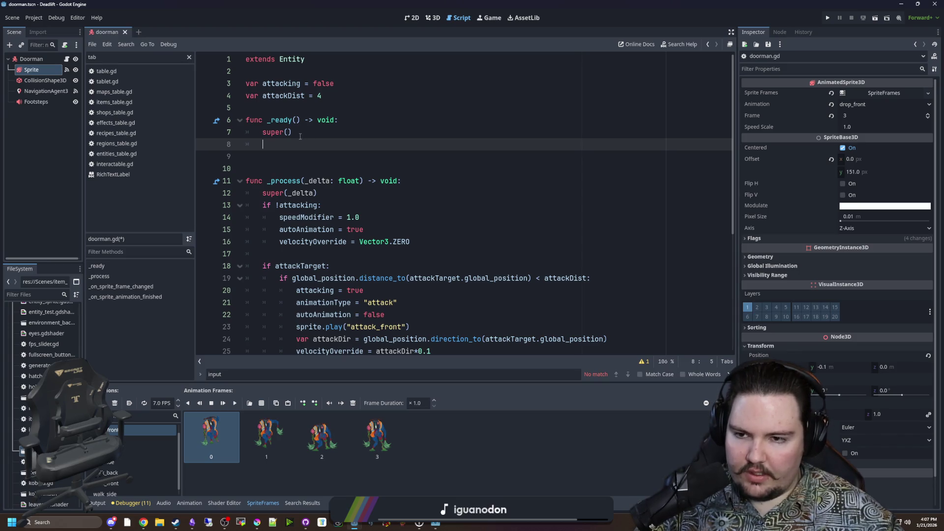
Step: Turn on Autoplay on Load for the Sprite's drop_front animation
click(31, 70)
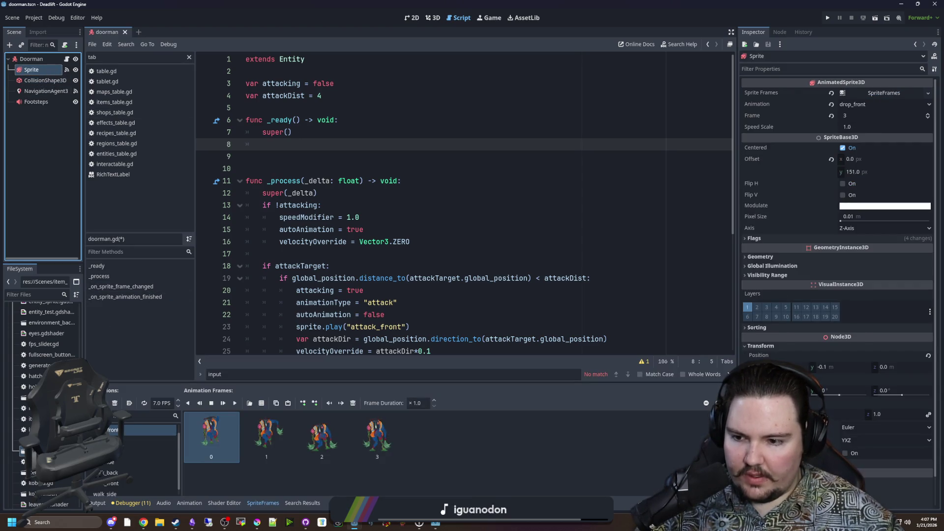
click(133, 402)
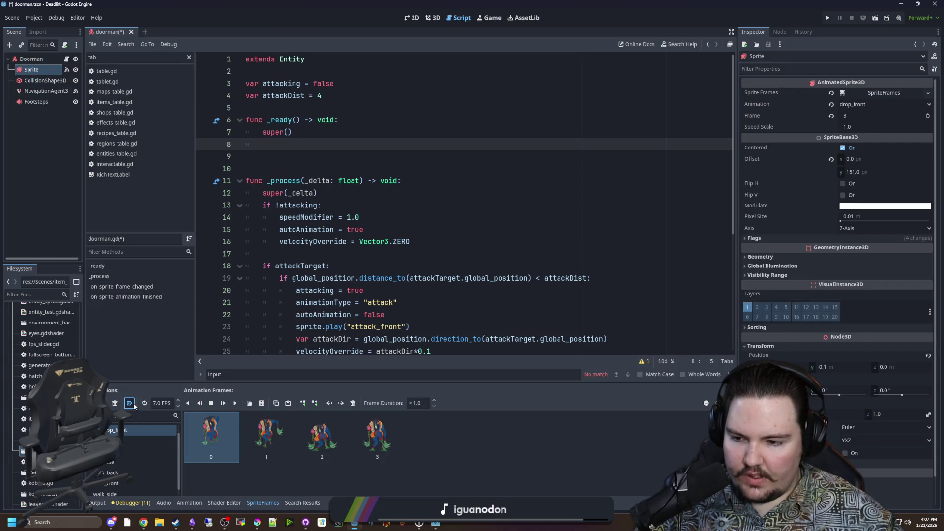
click(309, 171)
Step: Add a var dropping = true line after attackDist, then delete it again
click(308, 107)
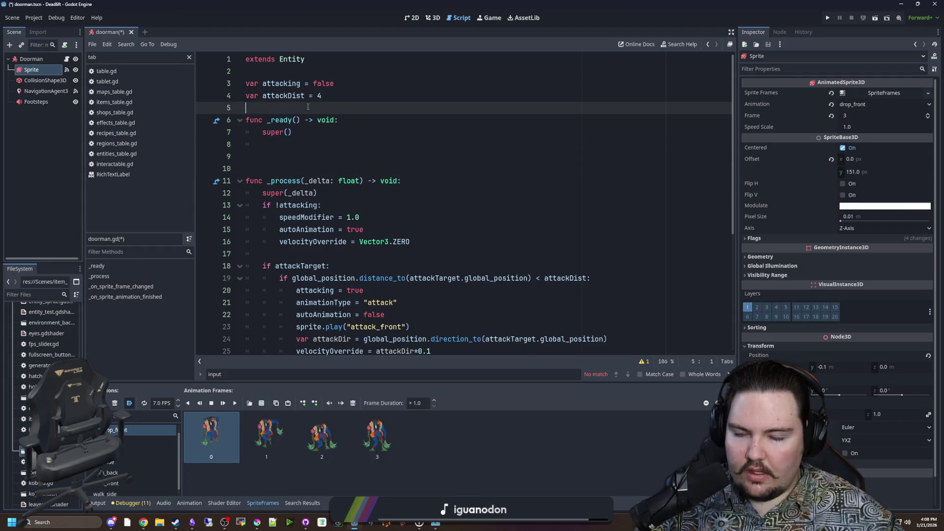
key(Return)
key(Up)
text(var droppin)
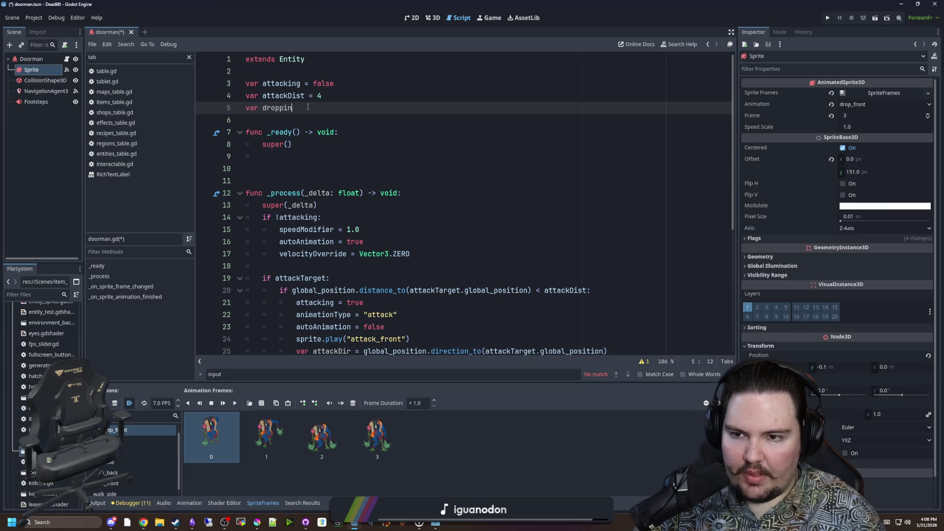
text(g = true)
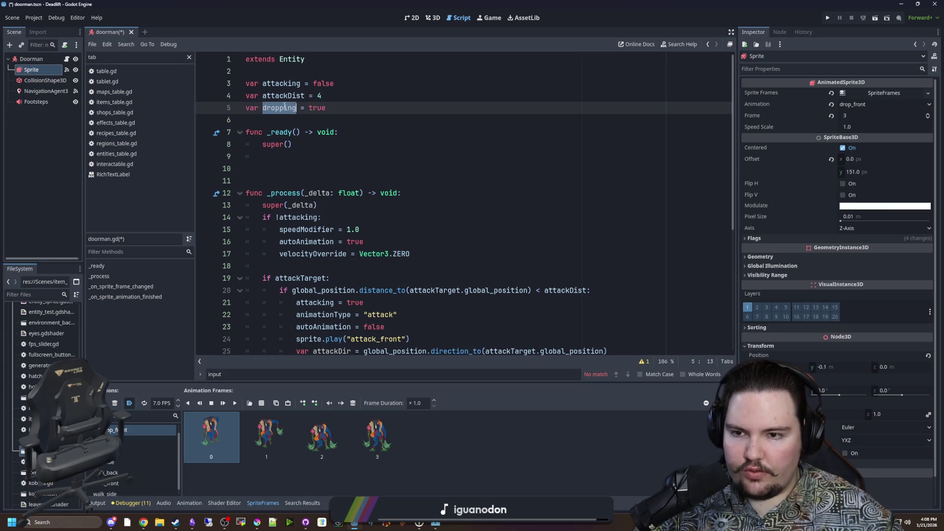
click(296, 156)
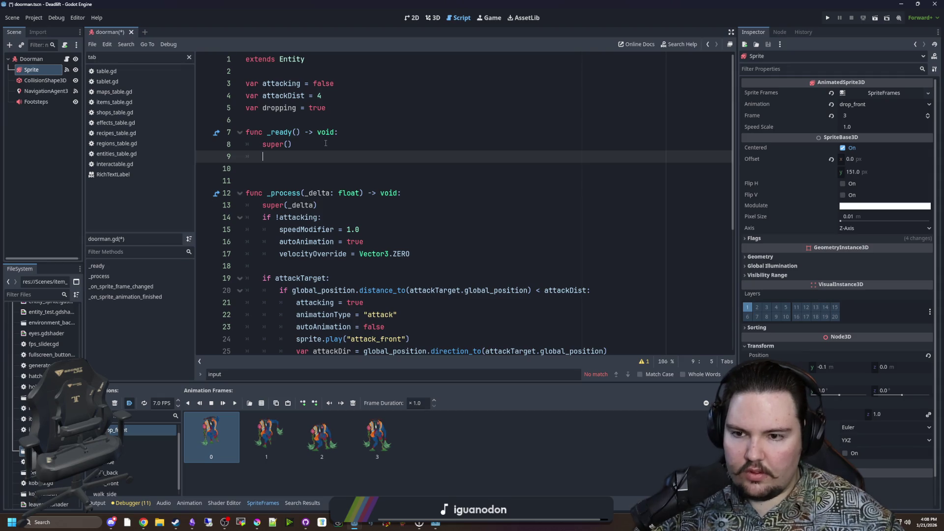
click(384, 198)
click(347, 204)
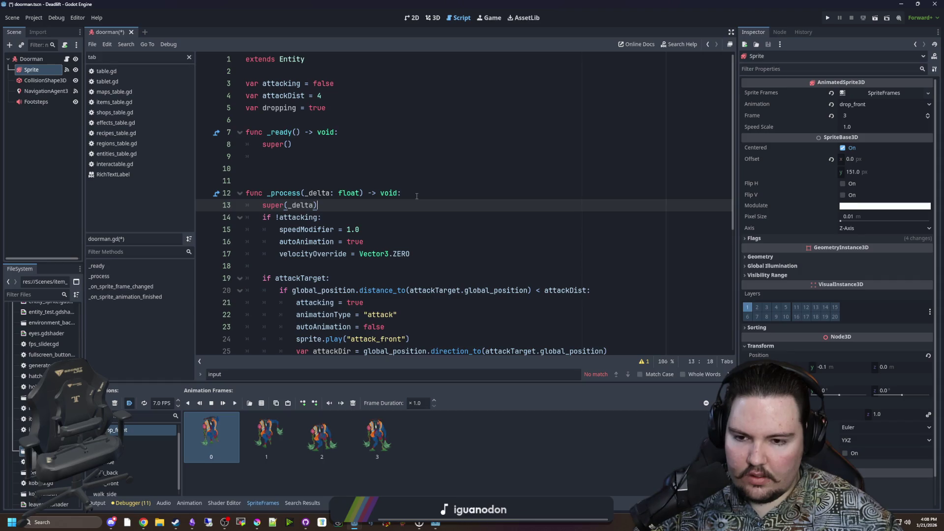
scroll(416, 195, down, 3)
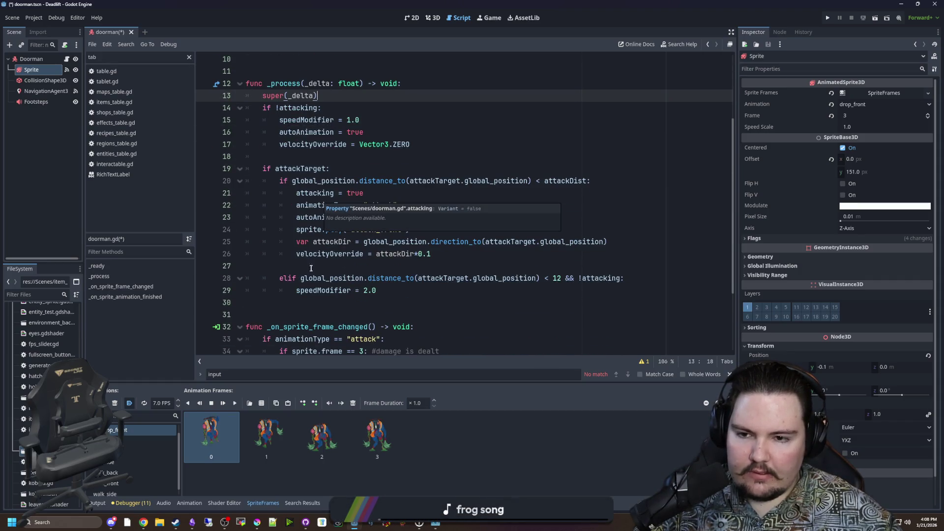
scroll(316, 267, up, 3)
drag(327, 108, 245, 108)
key(BackSpace)
key(BackSpace)
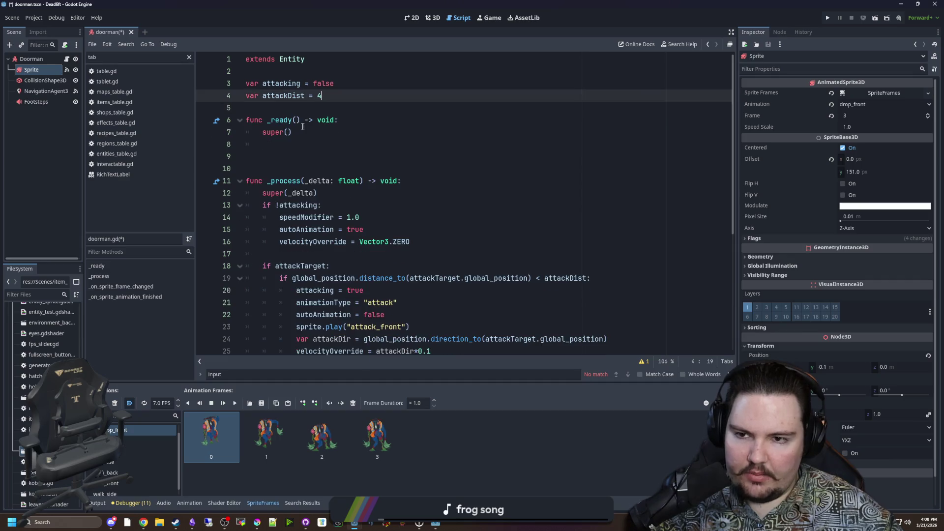
Step: Copy autoAnimation from the attack block and set autoAnimation = false inside _ready
scroll(302, 143, down, 2)
click(322, 253)
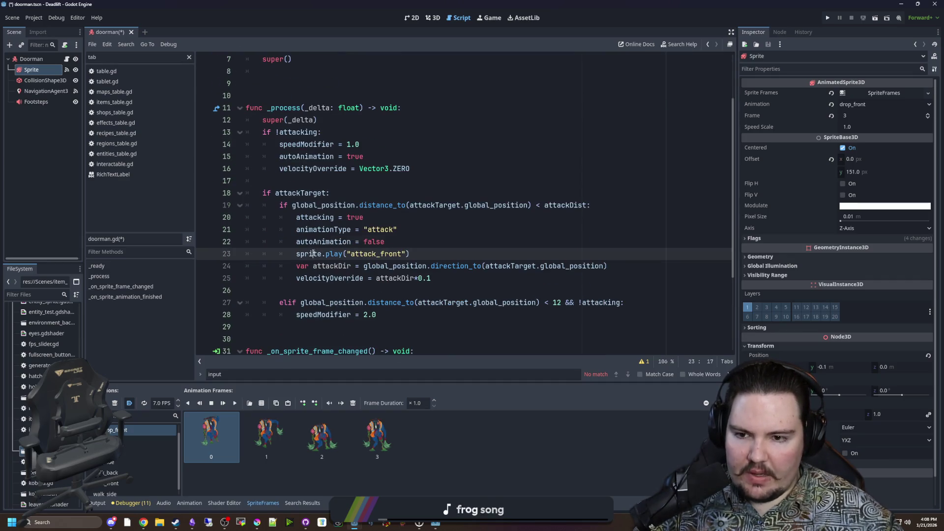
click(322, 231)
double_click(322, 242)
key(ctrl+c)
scroll(303, 148, up, 2)
click(303, 148)
key(ctrl+v)
text(= false)
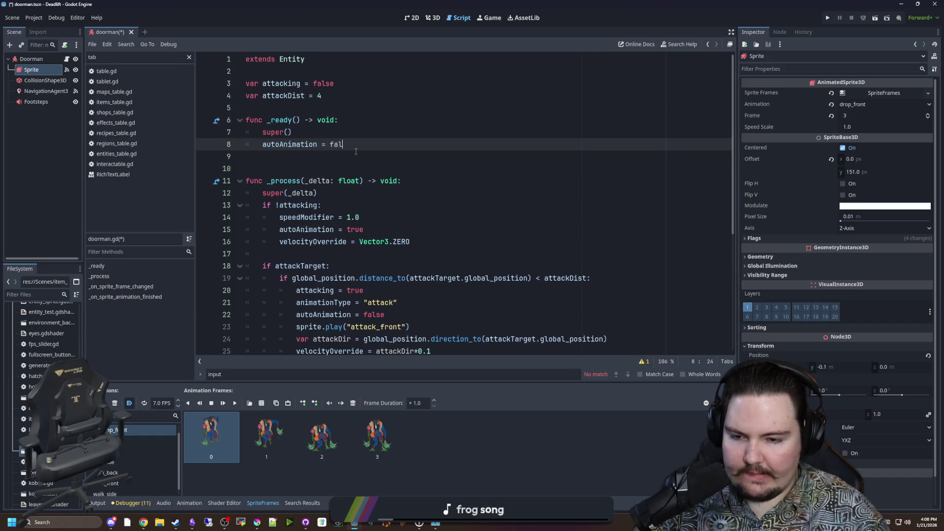
drag(408, 327, 297, 327)
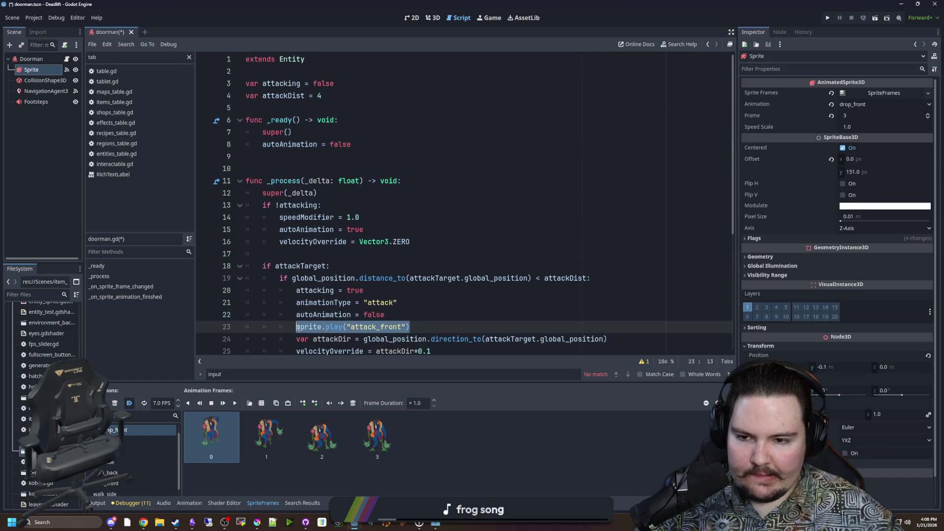
click(302, 168)
ctrl+click(291, 59)
Step: Review entity.gd's sprite direction and autoAnimation logic, then reopen doorman.gd
click(341, 181)
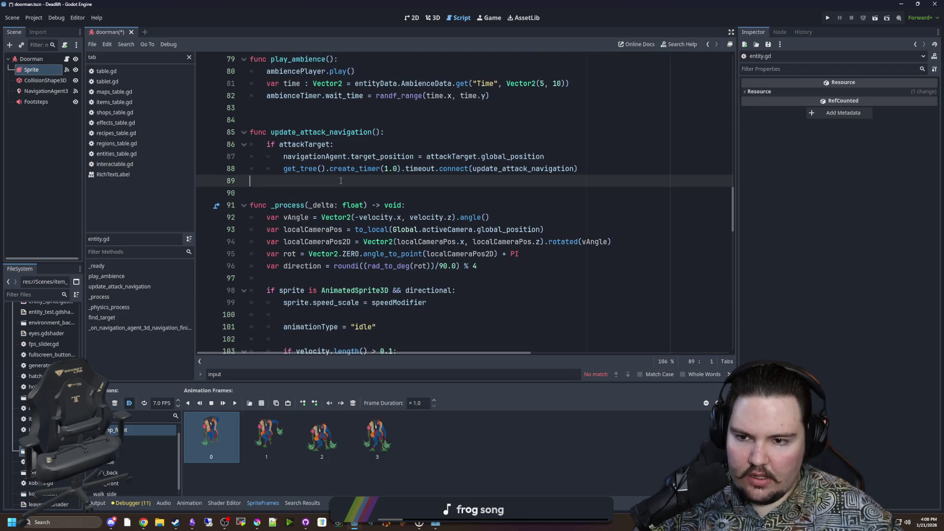
scroll(341, 181, down, 9)
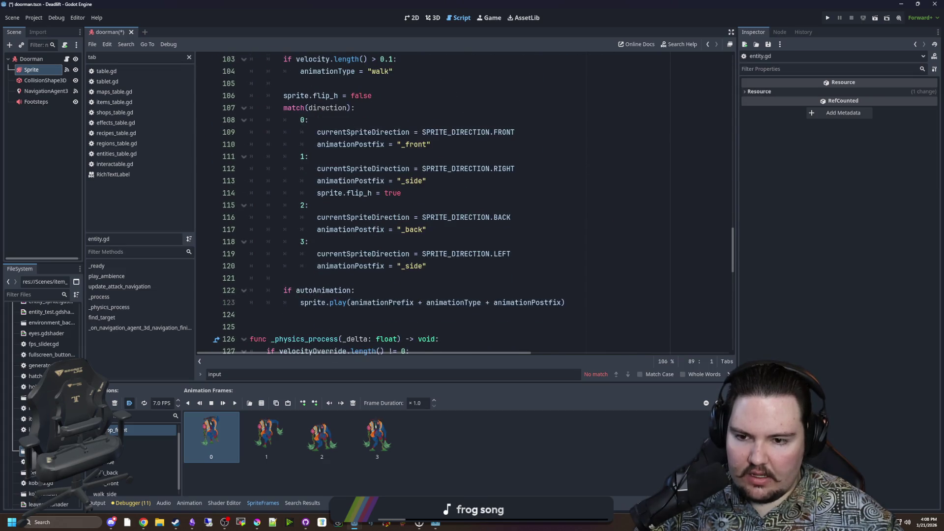
scroll(305, 251, up, 3)
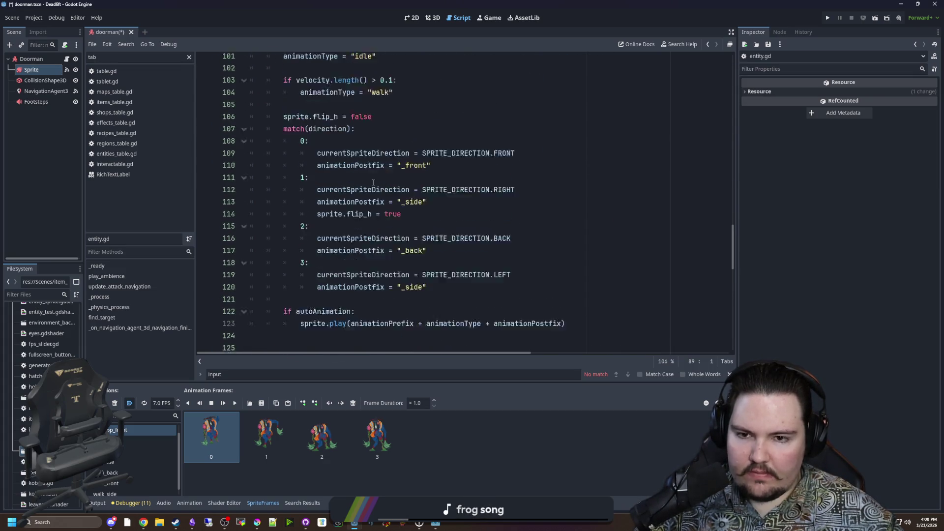
drag(432, 217, 309, 229)
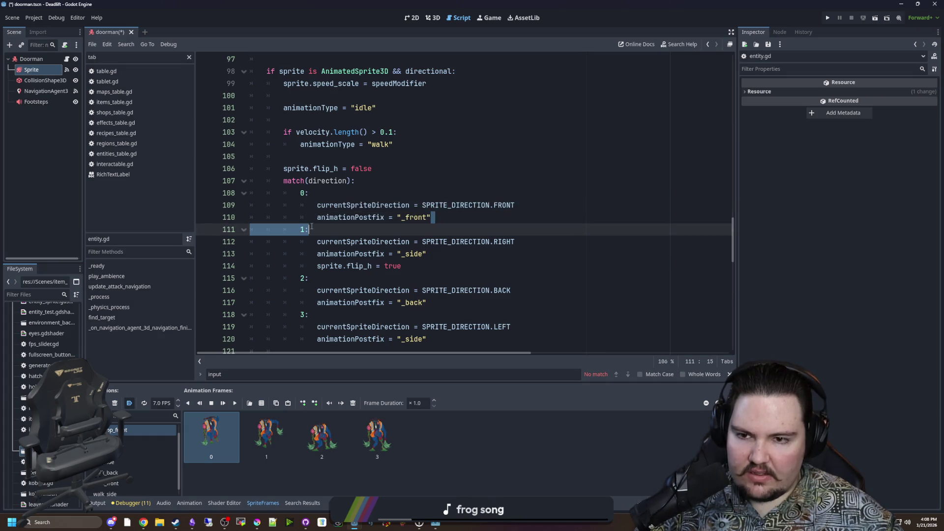
key(ctrl+z)
key(ctrl+z)
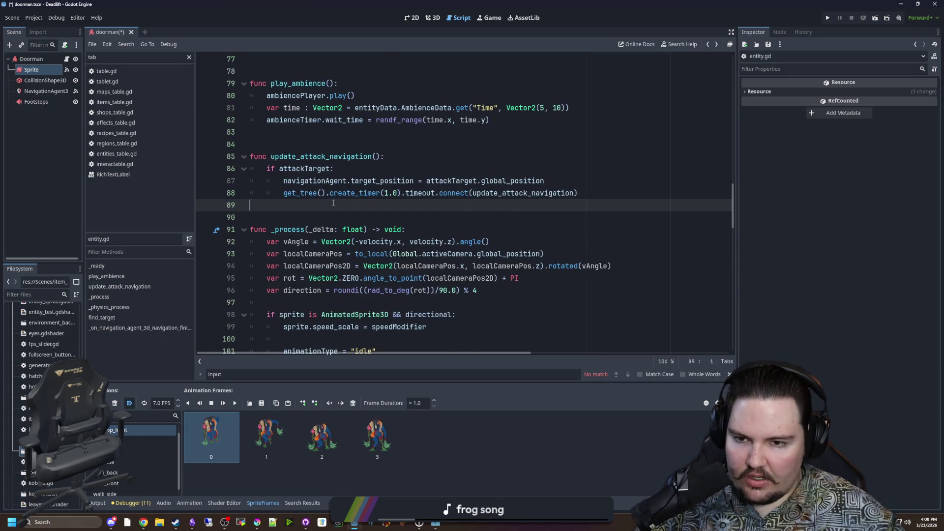
click(64, 58)
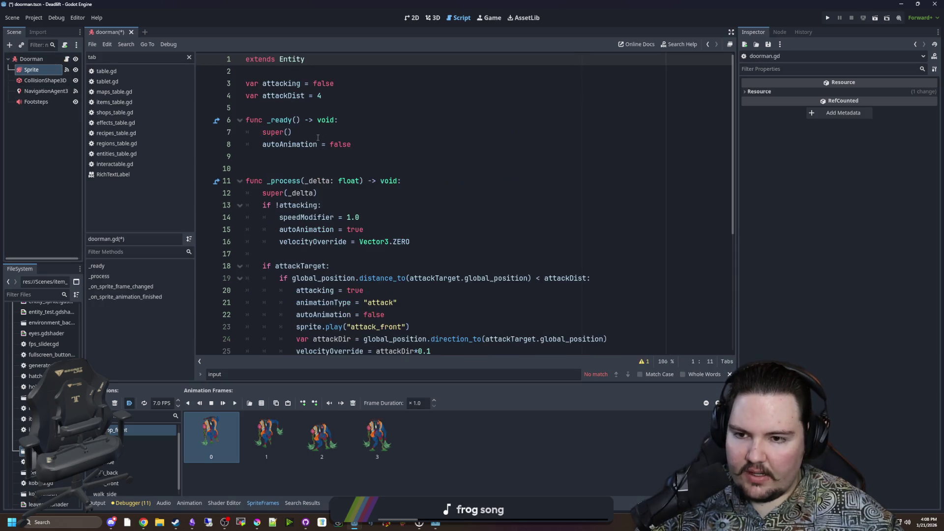
Step: Move the autoAnimation = false line from below super() to directly above it in _ready
click(318, 139)
key(shift+Home)
key(ctrl+x)
click(348, 123)
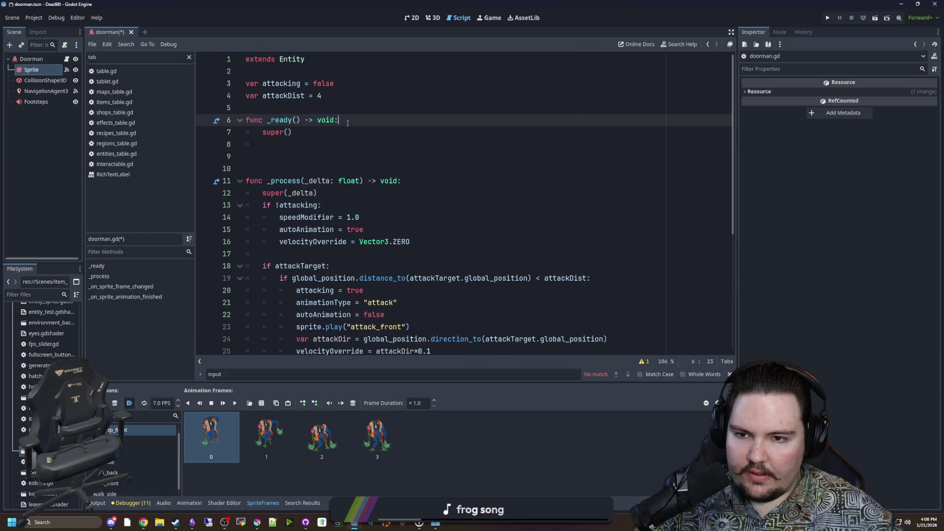
key(Return)
key(ctrl+v)
click(308, 159)
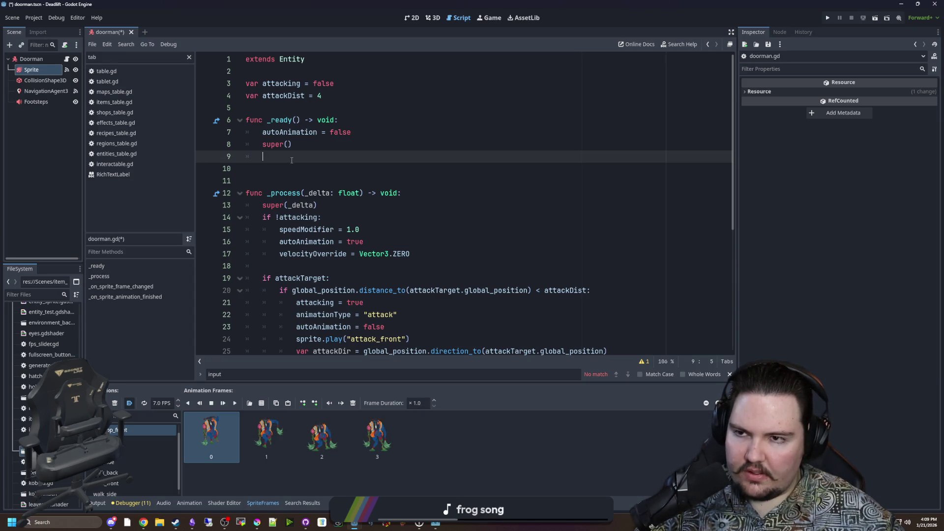
click(45, 80)
Step: In the 3D view, move the Doorman model up along Y and save the scene
click(416, 18)
click(433, 18)
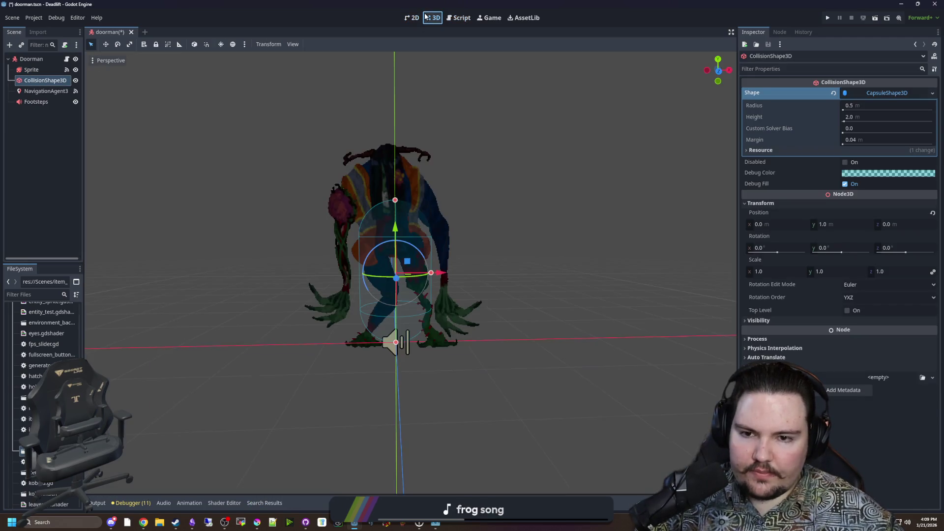
drag(491, 213, 368, 231)
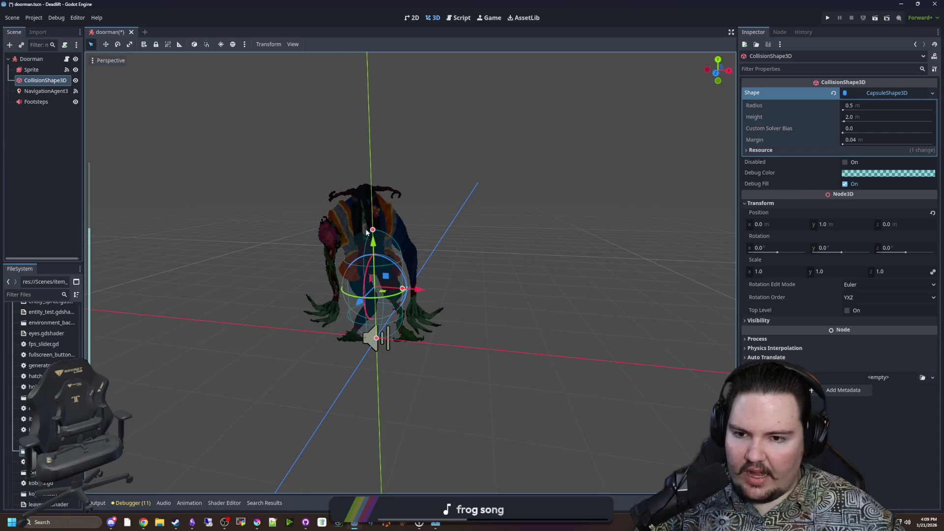
click(28, 59)
mouse_move(379, 295)
mouse_down()
mouse_move(383, 88)
mouse_move(375, 295)
mouse_up()
mouse_move(458, 310)
mouse_down()
mouse_move(480, 278)
mouse_move(558, 271)
mouse_up()
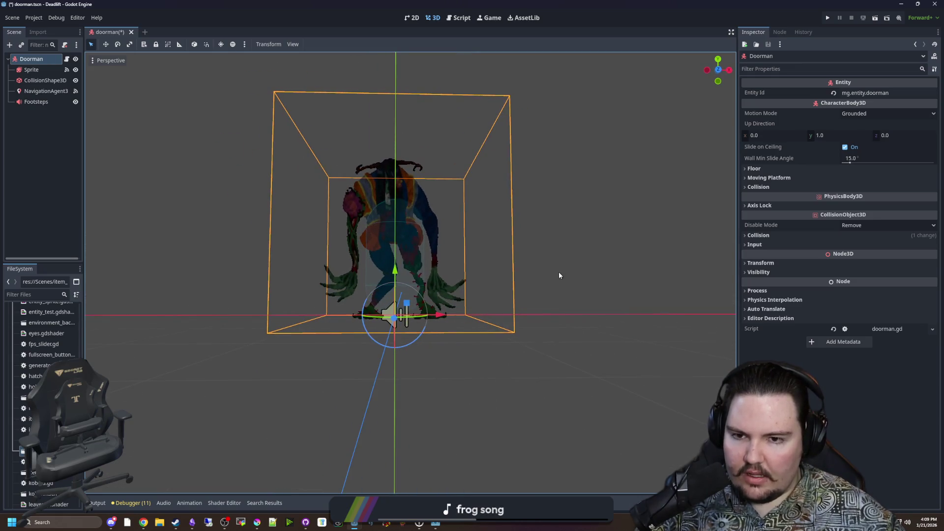
click(558, 271)
key(ctrl+s)
Step: Check doorman.gd's _ready and the Sprite's animation in 3D, then save the scene again
click(66, 59)
click(350, 163)
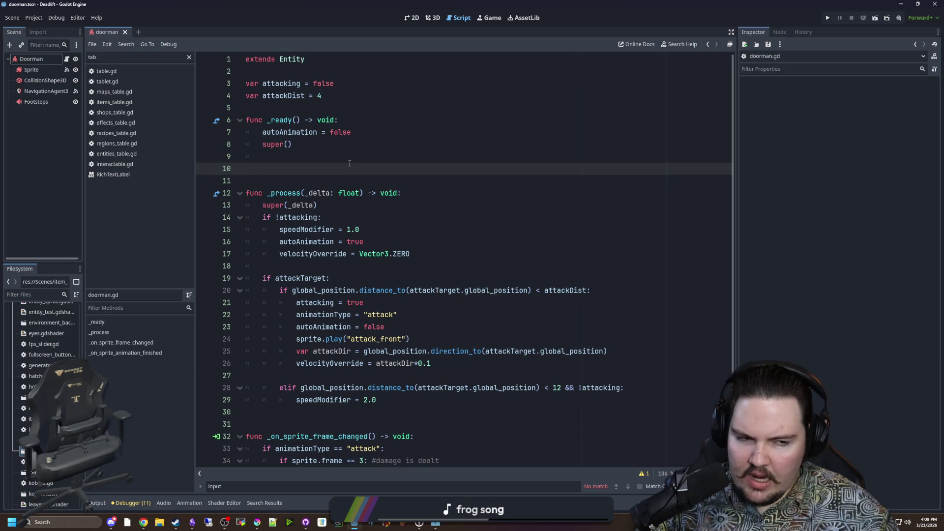
click(318, 155)
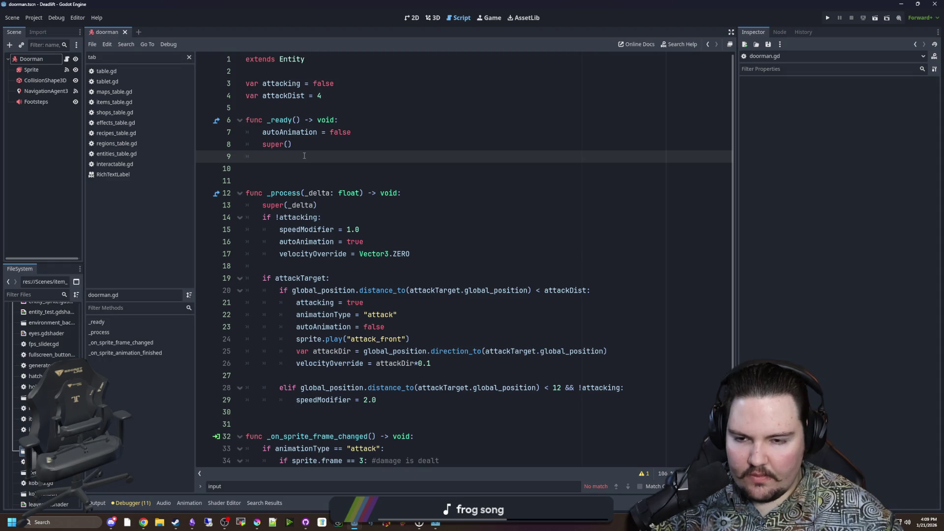
click(31, 69)
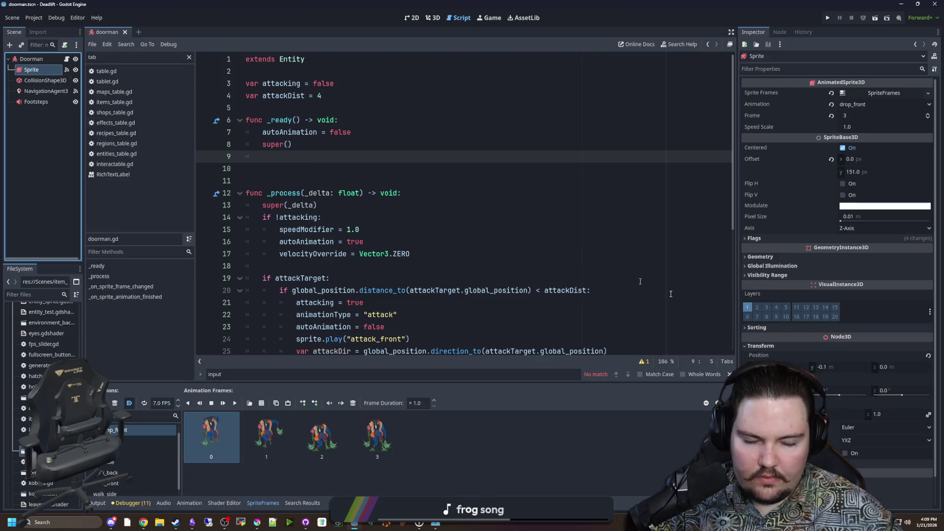
click(432, 18)
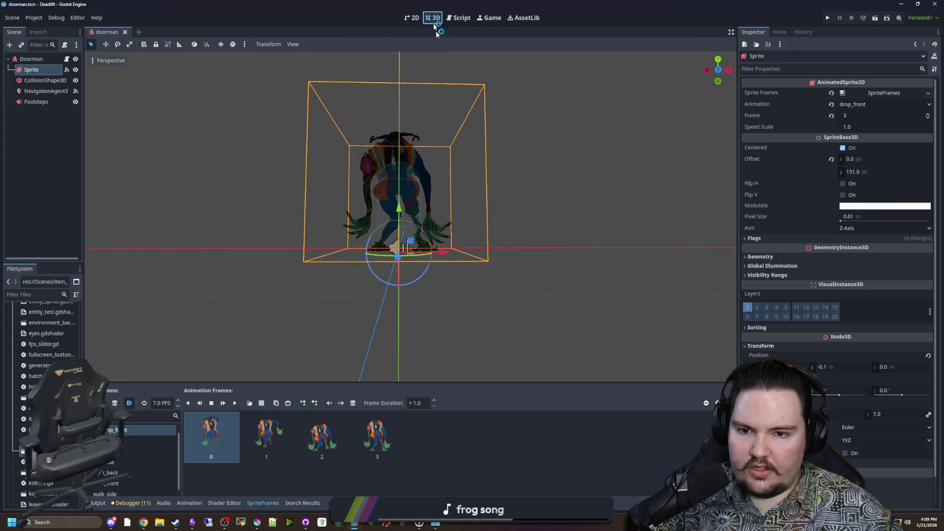
scroll(693, 358, up, 3)
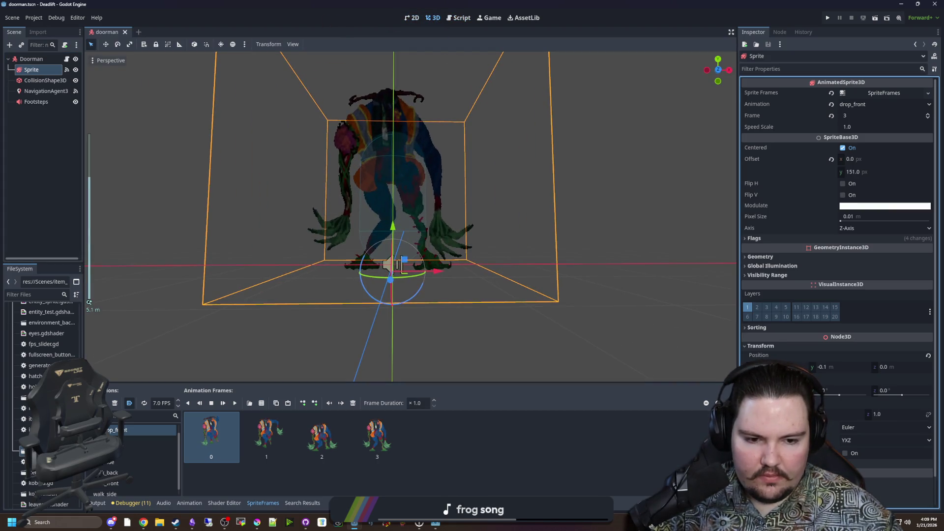
key(ctrl+s)
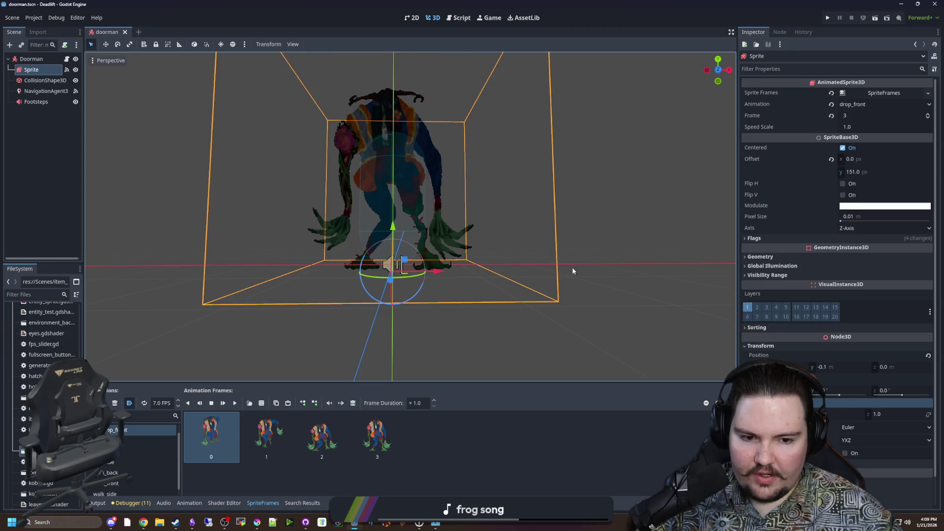
click(66, 58)
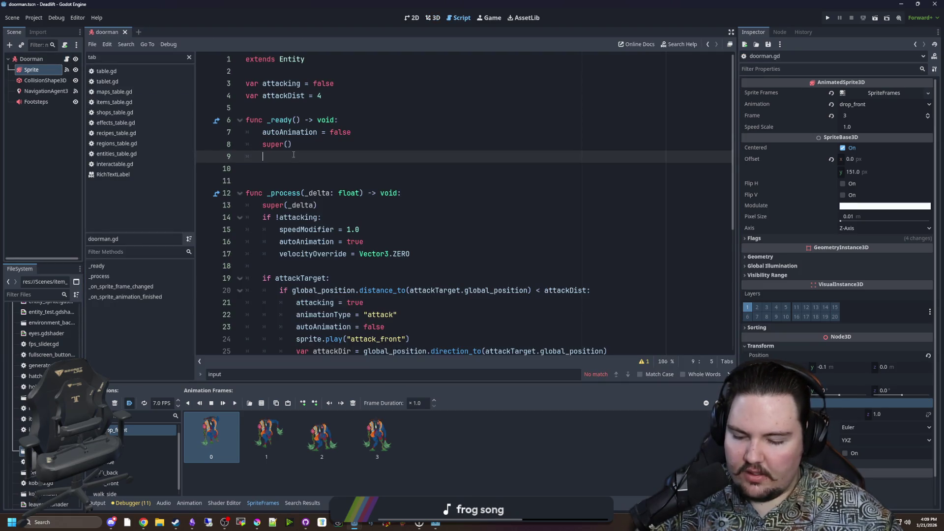
Step: In doorman.gd's _ready, set the sprite's scale.x and scale.z to 0.5
text(sprite)
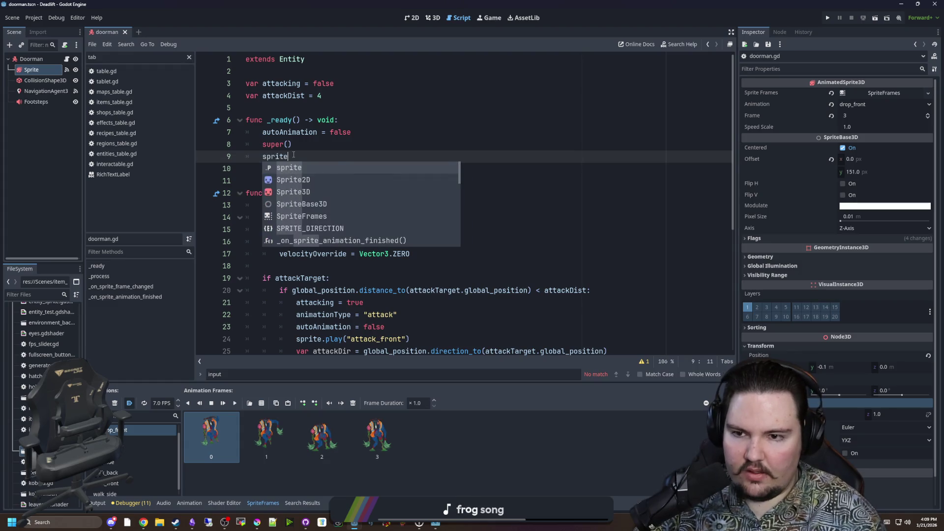
text(.scale.x = 0.5)
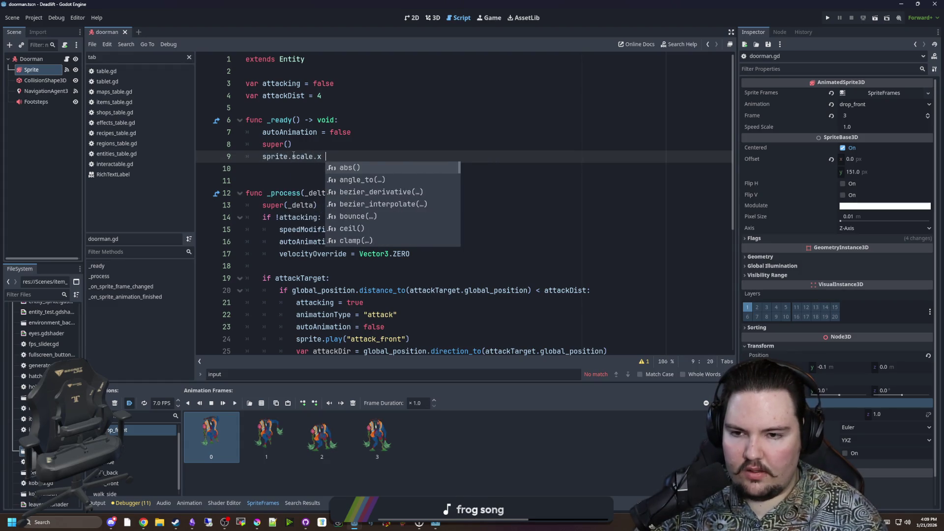
key(ctrl+z)
key(ctrl+shift+z)
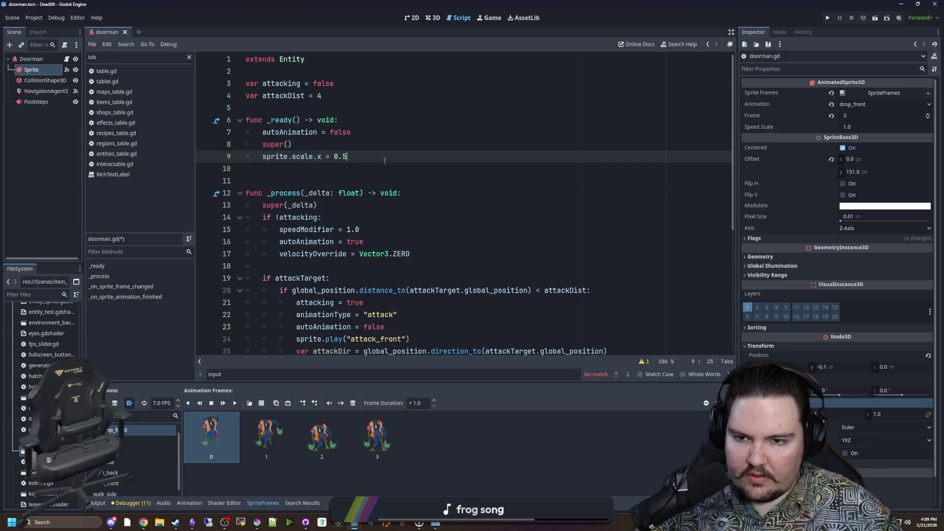
key(ctrl+shift+d)
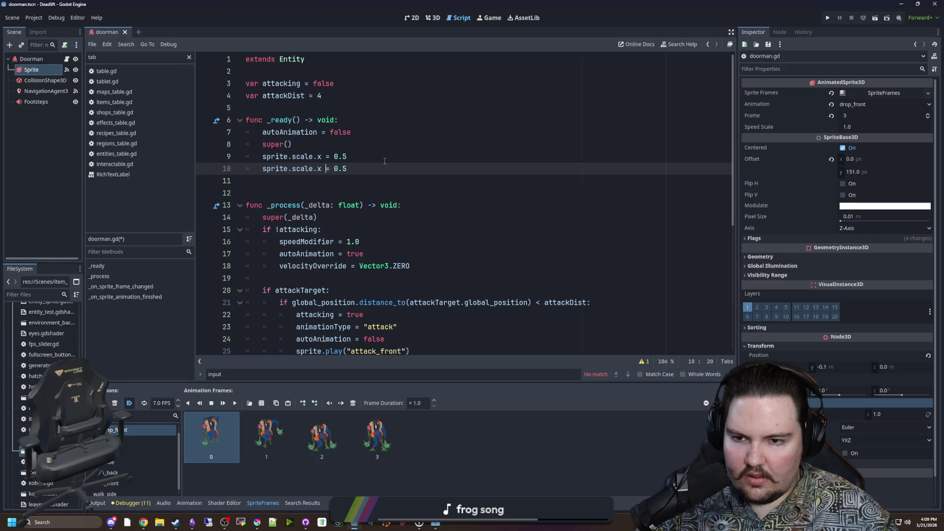
key(Left)
key(BackSpace)
text(z)
key(Return)
key(Return)
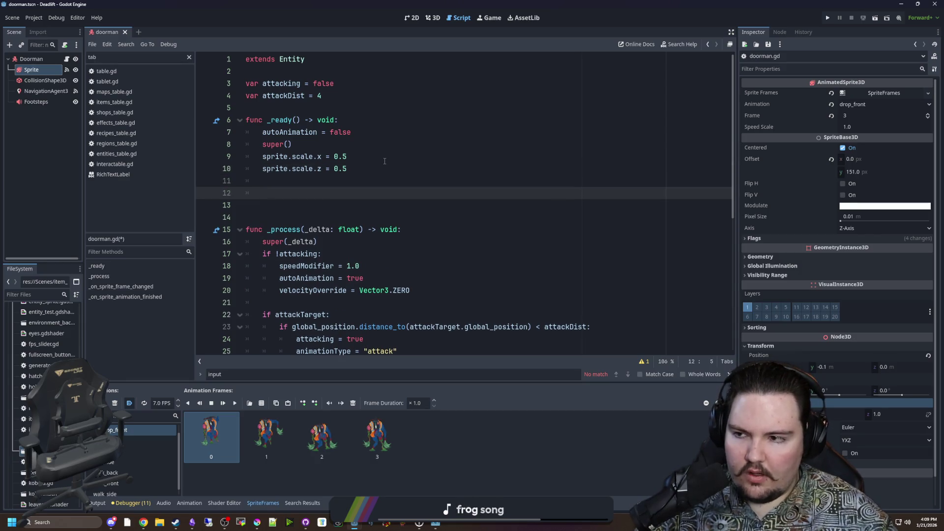
Step: Create a tween animating the sprite's scale:x to 1.0 over 1.0 second, and duplicate that line
text(var)
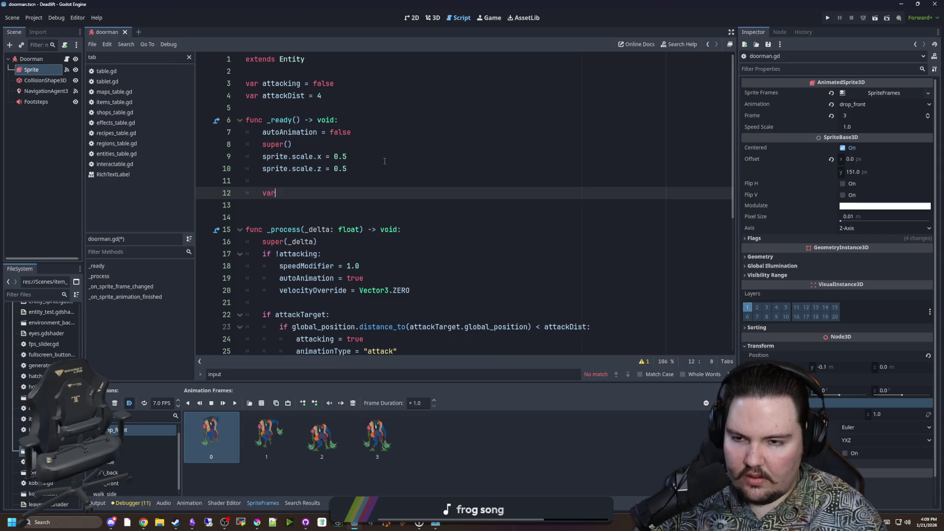
text( tween = create_tween())
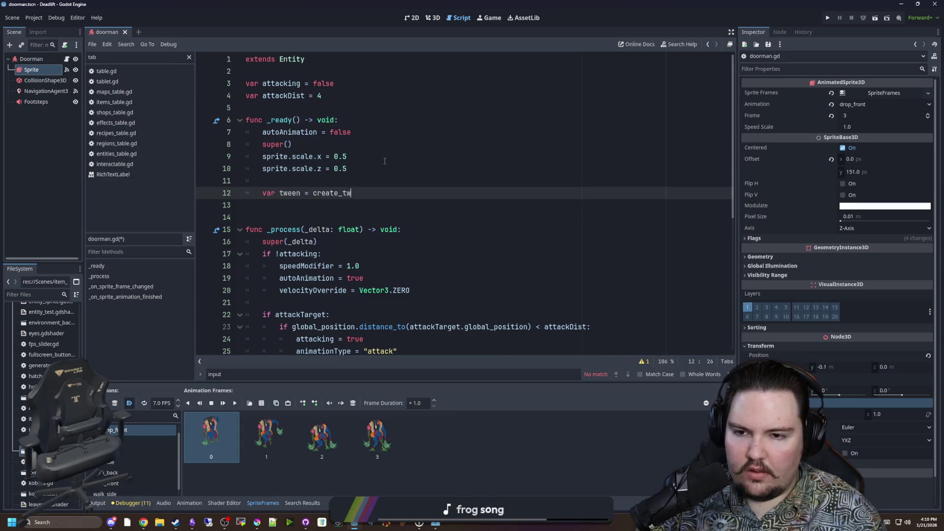
key(Return)
text(tween.tween_p)
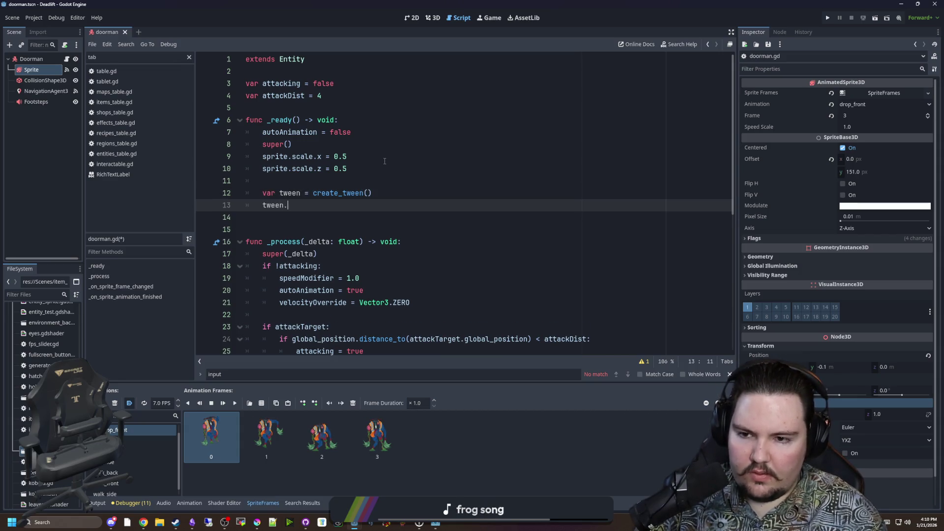
key(Return)
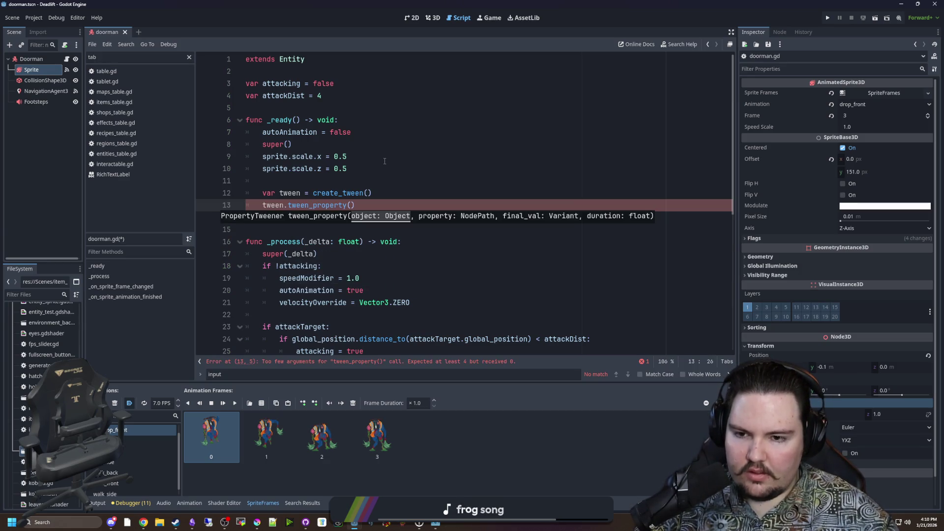
text(sprite, )
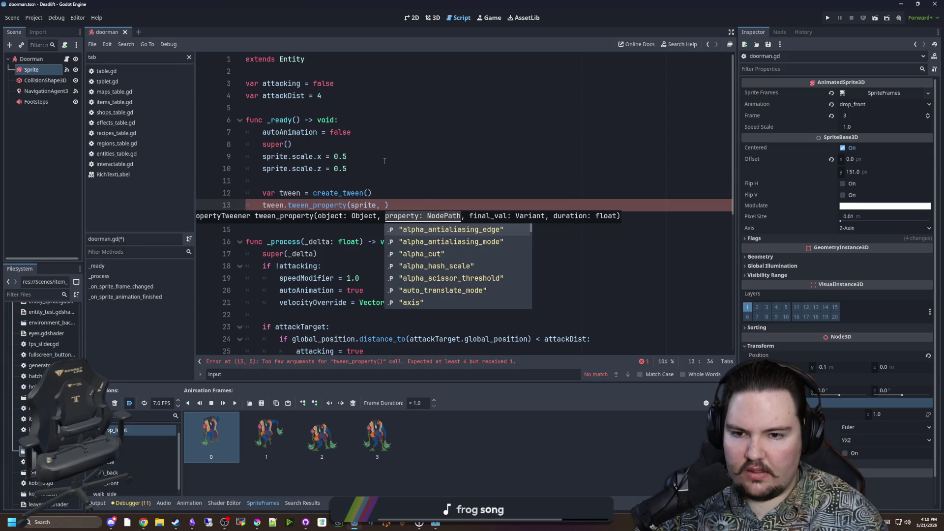
text(")
text(scale:x")
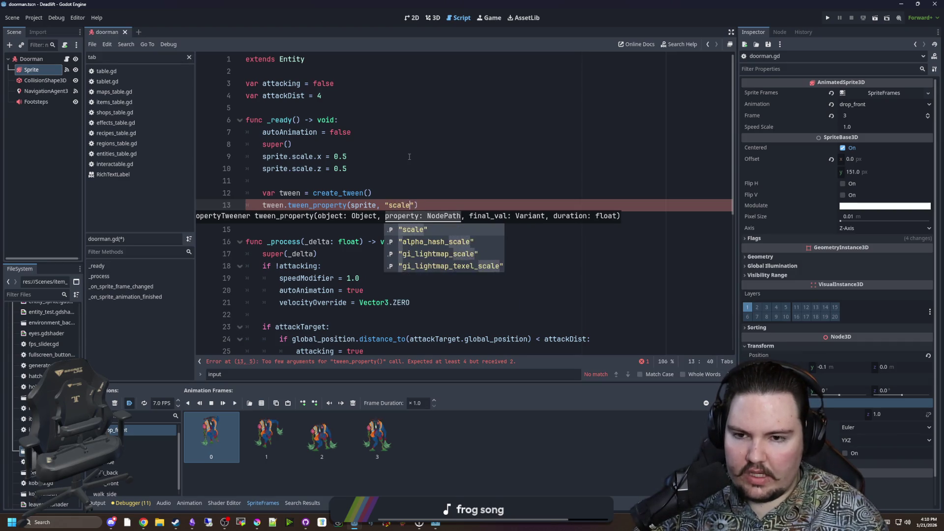
text(, 1.0)
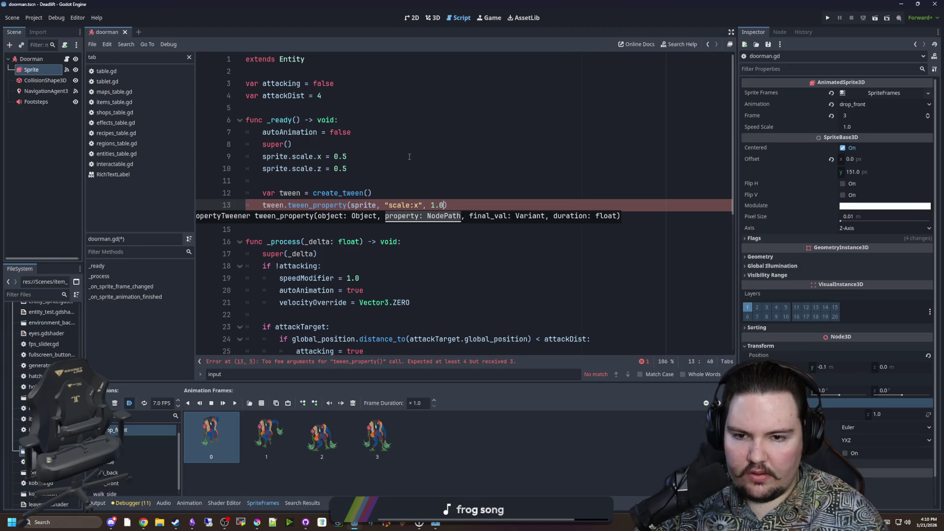
text(, )
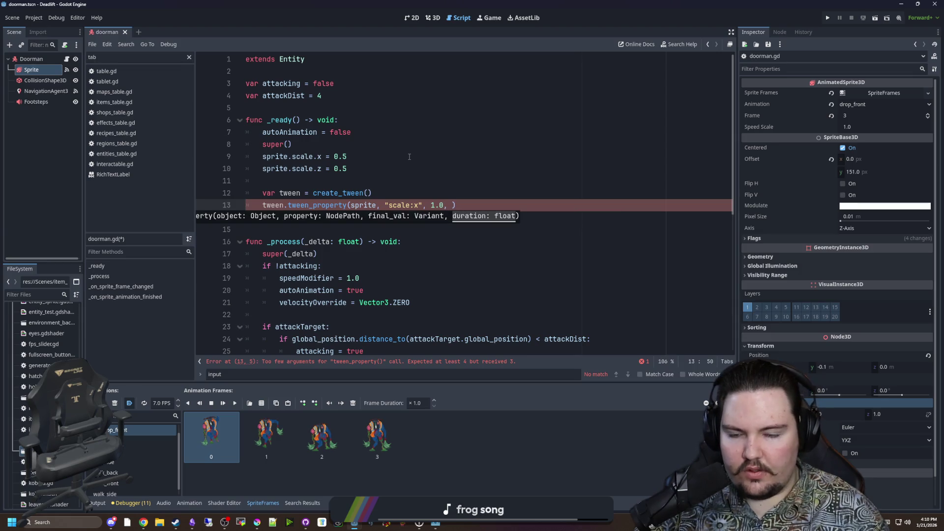
text(1.0)
click(409, 157)
drag(469, 205, 260, 207)
key(ctrl+shift+d)
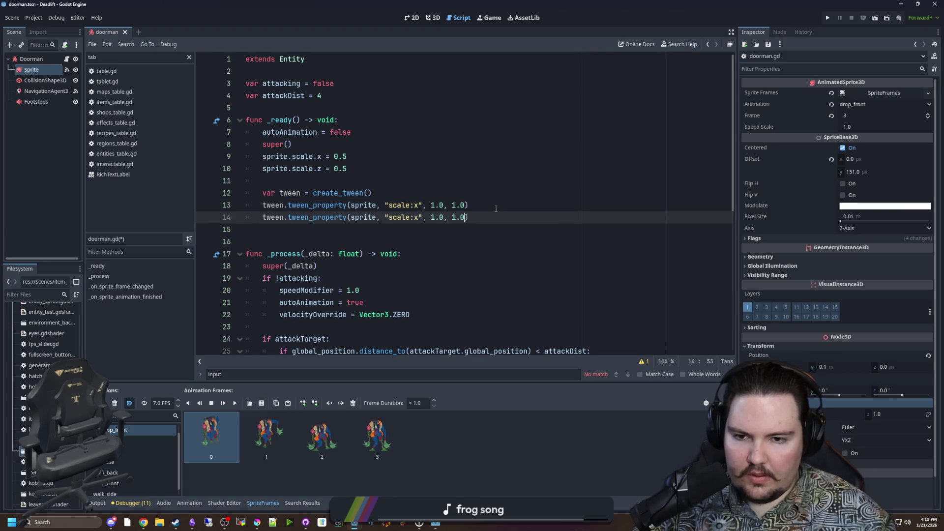
Step: Make the tween run in parallel with set_parallel(true), then save the script
key(Up)
key(Up)
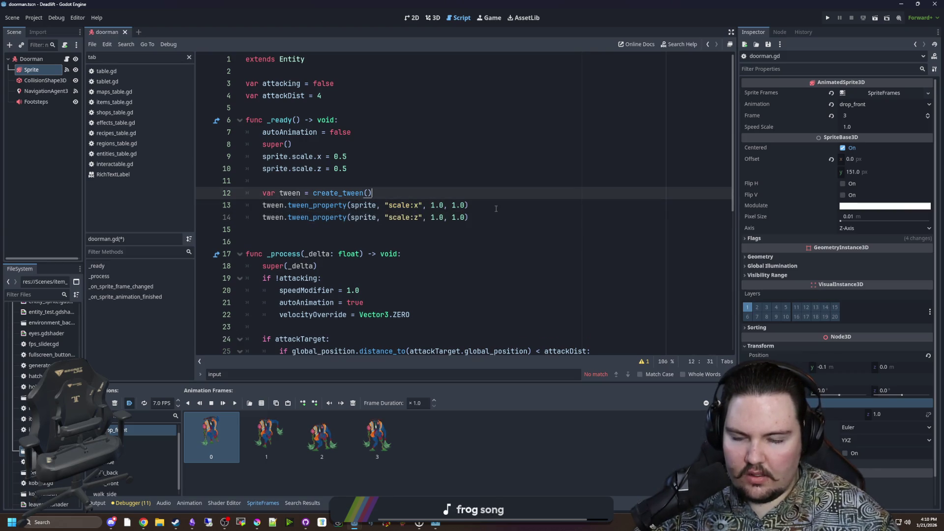
key(Return)
text(tween.set)
key(Return)
text(true))
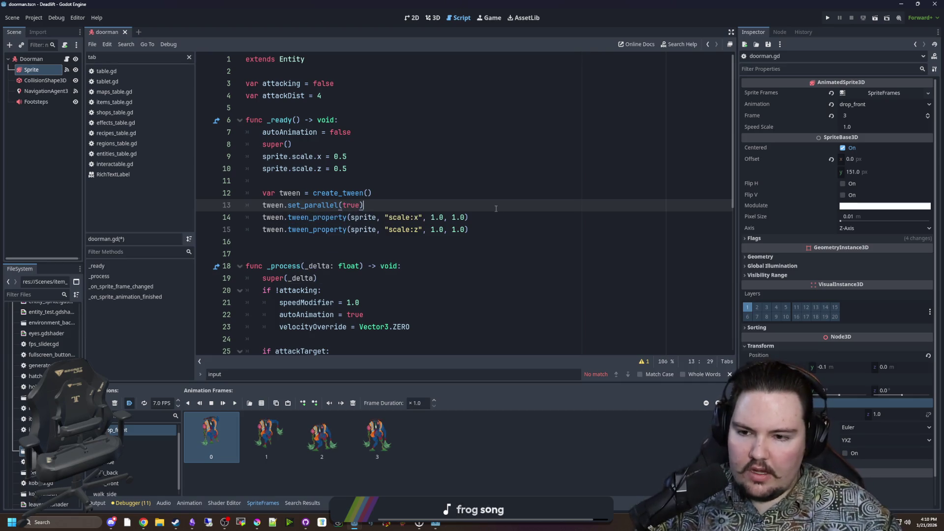
scroll(349, 206, down, 8)
scroll(349, 206, up, 8)
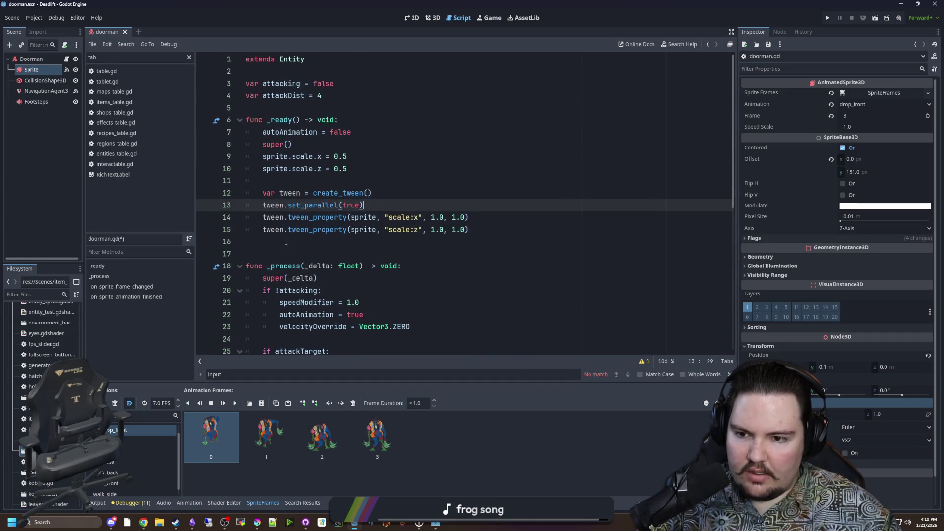
click(286, 242)
key(ctrl+s)
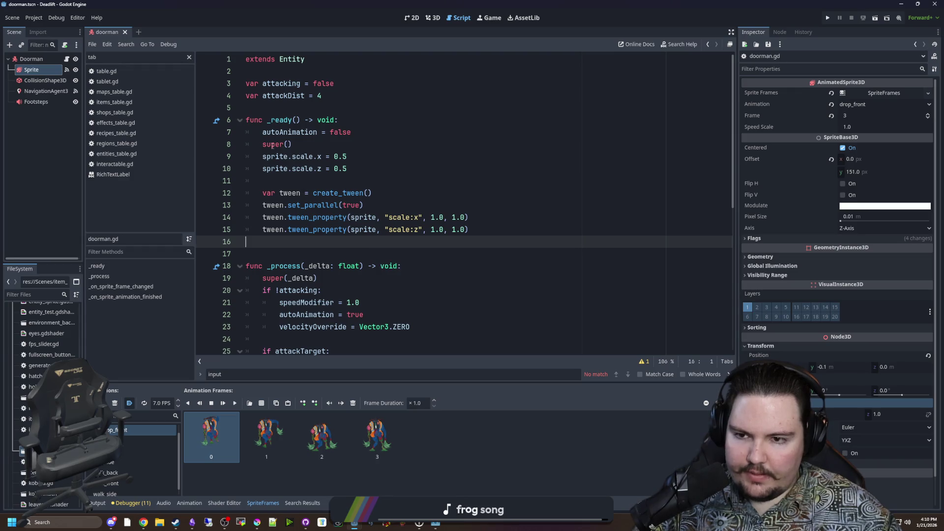
Step: Inspect the find_target call in entity.gd, then return to doorman.gd
ctrl+click(272, 144)
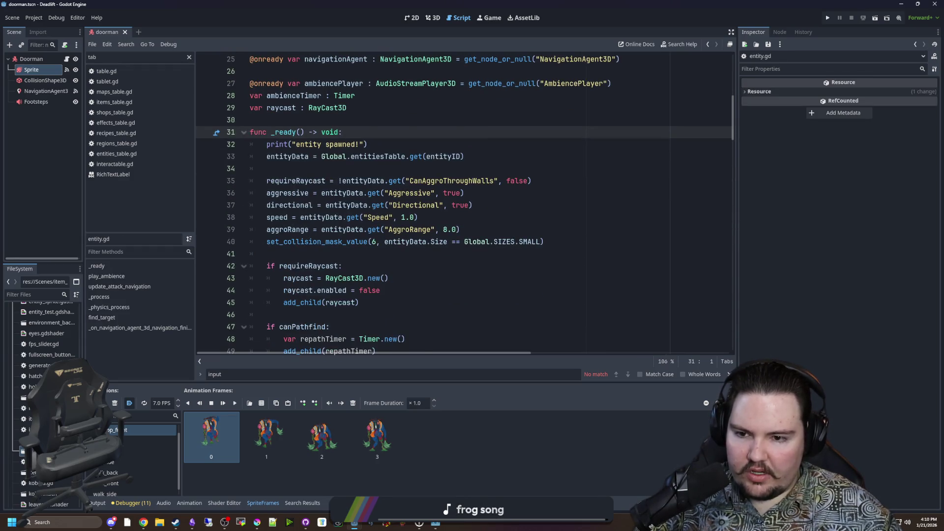
scroll(326, 248, down, 13)
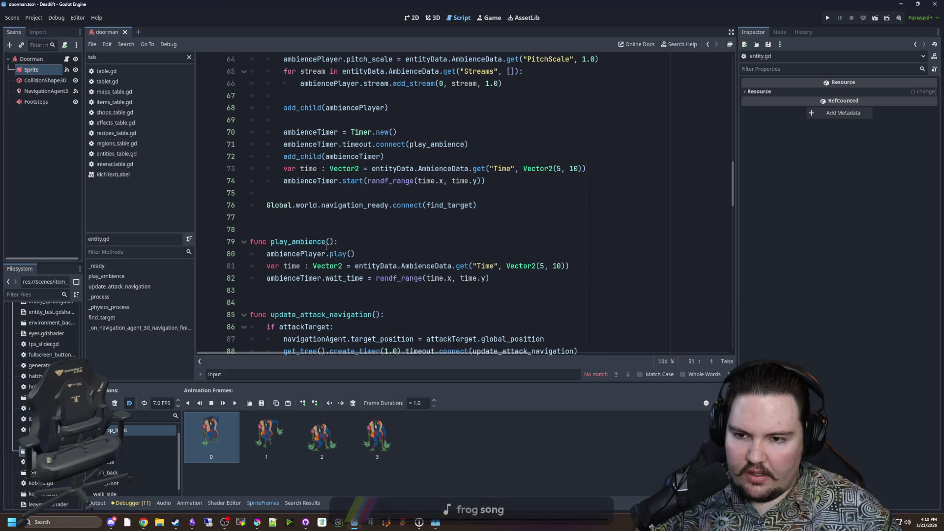
drag(473, 205, 425, 205)
click(436, 195)
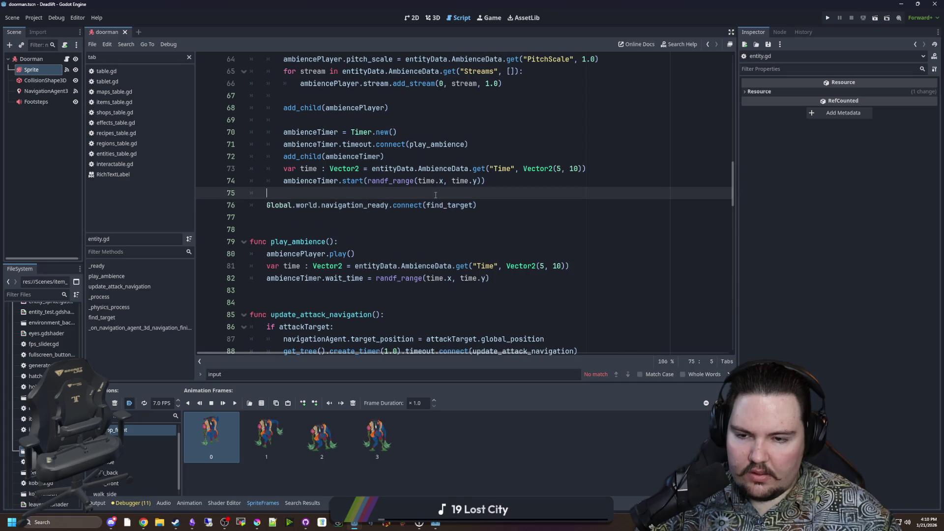
double_click(452, 206)
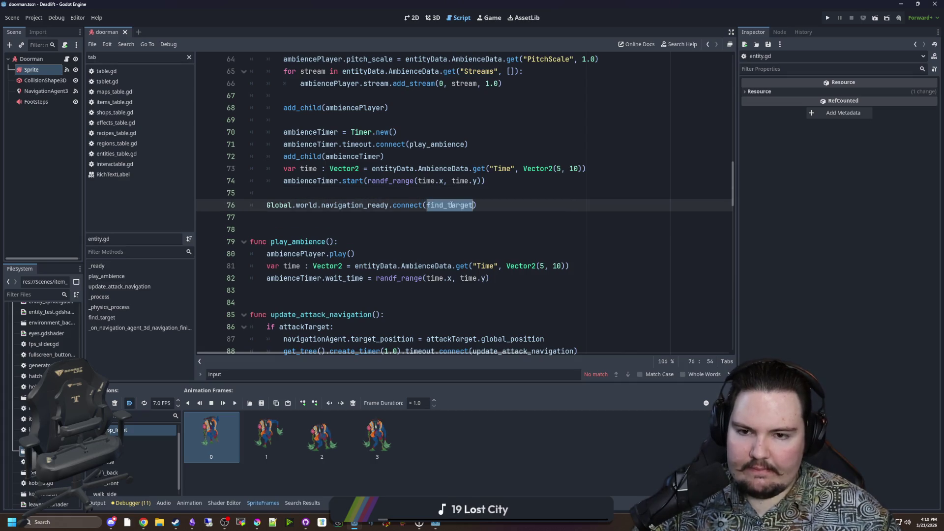
click(97, 266)
scroll(295, 197, up, 6)
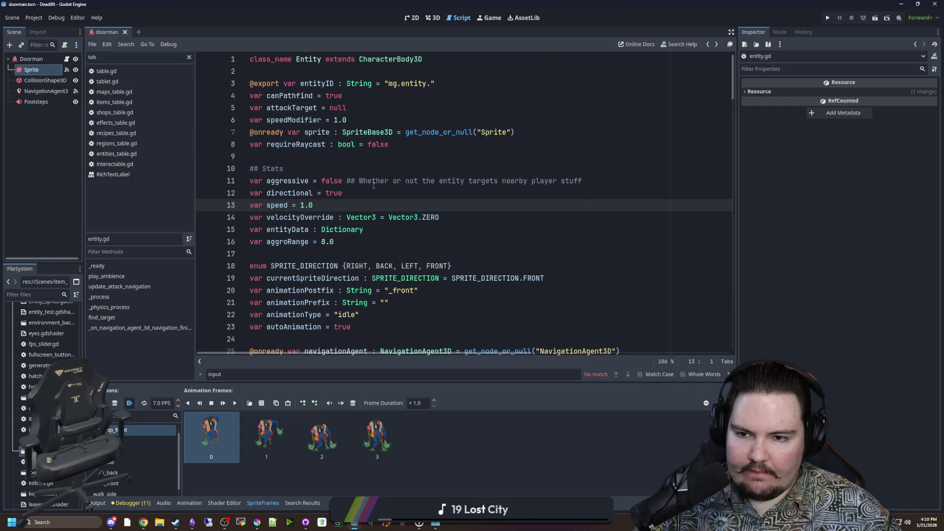
click(66, 59)
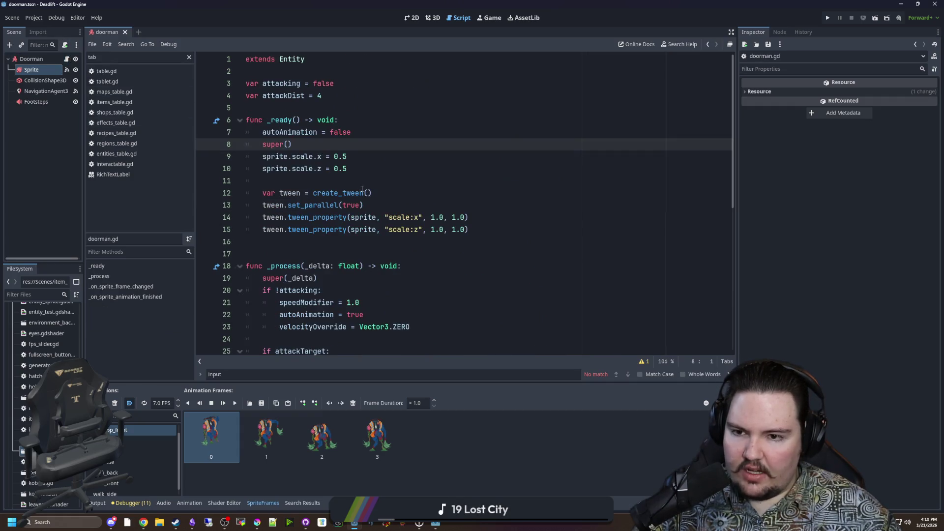
Step: Add a velocityOverride = Vector3.ZERO line below the sprite scale setup in _ready
click(375, 165)
key(Return)
text(velocit)
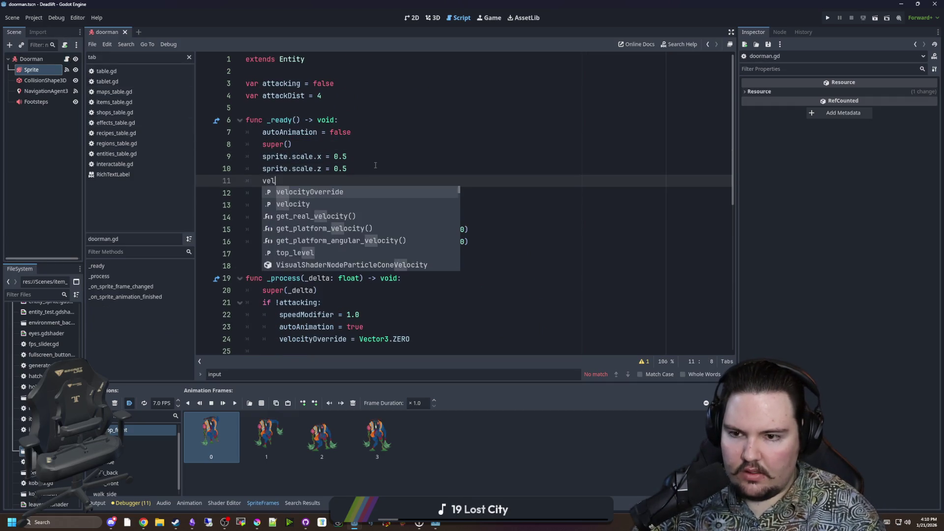
key(Return)
text(Vector3.ZERO)
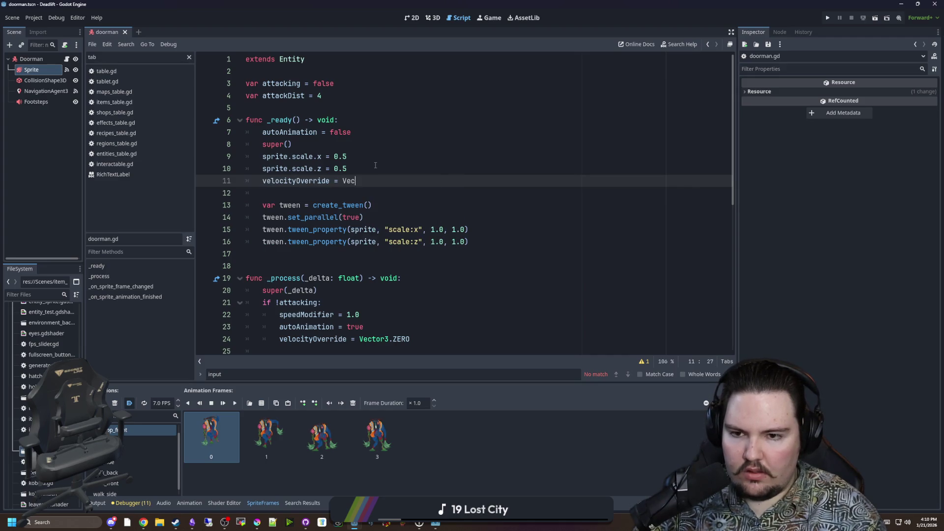
double_click(265, 180)
click(492, 241)
drag(393, 181, 344, 181)
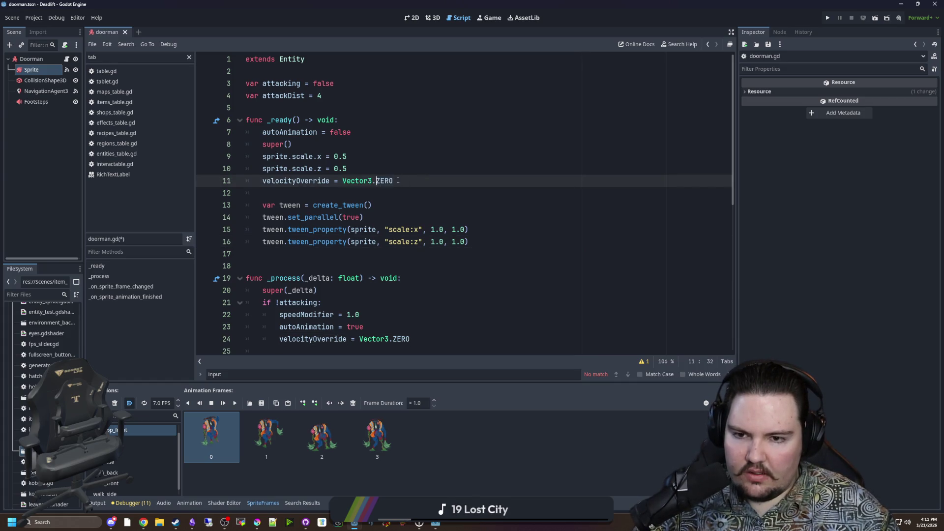
key(ctrl+x)
Step: Add tween.finished.connect(func(): velocityOverride = Vector3.ZERO) after the tween lines
click(508, 240)
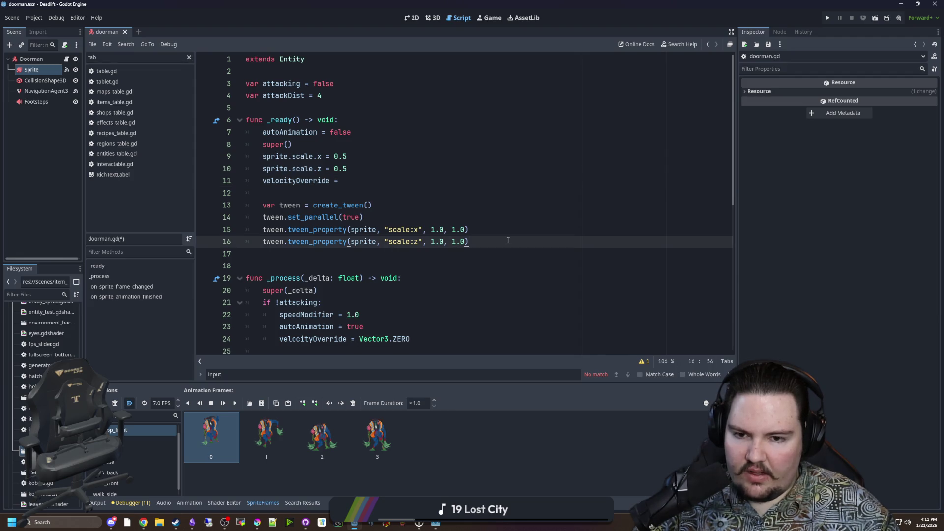
key(Return)
text(tween.)
text(twe)
key(BackSpace)
key(BackSpace)
key(BackSpace)
text(finished.conn)
text(ect(func():)
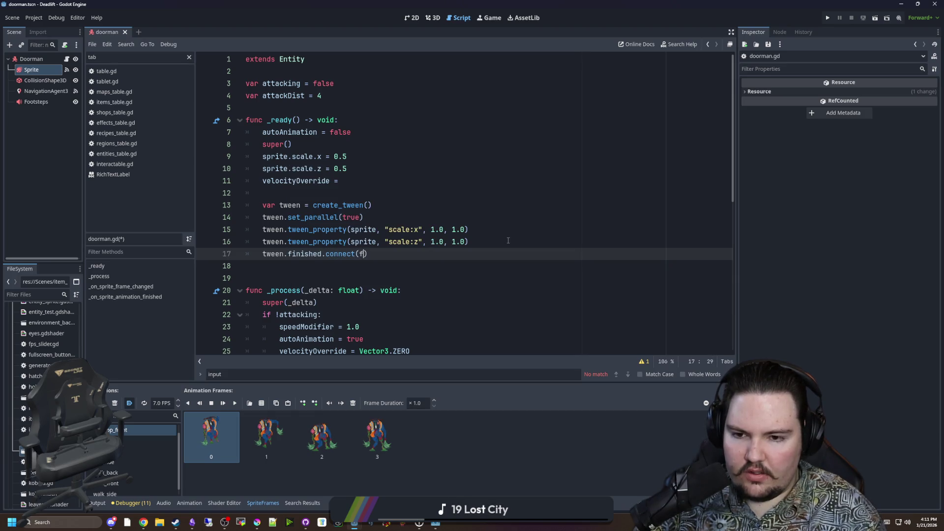
key(ctrl+v)
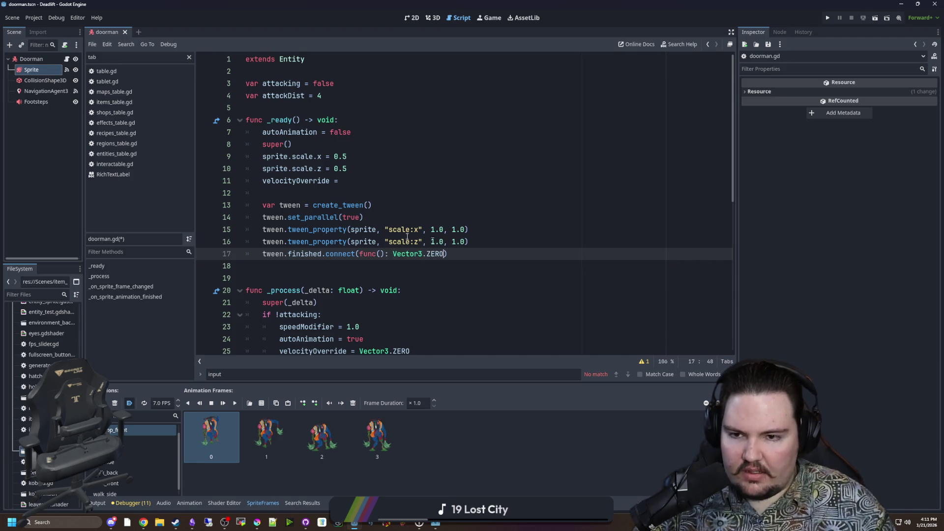
drag(343, 181, 262, 181)
key(ctrl+c)
click(472, 254)
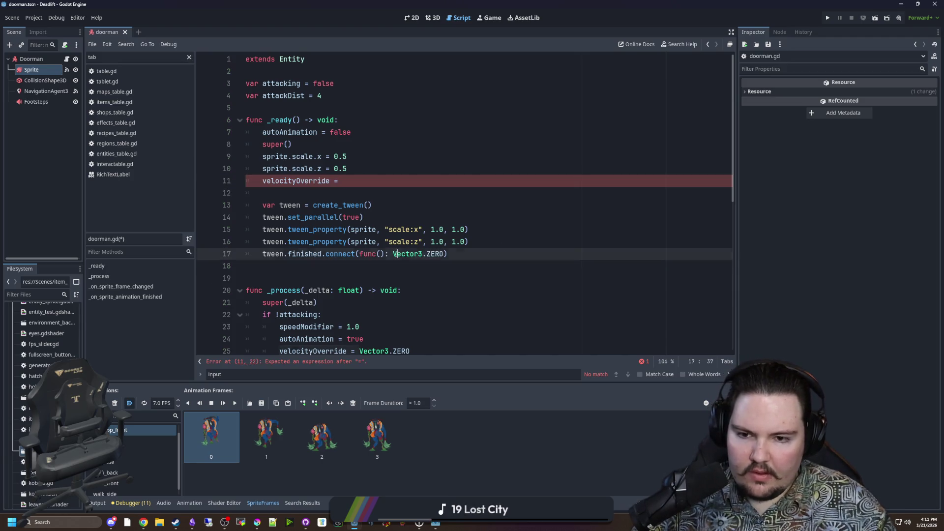
key(ctrl+v)
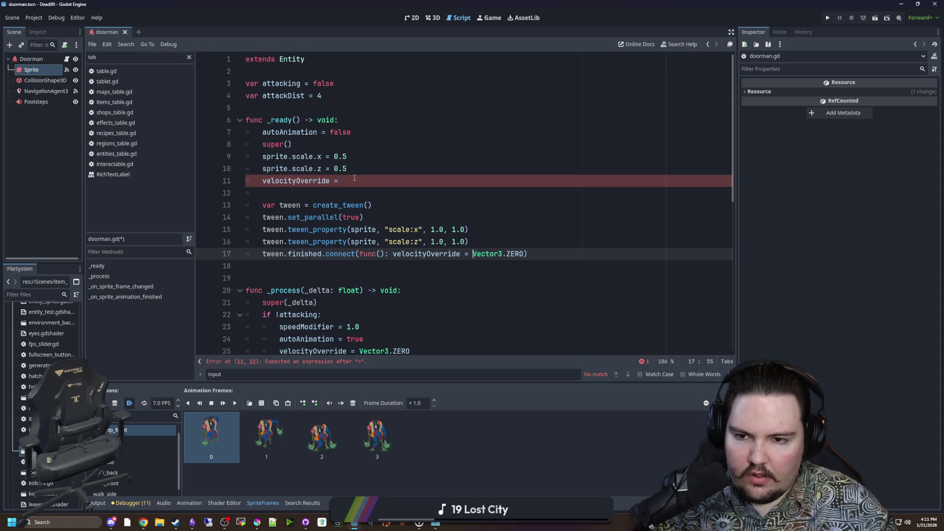
Step: Change the initial velocityOverride assignment to Vector3(0.01, 0, 0)
click(354, 178)
text(Vector3(0.)
key(BackSpace)
text((0.01, 0, 0)
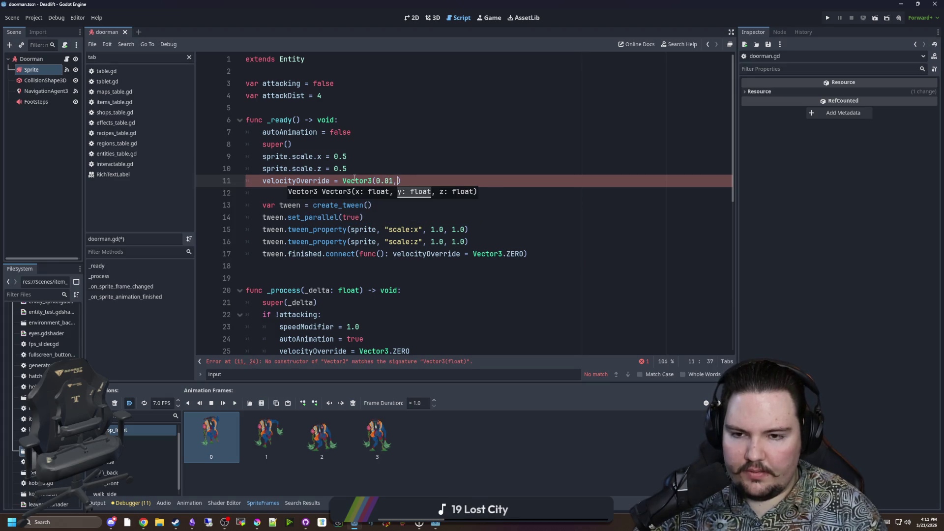
click(395, 181)
Step: Save doorman.gd with the new velocityOverride code
click(369, 172)
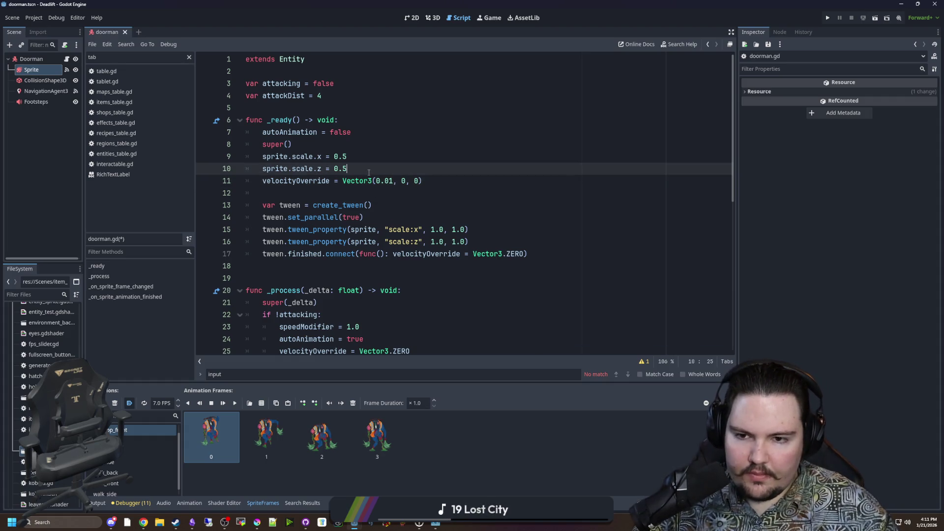
click(332, 189)
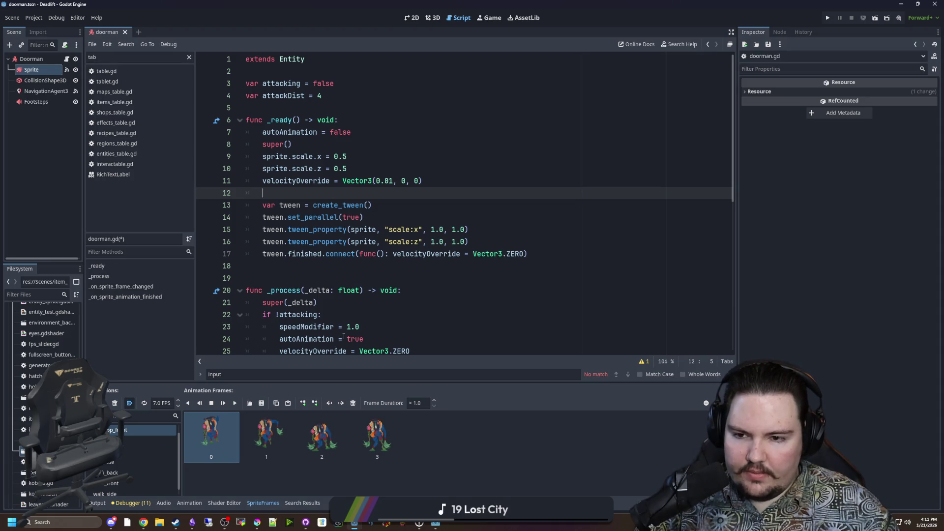
click(322, 268)
click(303, 193)
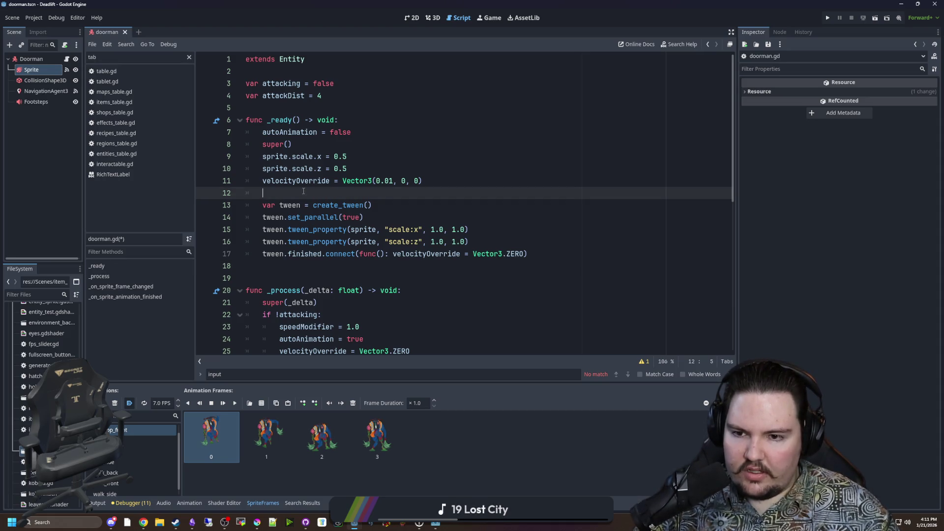
key(ctrl+s)
click(322, 268)
key(ctrl+s)
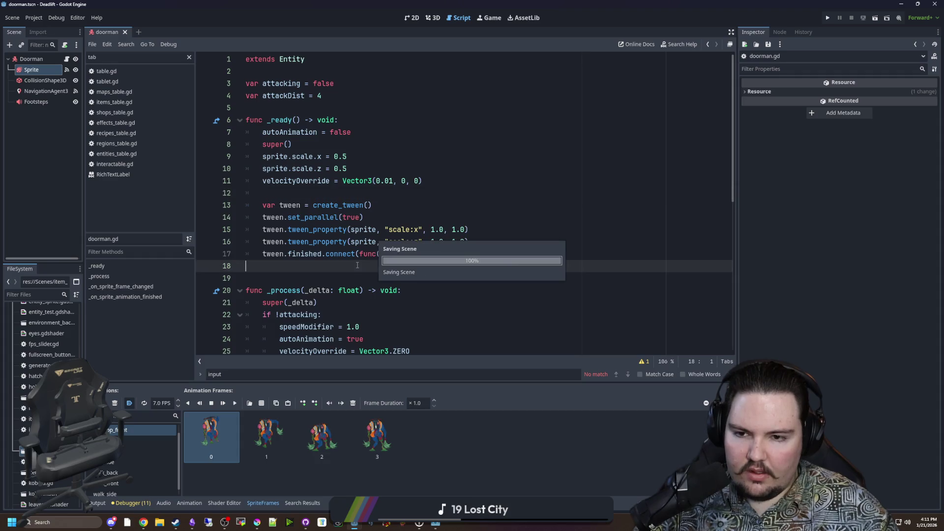
click(332, 194)
key(ctrl+s)
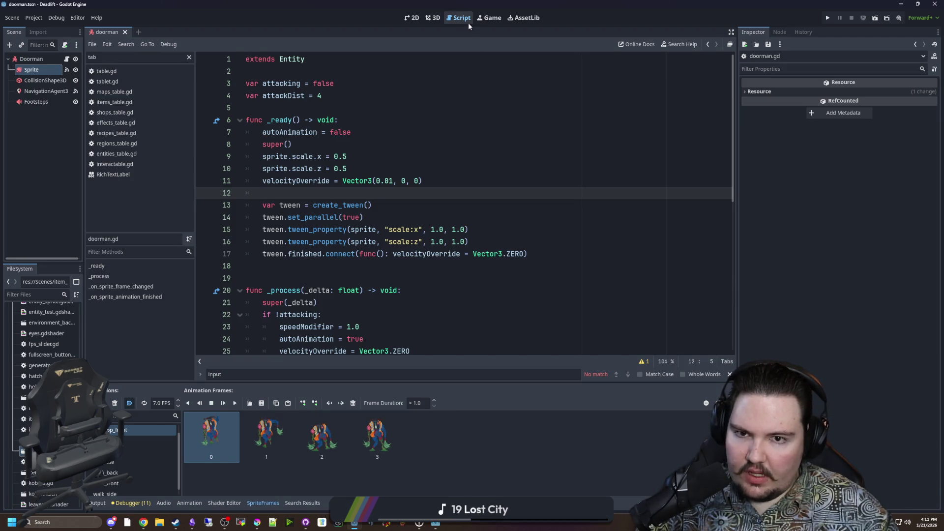
click(432, 18)
click(412, 18)
click(433, 18)
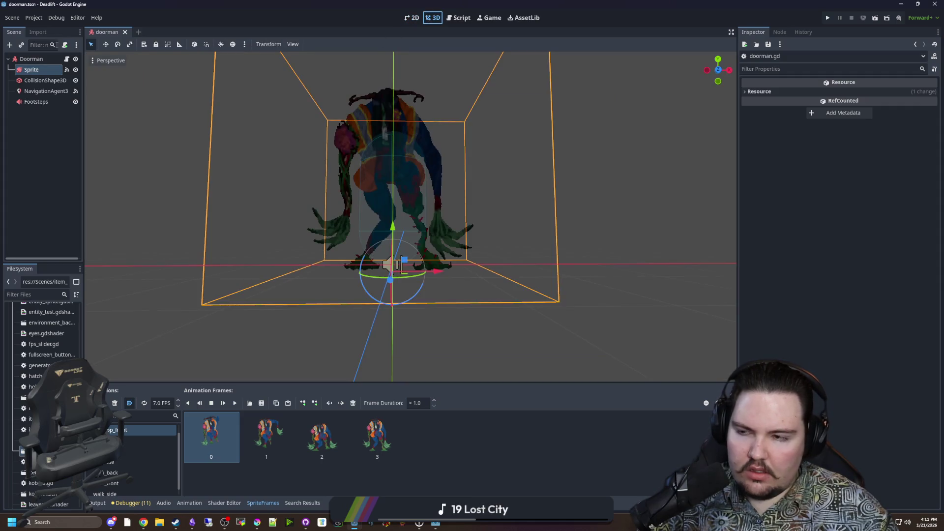
click(65, 59)
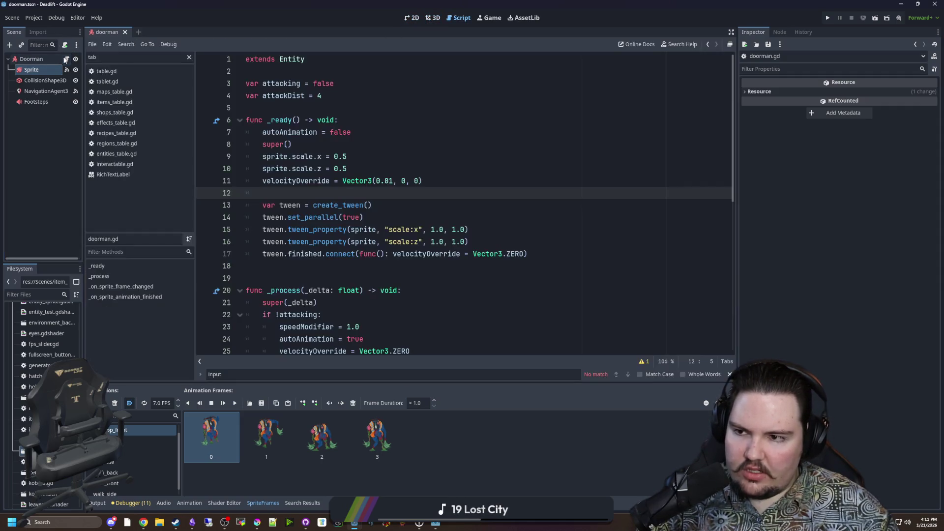
click(44, 80)
click(433, 18)
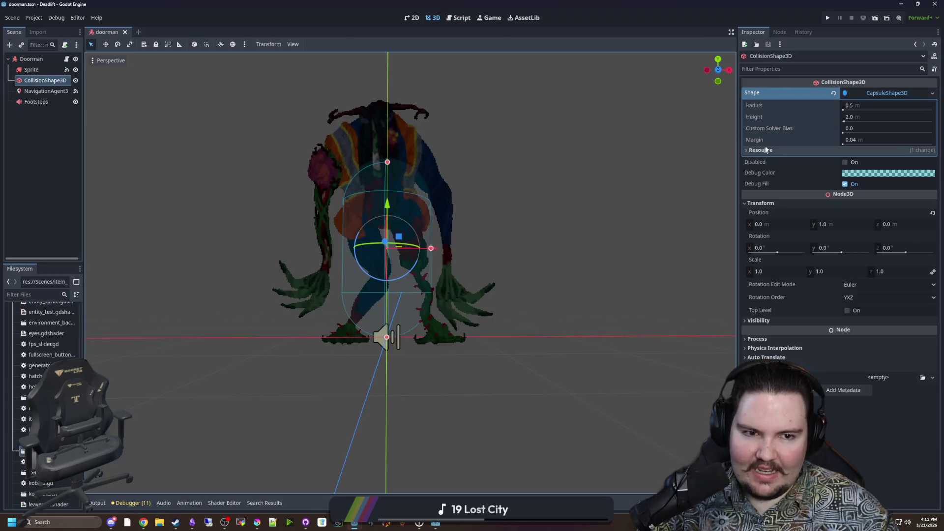
mouse_move(453, 147)
mouse_down()
mouse_move(611, 173)
mouse_move(689, 158)
mouse_up()
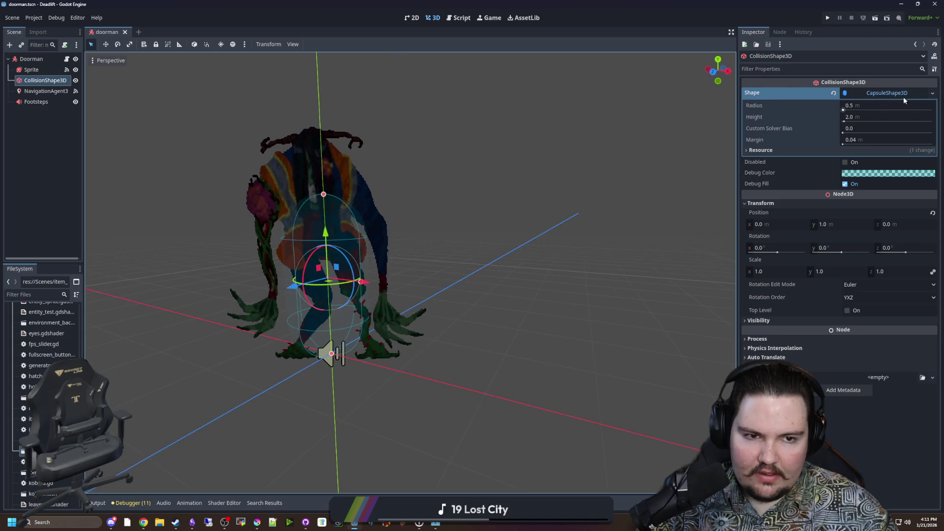
click(775, 149)
click(837, 148)
scroll(591, 143, up, 3)
drag(844, 121, 846, 122)
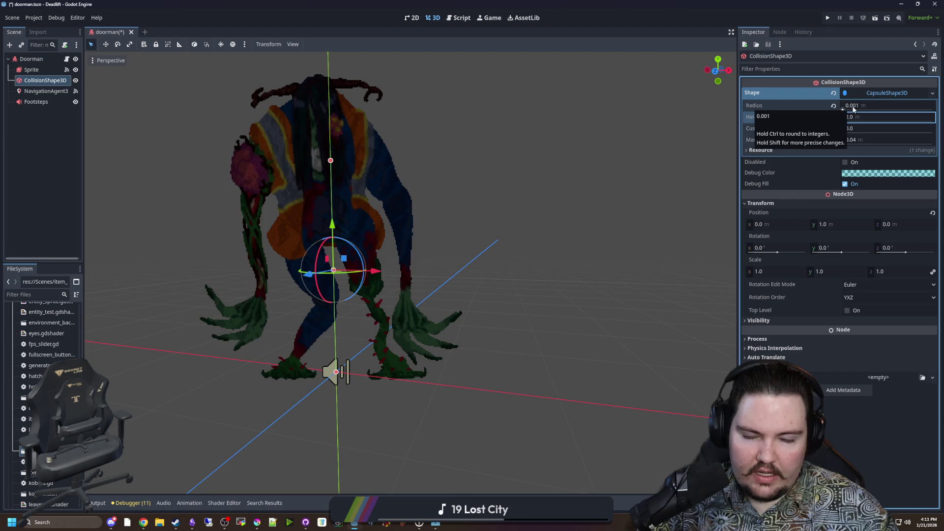
click(833, 106)
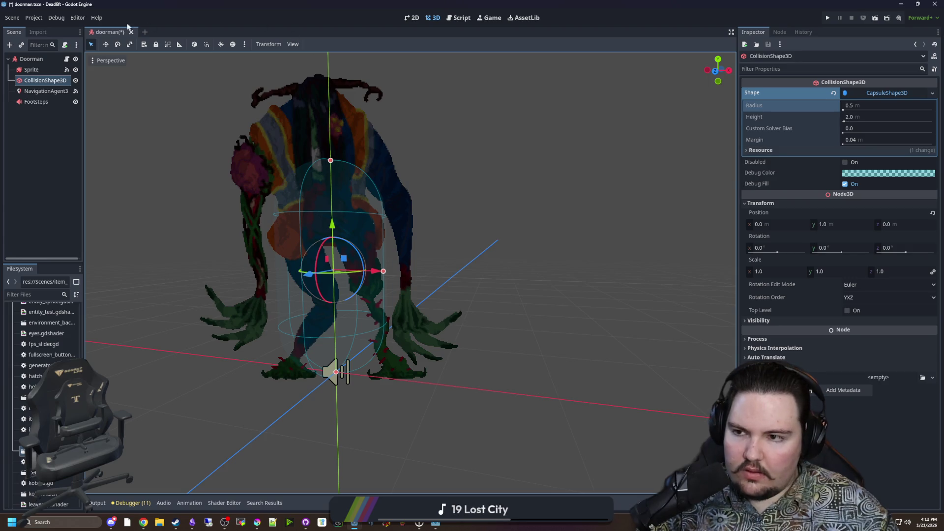
click(67, 59)
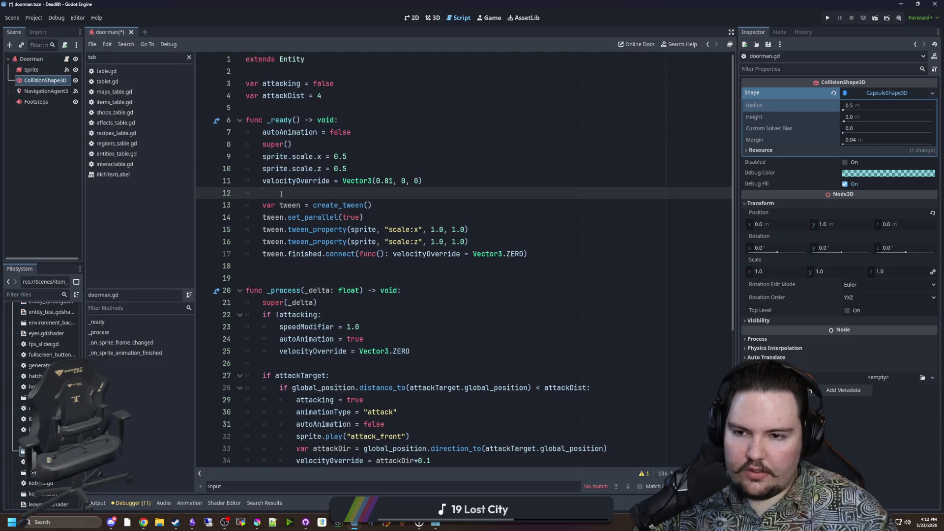
Step: Add $CollisionShape3D.shape.height = 0.1 to the doorman's _ready above the tween
key(Return)
key(Return)
key(Up)
mouse_move(45, 81)
mouse_down()
mouse_move(280, 197)
mouse_move(320, 205)
mouse_up()
click(362, 213)
click(364, 209)
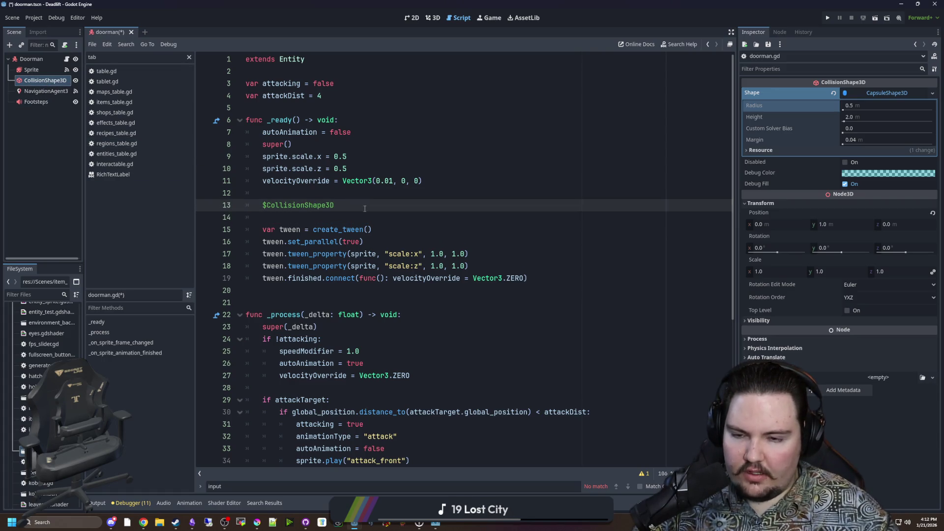
text(.hei)
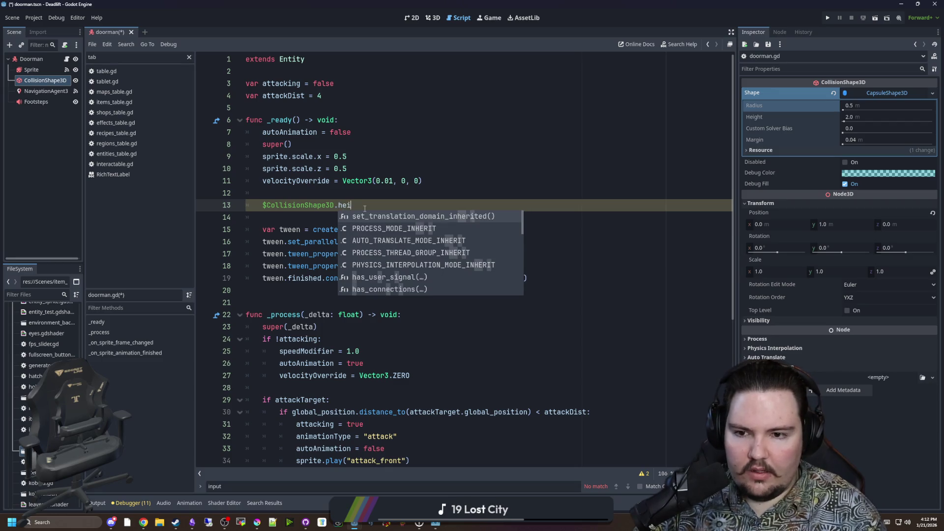
key(BackSpace)
key(BackSpace)
key(BackSpace)
text(hei)
key(BackSpace)
key(BackSpace)
key(BackSpace)
text(shape.height)
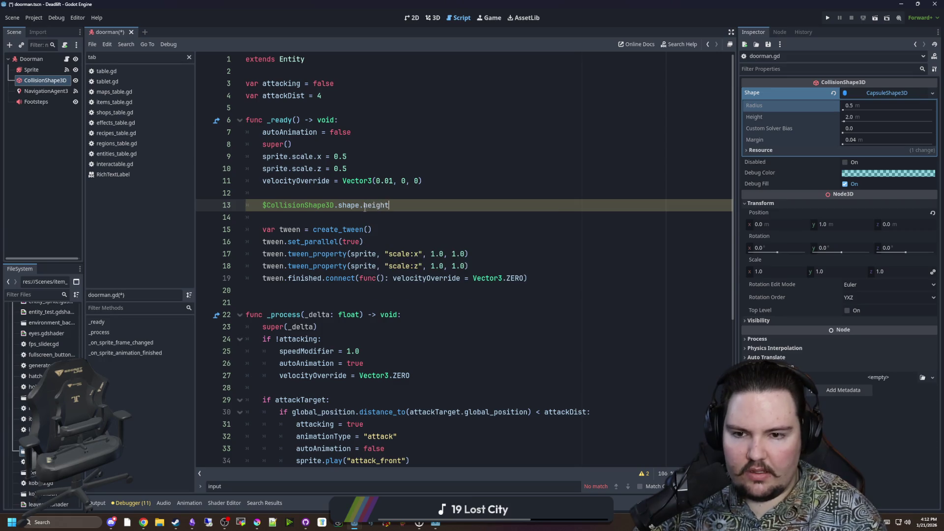
text( = 0.1)
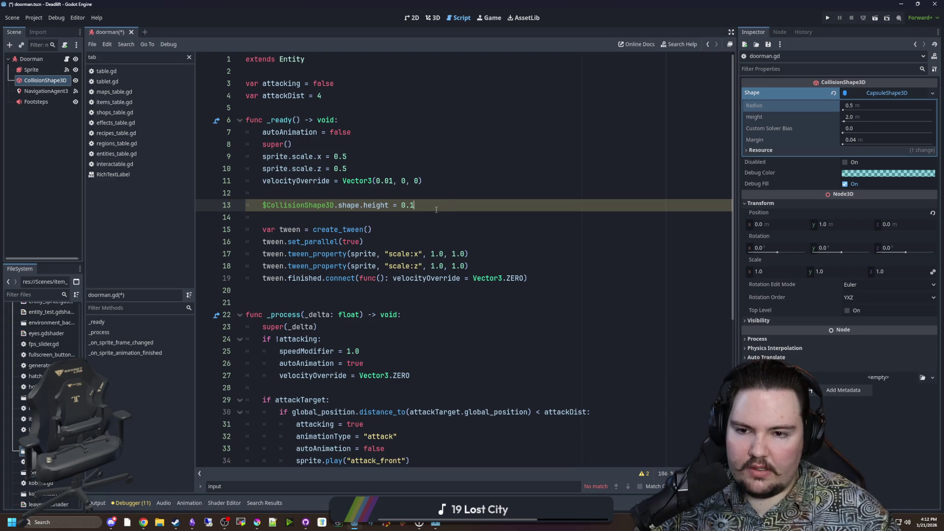
drag(408, 205, 264, 206)
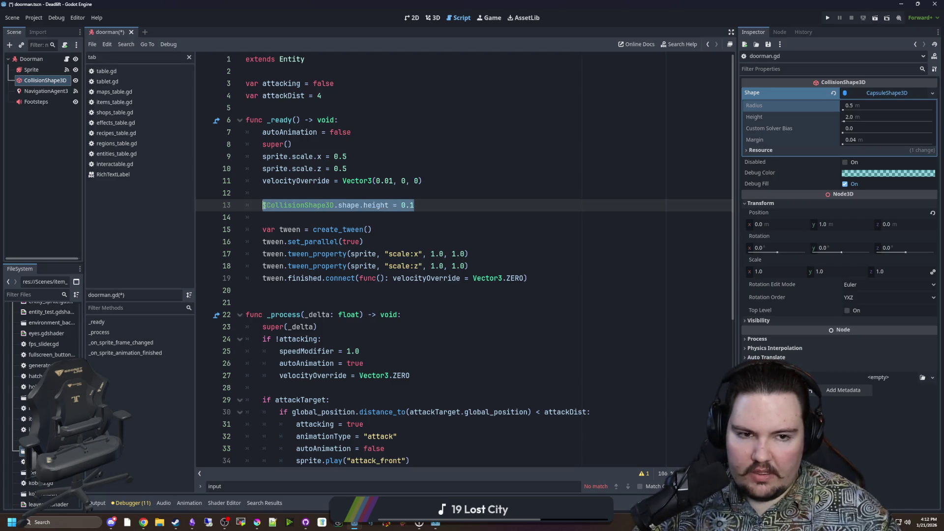
click(449, 213)
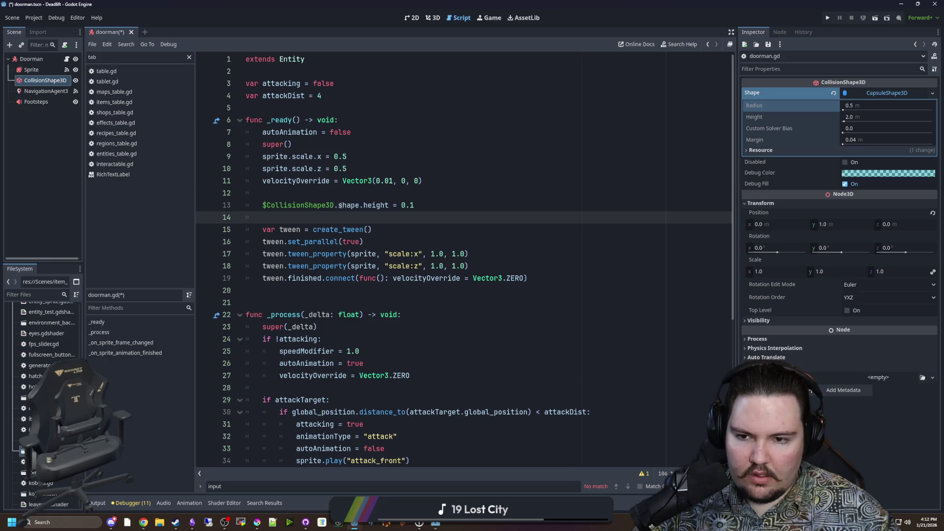
Step: Begin a $CollisionShape3D.position = Vector3(0, line, then go back to the 3D view's capsule height
drag(340, 205, 262, 205)
key(ctrl+c)
click(428, 208)
key(Return)
key(ctrl+v)
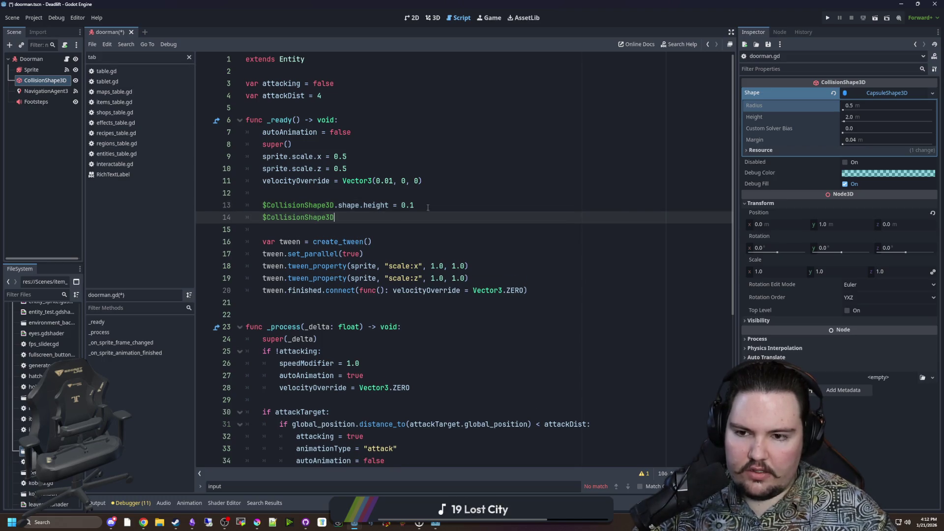
text(.posi)
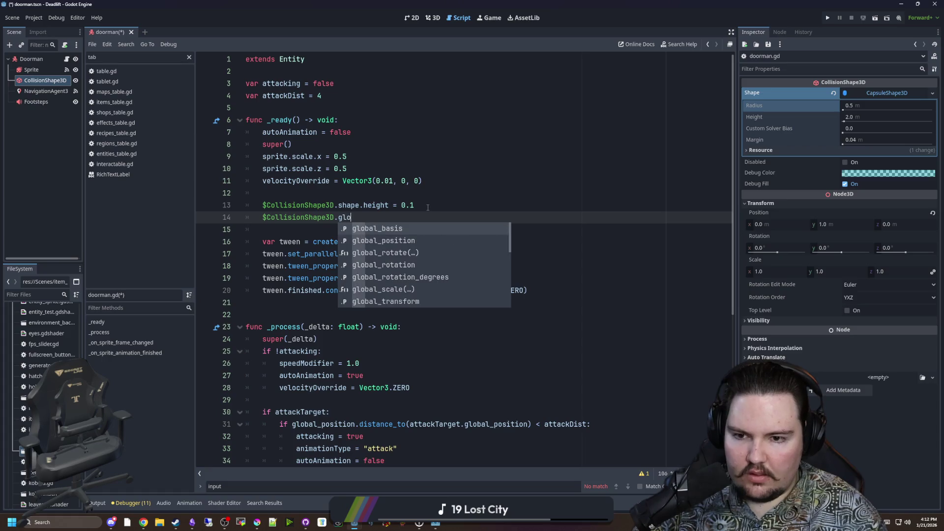
key(Return)
text(= )
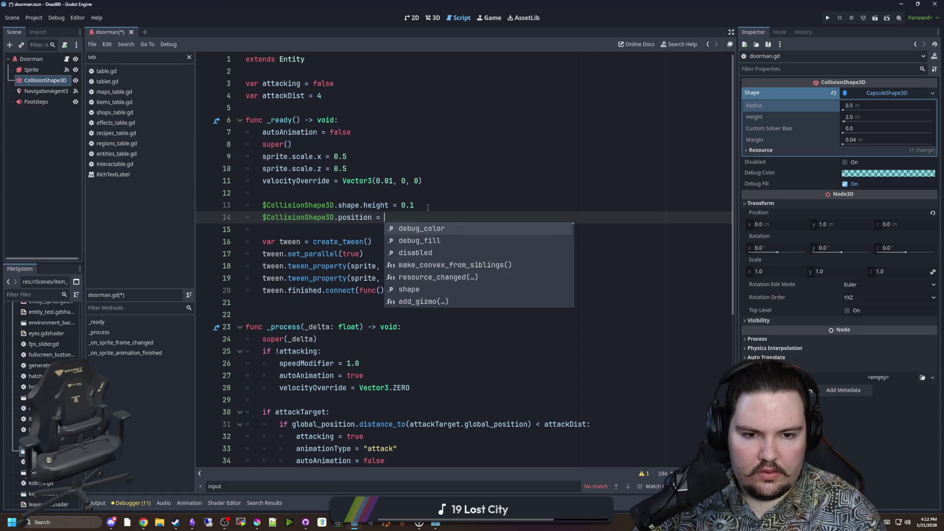
text(Vector3(0,)
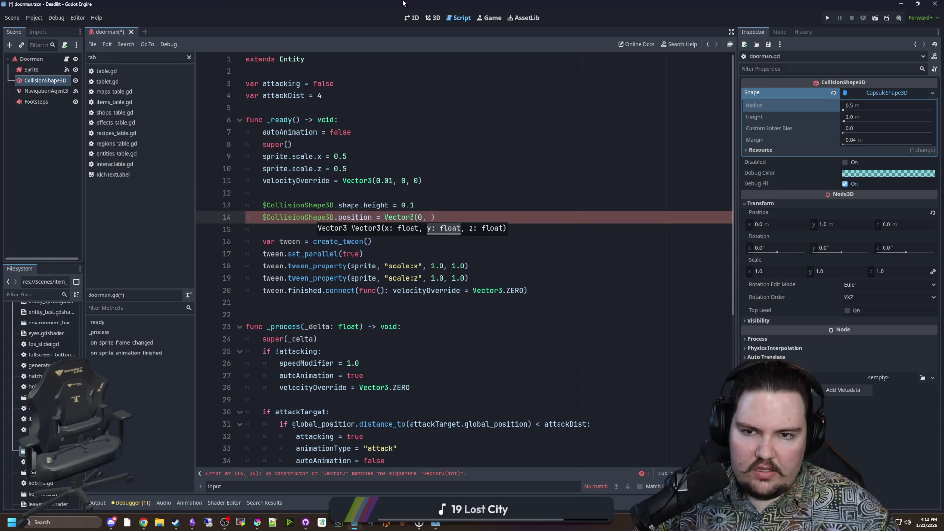
click(432, 18)
click(865, 114)
Step: Trial a 0.1 capsule height and Y position 0 in the Inspector, then undo
text(0.1)
key(Return)
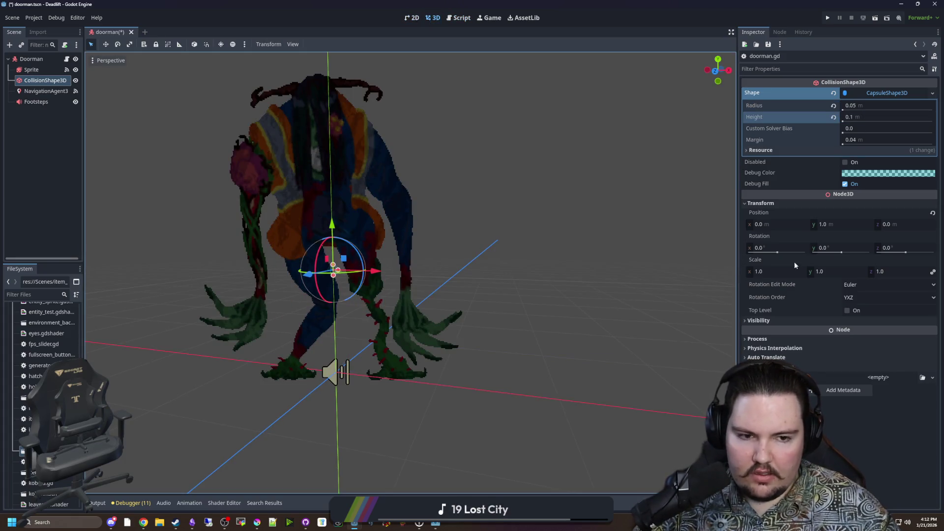
click(836, 226)
text(0)
key(Return)
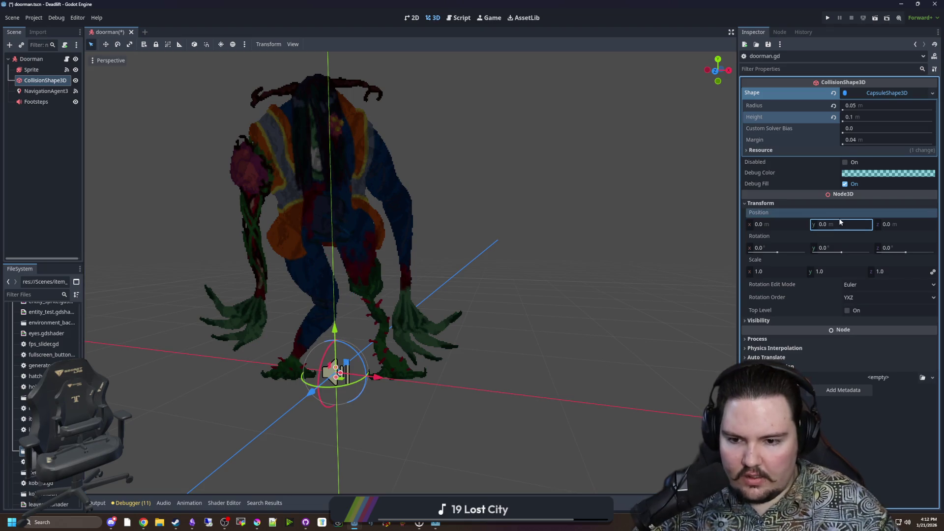
scroll(535, 311, up, 5)
key(f)
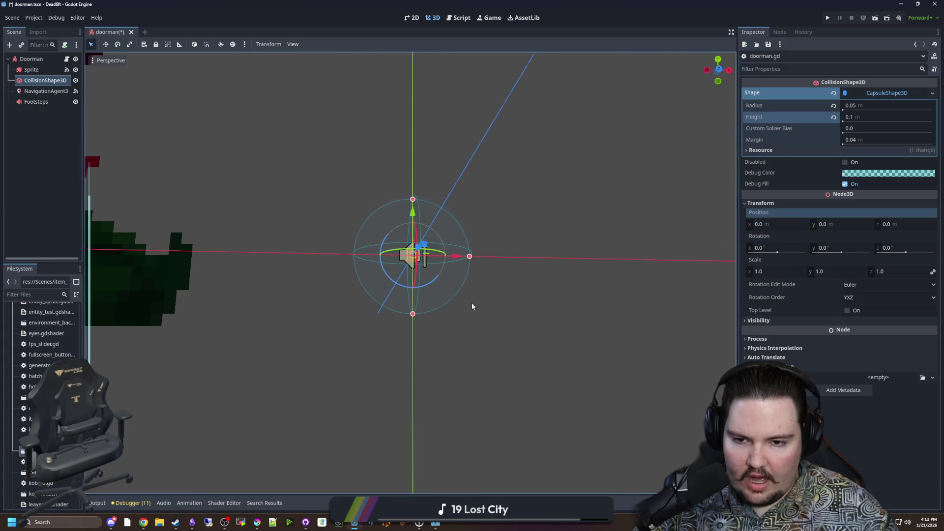
key(ctrl+z)
key(ctrl+z)
key(ctrl+z)
scroll(456, 307, down, 5)
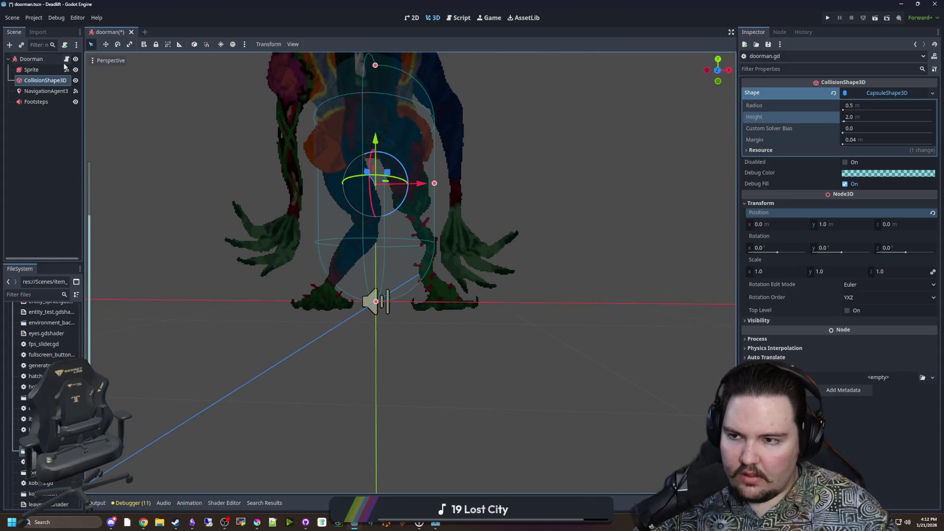
Step: Complete the collision position as Vector3(0, 0.05, 0) in doorman.gd and select both collision lines
click(66, 59)
text(, )
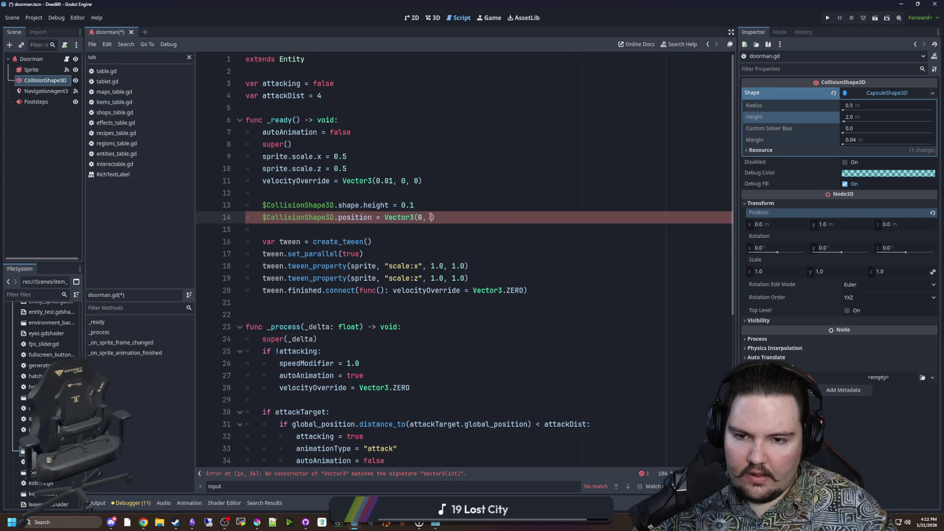
text(0.05)
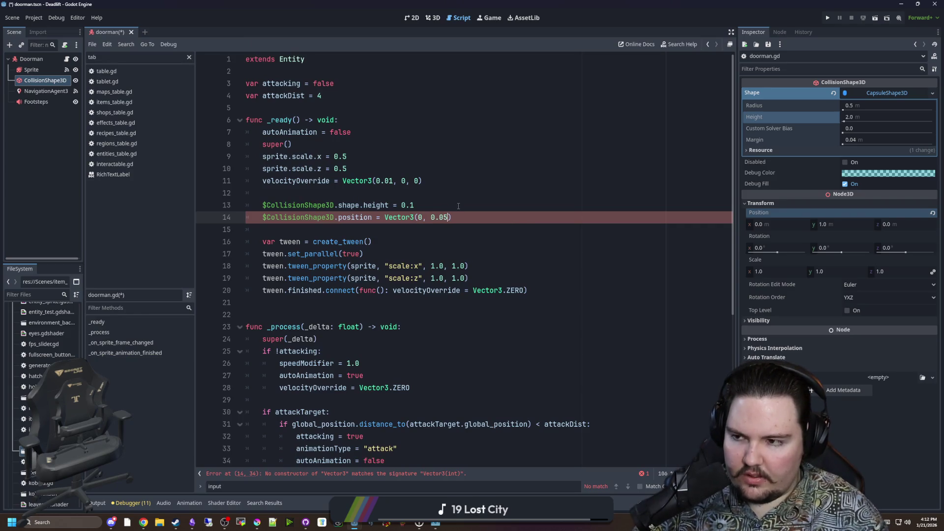
text(, 0)
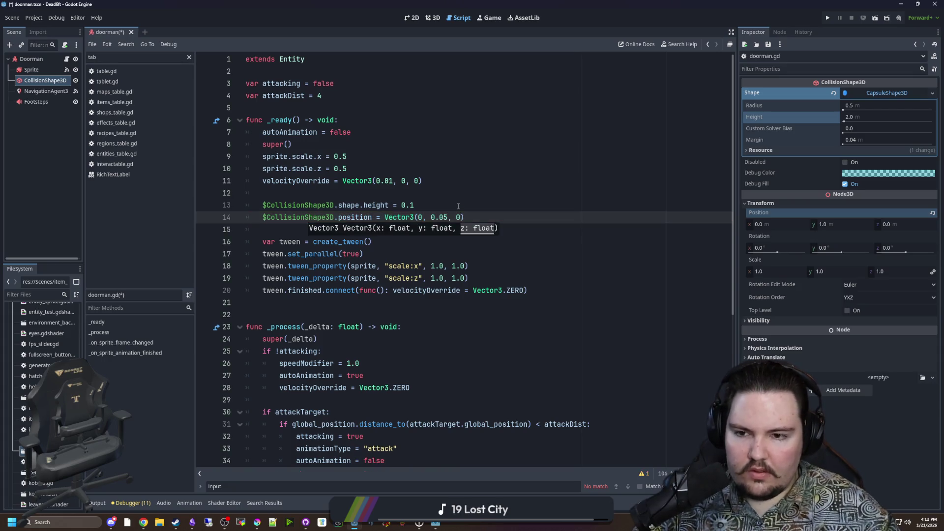
click(234, 213)
drag(234, 212, 212, 210)
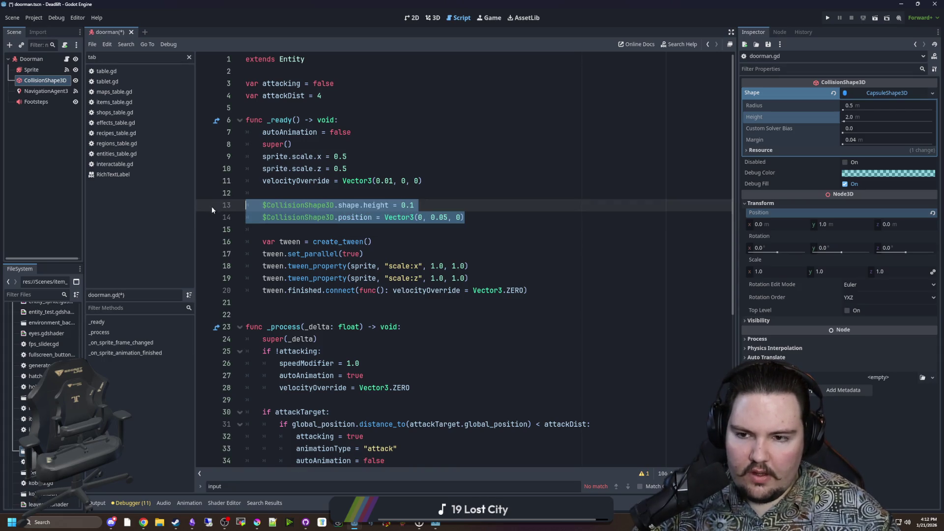
Step: Paste the two collision lines into the tween.finished lambda body, indented on their own lines
click(556, 292)
click(359, 291)
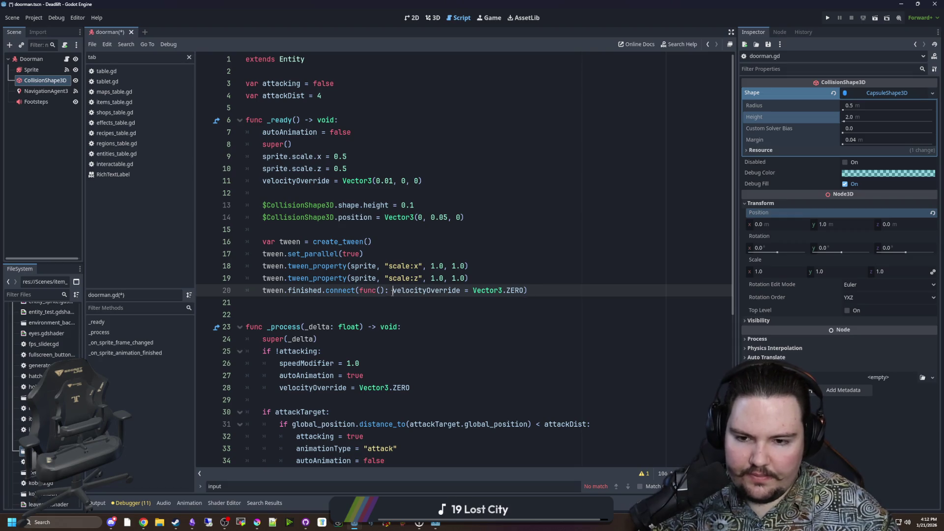
key(Return)
key(End)
key(Left)
key(Return)
key(Up)
key(End)
key(Return)
key(ctrl+v)
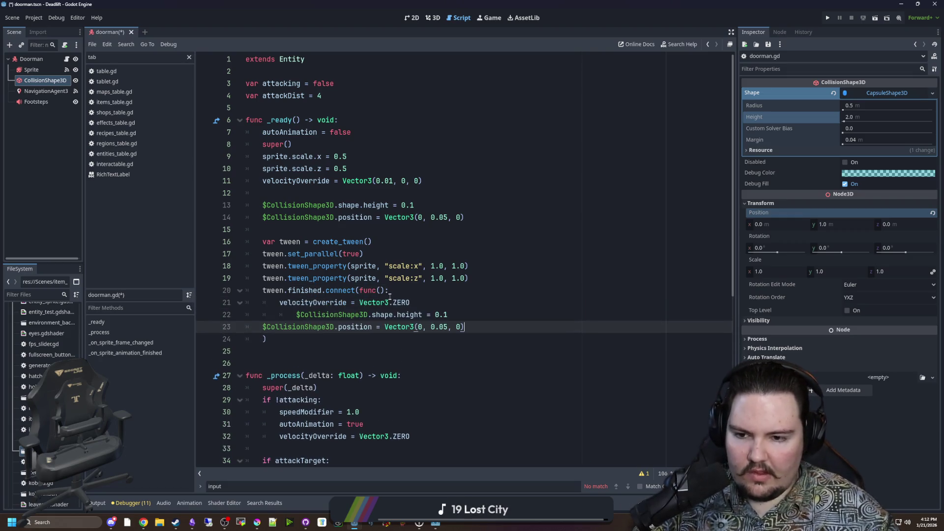
click(263, 327)
key(Tab)
Step: Change the pasted lines to restore height 2.0 and position Vector3(0, 1, 0)
click(464, 315)
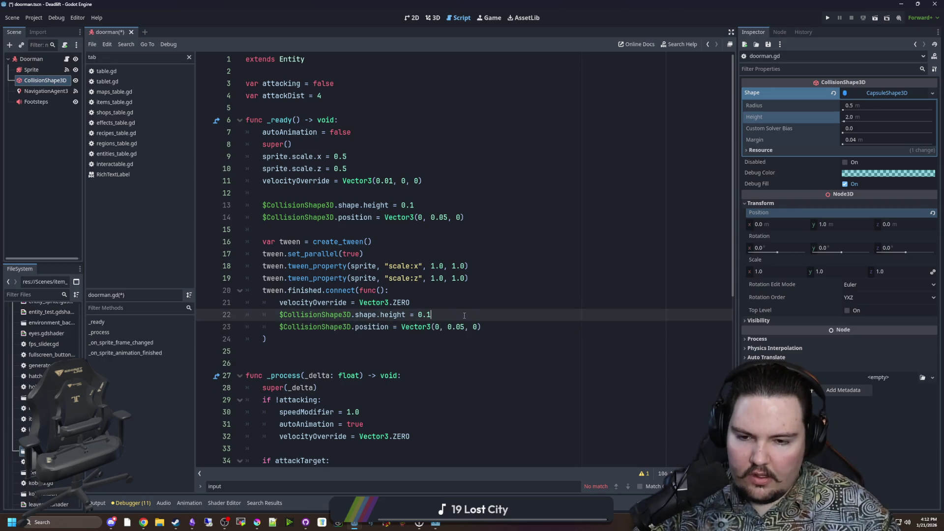
key(BackSpace)
text(2.0)
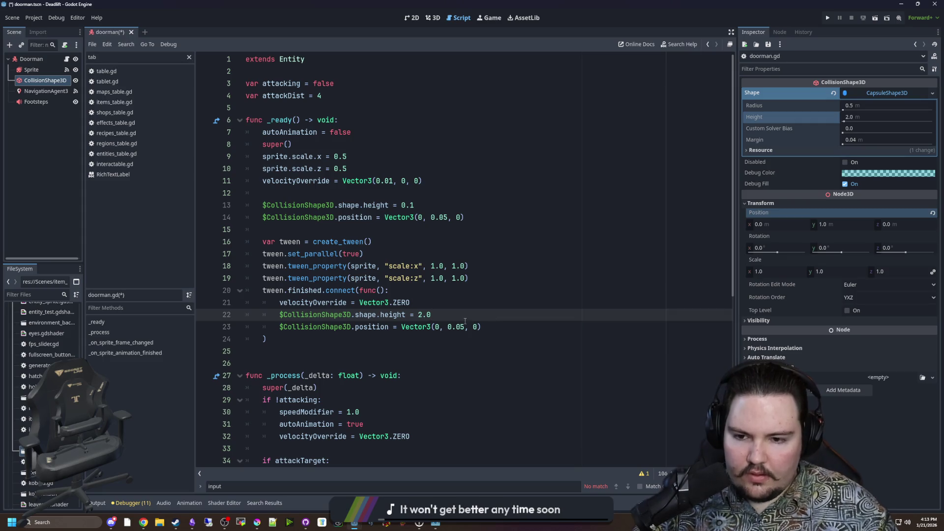
click(467, 327)
key(BackSpace)
key(BackSpace)
key(BackSpace)
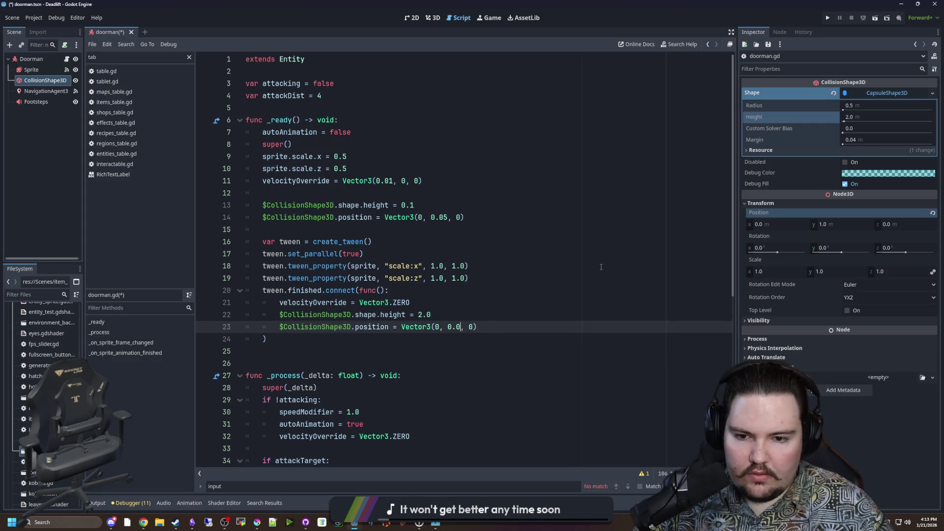
text(1)
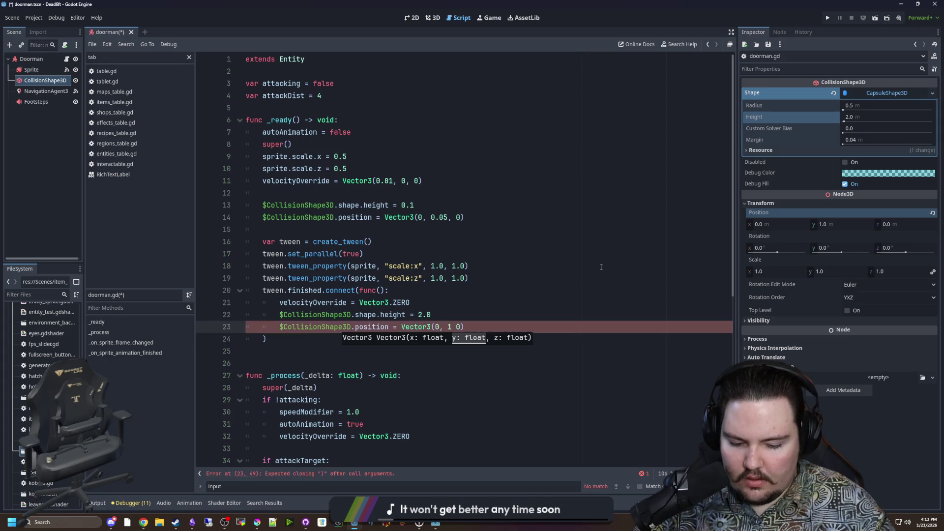
text(,)
click(500, 331)
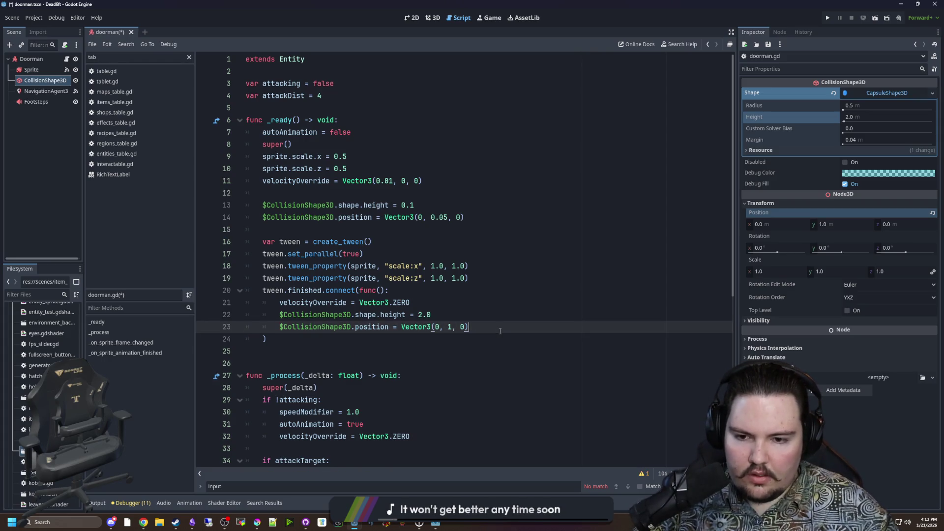
drag(389, 327, 281, 327)
drag(431, 315, 279, 315)
Step: Add a line in the callback restoring the collision radius to 0.5
click(431, 311)
key(Return)
key(ctrl+v)
key(Down)
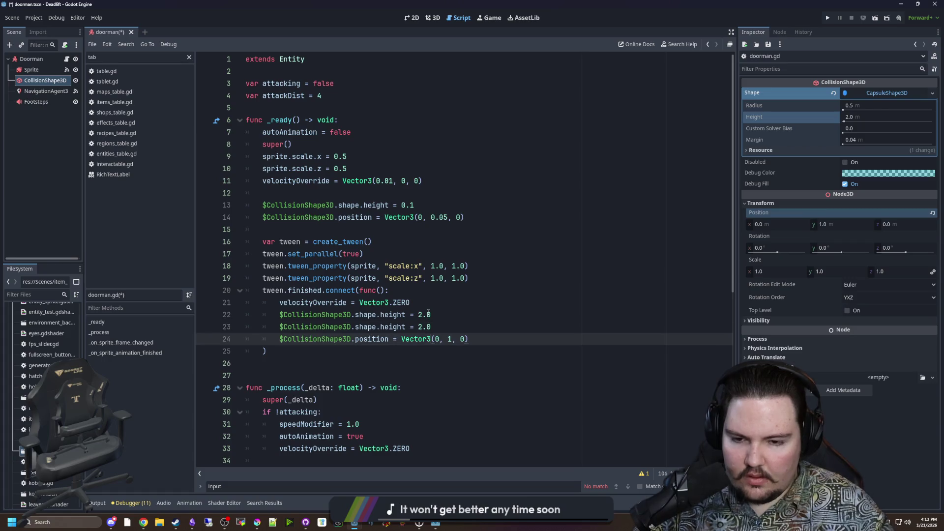
key(Up)
key(Left)
key(Left)
key(BackSpace)
text(0)
key(Right)
key(Delete)
text(5)
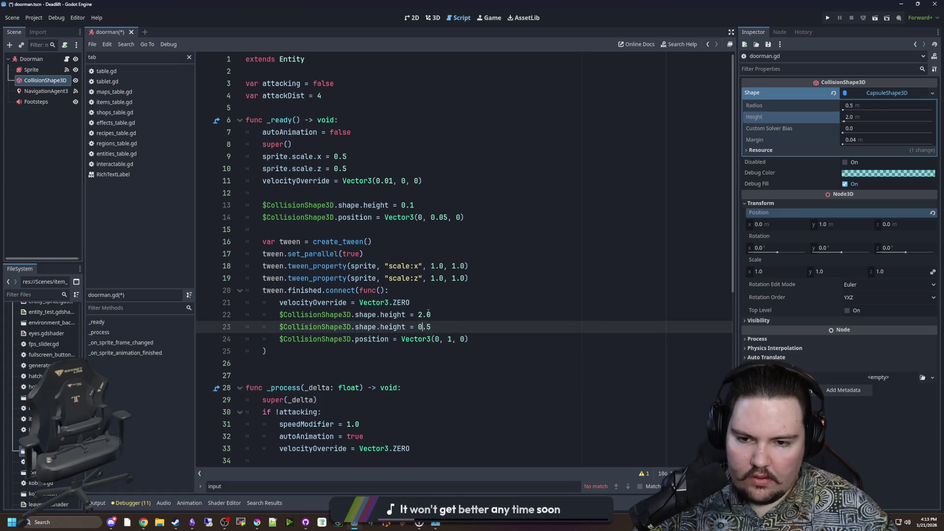
key(BackSpace)
key(BackSpace)
key(BackSpace)
text(radius)
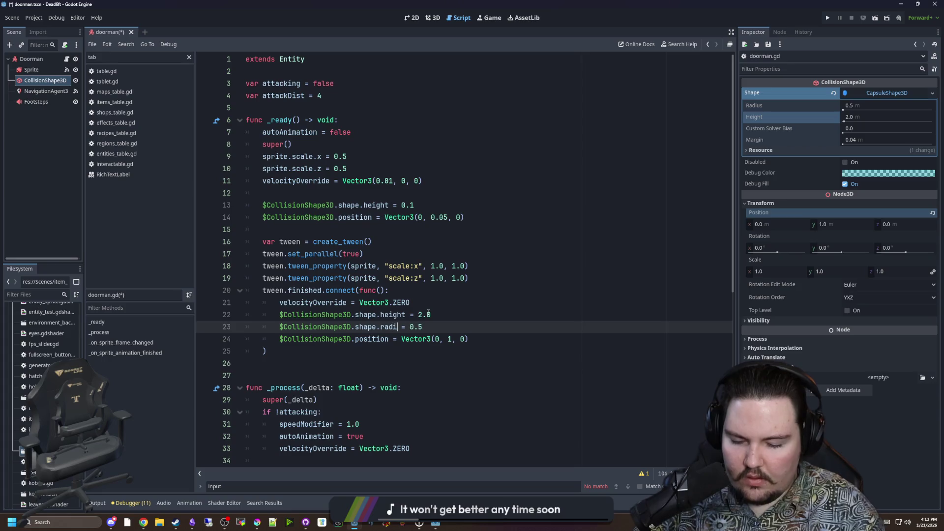
Step: Save the doorman script and scene
key(Up)
key(Up)
key(Up)
key(Down)
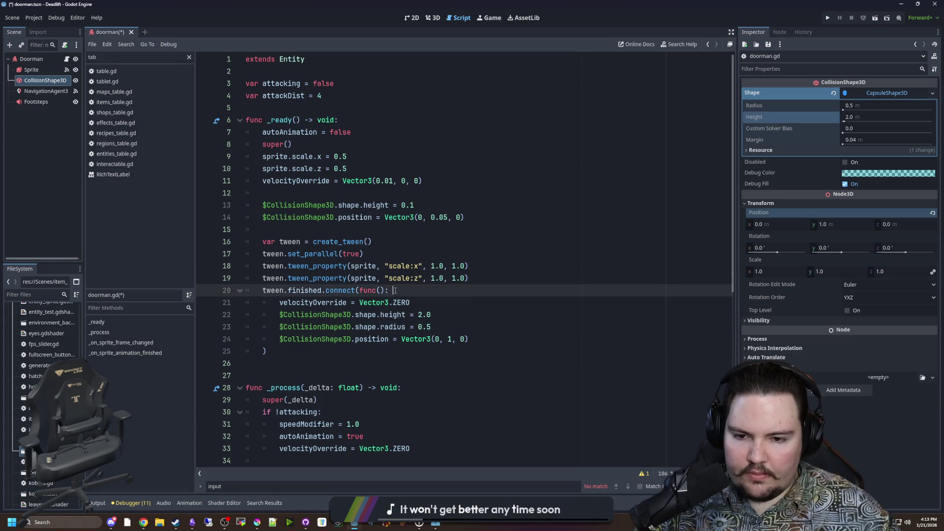
key(ctrl+s)
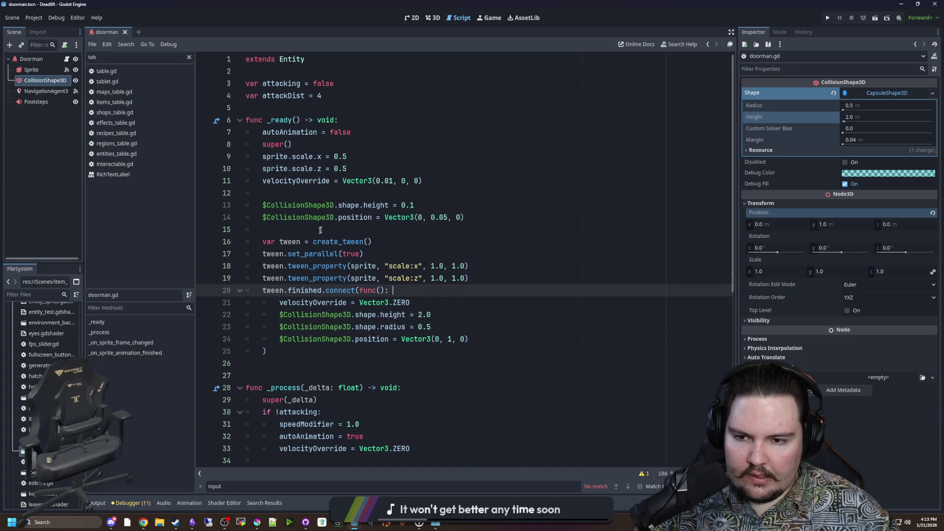
click(323, 228)
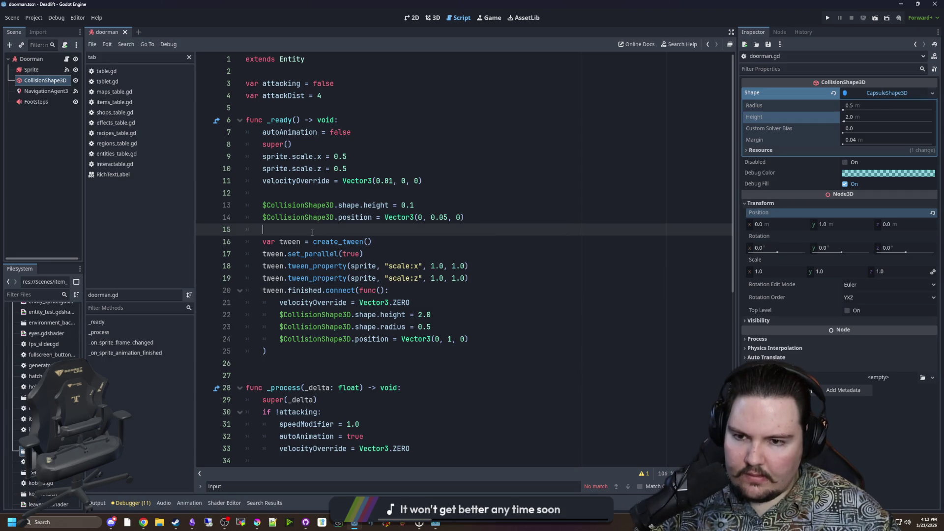
key(ctrl+s)
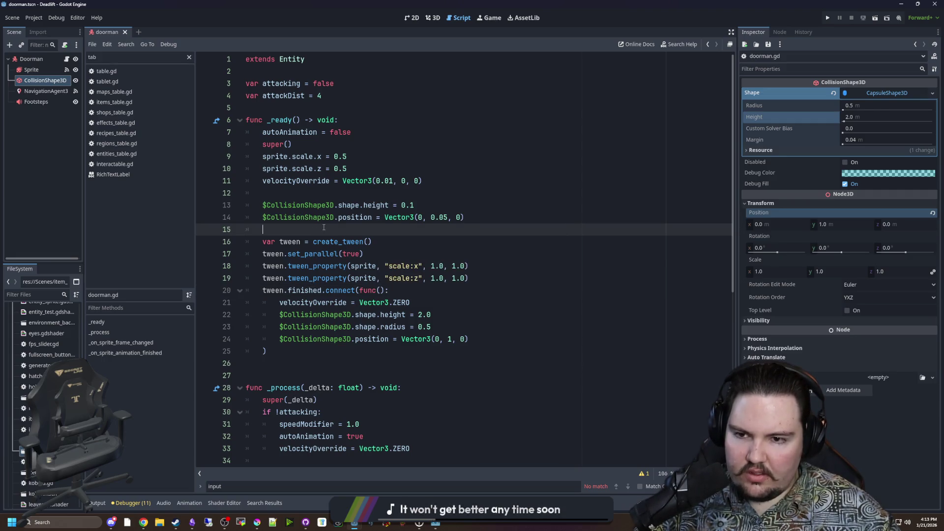
key(ctrl+s)
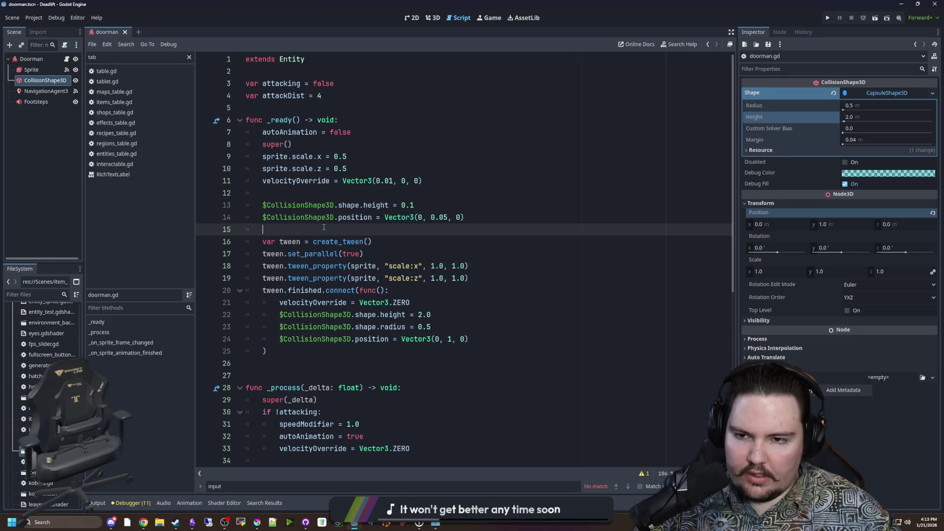
Step: Open world.gd from the filtered file list and search it for 'hatch'
click(69, 295)
text(world)
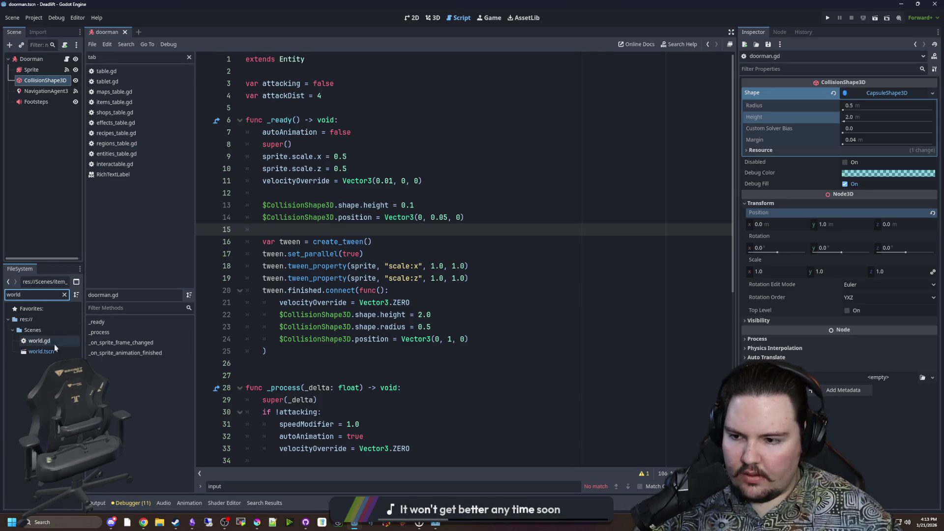
double_click(52, 341)
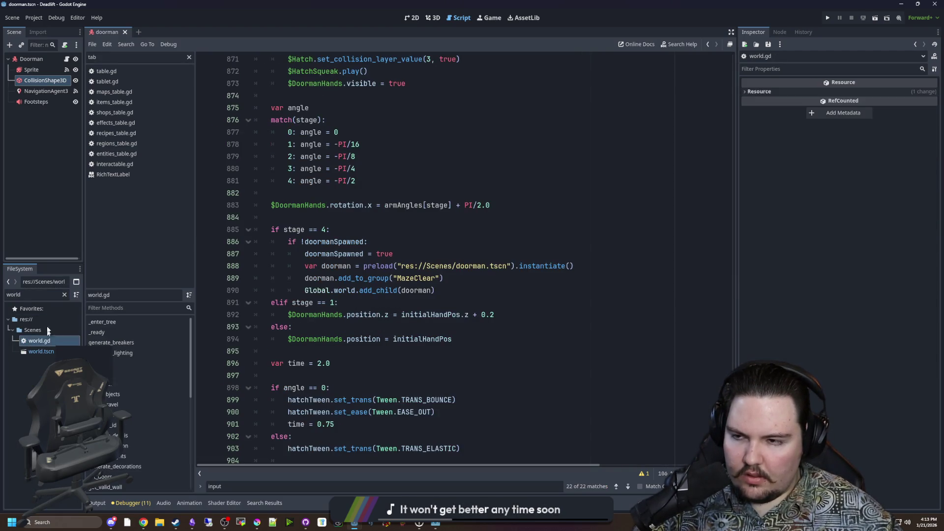
click(427, 169)
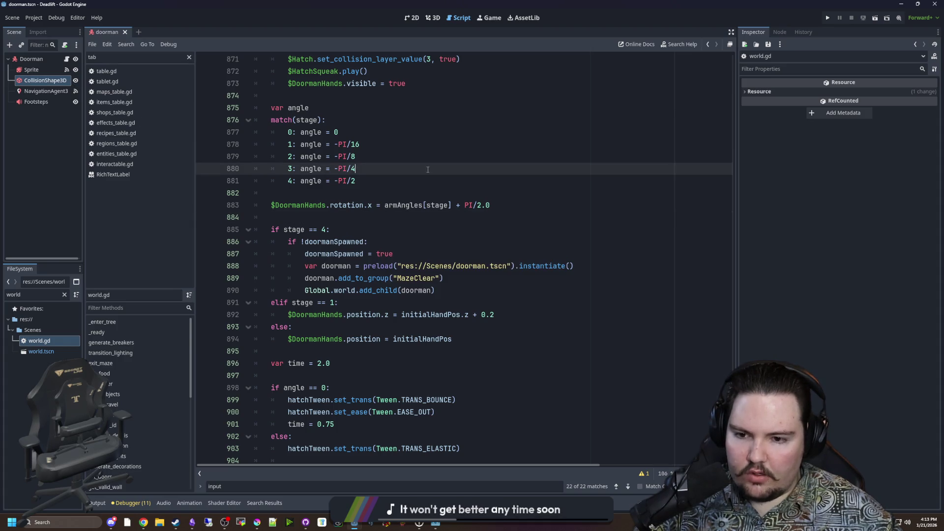
key(ctrl+f)
text(hatch)
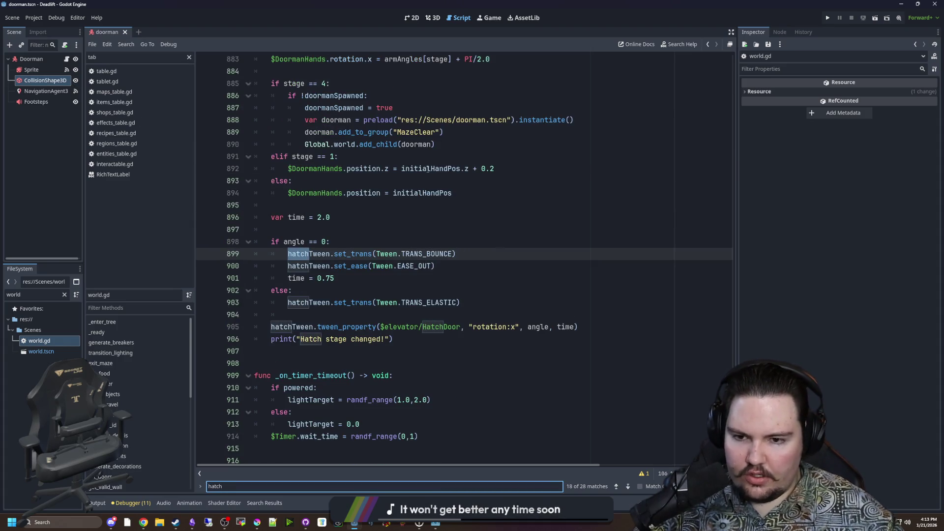
click(365, 291)
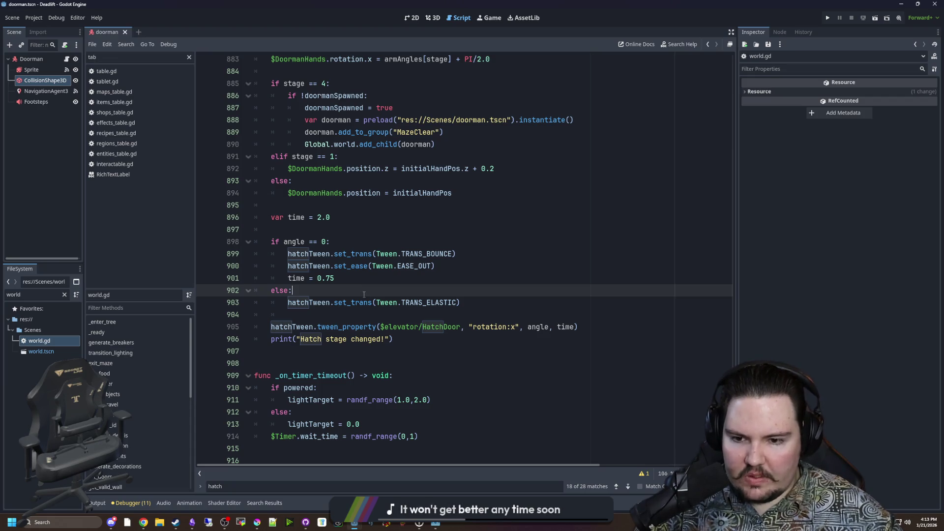
Step: Locate the hatch stage 4 code and copy the $elevator/HatchDoor node path
scroll(351, 312, up, 4)
click(459, 284)
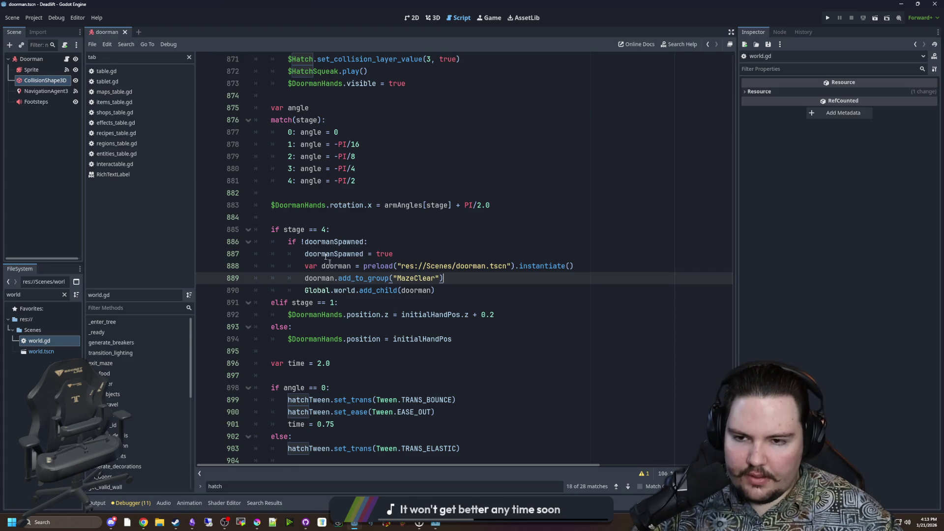
scroll(334, 269, down, 3)
click(408, 375)
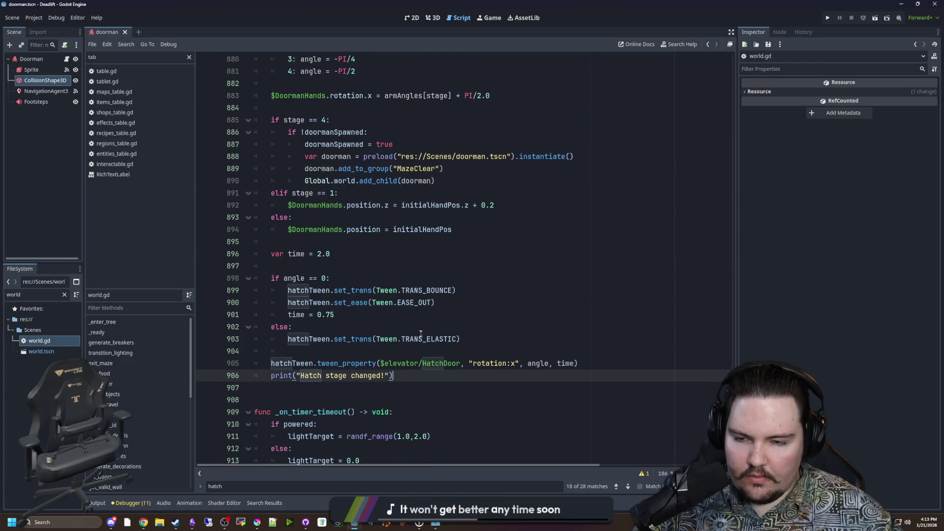
scroll(421, 337, up, 3)
click(372, 230)
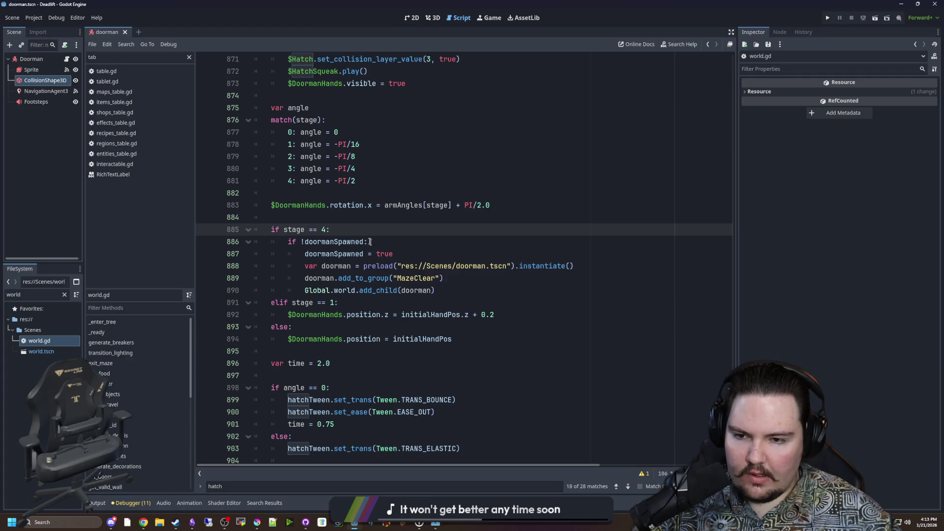
key(Up)
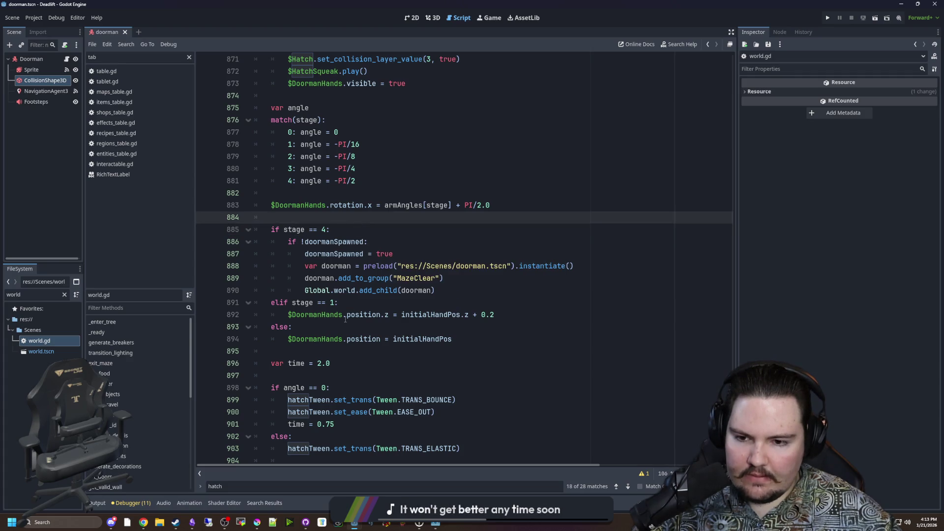
scroll(343, 320, down, 2)
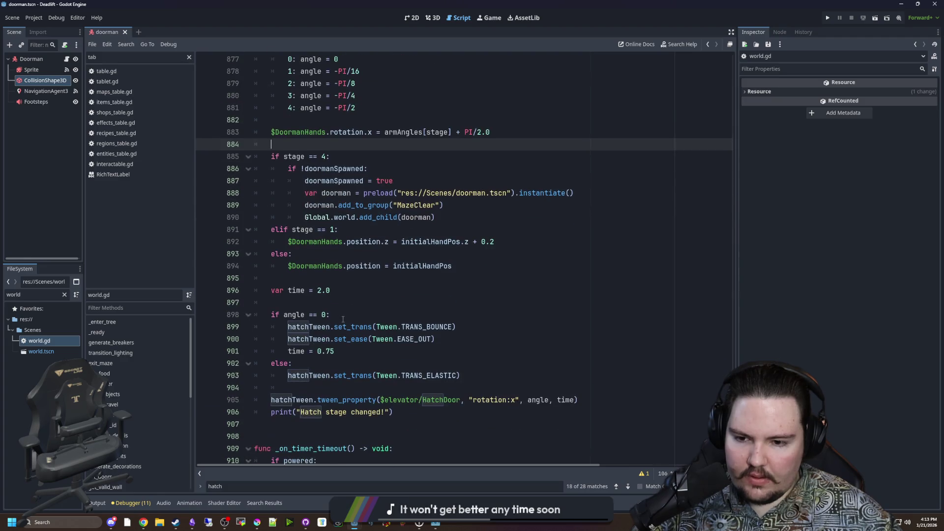
click(452, 412)
drag(460, 400, 380, 400)
key(ctrl+c)
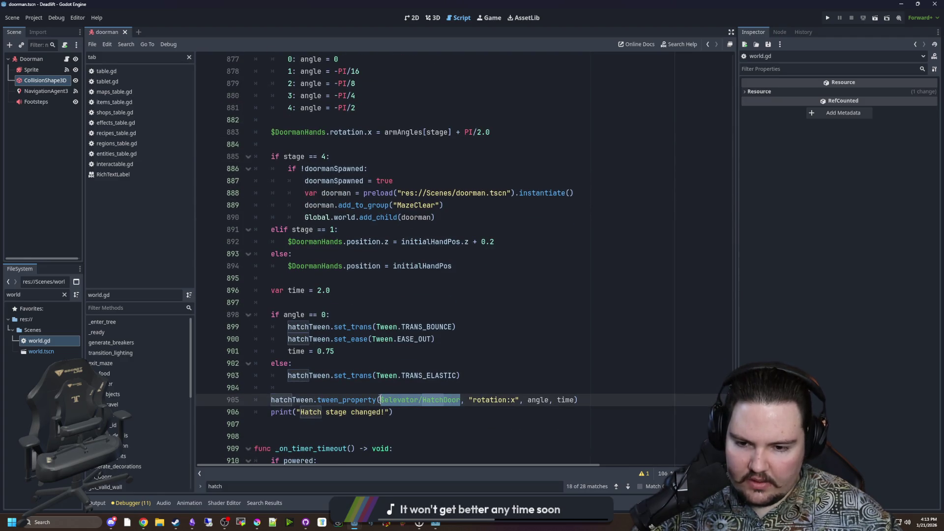
Step: Add 'doorman.global_position = $elevator/HatchDoor.global_position' after add_child(doorman)
scroll(389, 304, up, 2)
click(465, 285)
click(459, 294)
key(Return)
key(ctrl+v)
key(Return)
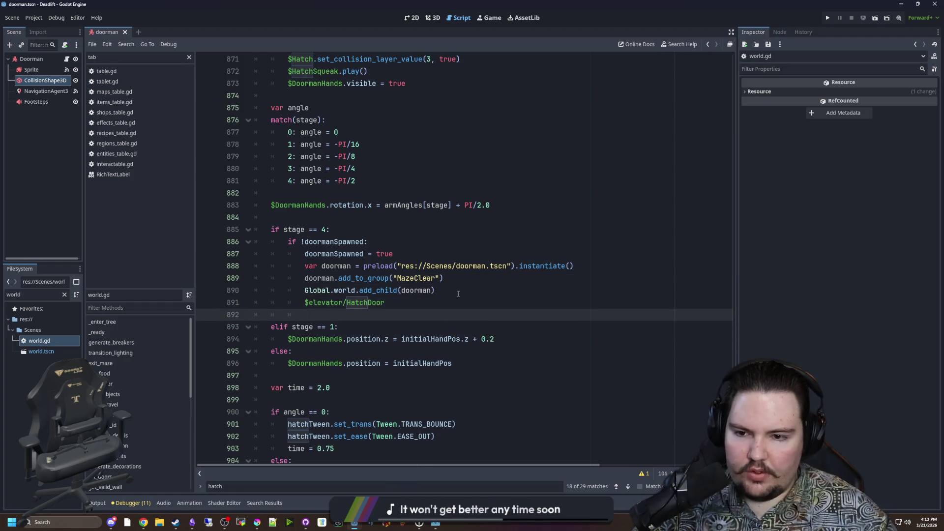
key(Up)
text(doorm)
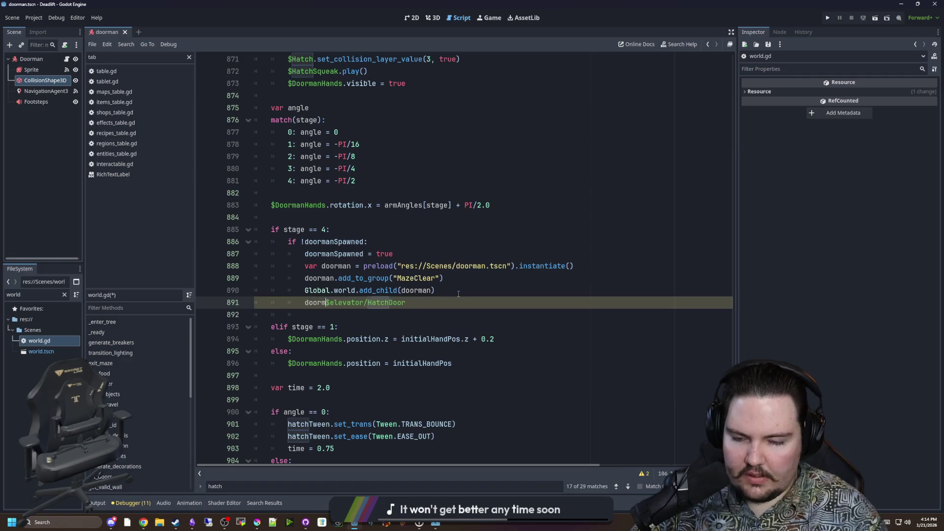
text(lobal_po)
text(sition =)
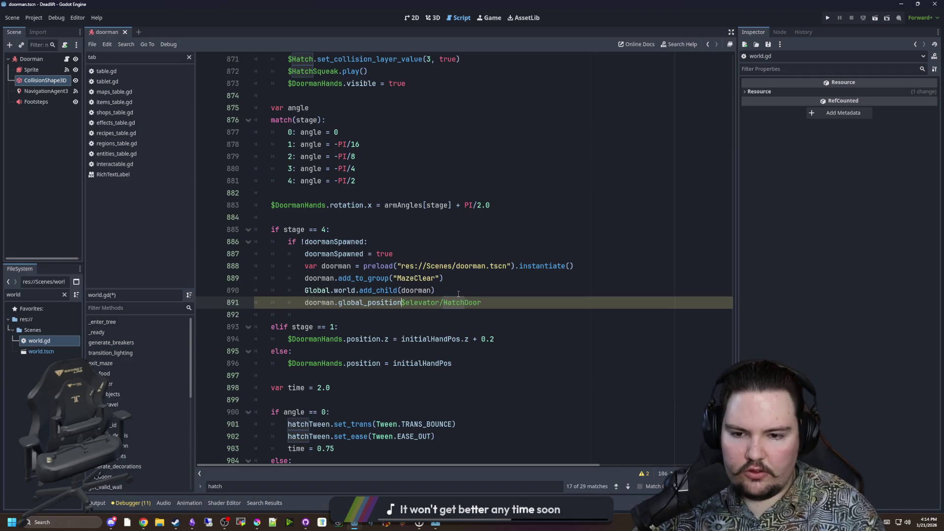
click(510, 300)
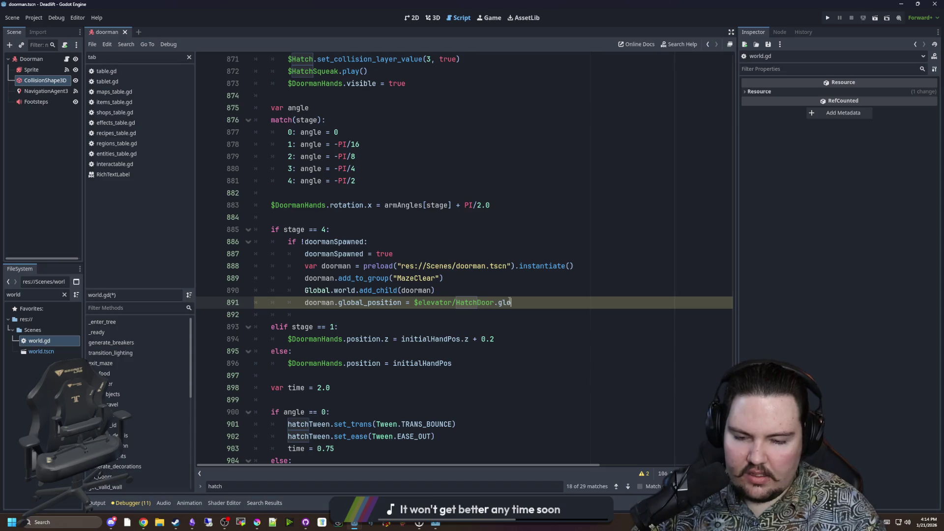
text(position)
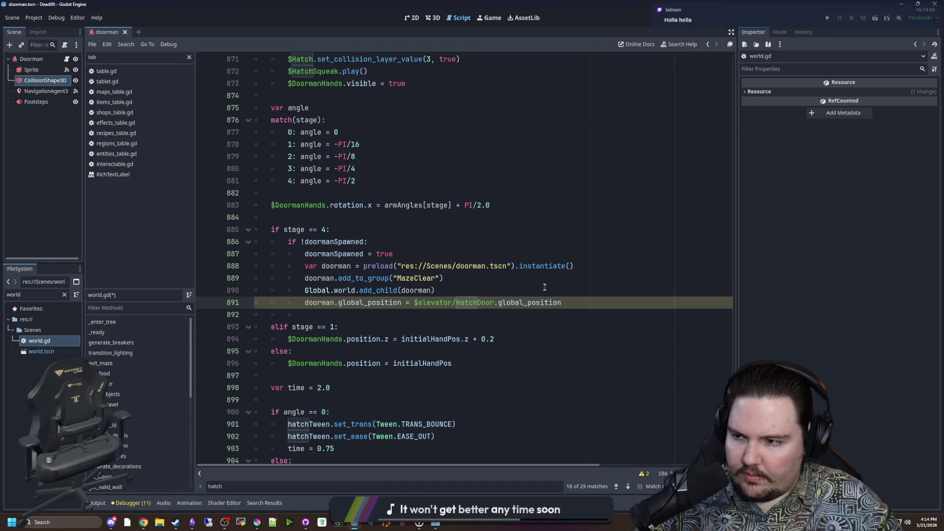
Step: Save the world.gd changes
click(520, 276)
click(476, 232)
key(ctrl+s)
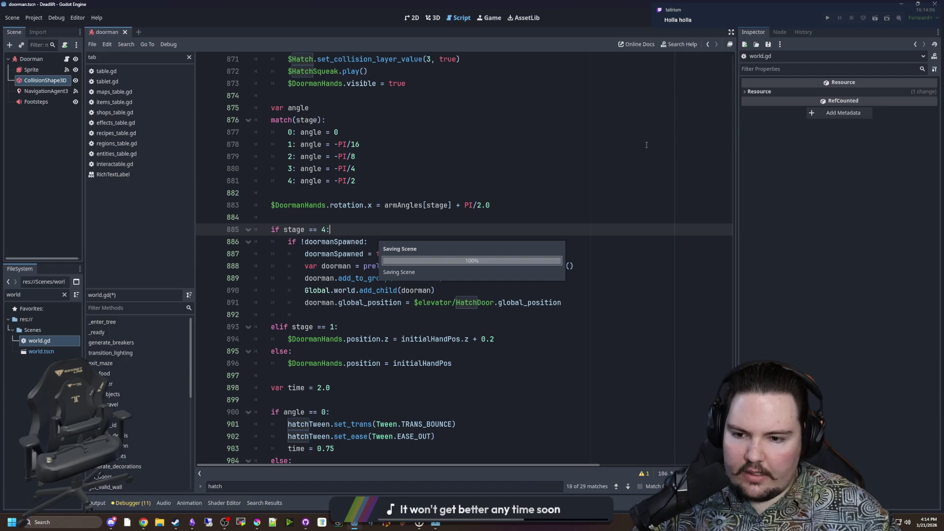
Step: Comment out the $HatchTimer.wait_time = randf_range(40, 120) line
scroll(280, 221, down, 20)
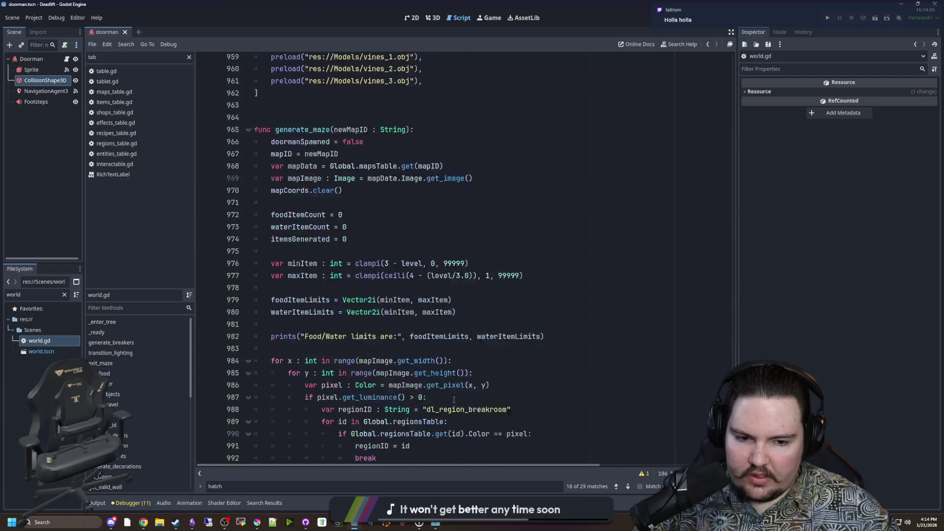
scroll(455, 401, down, 7)
click(272, 436)
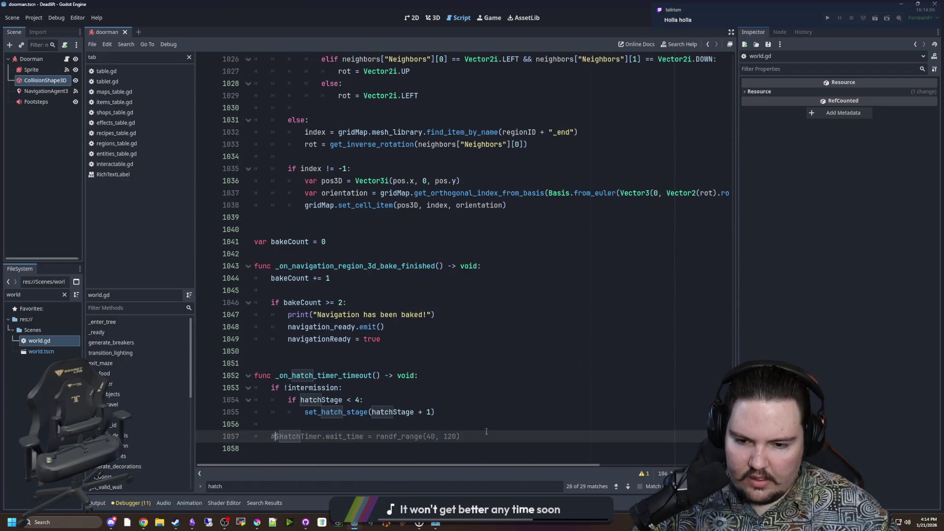
key(shift+End)
key(ctrl+k)
Step: Paste an uncommented copy above it using randf_range(1, 5), and save
click(288, 425)
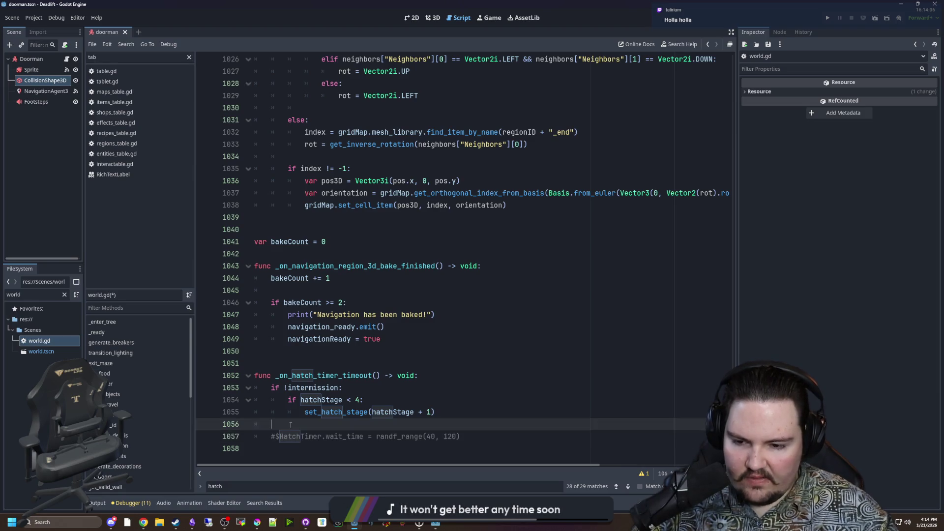
key(Return)
key(Return)
scroll(384, 433, down, 1)
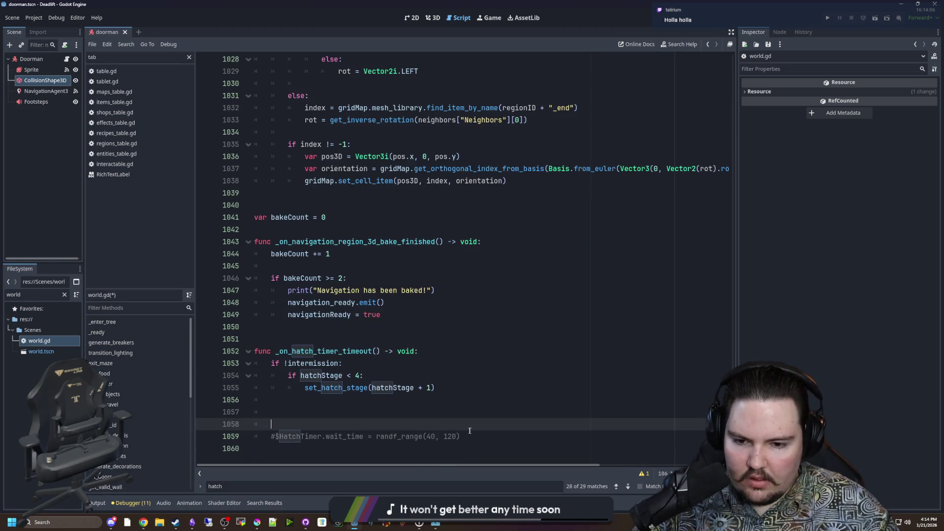
drag(460, 436, 275, 438)
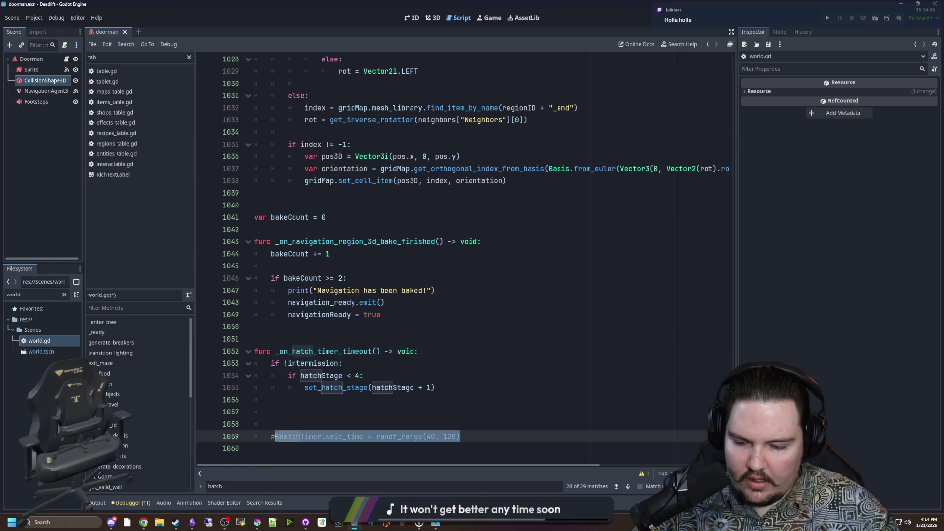
key(ctrl+c)
key(Up)
key(ctrl+v)
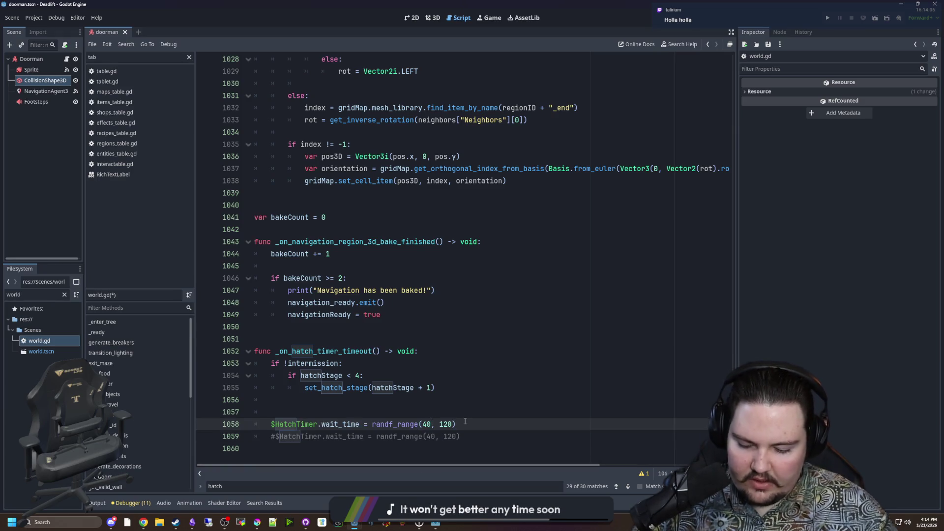
key(Right)
key(Right)
key(Right)
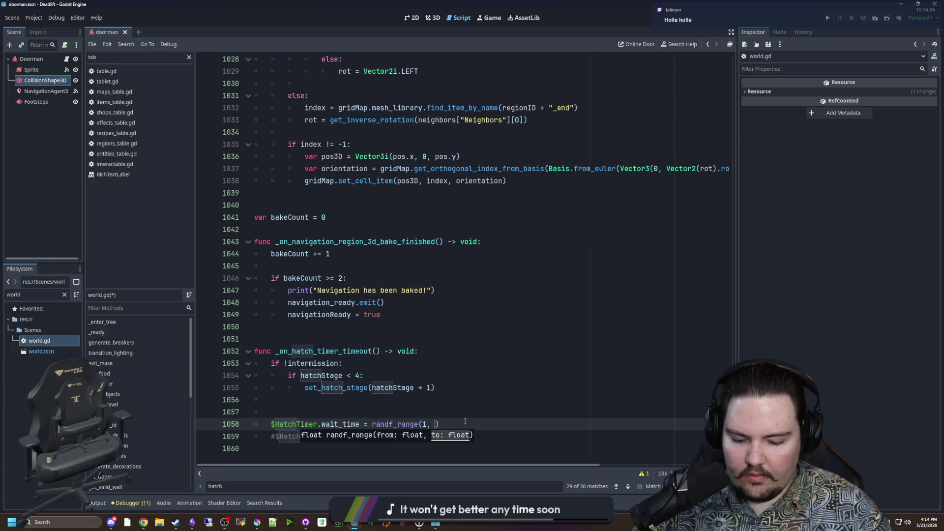
key(Right)
key(ctrl+s)
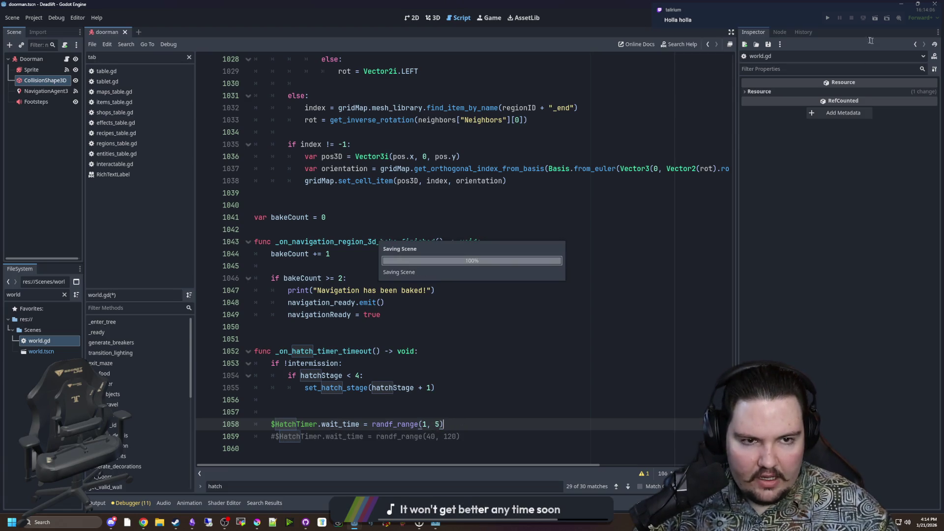
Step: Play-test down the elevator to watch the Doorman drop through the hatch, then open entity.gd
click(828, 22)
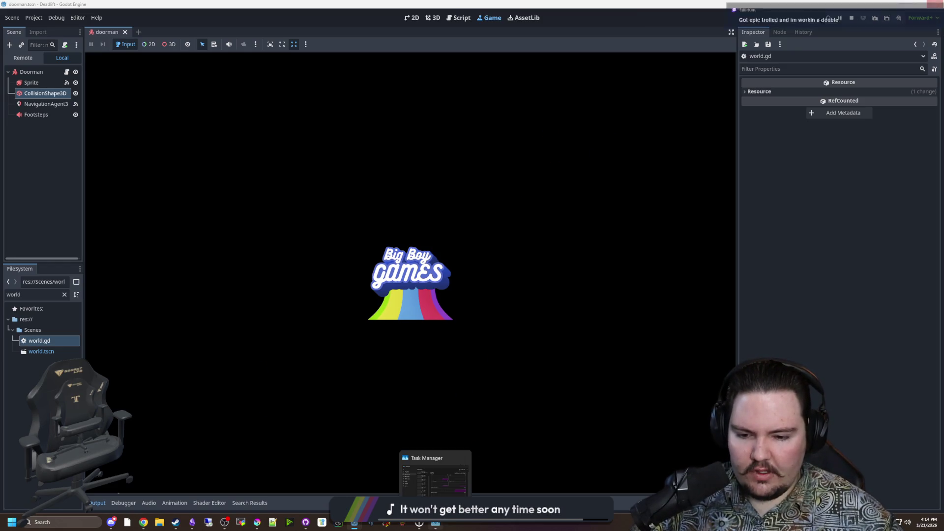
mouse_move(435, 523)
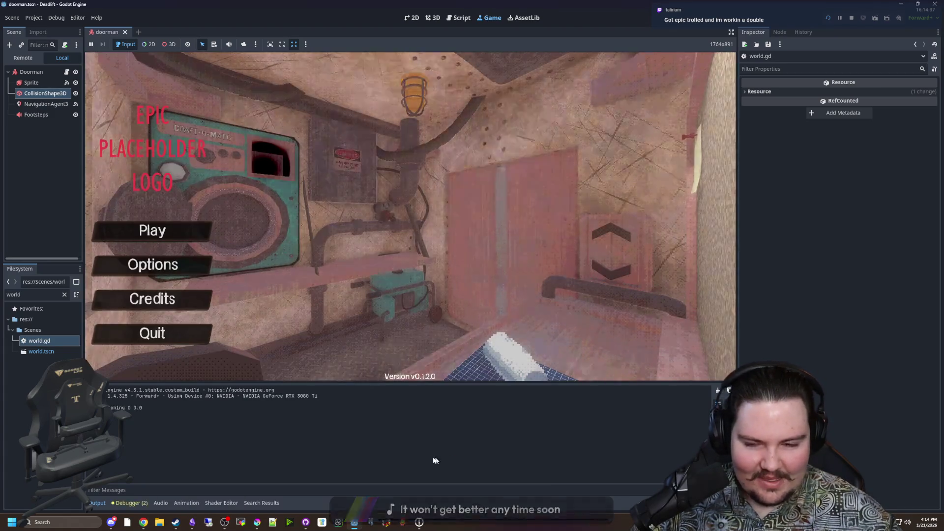
text(dwasdwa)
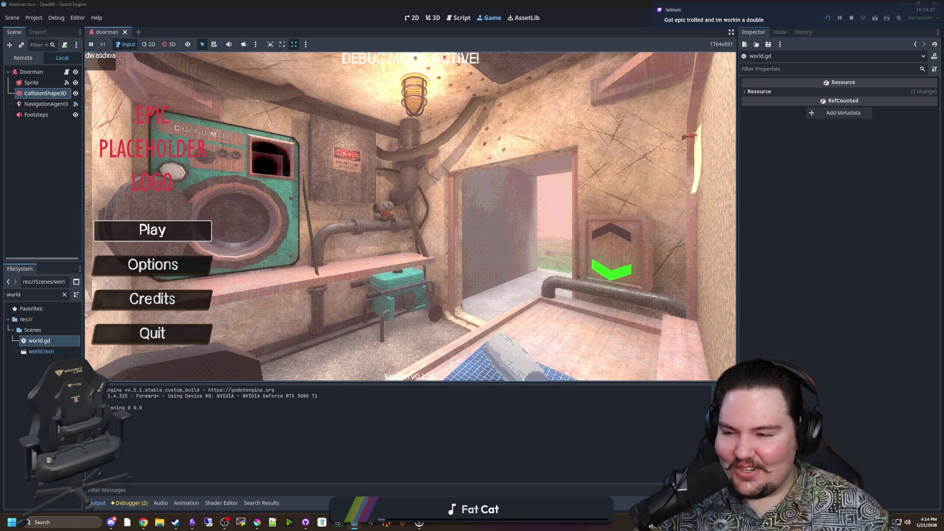
click(153, 231)
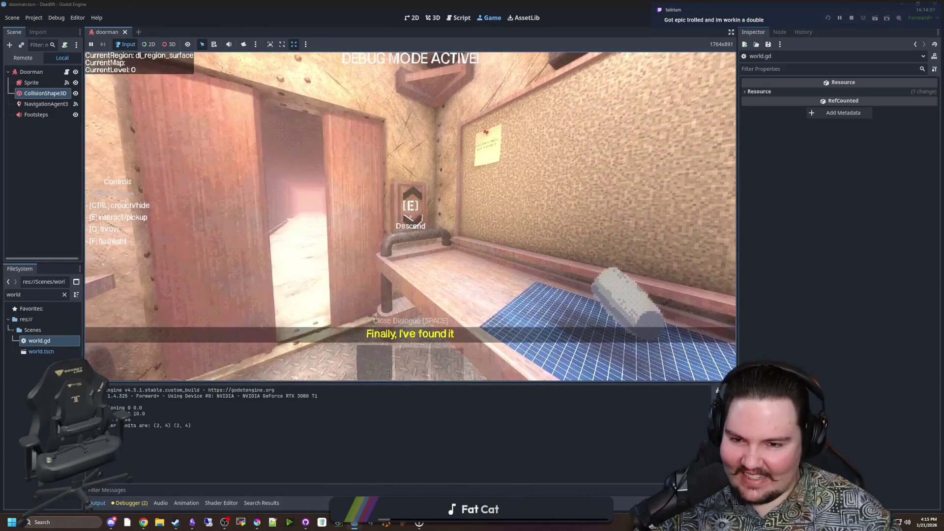
key(e)
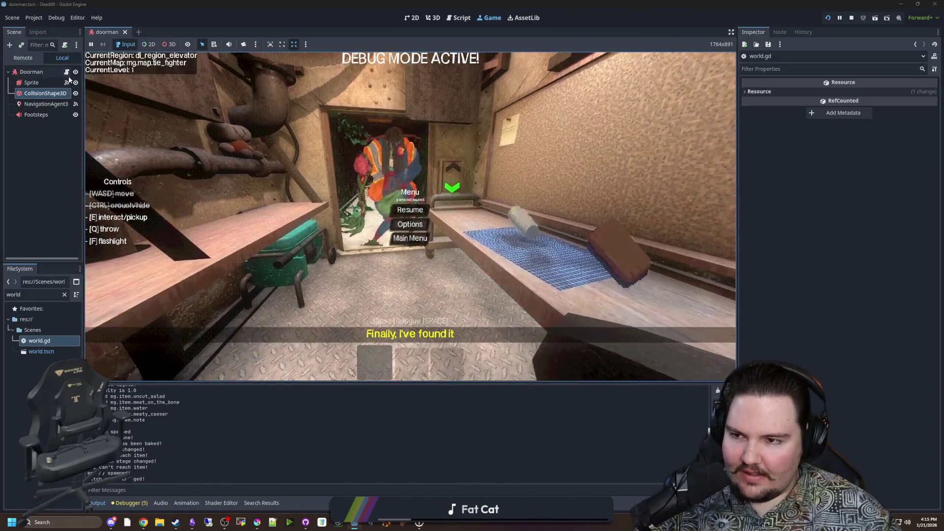
click(66, 72)
ctrl+click(297, 60)
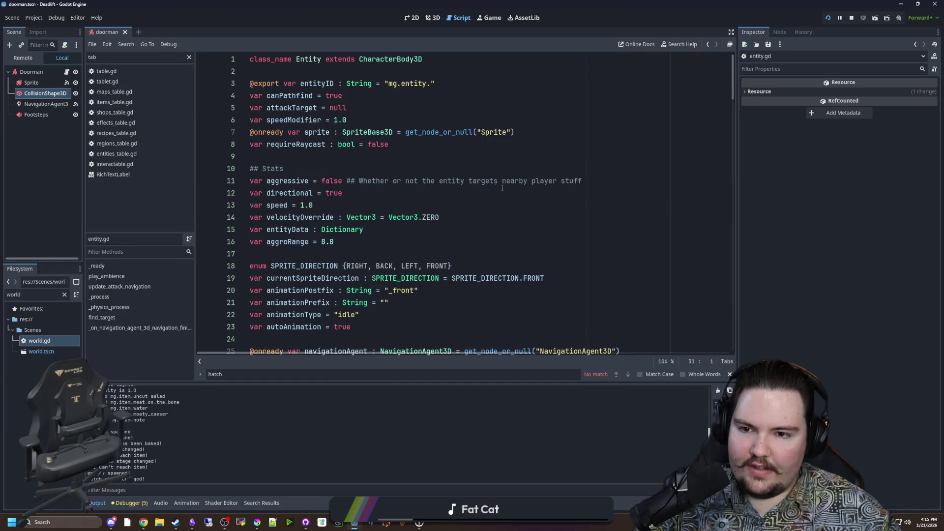
Step: Run the game with F5 and pause it with Esc
text(velocity.y)
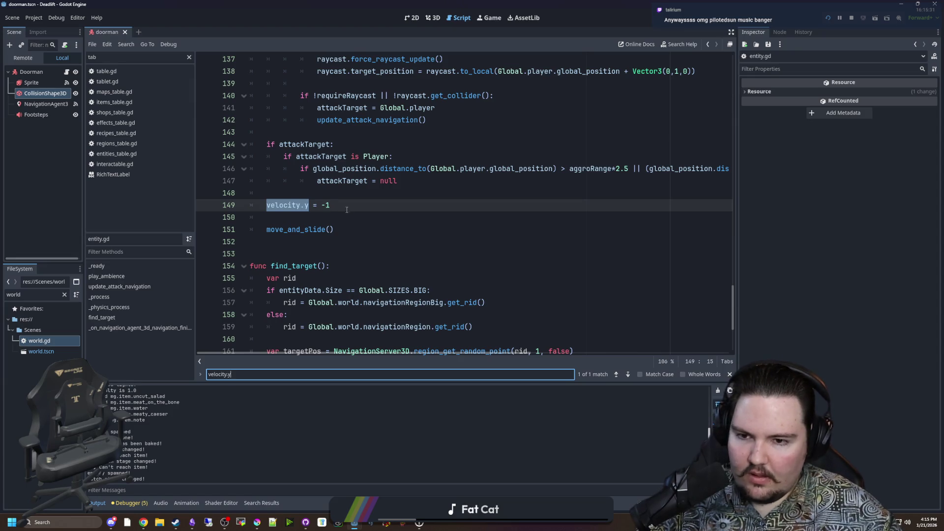
key(F5)
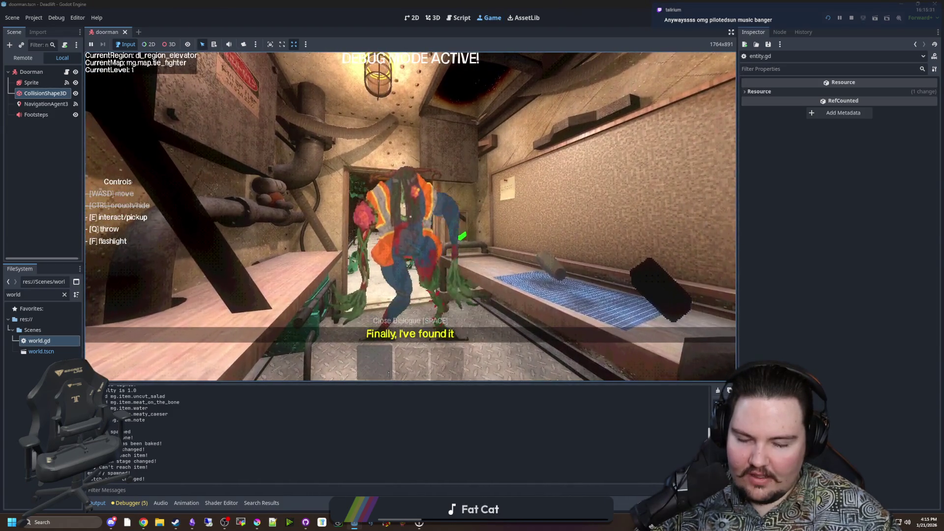
key(Escape)
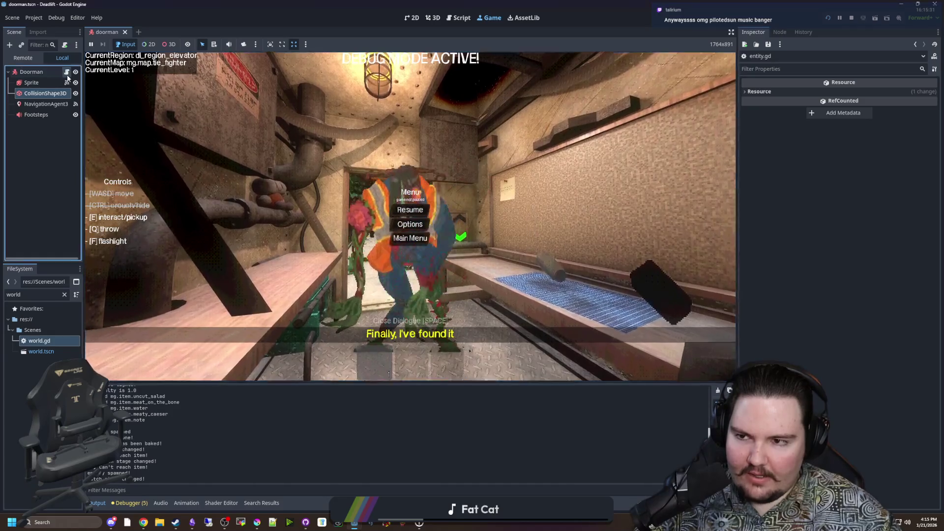
Step: Return to doorman.gd and review lines 5–15 of _ready while the game keeps running
key(F8)
key(ctrl+s)
click(293, 96)
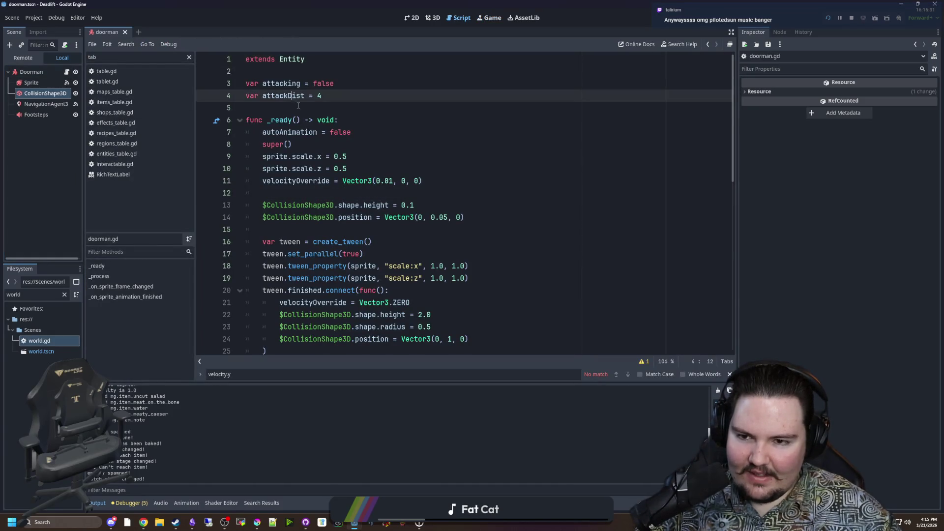
key(Down)
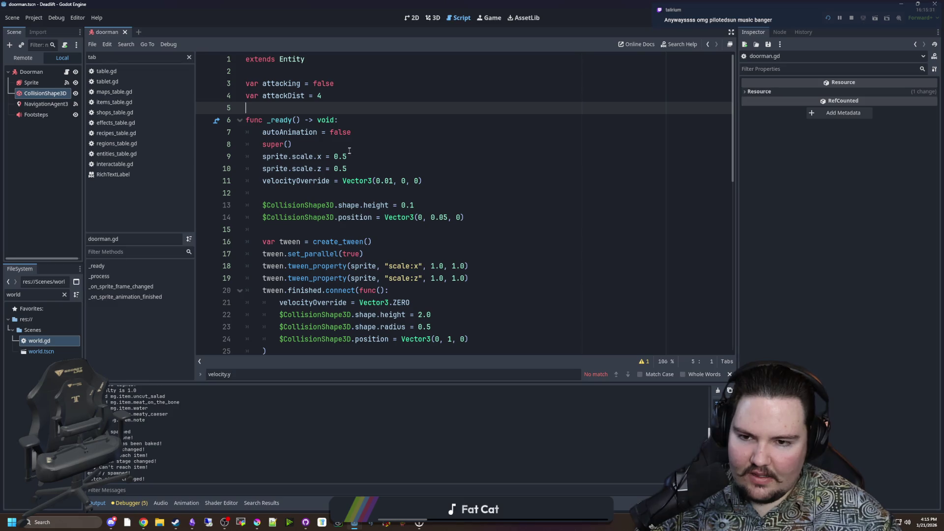
click(346, 189)
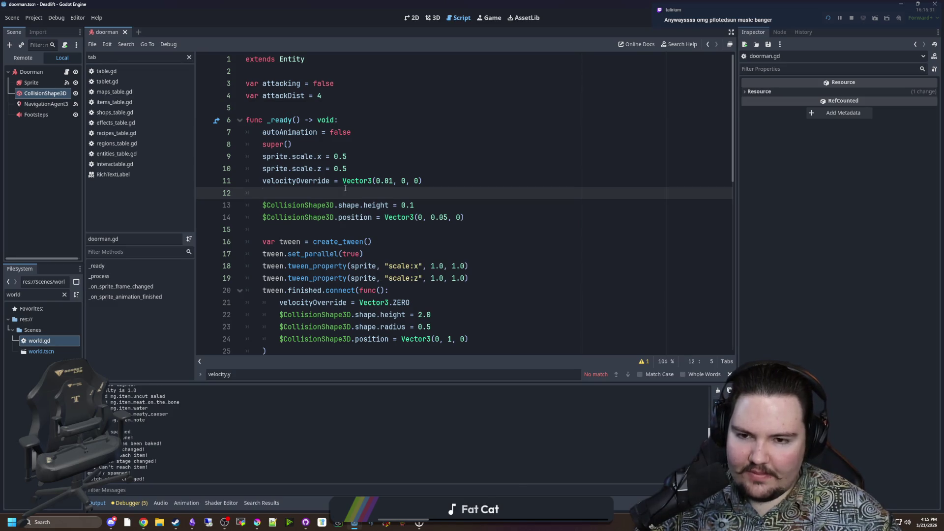
scroll(361, 201, down, 1)
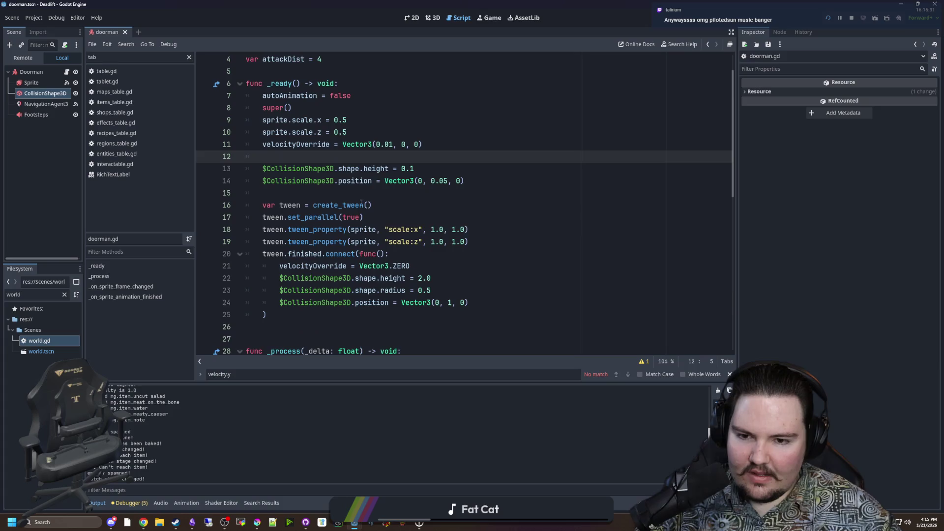
click(363, 195)
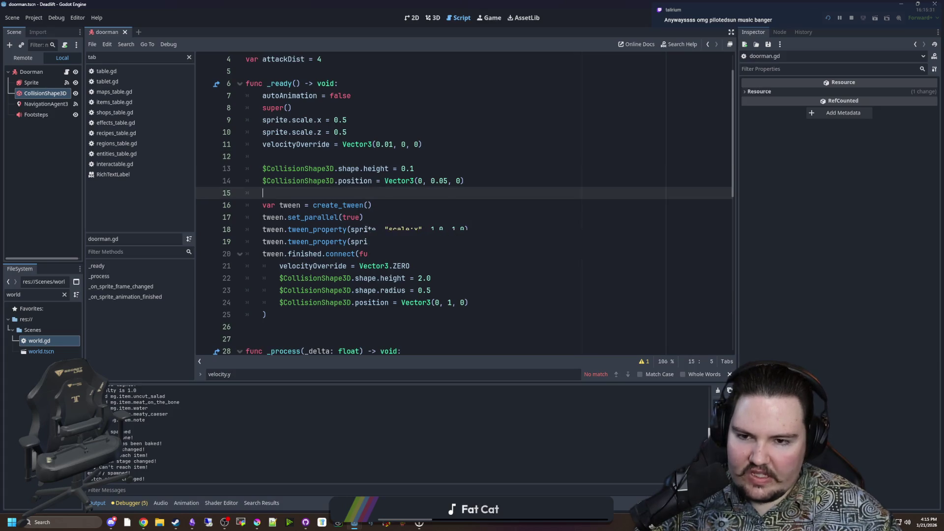
click(357, 160)
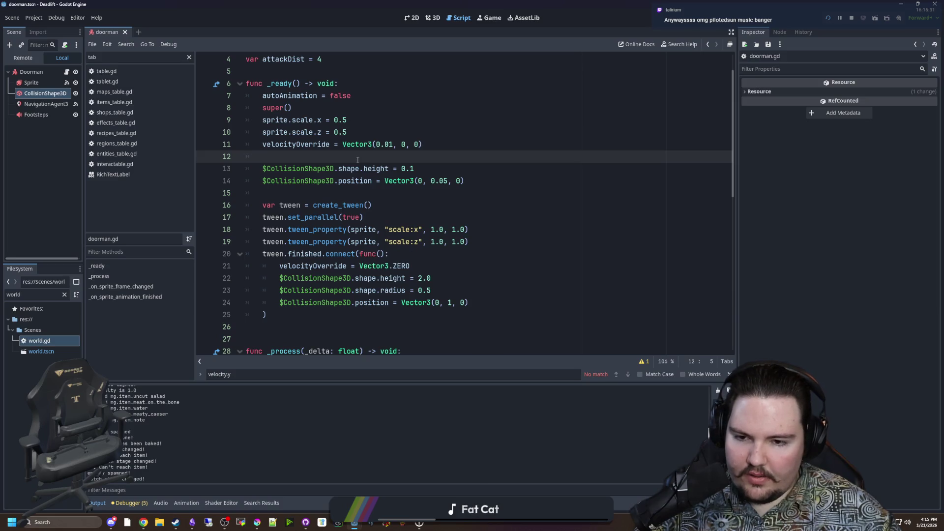
click(489, 18)
Step: Restart via the pause menu's Main Menu, watch the Doorman arrive at the hatch, then stop the game
key(Escape)
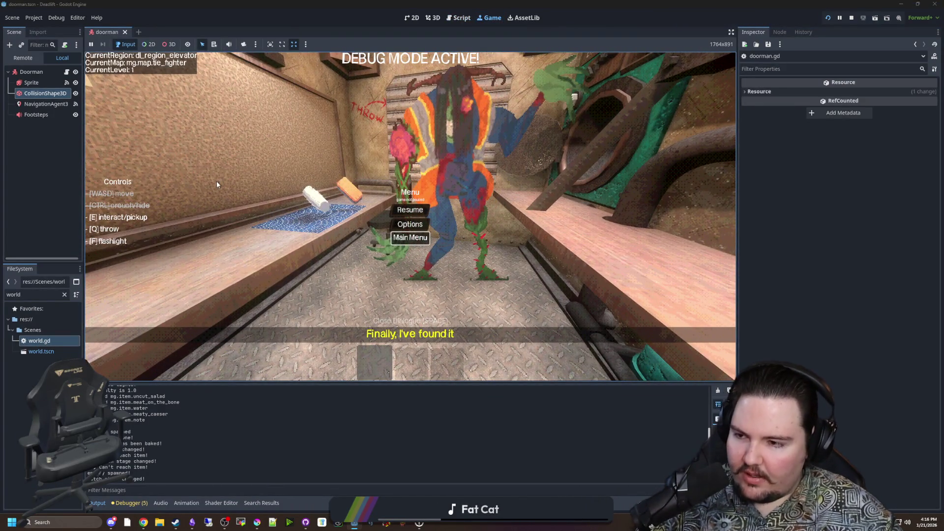
key(Return)
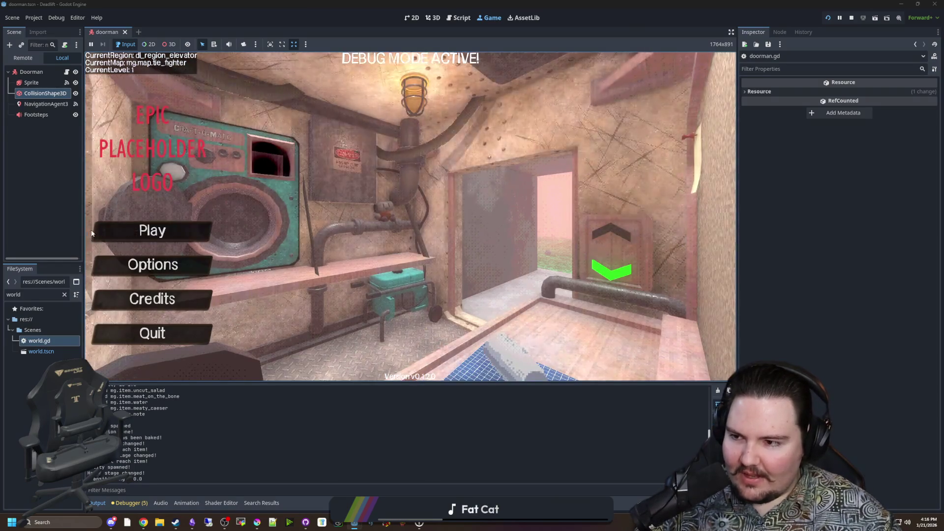
key(Return)
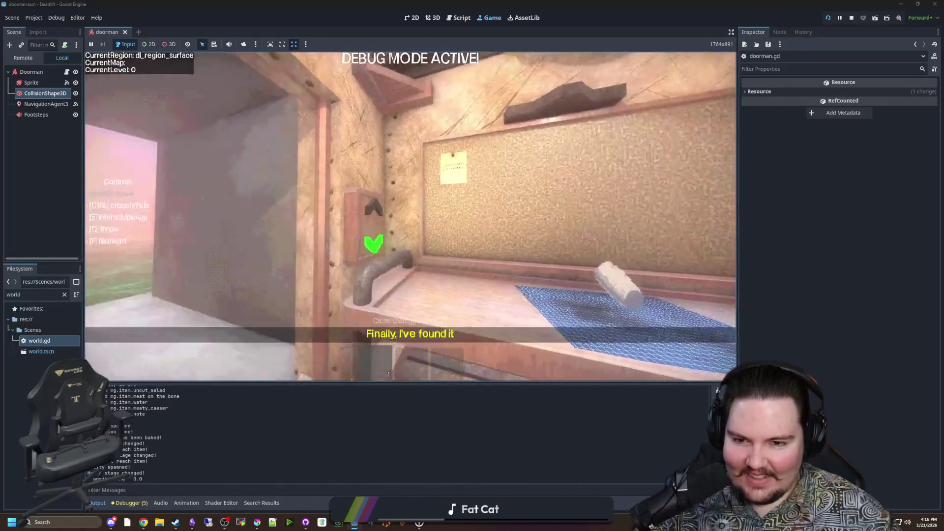
key(ctrl)
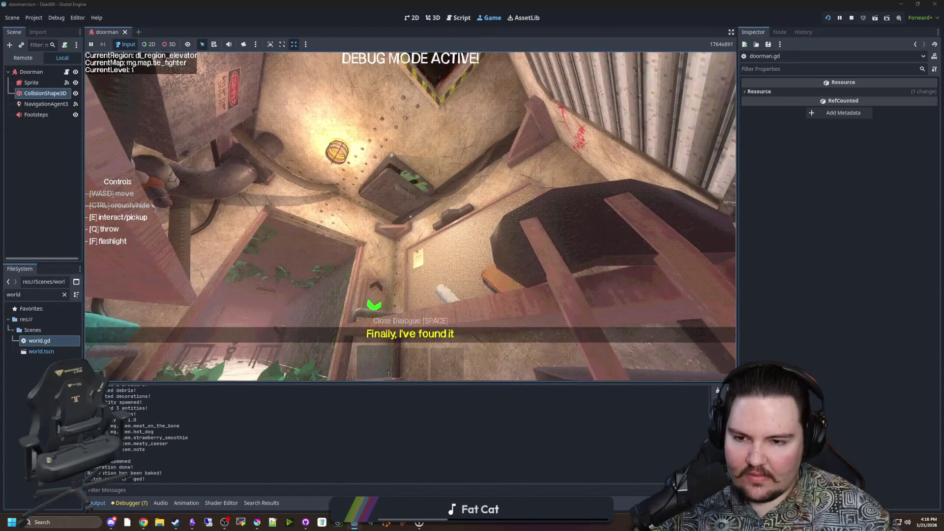
key(f)
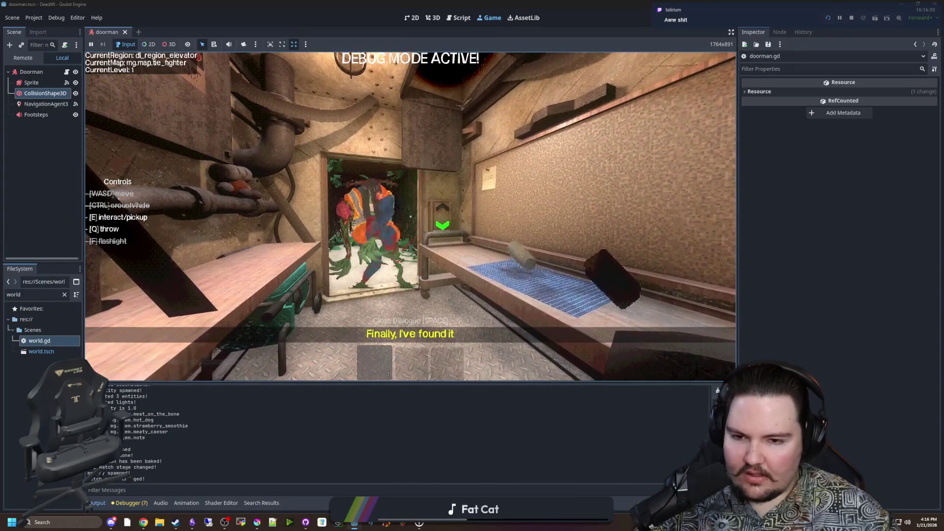
key(Escape)
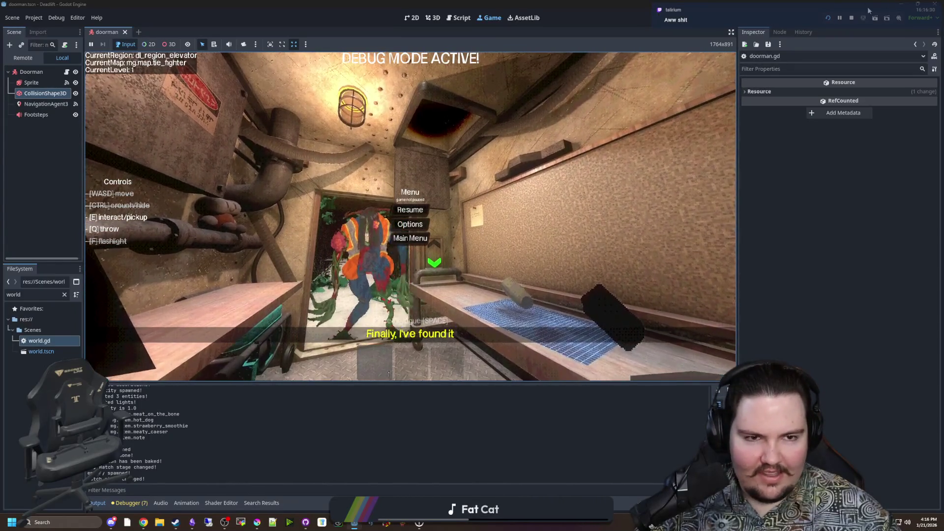
click(851, 18)
Step: With the game stopped, save the scene and scripts
click(317, 196)
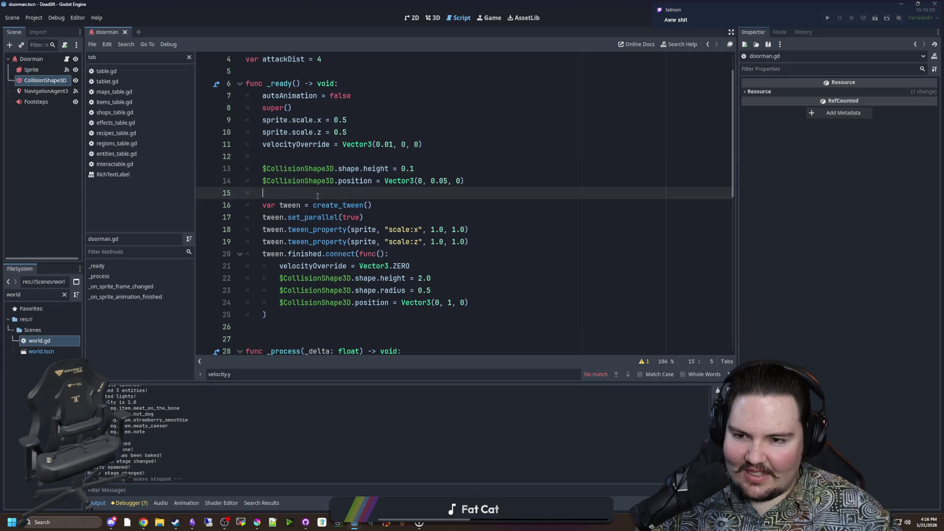
click(305, 153)
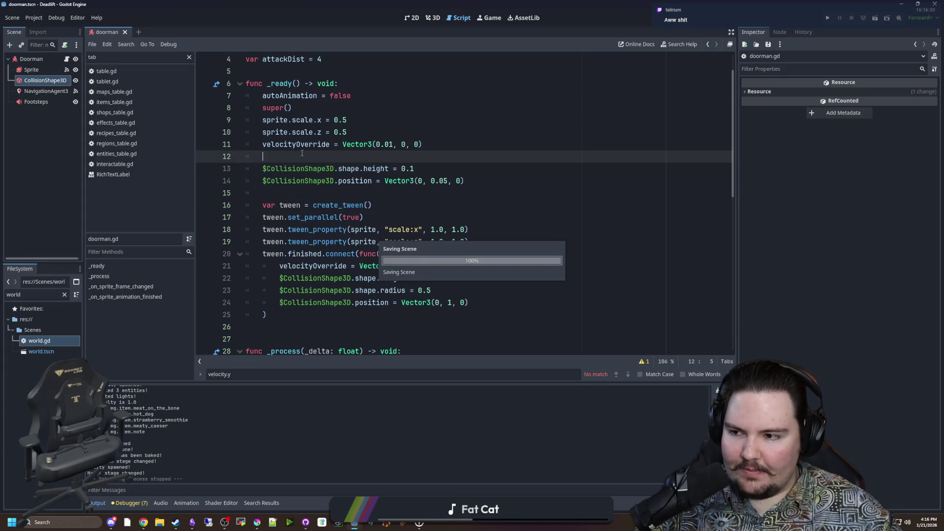
key(ctrl+s)
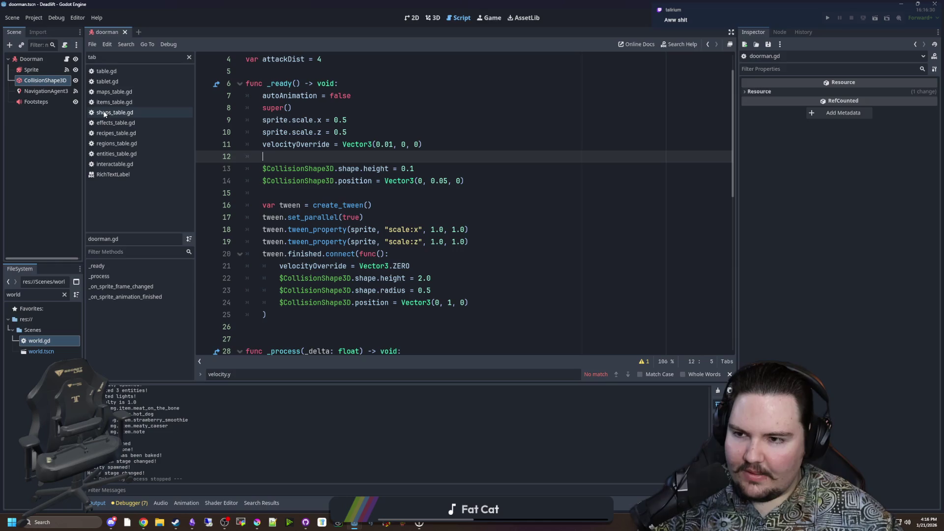
Step: Open world.gd, search for set_hatch and jump to the set_hatch_stage definition
click(47, 343)
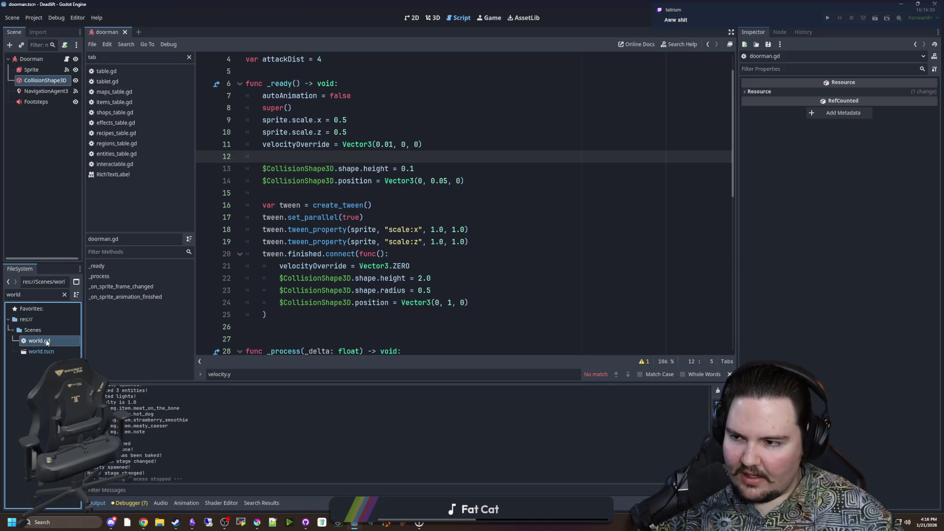
double_click(47, 342)
scroll(398, 229, up, 1)
key(ctrl+f)
text(set_hatch)
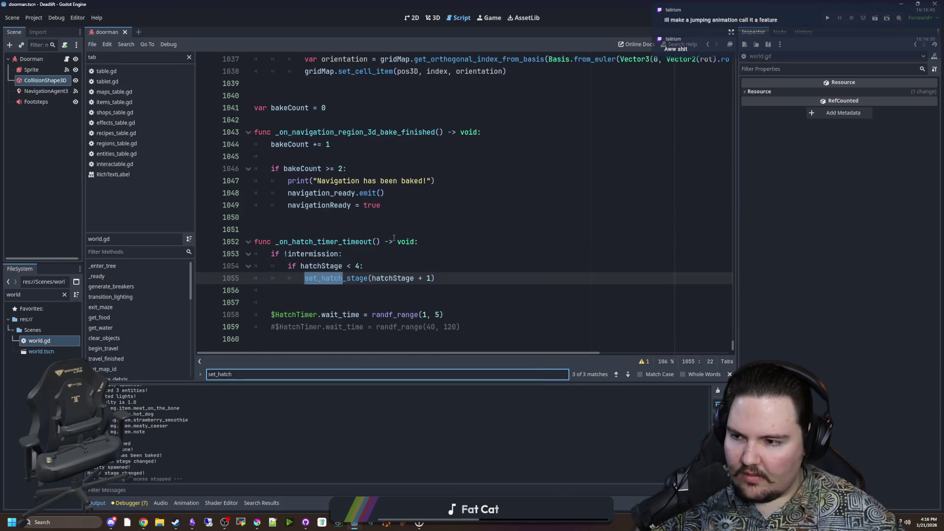
click(394, 241)
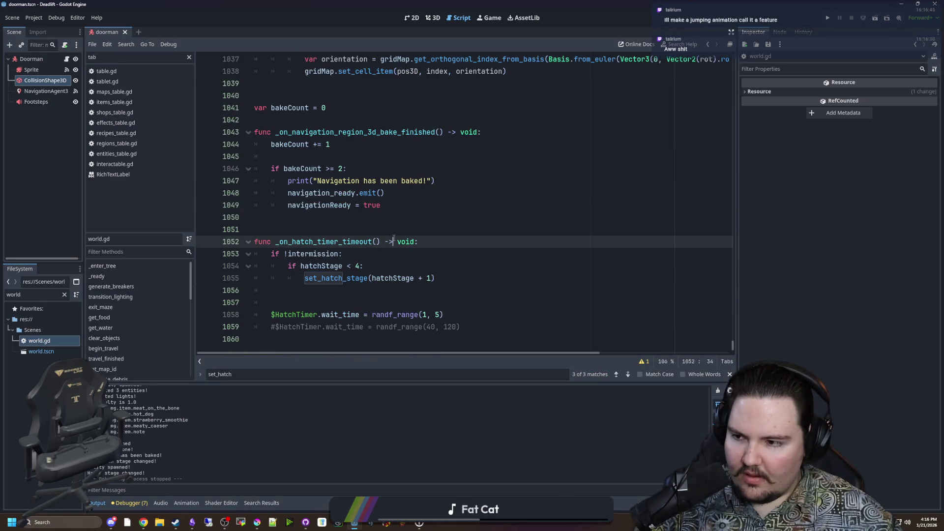
ctrl+click(311, 283)
Step: Read the stage 4 spawn code up to add_child(doorman), then go back to doorman.gd
scroll(379, 243, down, 6)
scroll(379, 244, down, 10)
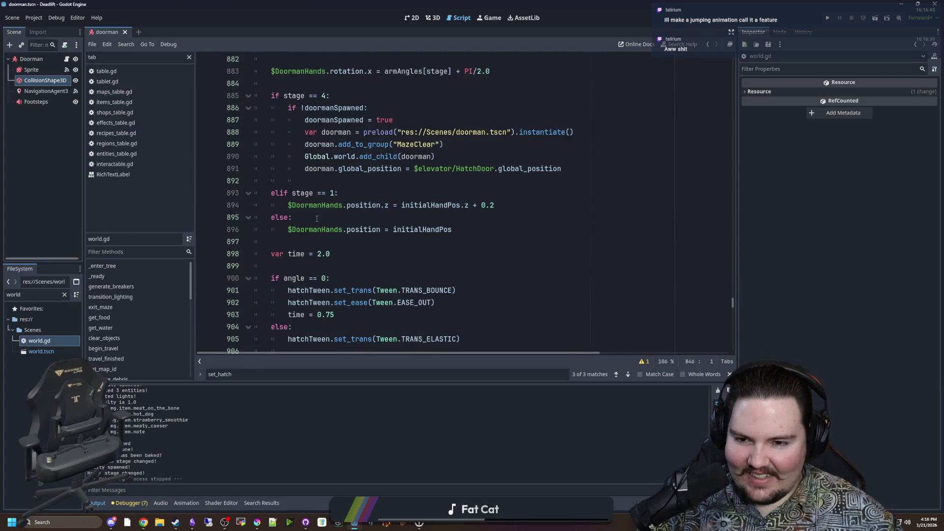
scroll(316, 219, down, 4)
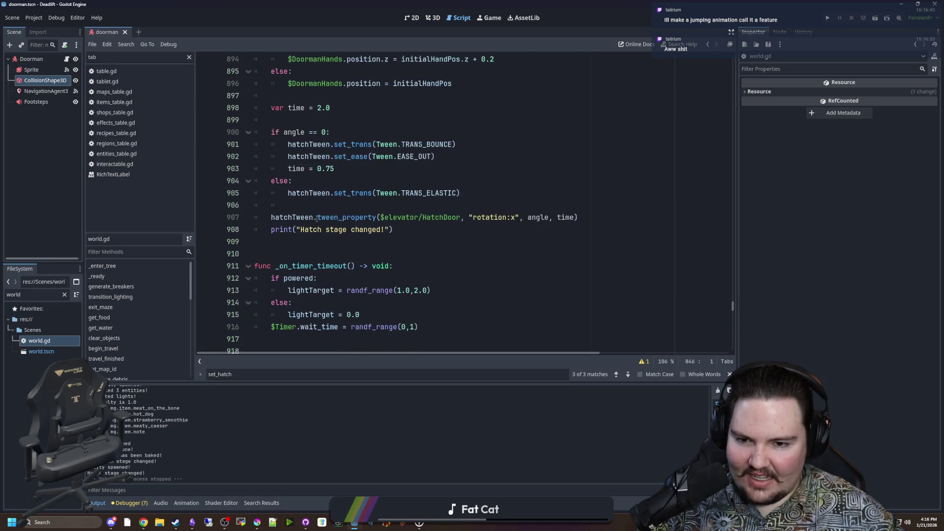
click(374, 252)
click(388, 246)
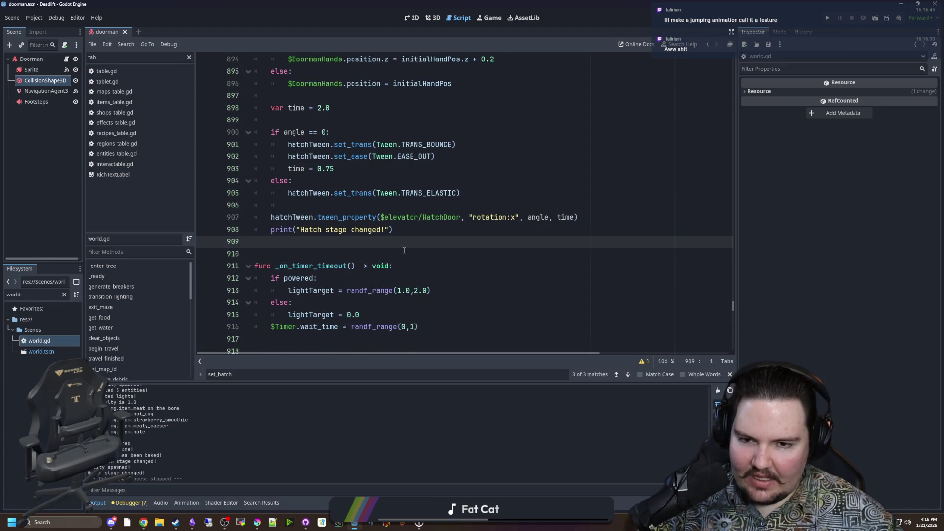
click(427, 225)
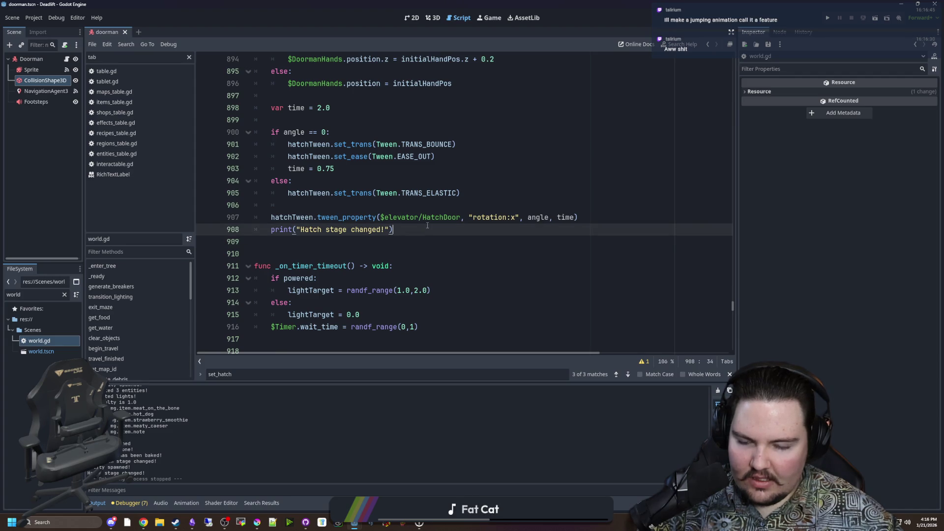
scroll(428, 225, down, 3)
scroll(427, 226, up, 11)
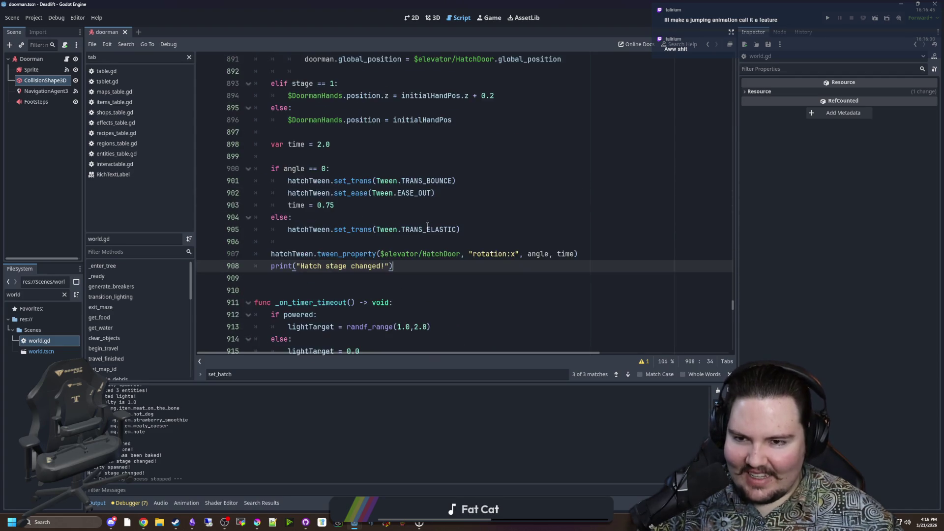
click(470, 293)
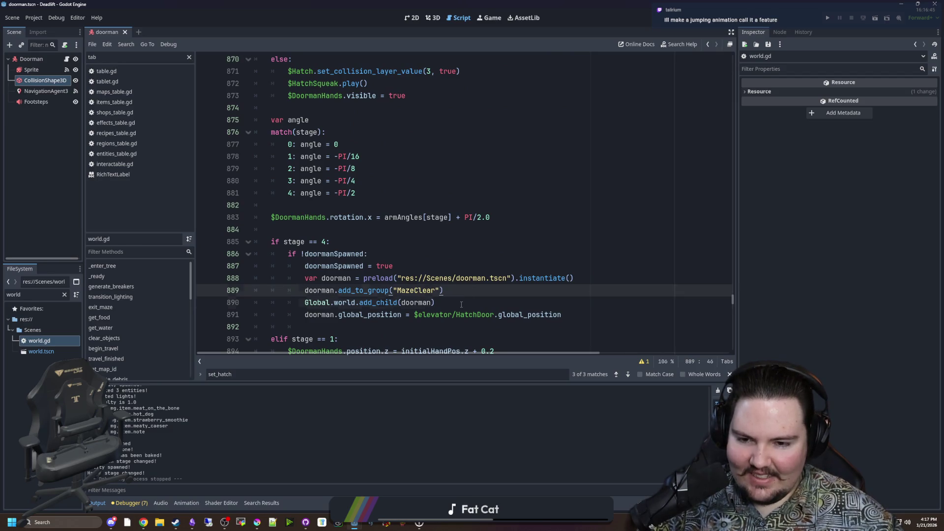
click(461, 305)
text(s)
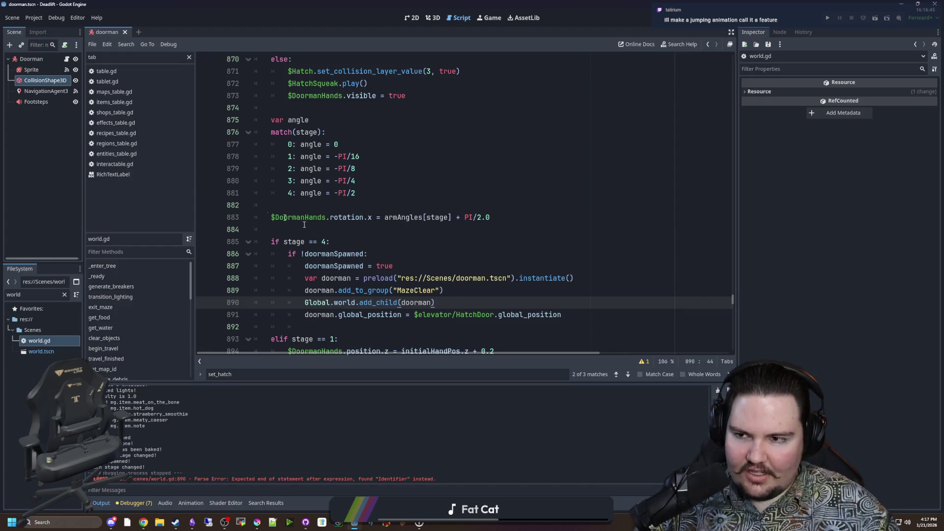
click(66, 59)
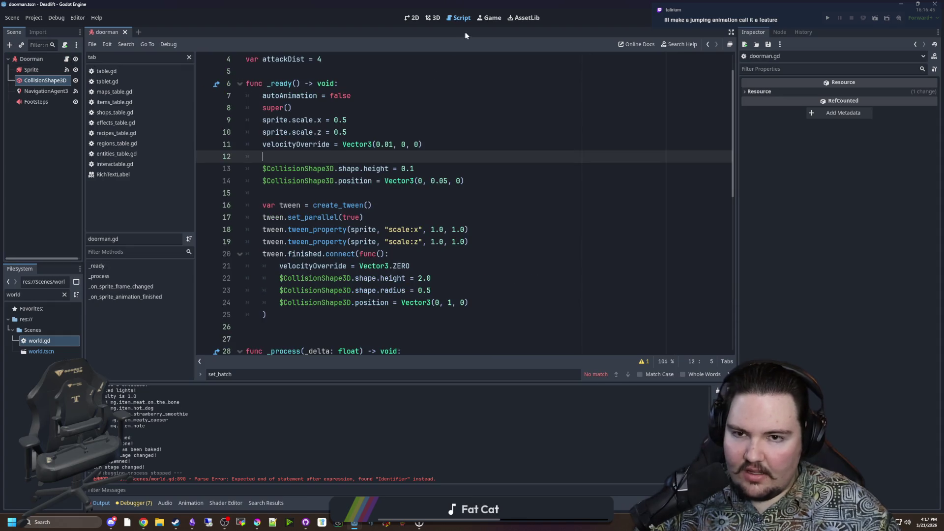
Step: Change line 11's velocityOverride to Vector3(0.5, 0, 0), save doorman.gd, and run the game
scroll(388, 173, up, 2)
click(384, 160)
click(407, 170)
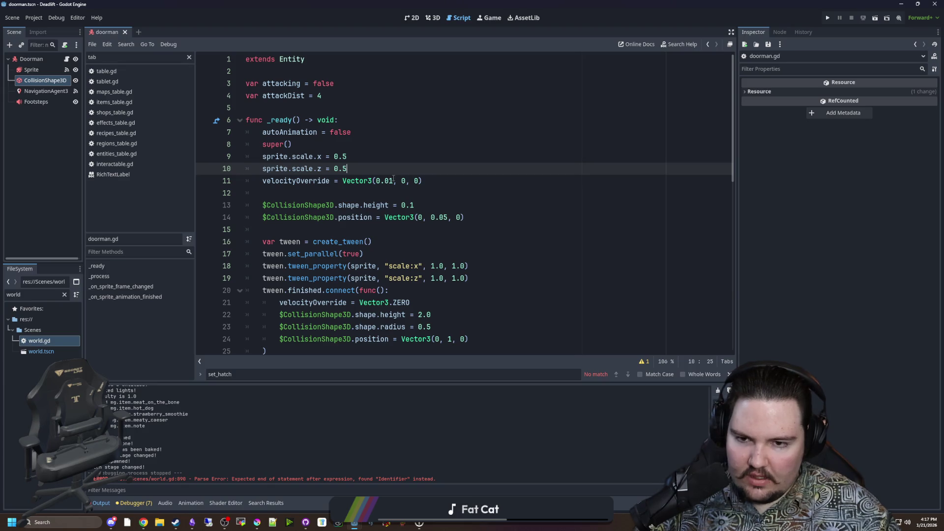
click(393, 181)
text(5)
click(411, 172)
key(ctrl+s)
click(828, 19)
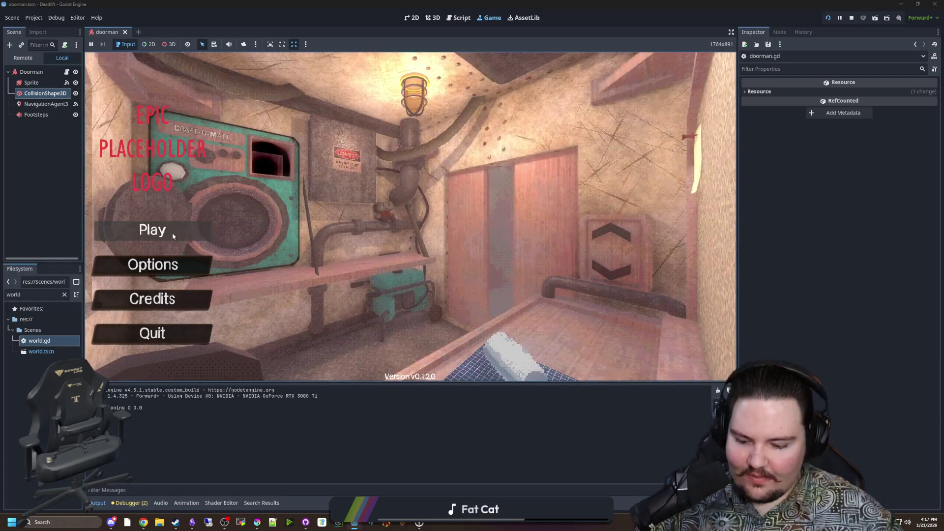
Step: Start play, ride the elevator down, crouch and trigger the ceiling hatch
click(172, 234)
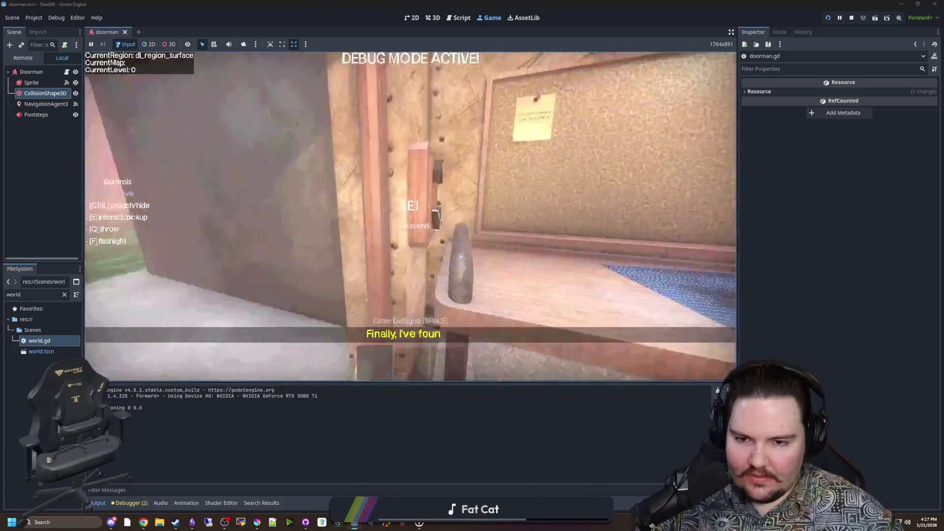
key(e)
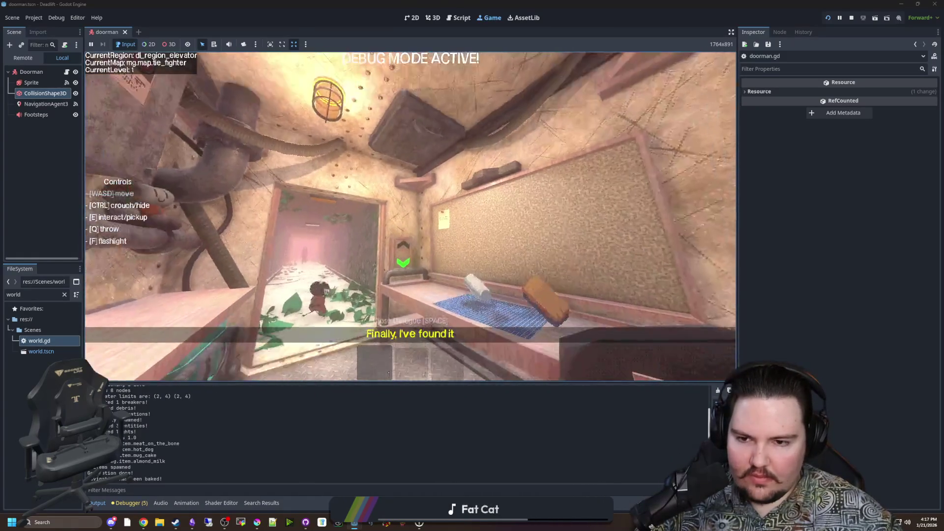
key(ctrl)
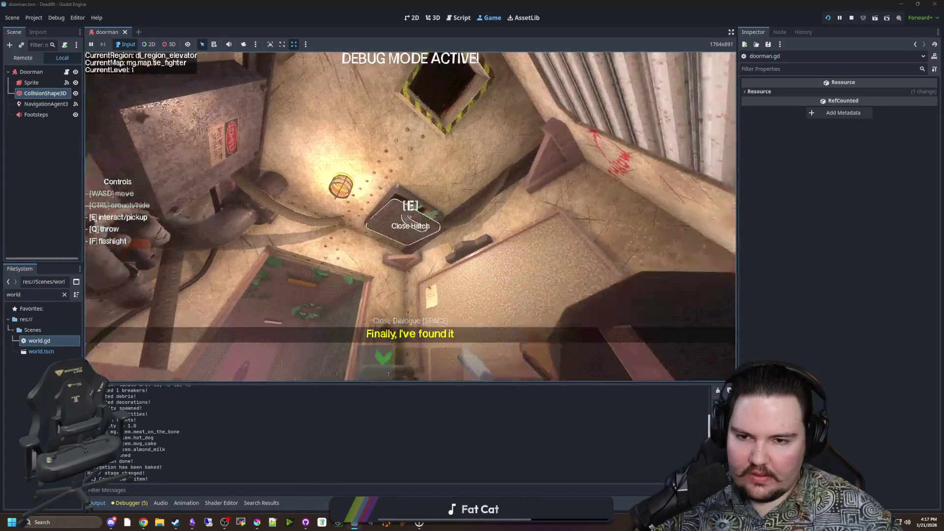
key(e)
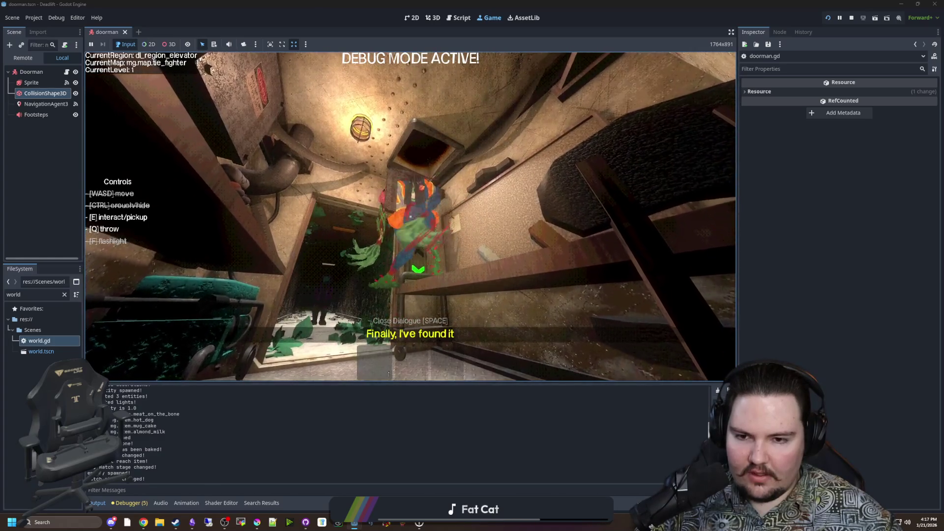
Step: Watch the Doorman hanging from and dropping through the hatch, then pause and return to doorman.gd
key(w)
key(s)
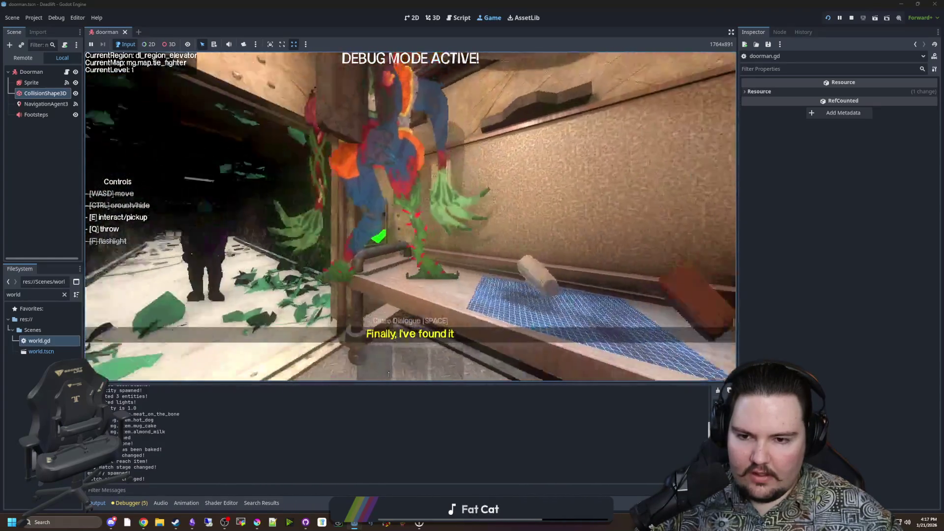
key(w)
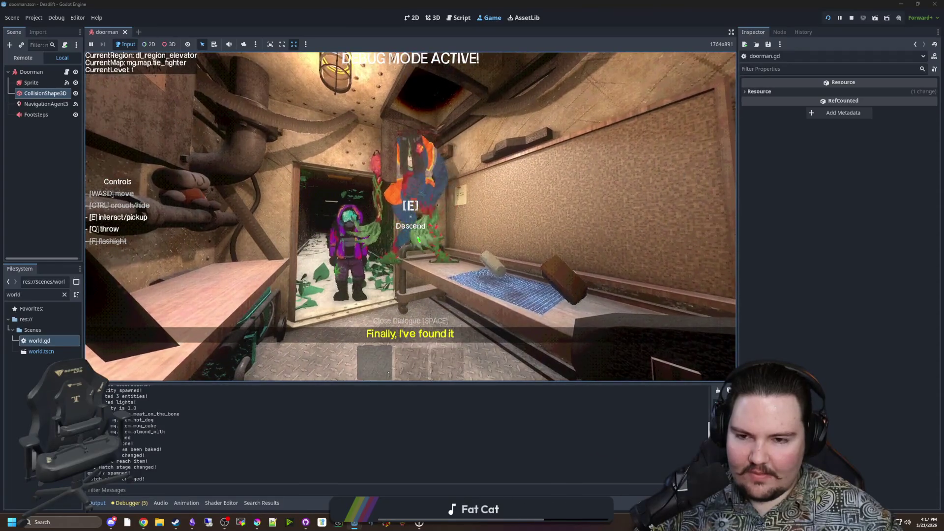
key(w)
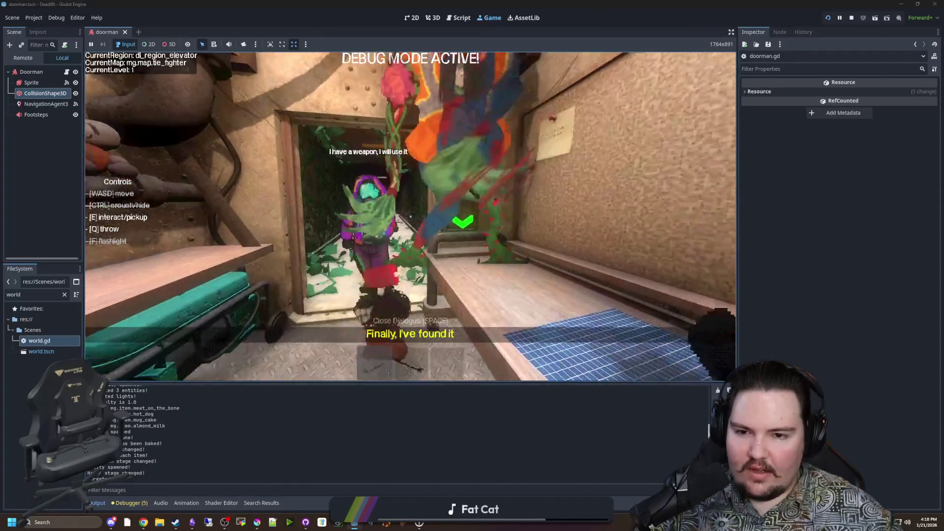
key(s)
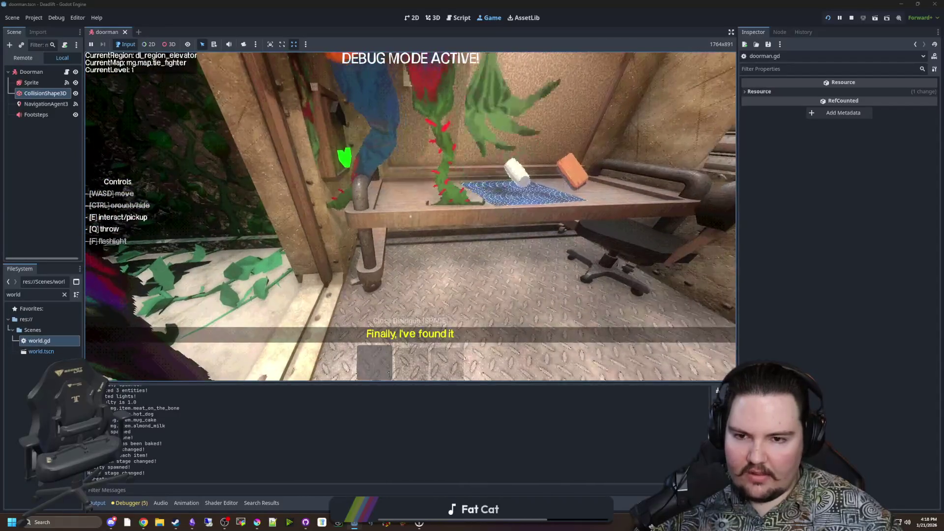
key(e)
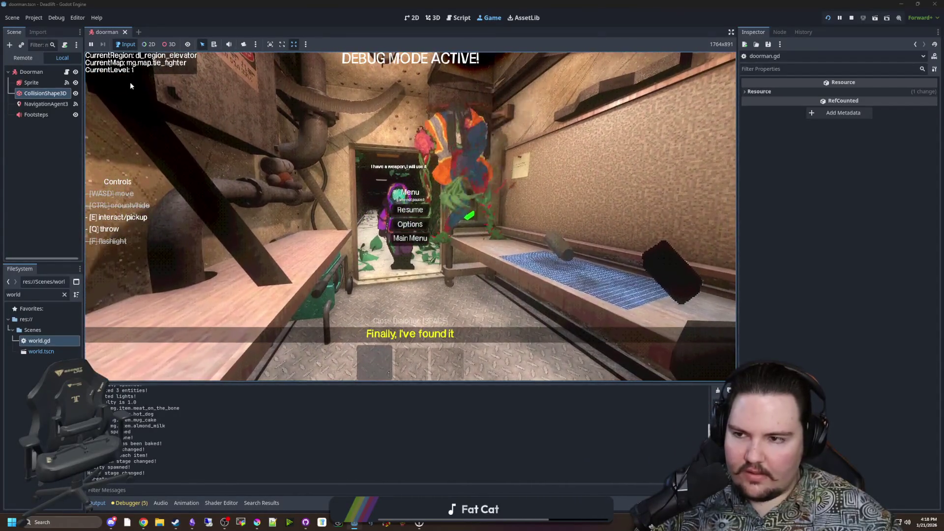
key(ctrl+F3)
scroll(289, 282, down, 1)
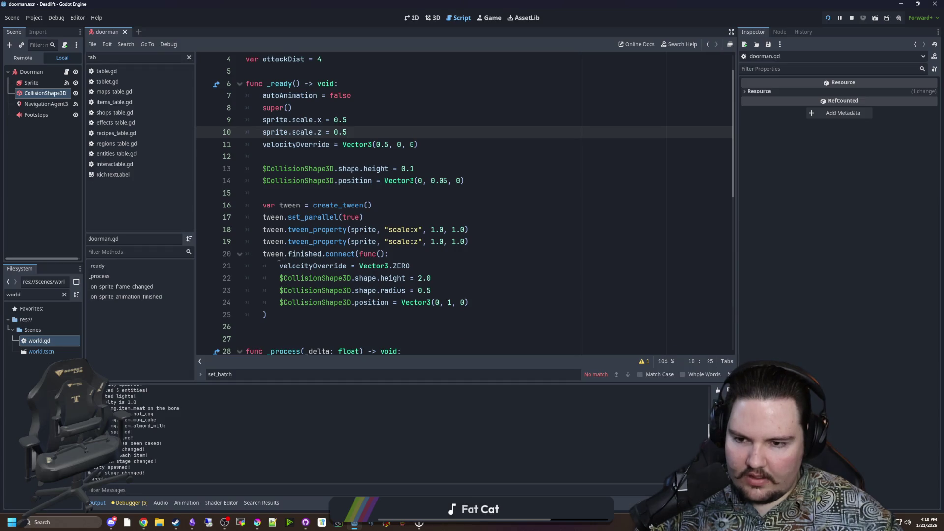
Step: Quit to the title menu, start a new game to retest, then pause
click(492, 19)
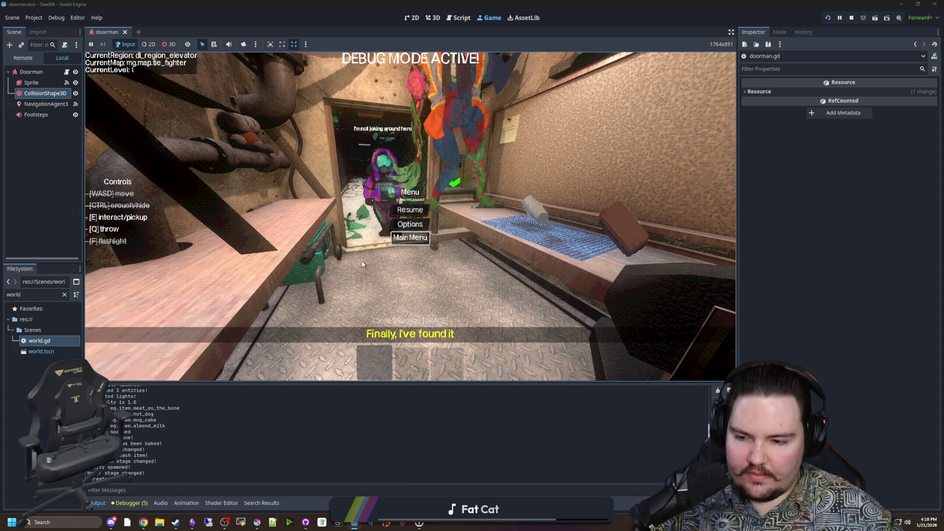
click(410, 238)
click(143, 230)
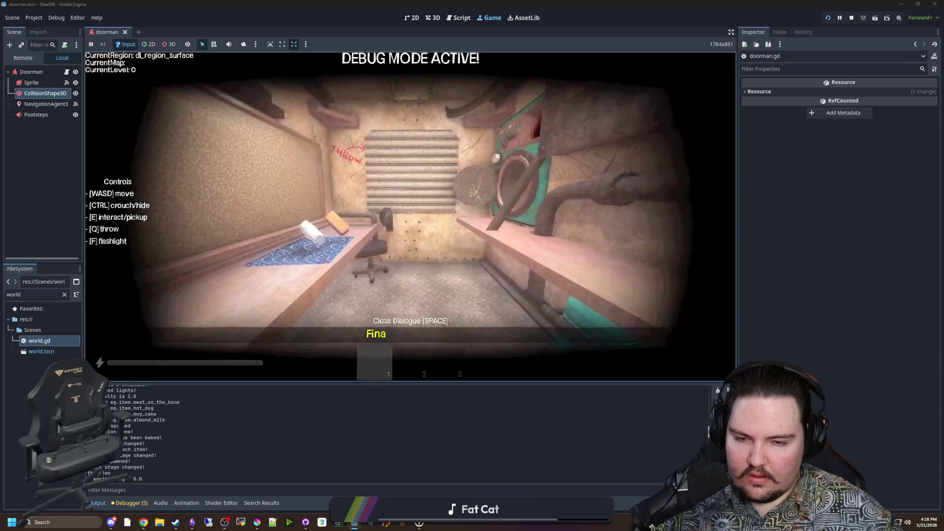
key(w)
key(Escape)
Step: Check the hatch timer code in world.gd, save, relaunch and watch the drop
double_click(37, 341)
scroll(483, 311, down, 10)
scroll(483, 312, down, 20)
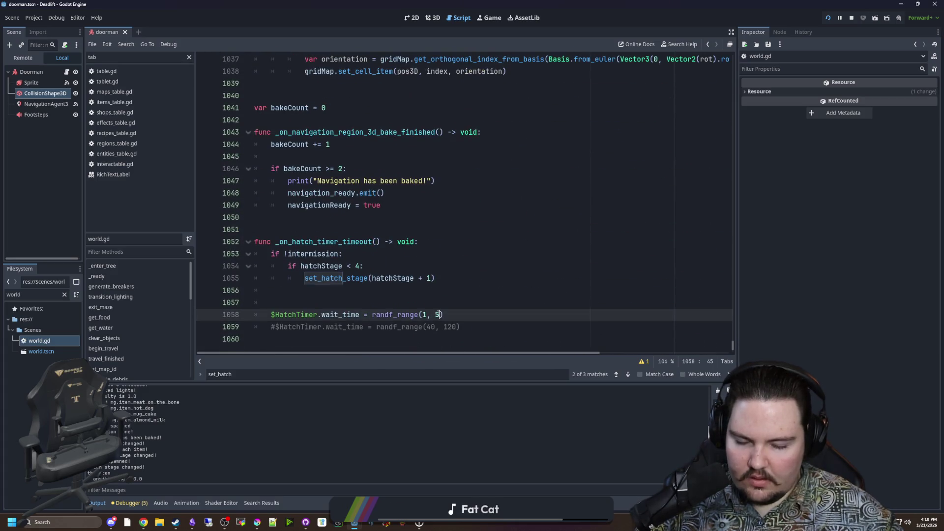
click(343, 253)
key(ctrl+s)
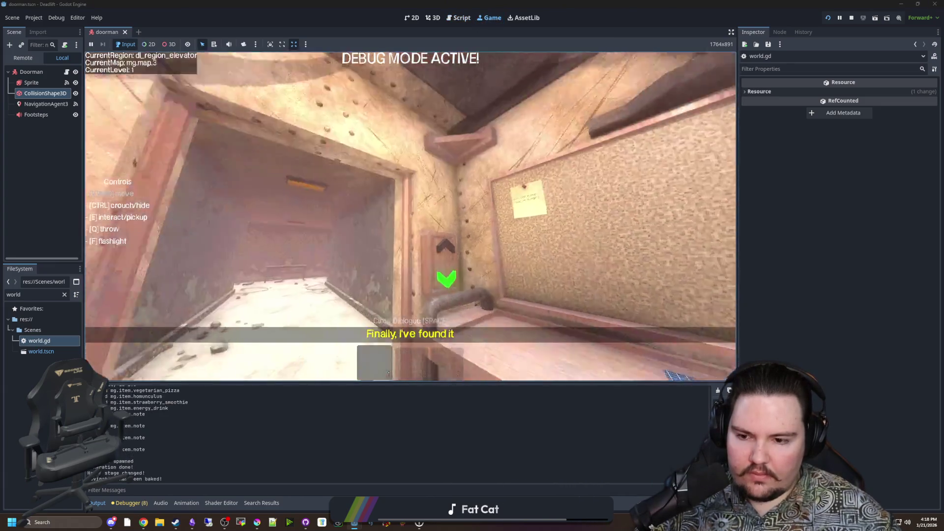
key(ctrl)
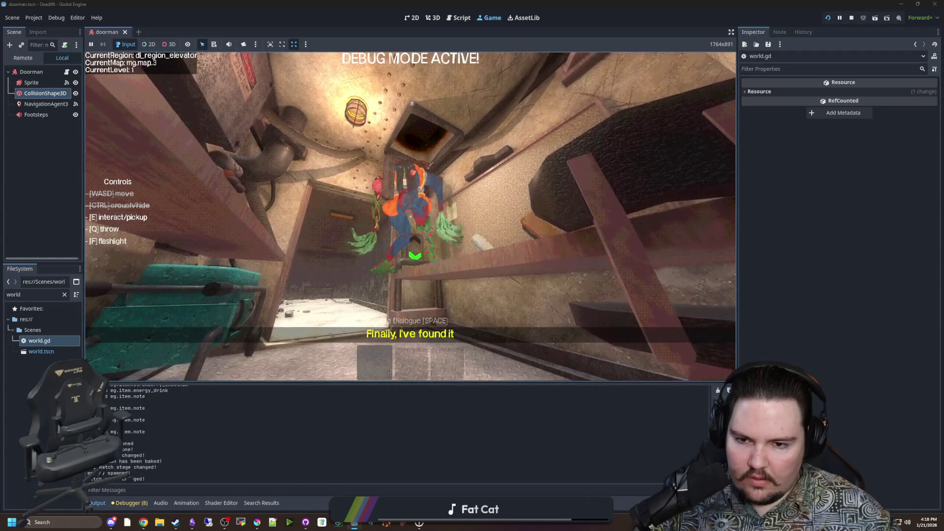
key(Escape)
Step: Set doorman.gd's starting velocityOverride to Vector3(-1, 0, 0.0), save, and show the game
key(ctrl+F3)
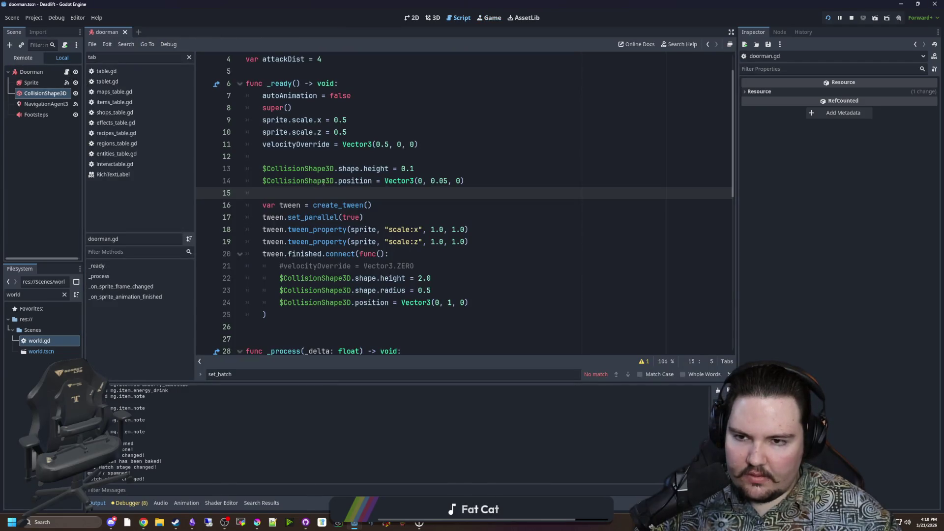
scroll(323, 181, up, 1)
click(372, 191)
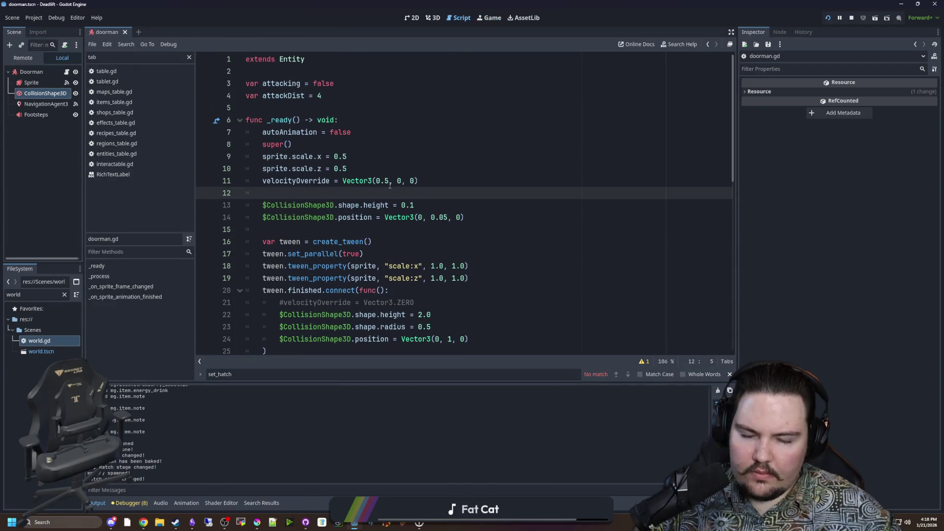
click(390, 185)
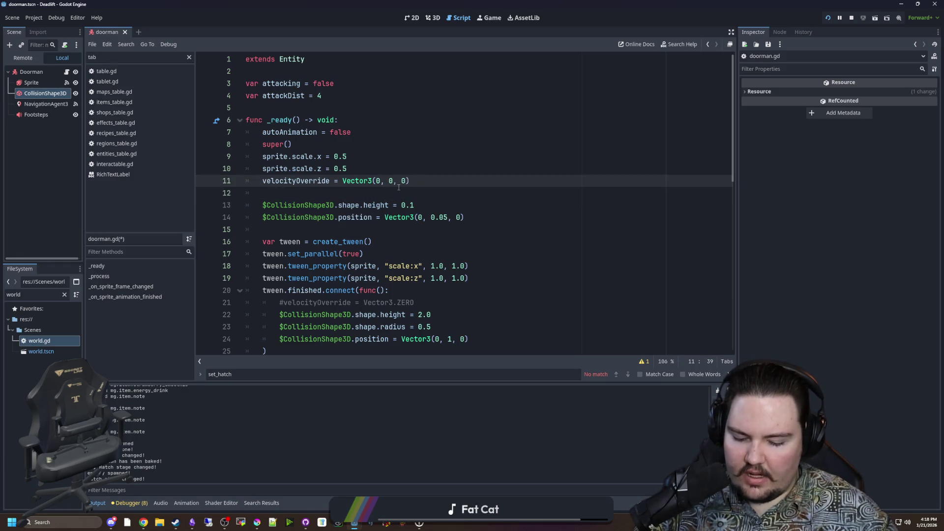
text(1.)
key(Up)
key(Up)
key(Up)
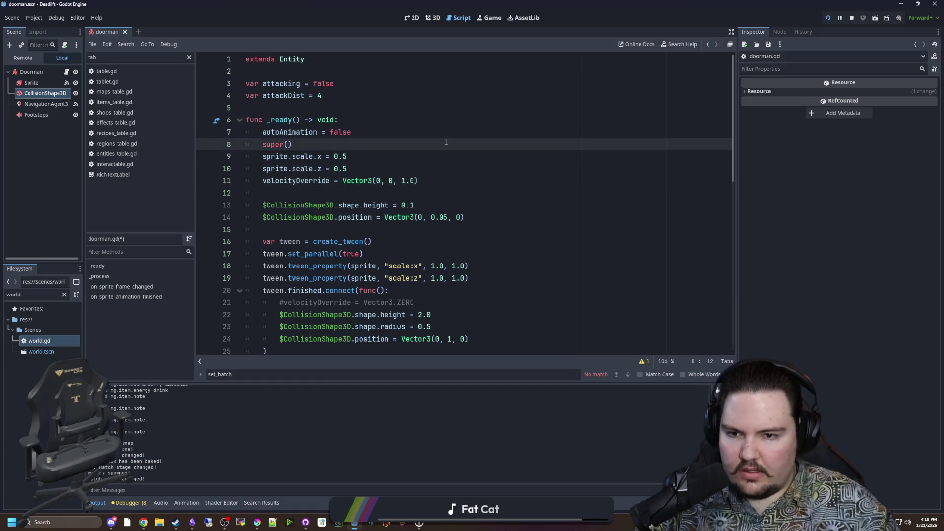
key(ctrl+s)
key(Down)
key(Down)
key(Down)
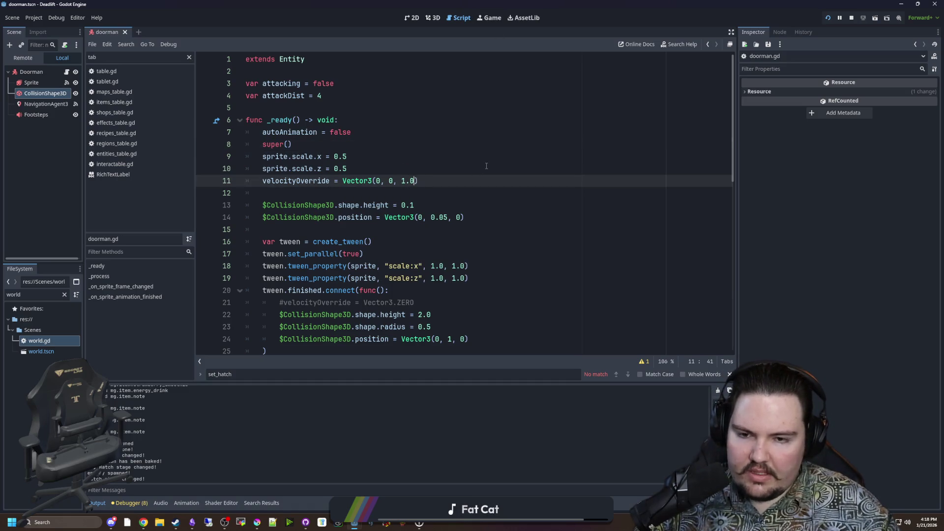
key(BackSpace)
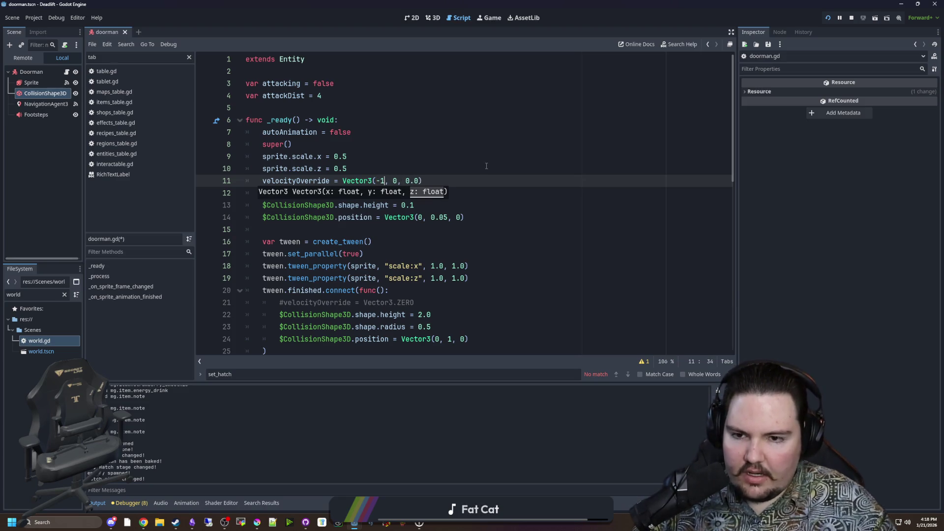
key(Up)
key(ctrl+s)
click(494, 20)
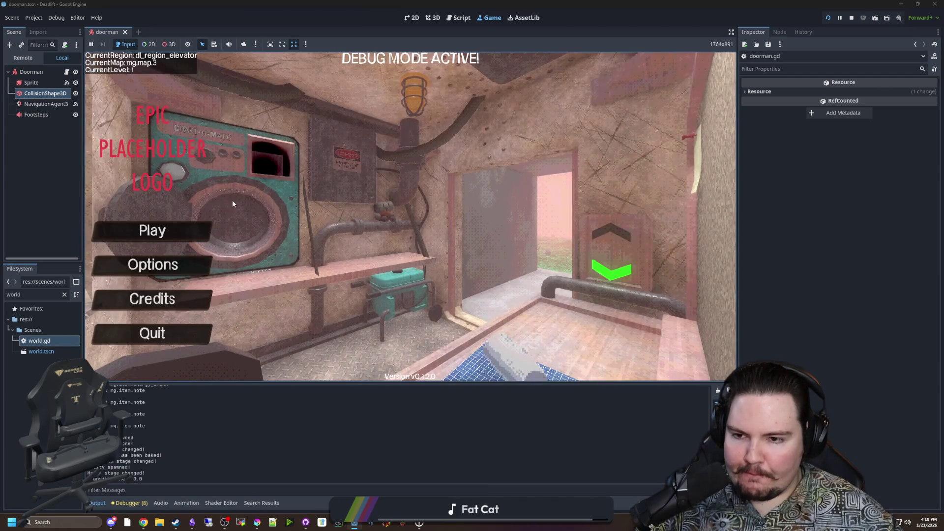
Step: Start a new game, crouch in the elevator to watch the hatch, then pause
click(152, 230)
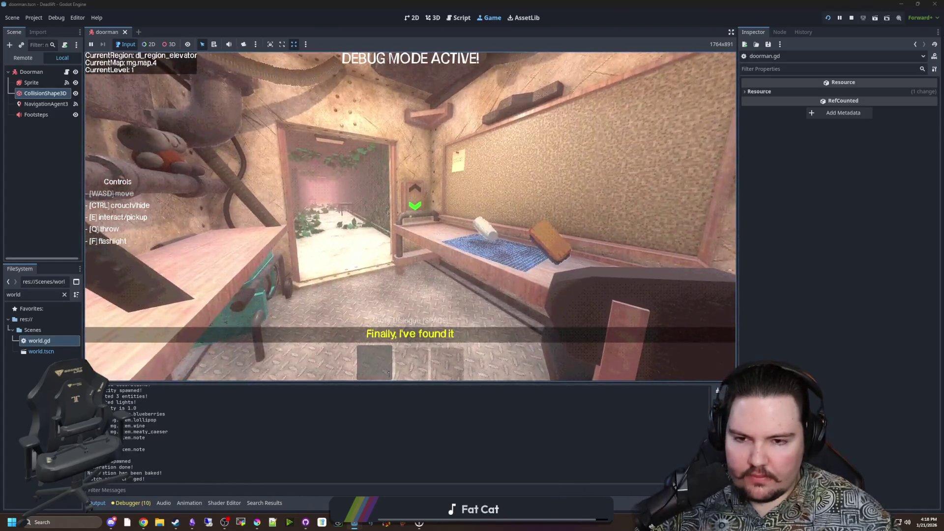
key(ctrl)
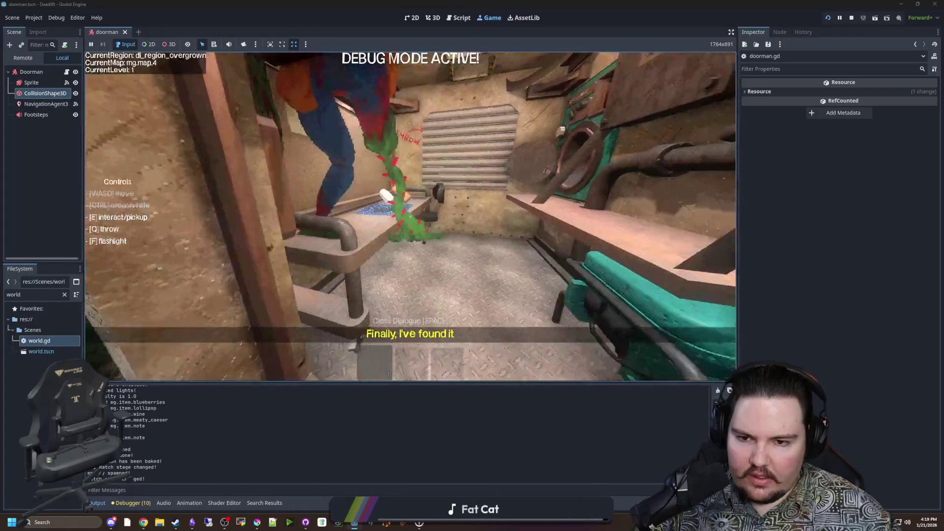
key(Escape)
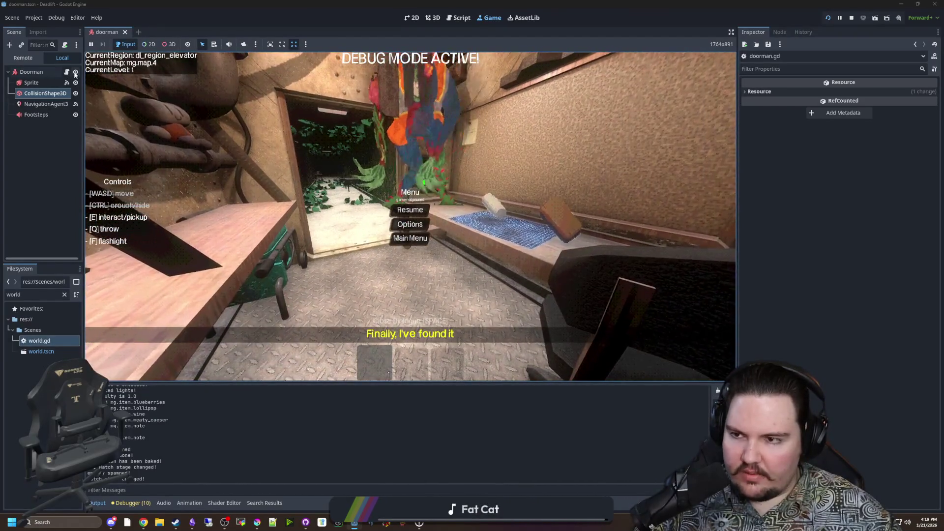
key(ctrl+F3)
Step: Add 'if falling: return' after super(_delta) in the Doorman's _process
scroll(360, 223, down, 7)
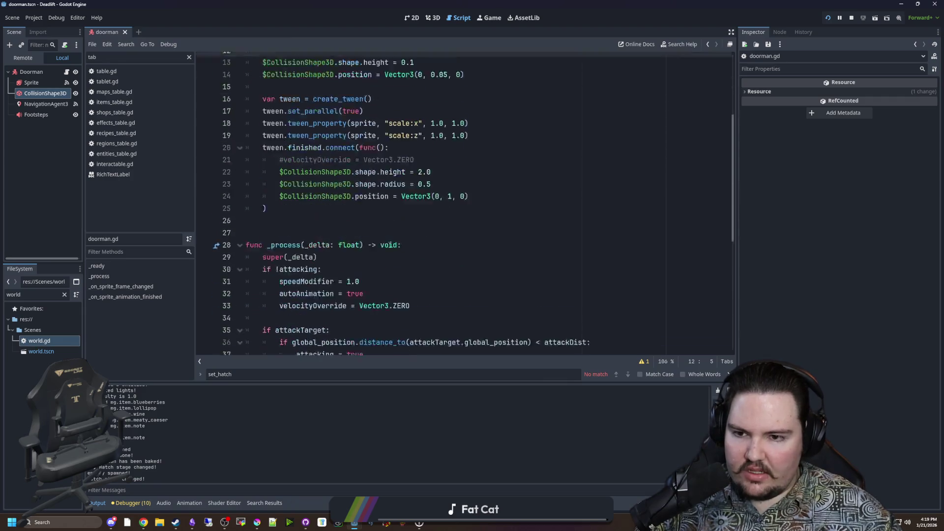
scroll(389, 244, down, 4)
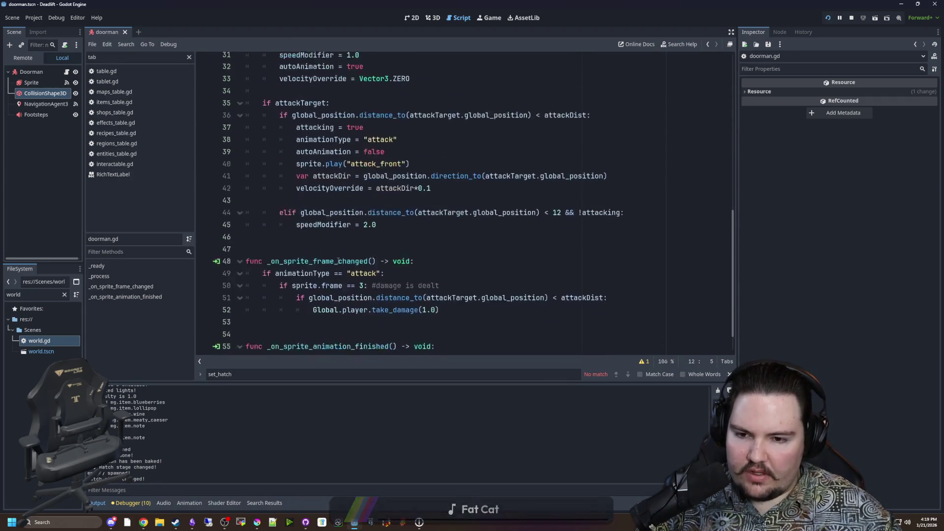
scroll(297, 308, up, 5)
scroll(298, 305, up, 4)
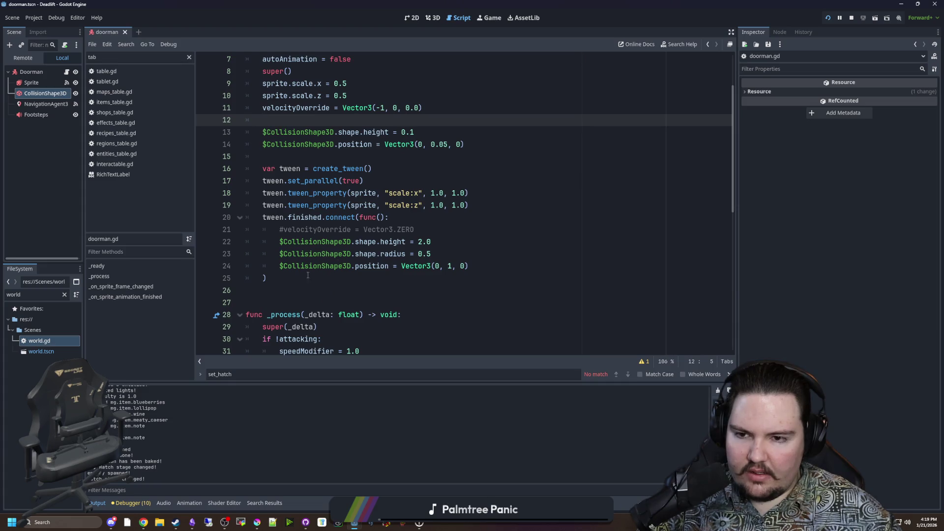
scroll(309, 274, up, 2)
scroll(285, 295, down, 1)
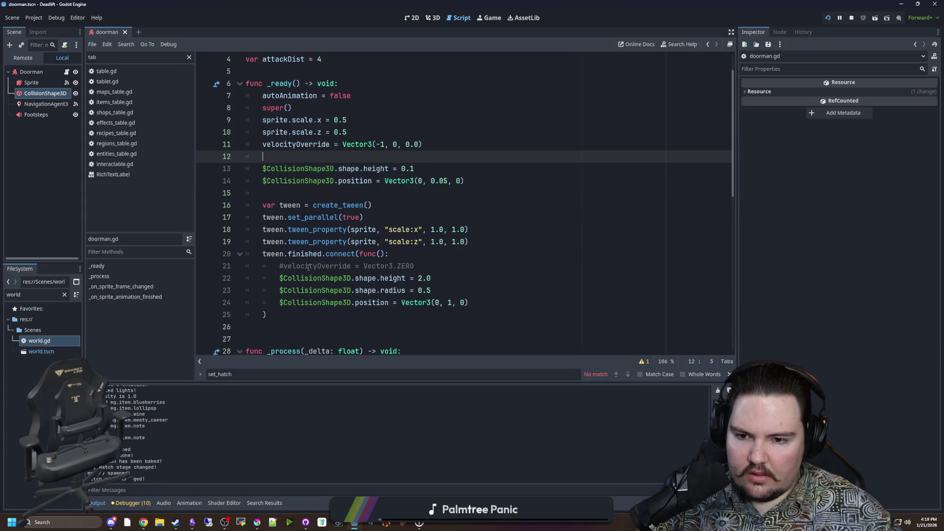
click(279, 313)
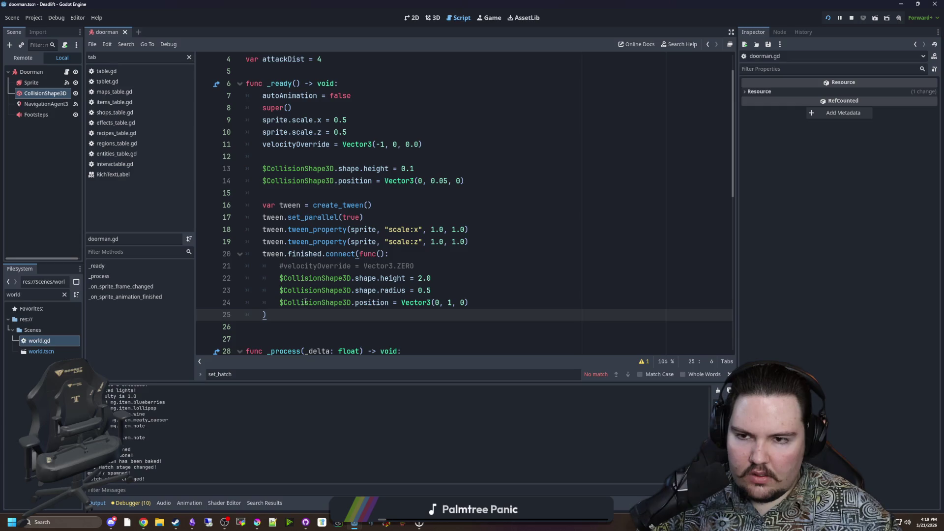
scroll(306, 214, up, 1)
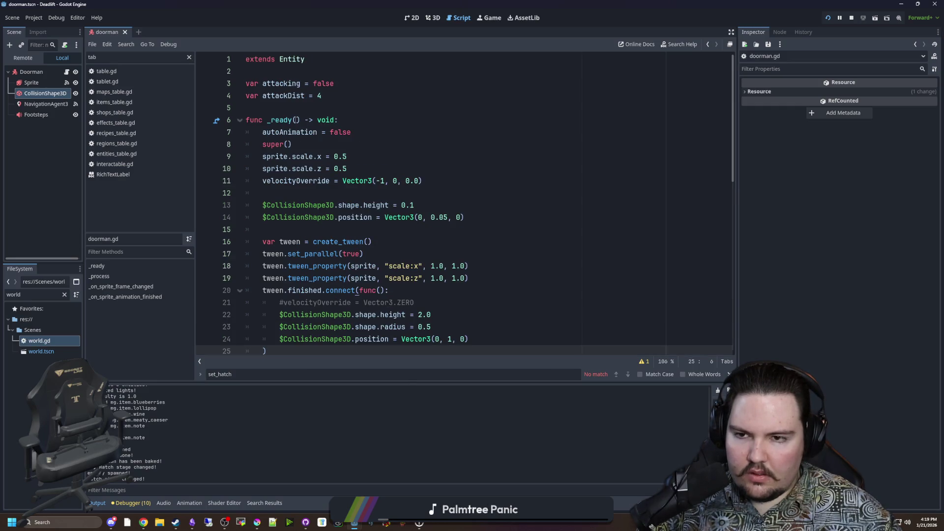
scroll(330, 98, down, 5)
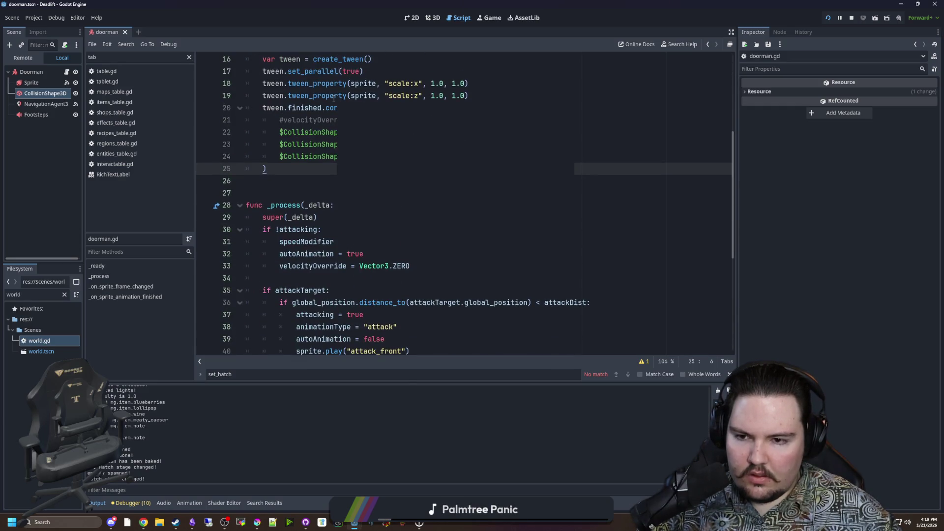
scroll(305, 189, down, 5)
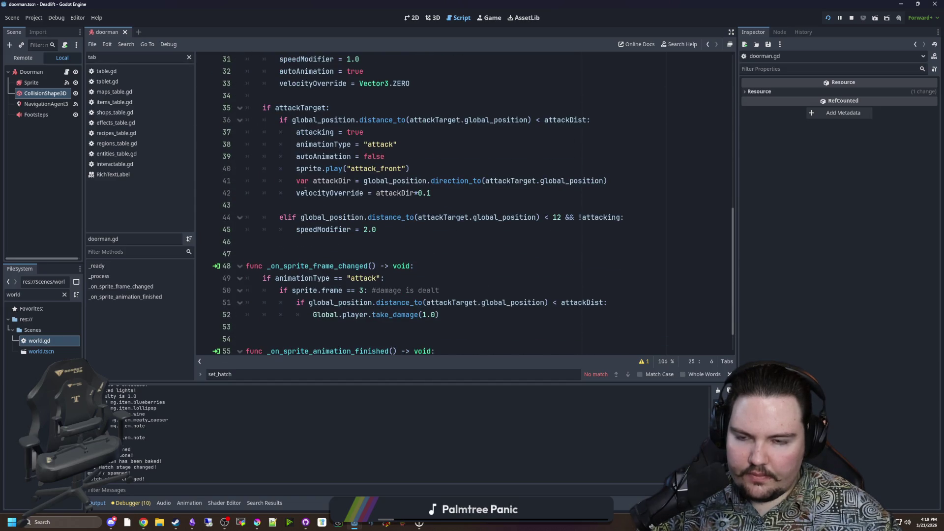
scroll(305, 190, up, 4)
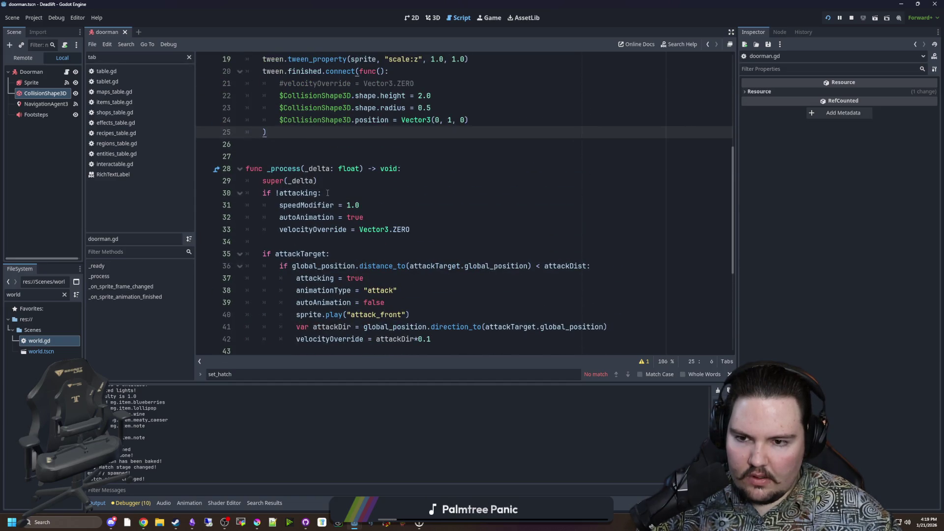
scroll(309, 190, up, 3)
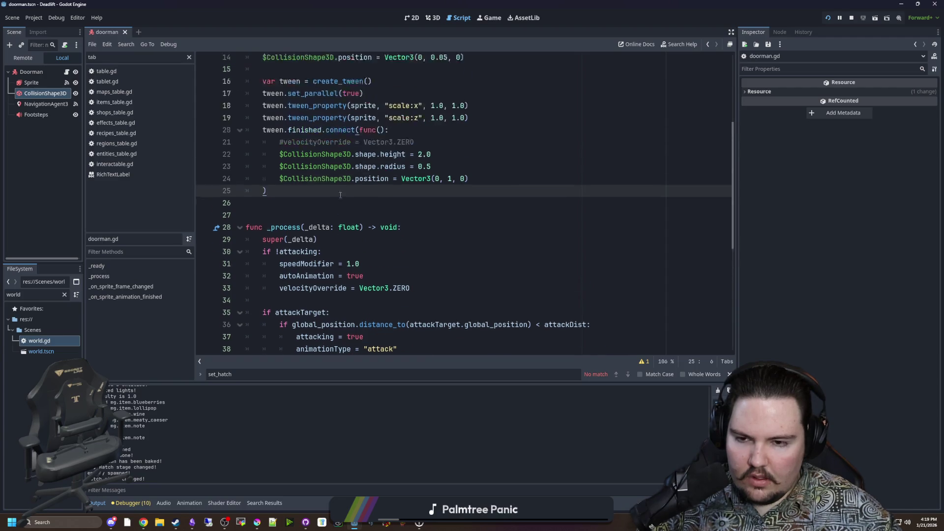
click(326, 290)
key(Return)
text(if falli)
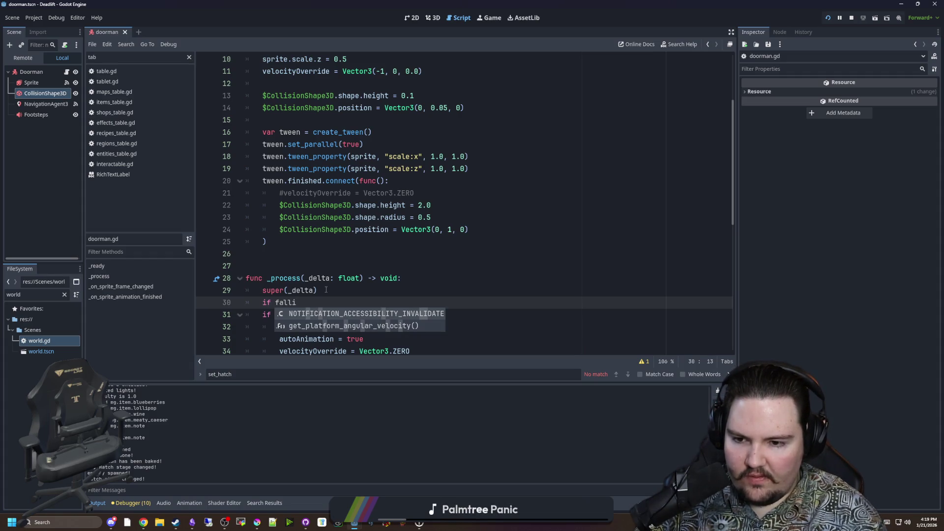
key(Escape)
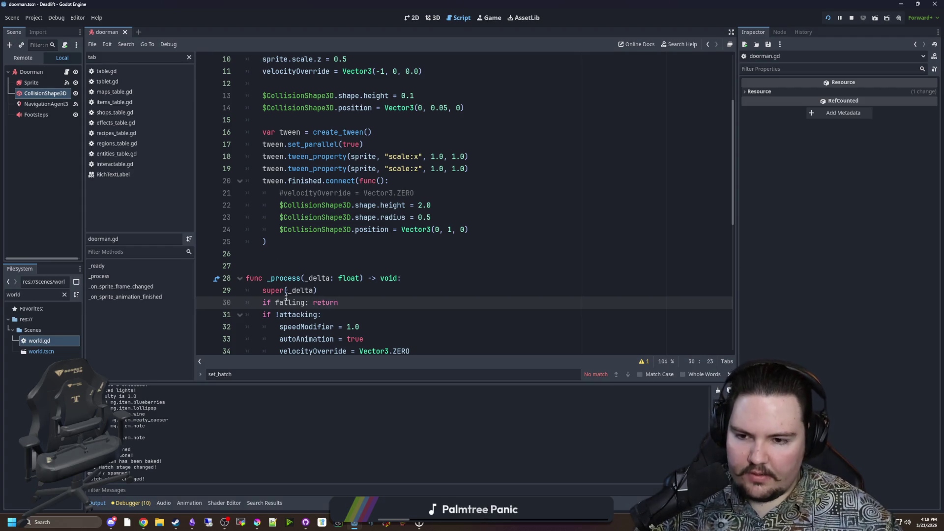
key(Return)
Step: Declare 'var falling = true' on line 5 of doorman.gd
scroll(308, 109, up, 3)
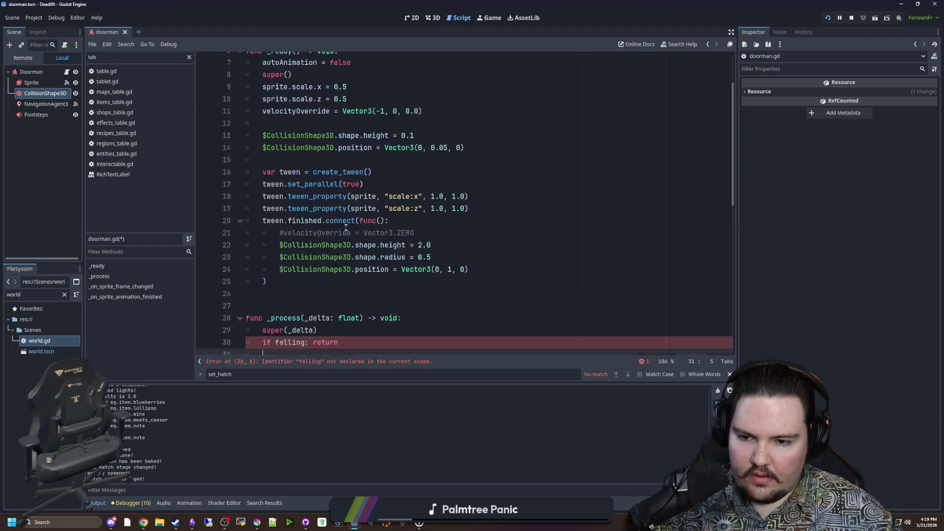
click(308, 107)
text(var falling =)
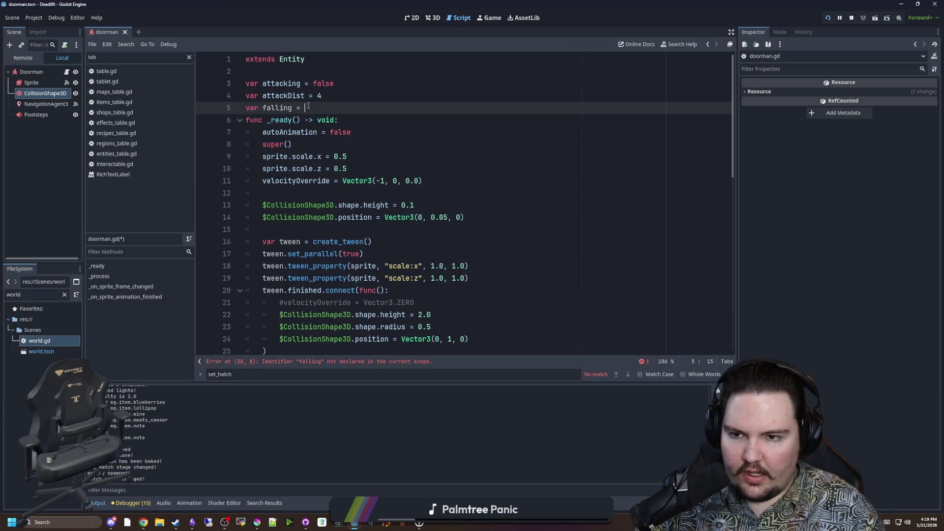
key(Return)
click(279, 108)
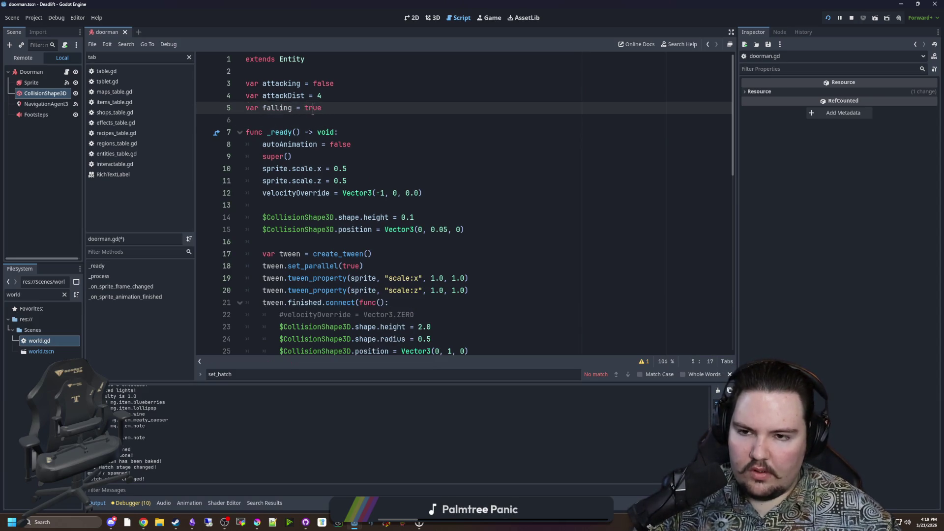
scroll(372, 197, down, 1)
Step: Run the game, start a fresh run and crouch to view the ceiling hatch
key(F5)
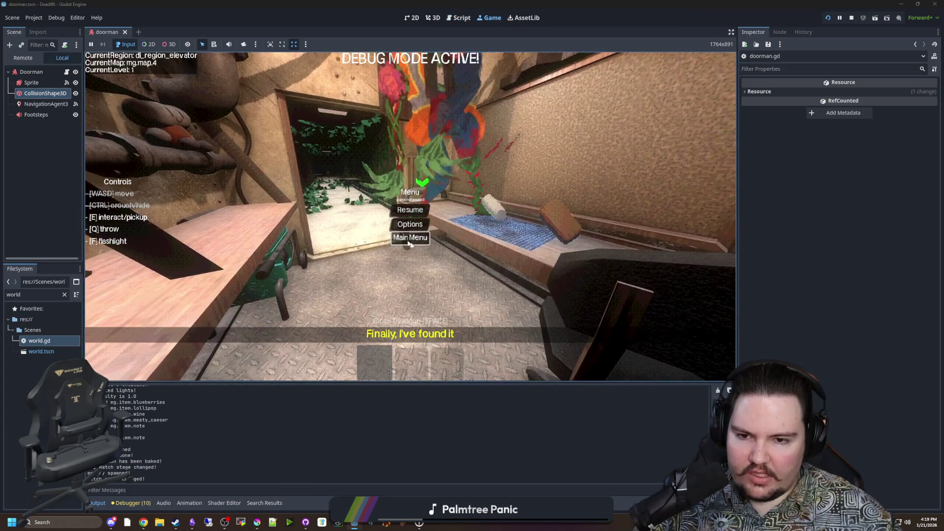
click(359, 241)
click(147, 230)
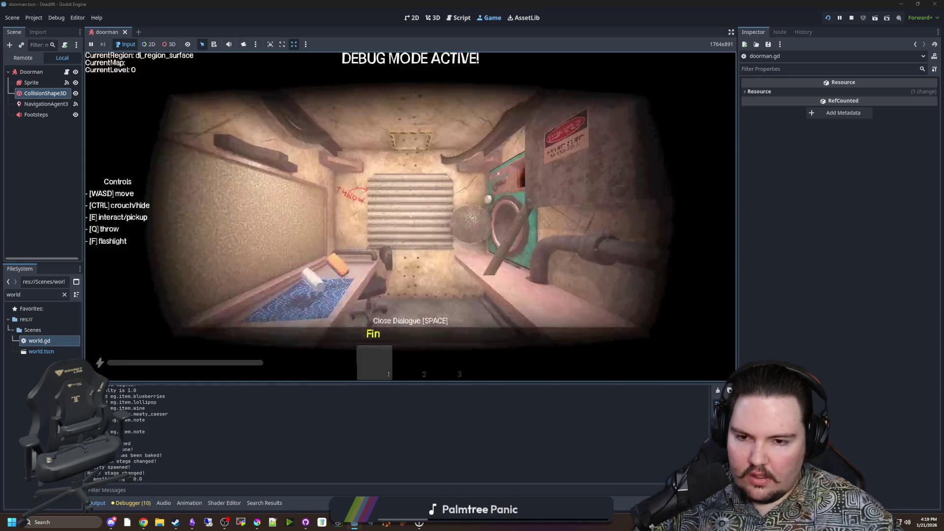
key(ctrl)
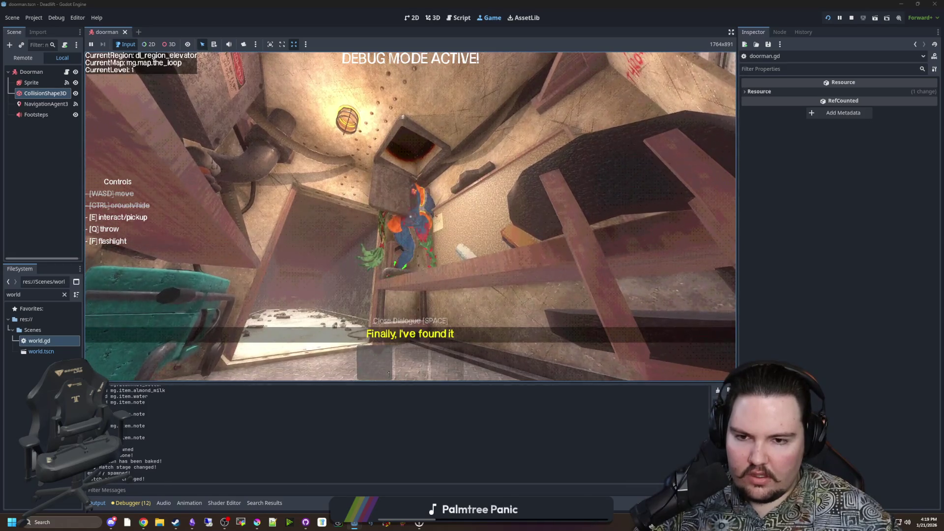
key(ctrl+F3)
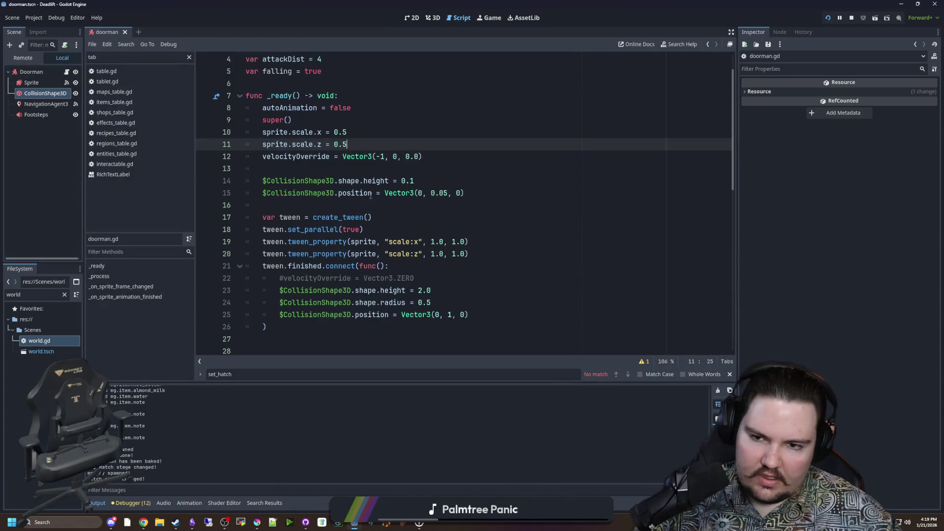
Step: Remove the minus to make velocityOverride Vector3(1, 0, 0.0), then rerun and watch the drop
click(374, 158)
key(Delete)
click(387, 144)
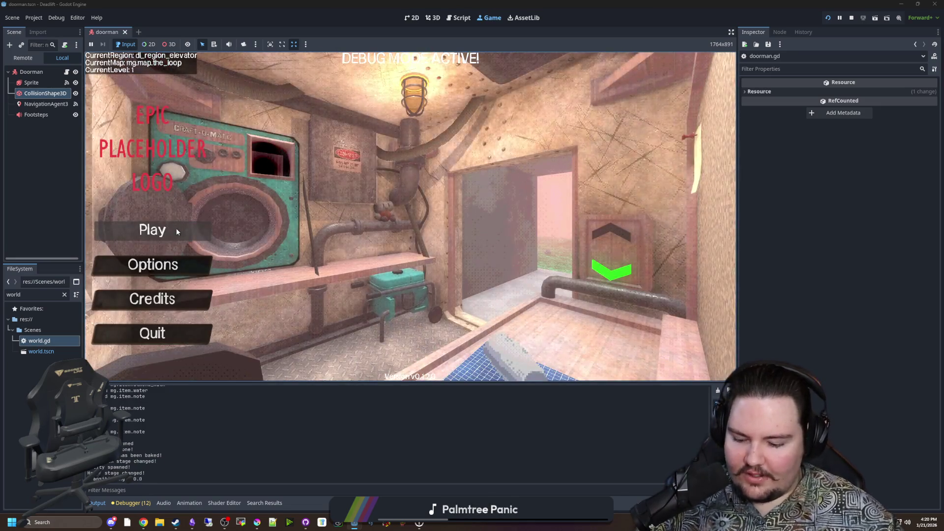
click(176, 228)
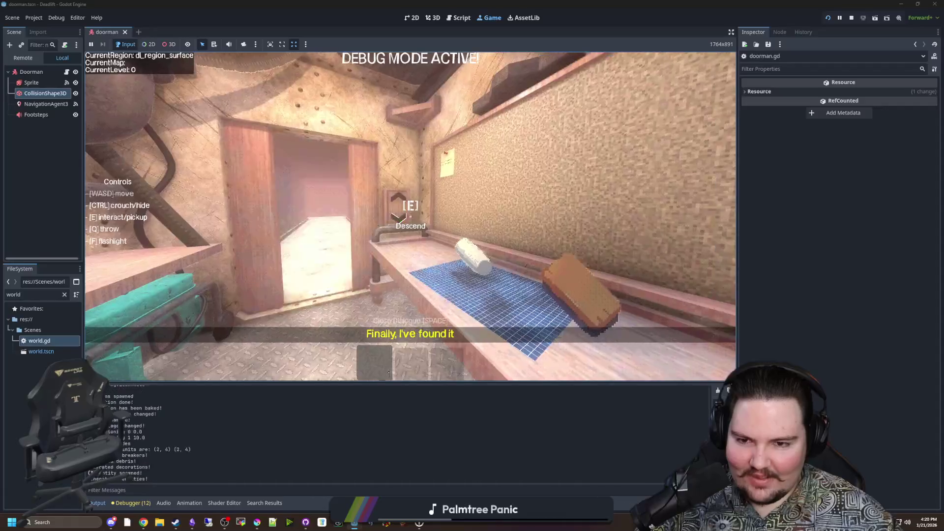
key(ctrl)
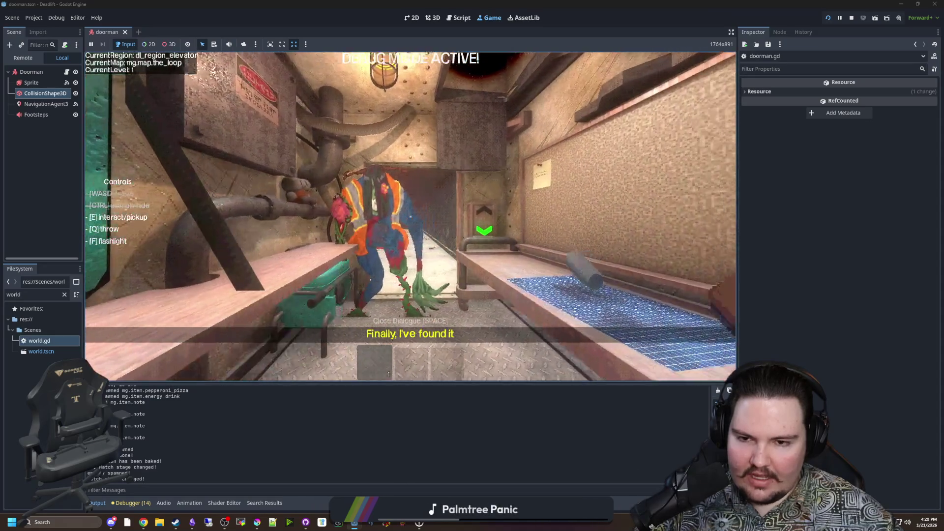
key(Escape)
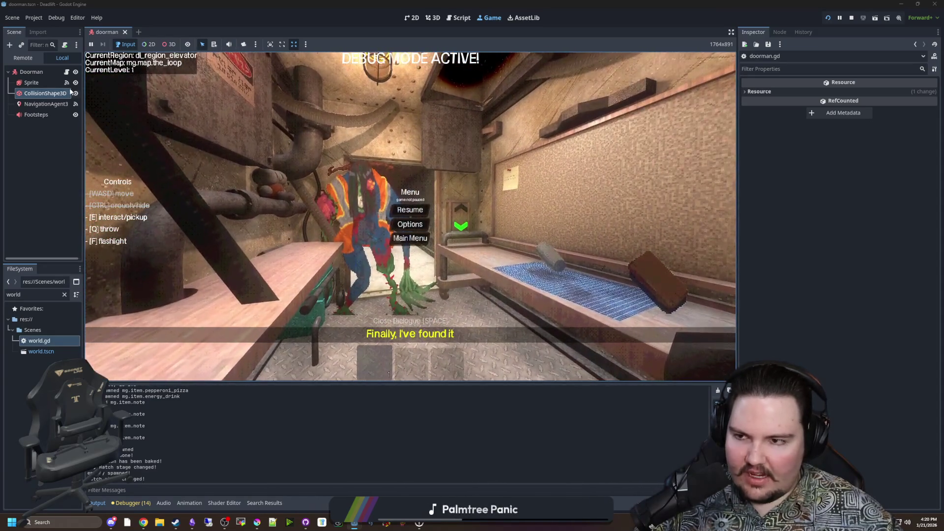
click(66, 72)
Step: Uncomment velocityOverride = Vector3.ZERO and add falling = false in the tween callback
click(444, 220)
scroll(397, 207, down, 1)
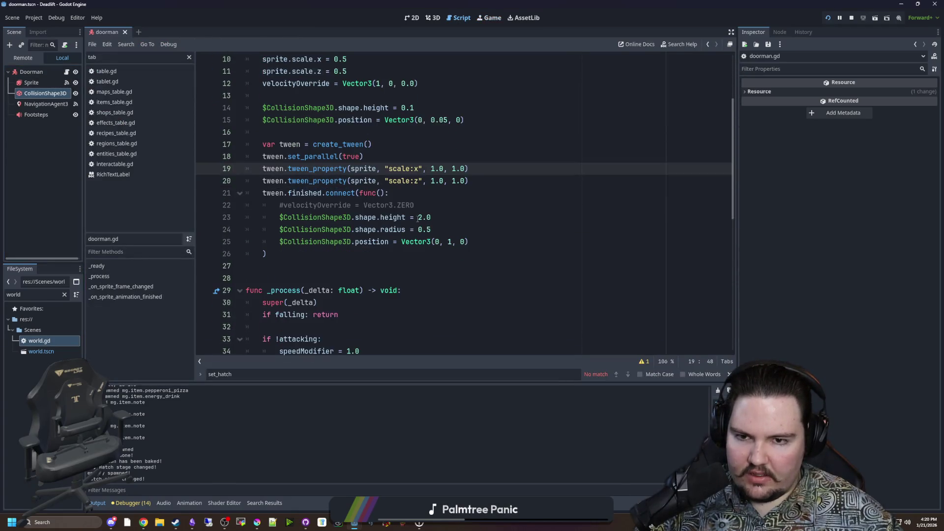
click(298, 120)
text(falling = false)
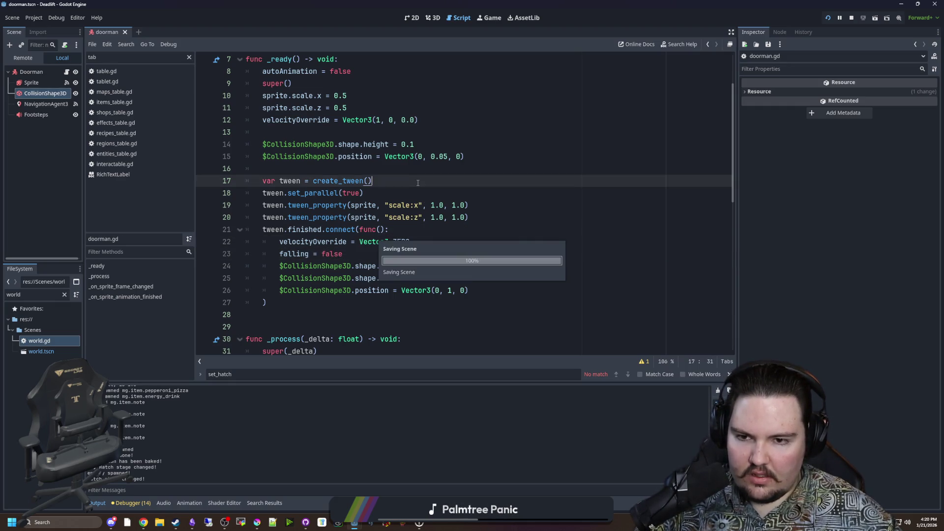
Step: Test the run to the elevator, pause, and select the Doorman's Sprite to open SpriteFrames
click(489, 18)
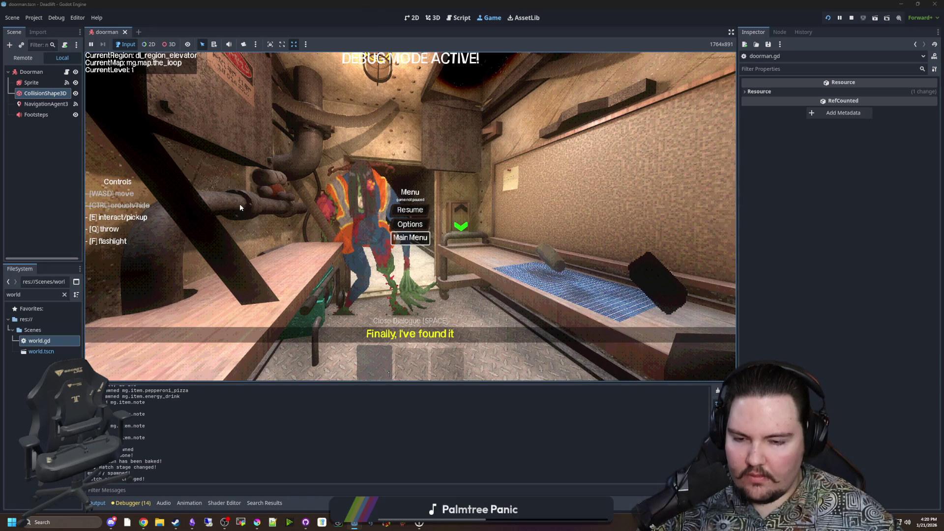
key(Return)
key(Return)
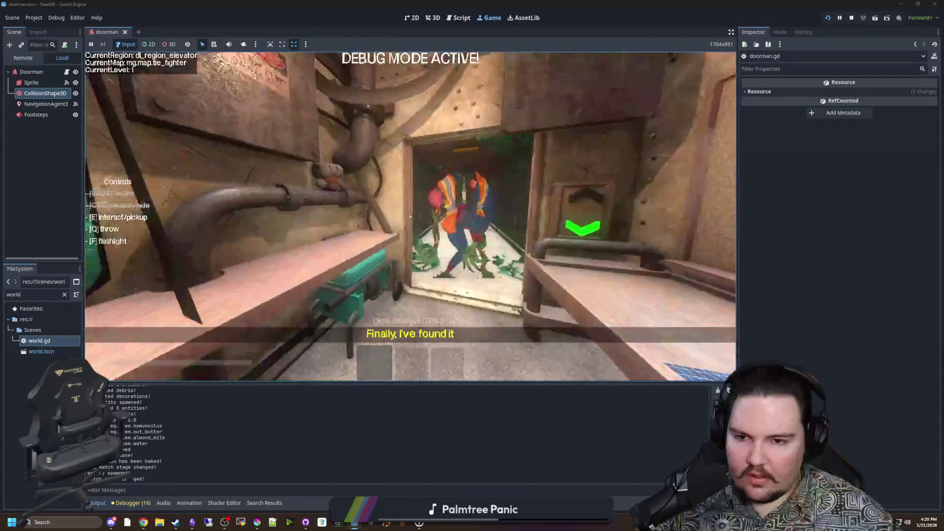
key(Escape)
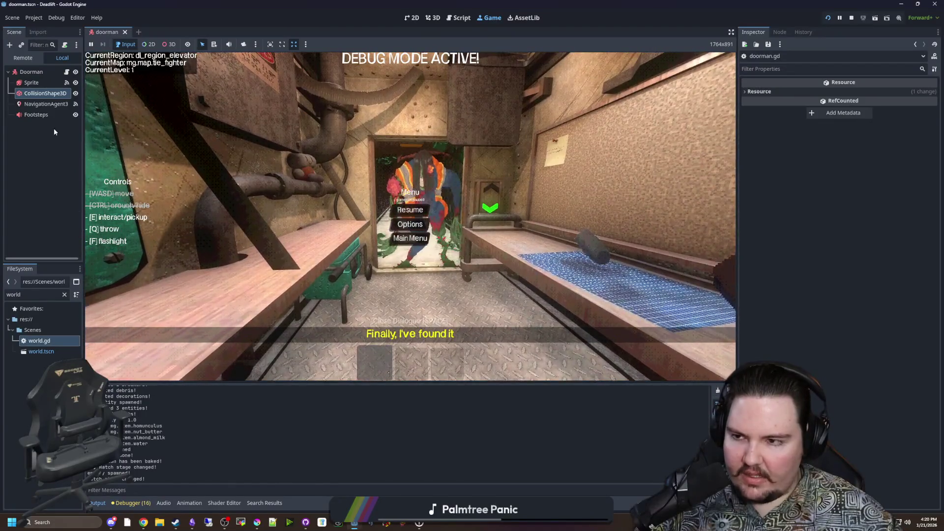
click(33, 83)
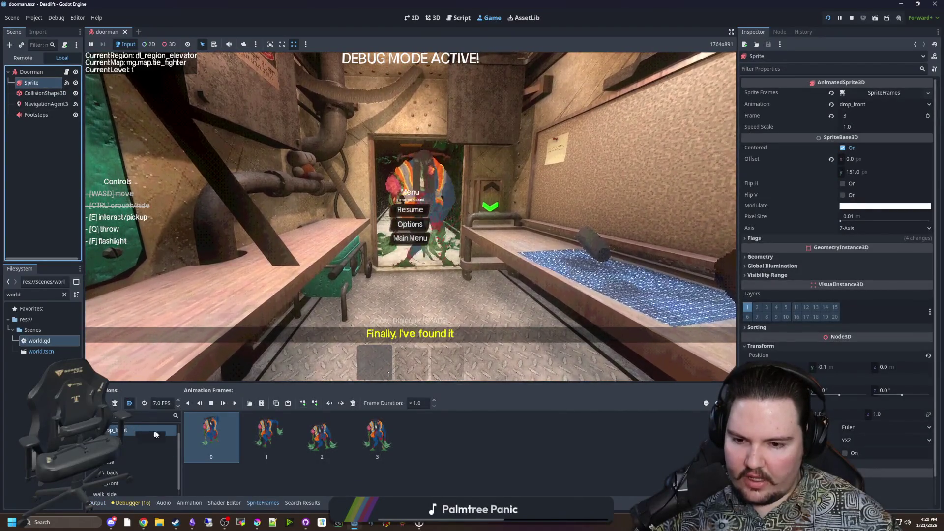
Step: Change the drop_front animation speed from 7.0 to 4.0 FPS and save the Doorman scene
click(178, 405)
click(178, 405)
click(178, 405)
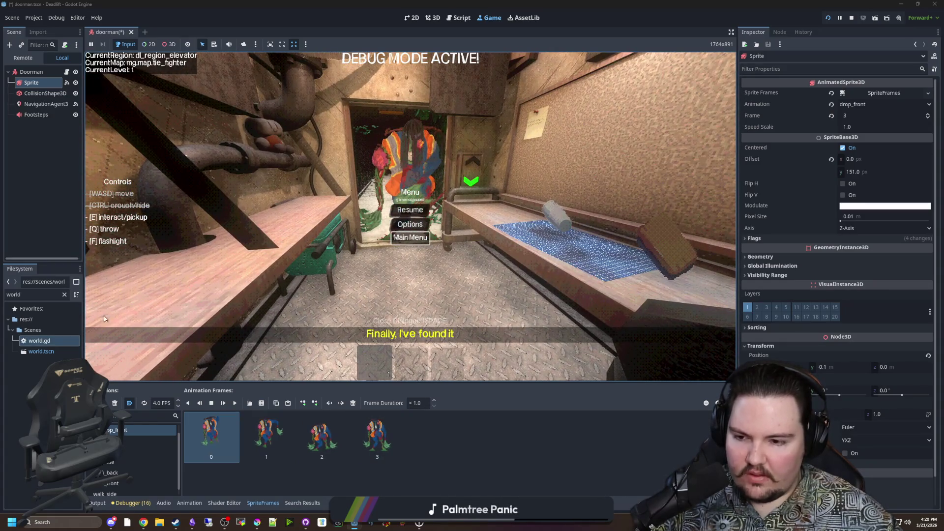
click(49, 204)
key(ctrl+s)
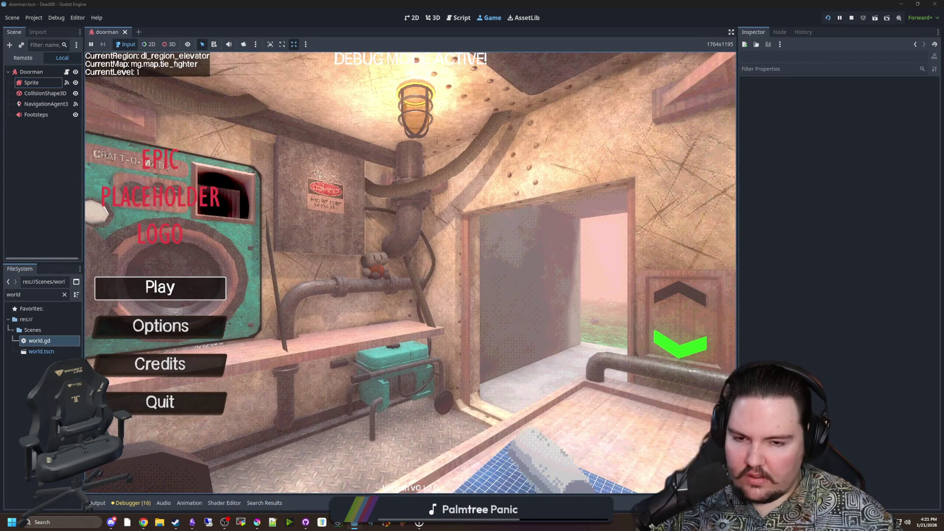
Step: Start a new run and crouch to watch the Doorman drop and walk
click(160, 288)
key(ctrl)
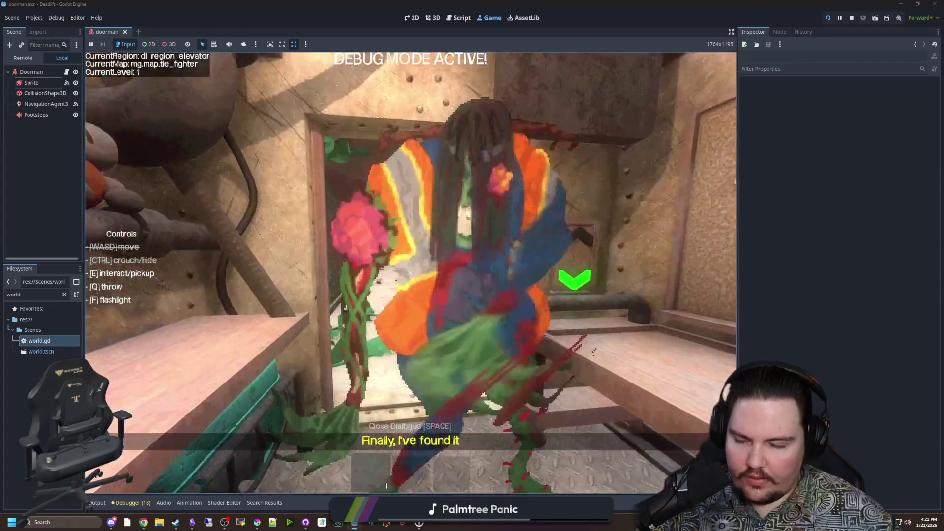
key(space)
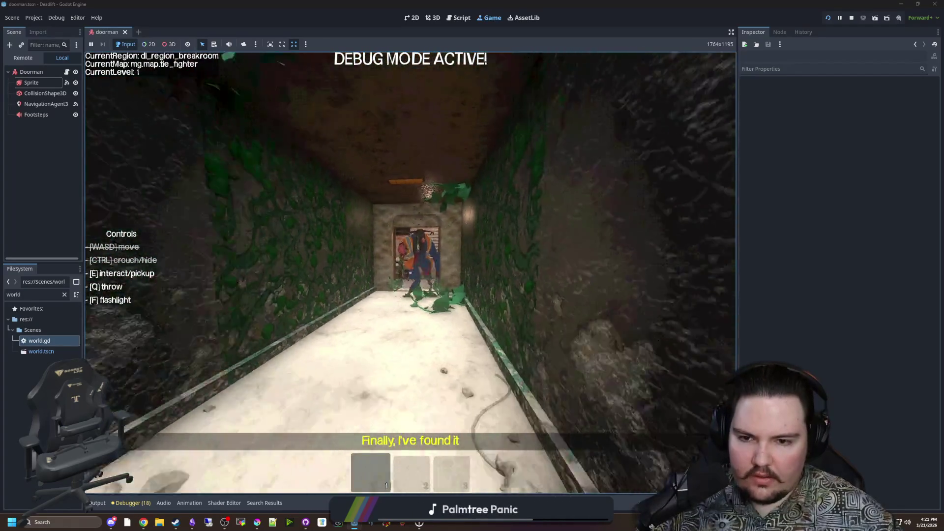
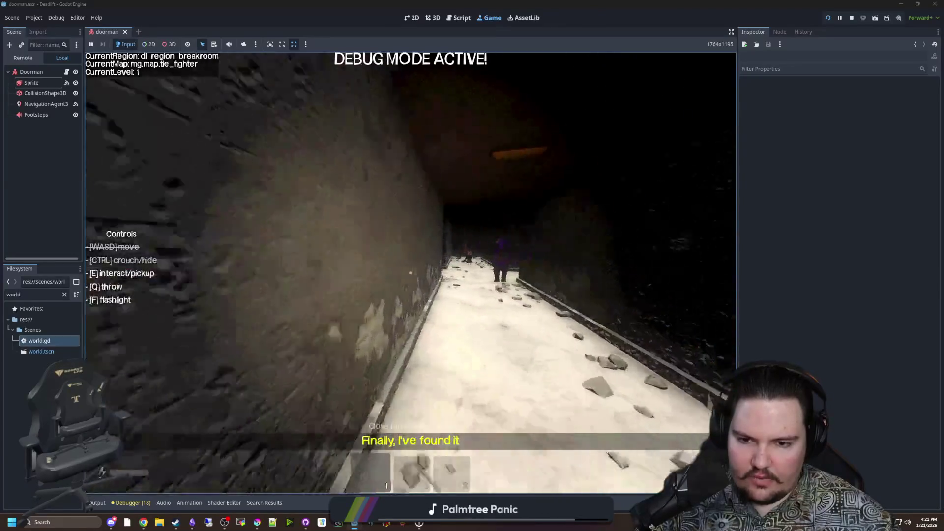
Step: Pause the running maze game and stop it with F8 to return to doorman.gd
key(Escape)
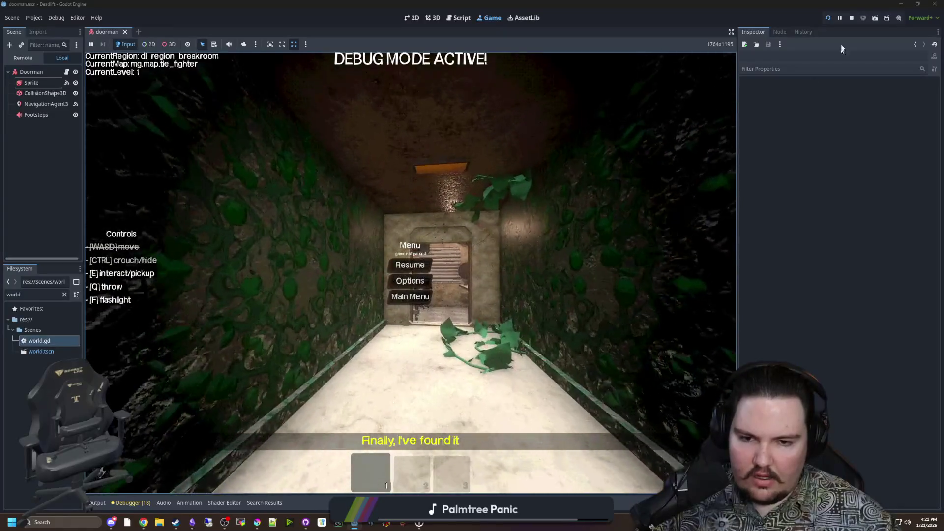
key(F8)
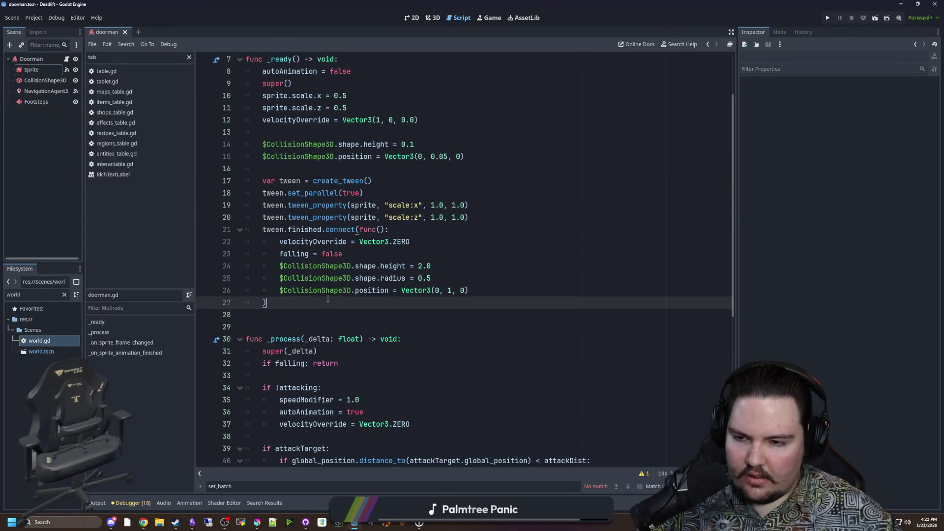
Step: Enable Visible Navigation in the Debug menu and run the project
click(40, 18)
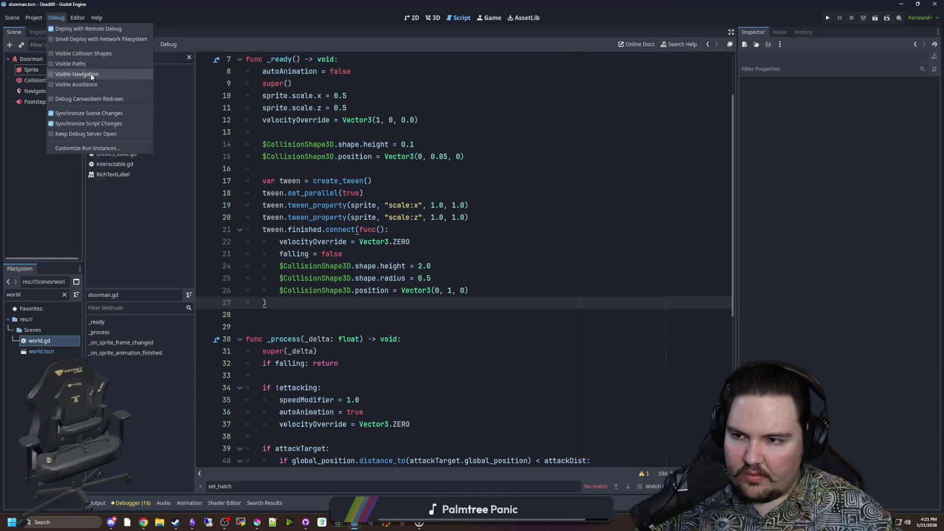
click(418, 109)
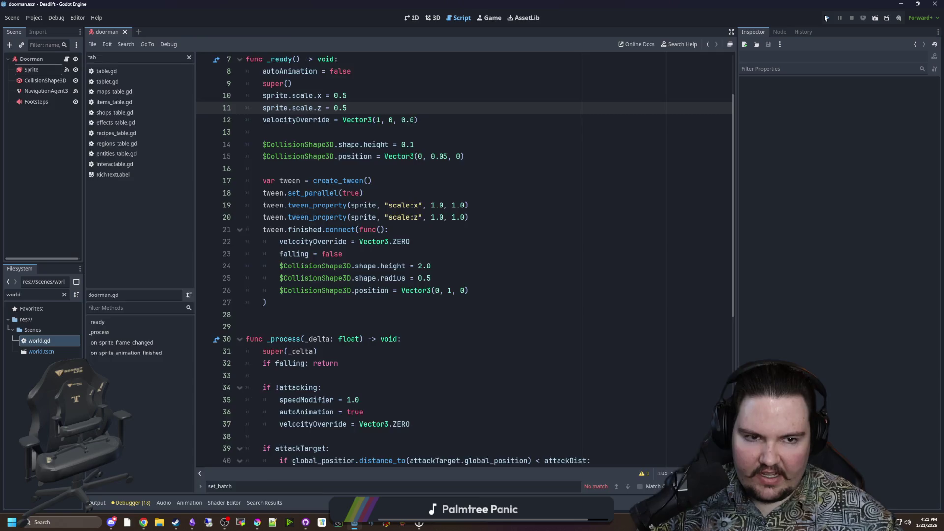
click(825, 16)
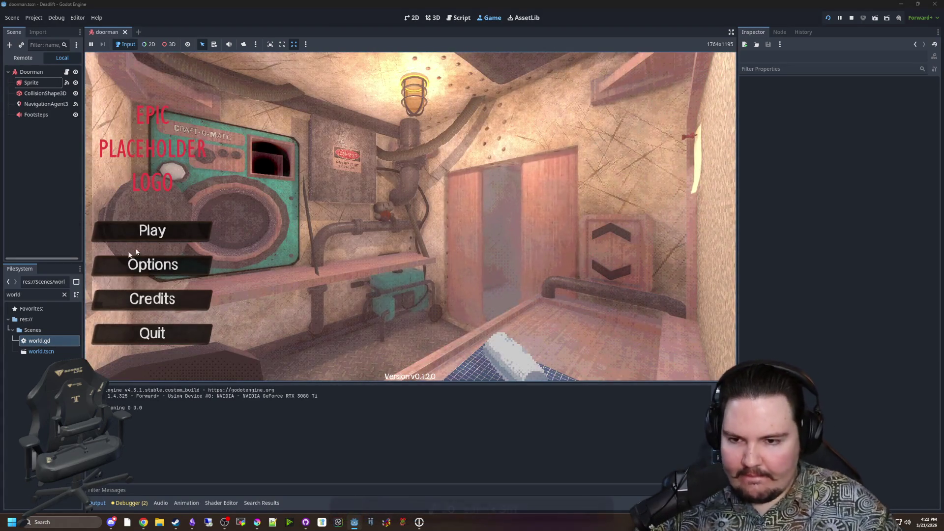
Step: Enter the 'dwasdwaeww' debug cheat, walk the breakroom corridors inspecting the navmesh, and pick up the note
text(dwasdwa)
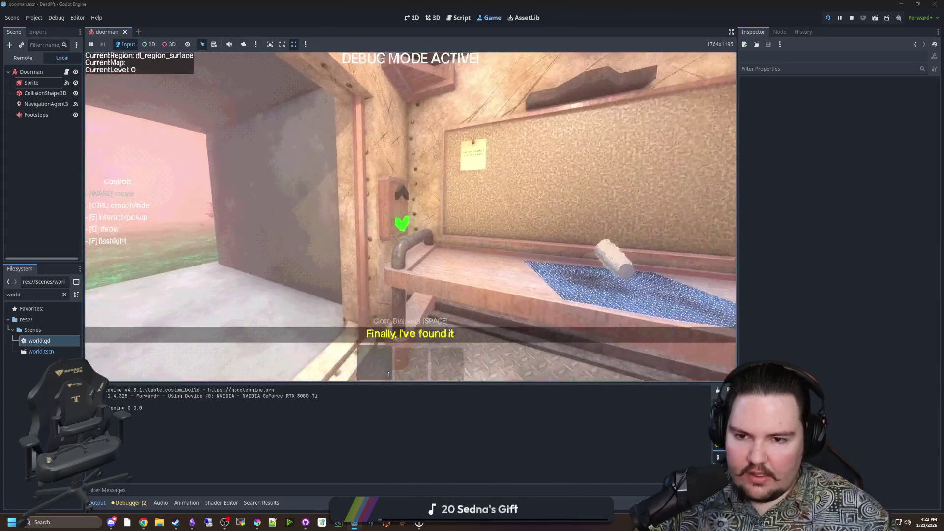
text(e)
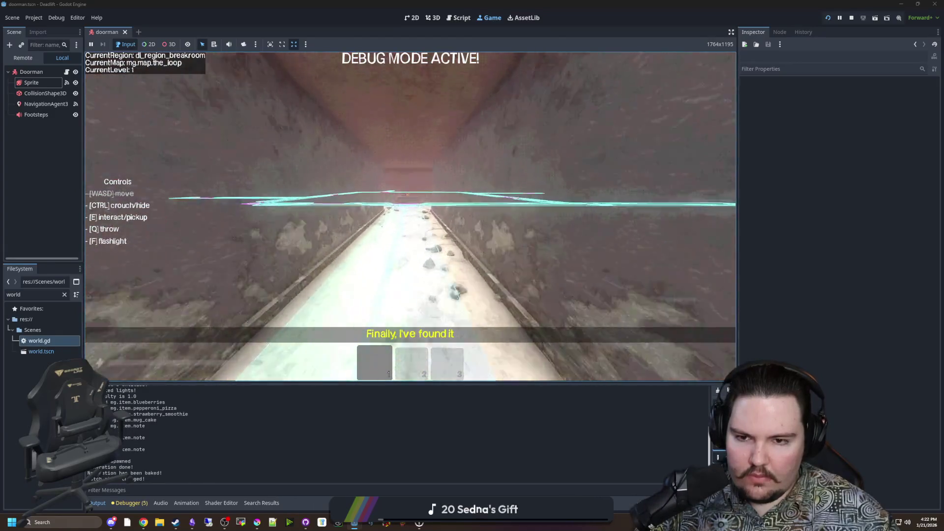
text(w)
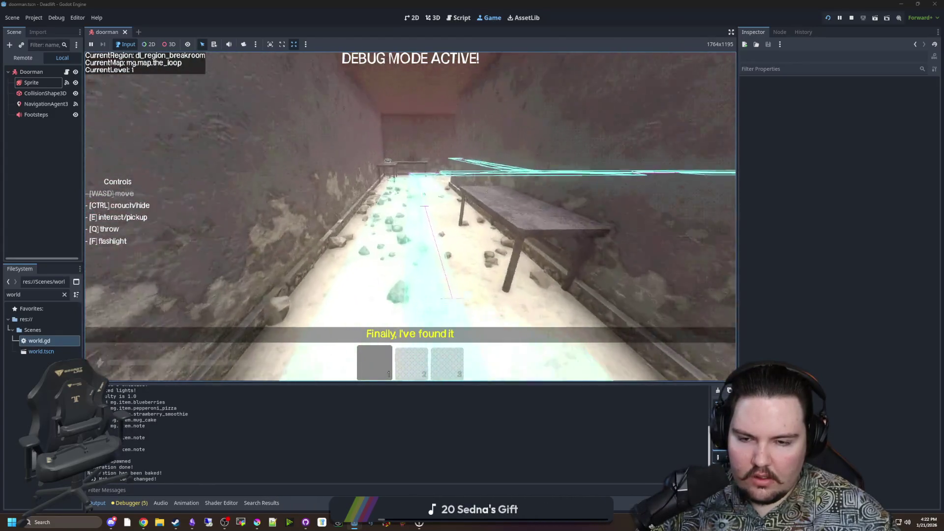
text(w)
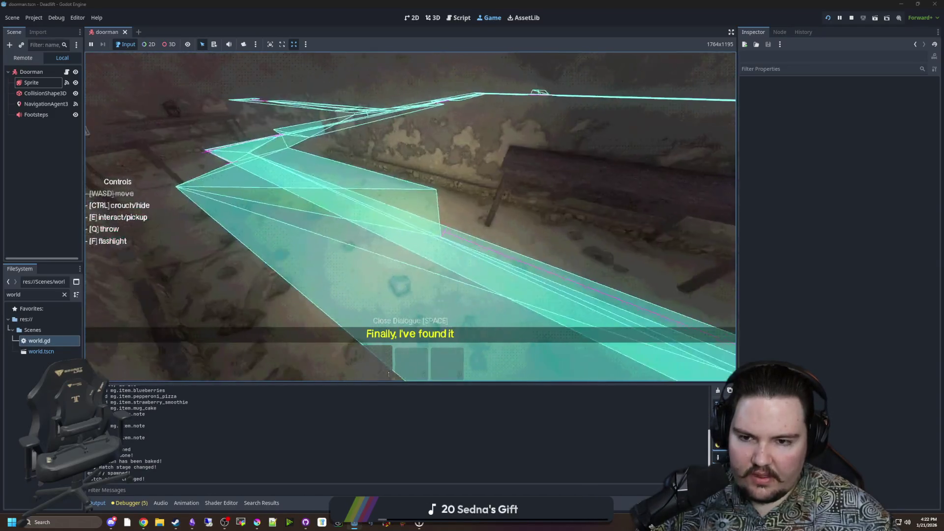
key(F3)
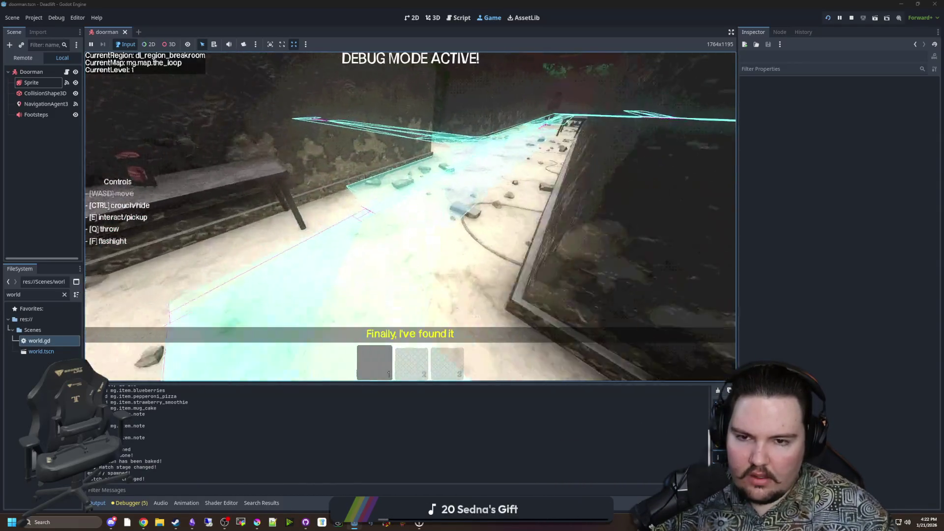
key(w)
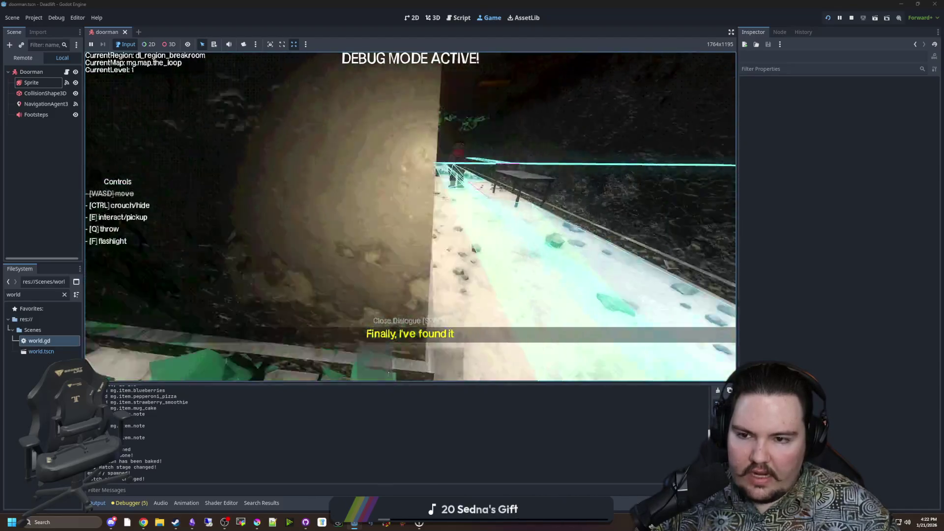
key(w)
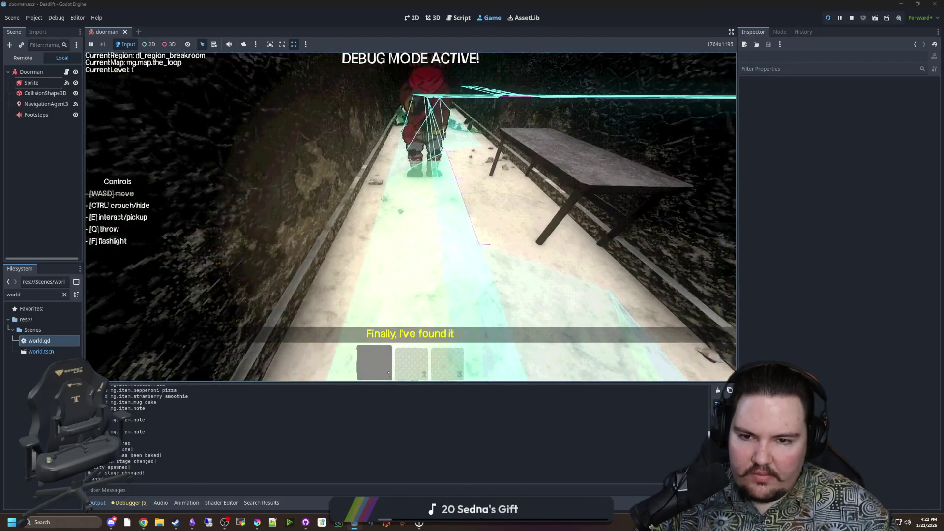
key(w)
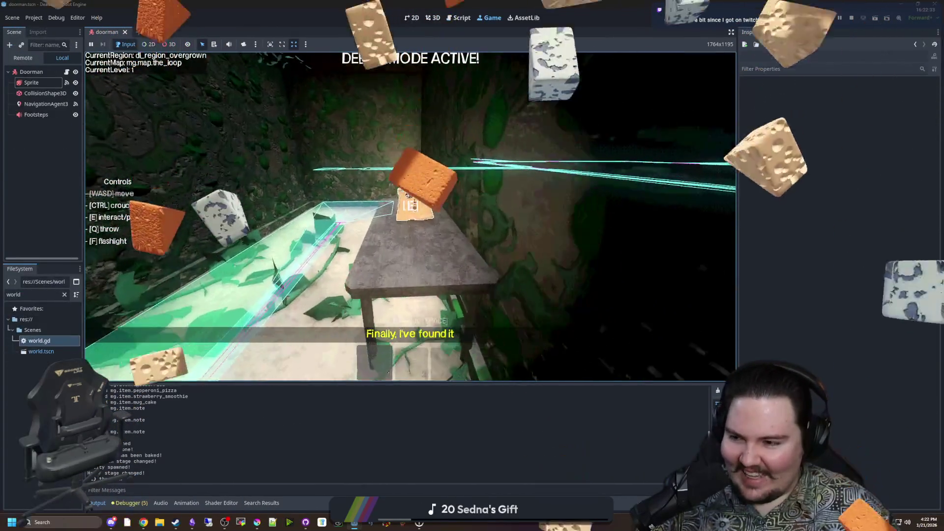
key(e)
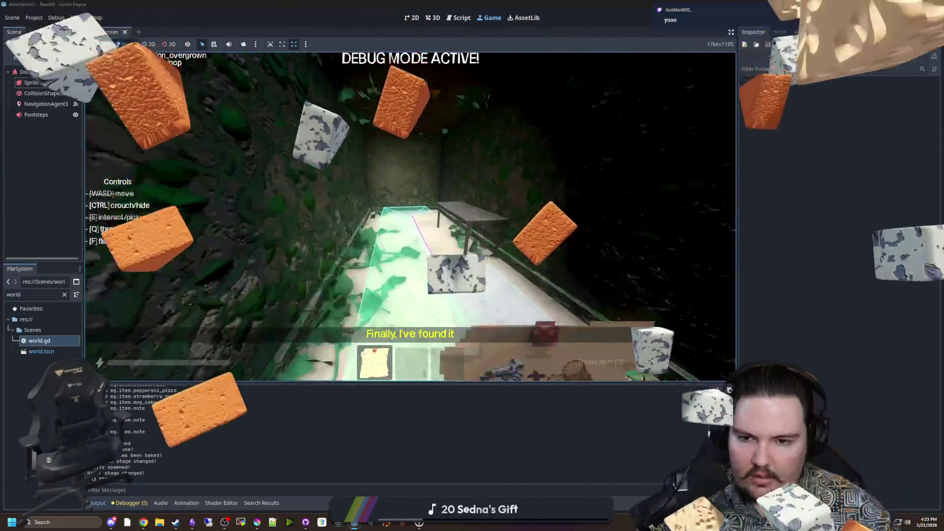
Step: Throw away the note and walk through the overgrown rooms past the monster
key(q)
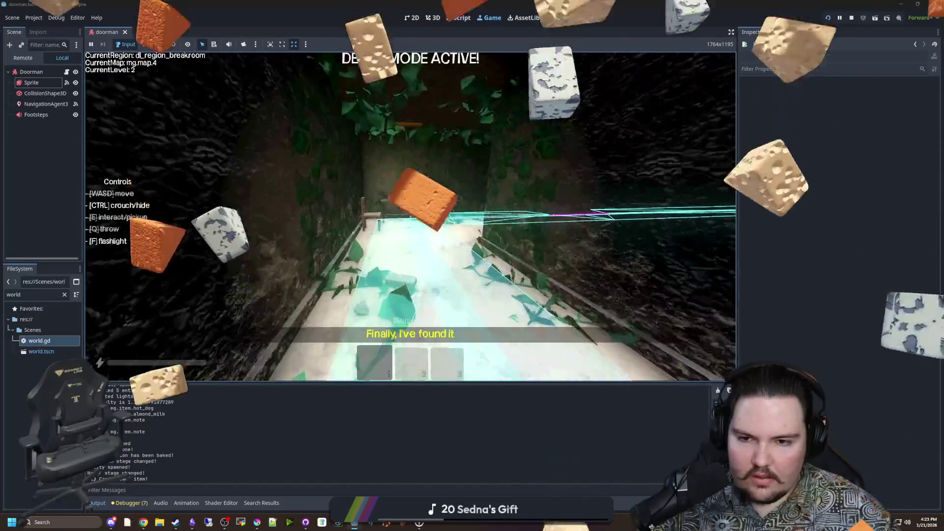
key(w)
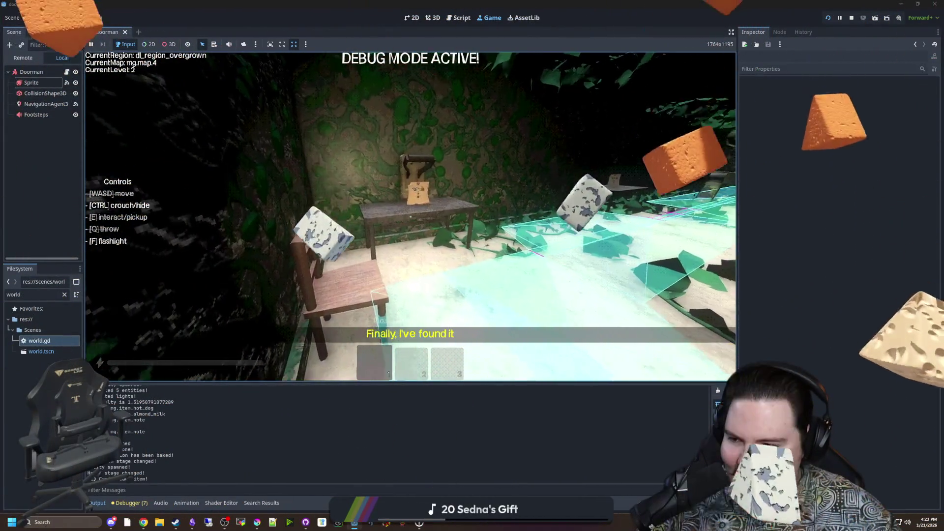
key(w)
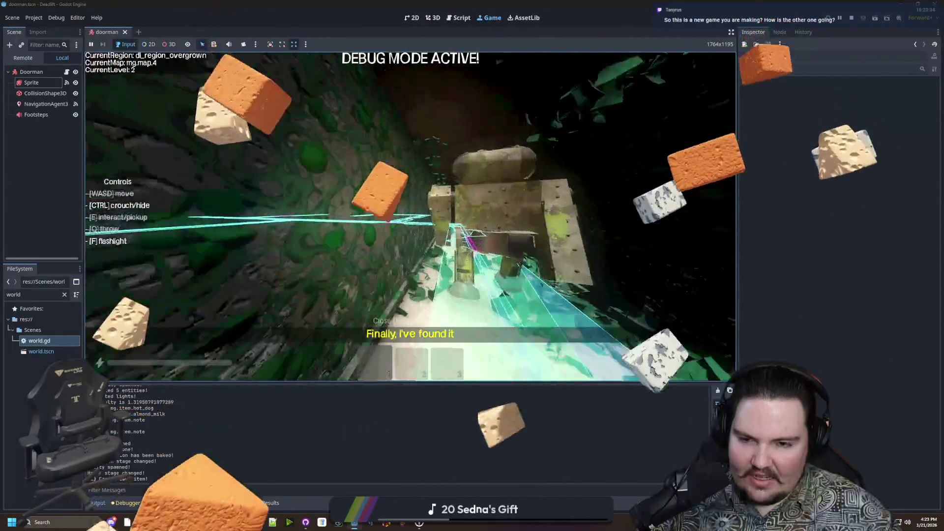
key(w)
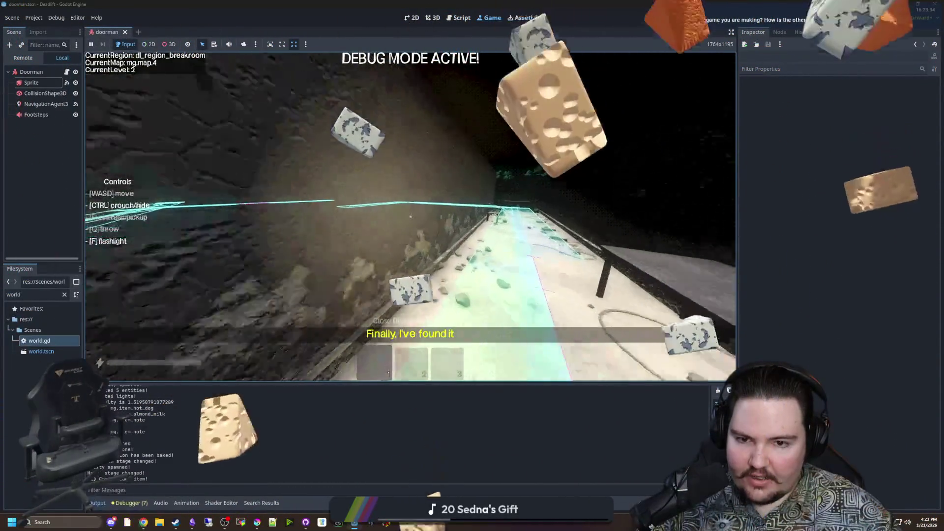
Step: Pause and stop the game, then save the scene in the script editor
key(Escape)
key(F8)
key(ctrl+s)
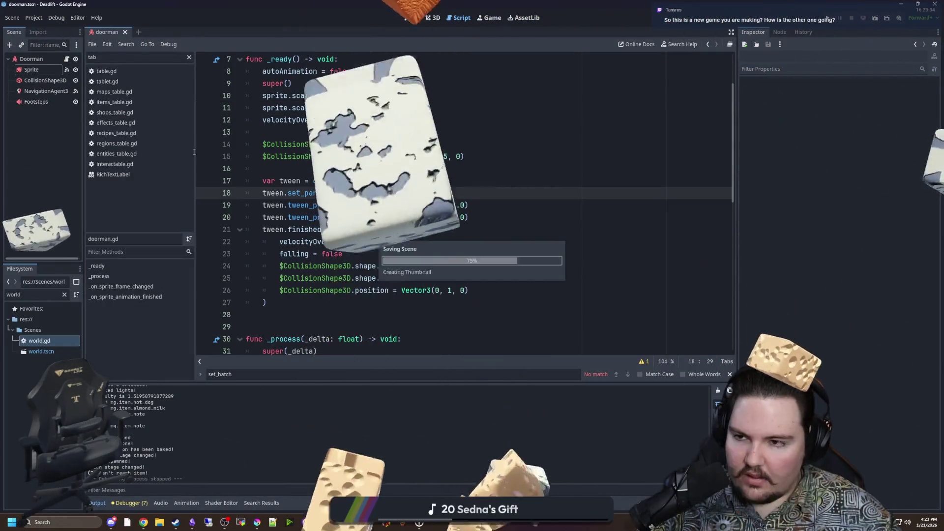
Step: Open world.gd and search 'decoration' to jump to generate_decorations
double_click(51, 336)
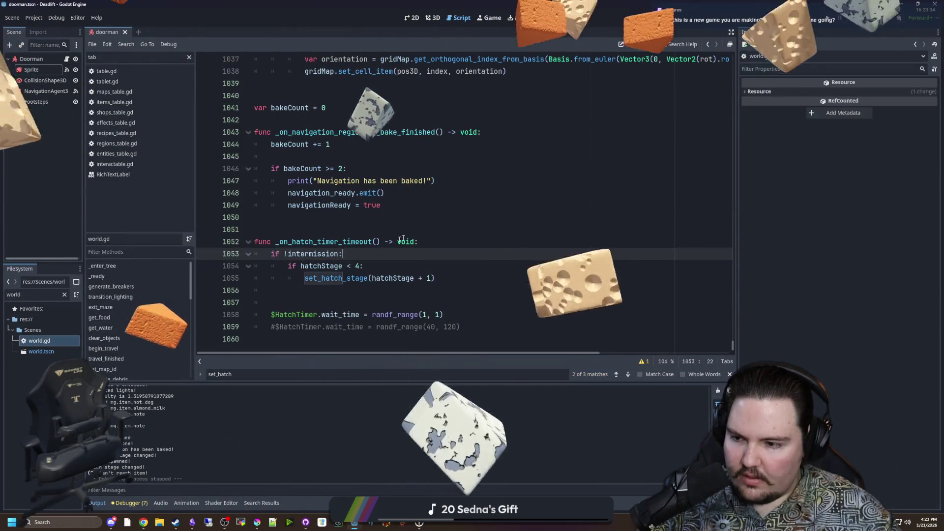
key(ctrl+f)
text(decoration)
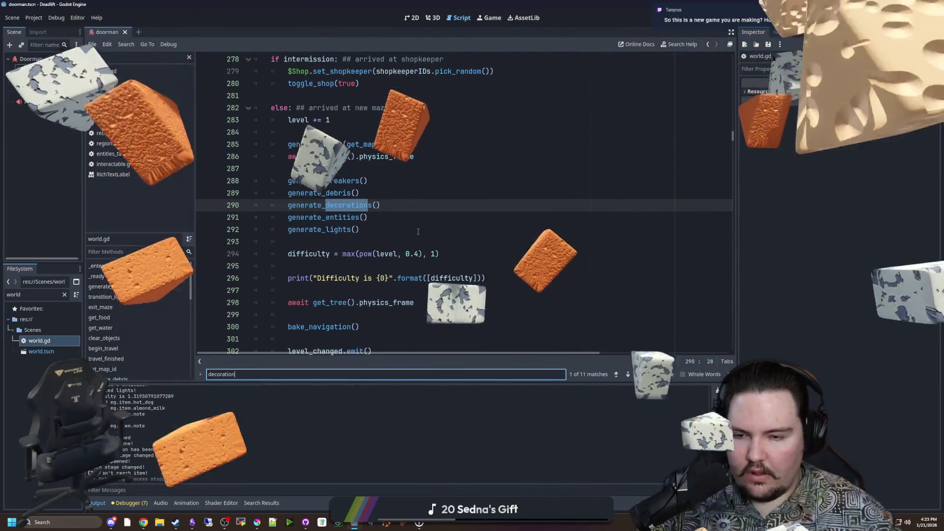
ctrl+click(346, 205)
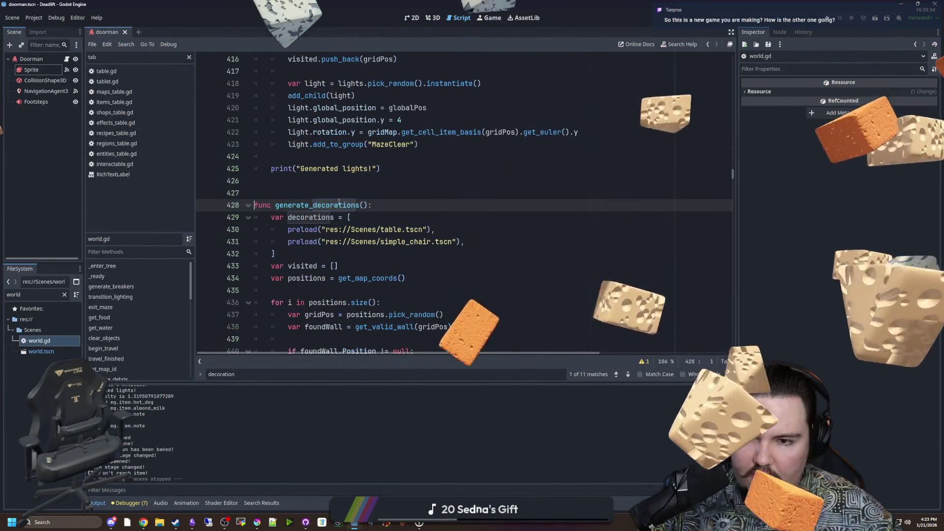
scroll(291, 232, down, 3)
Step: Append *10 to positions.size() in the for loop, save world.gd, and show the Game view
click(383, 168)
click(384, 192)
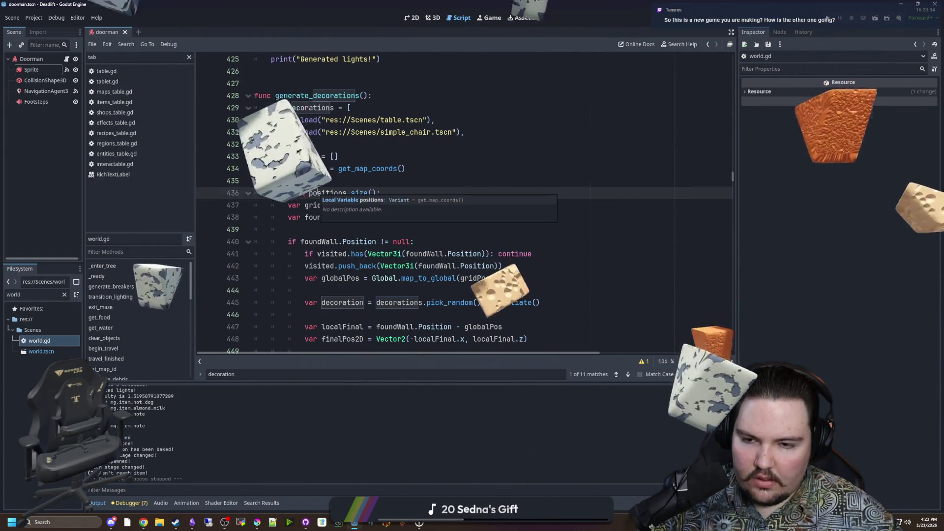
scroll(416, 167, down, 2)
scroll(415, 168, down, 4)
scroll(428, 165, up, 6)
text(*10)
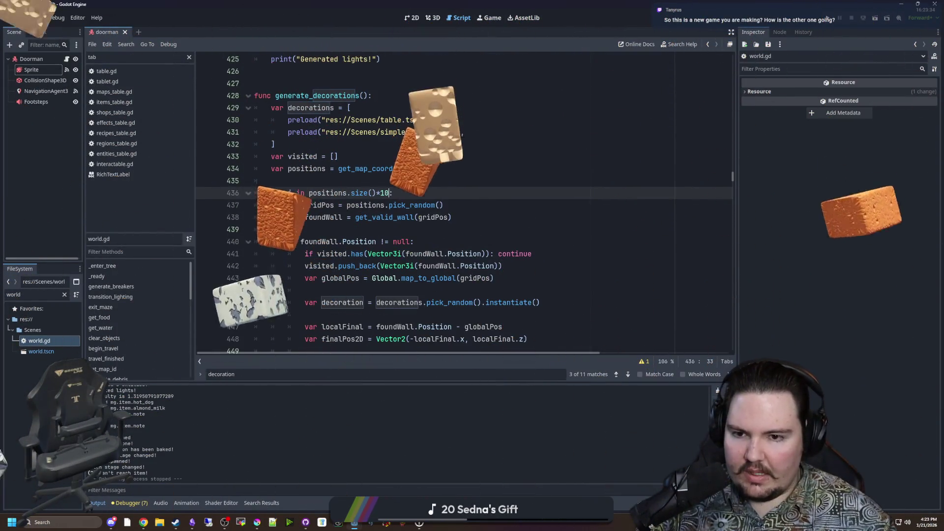
click(437, 158)
key(ctrl+s)
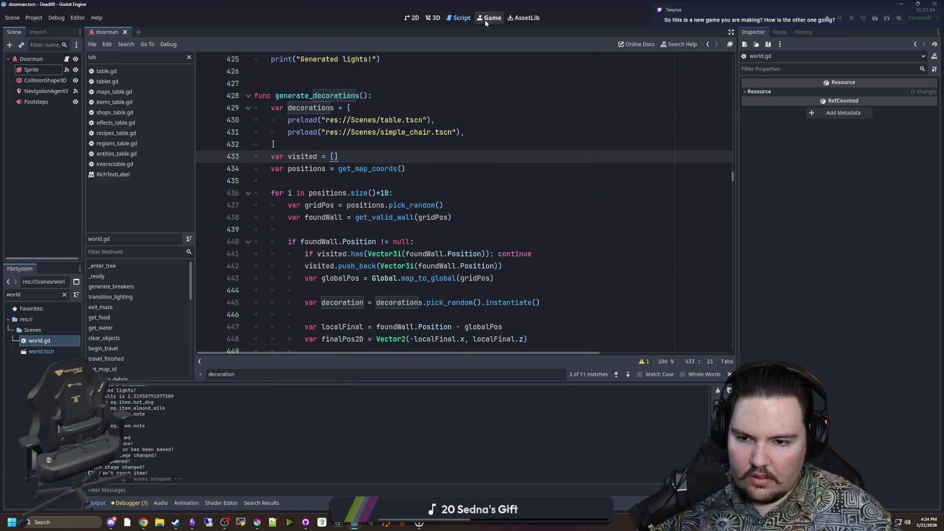
click(485, 20)
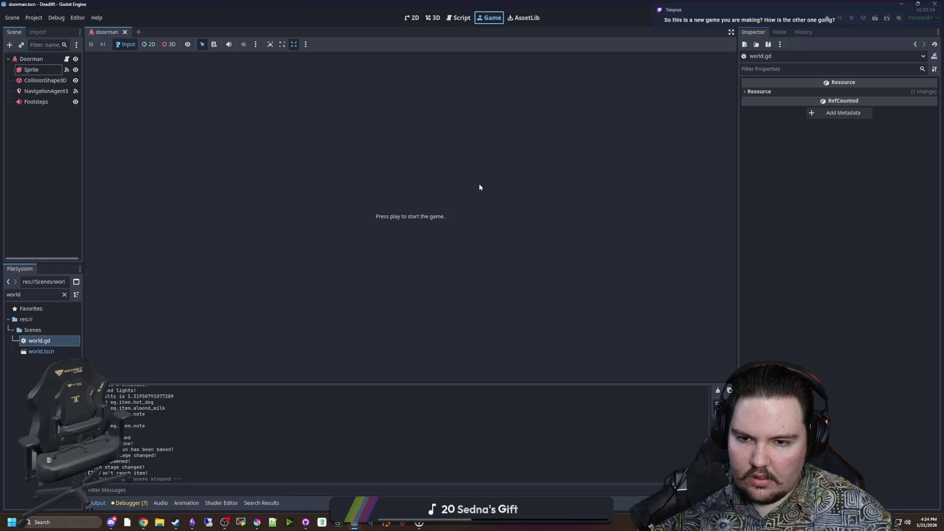
Step: Relaunch the project and move the Chrome window aside while the main menu loads
click(831, 16)
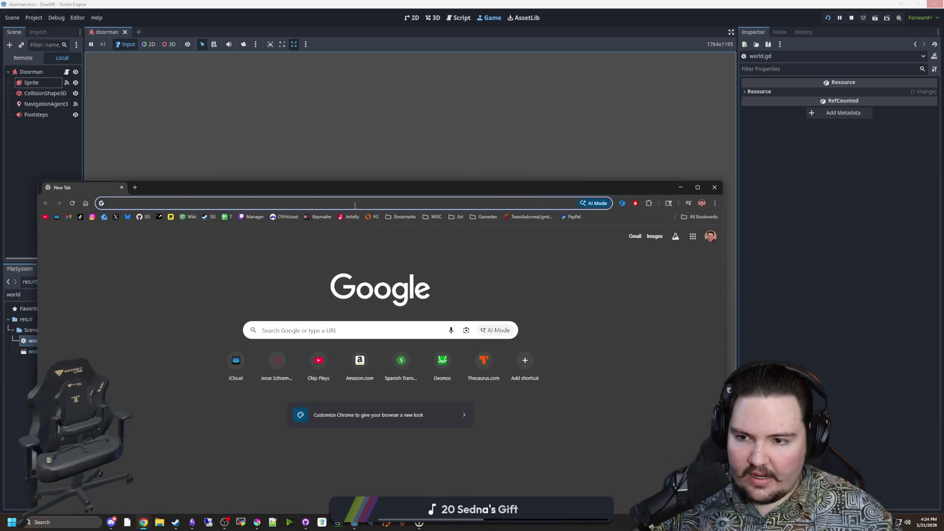
drag(239, 186, 246, 171)
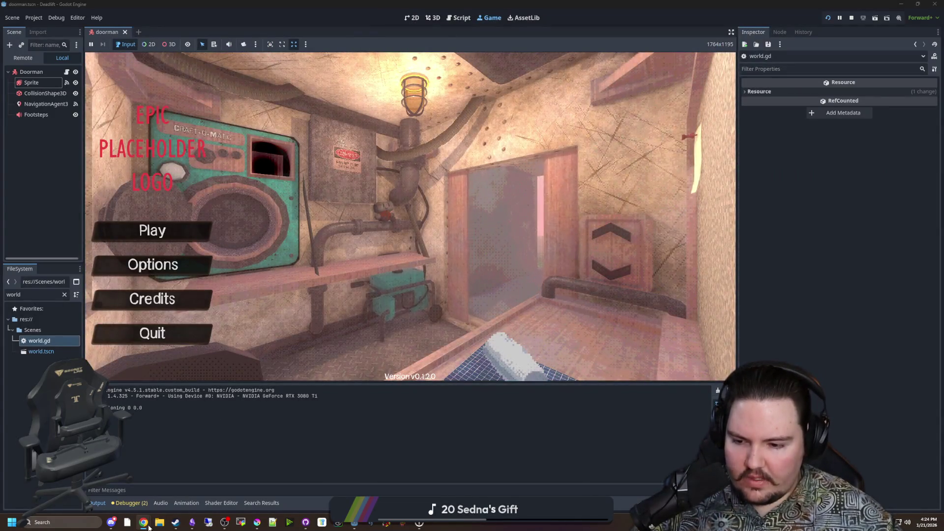
Step: Bring up the Starground Steam page and step forward through its screenshots to the tree-room shot
mouse_move(143, 522)
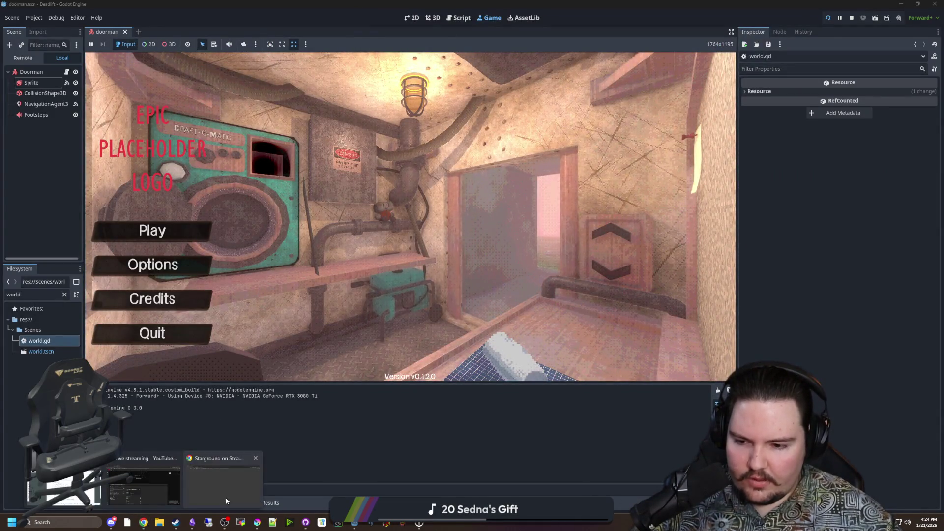
click(223, 481)
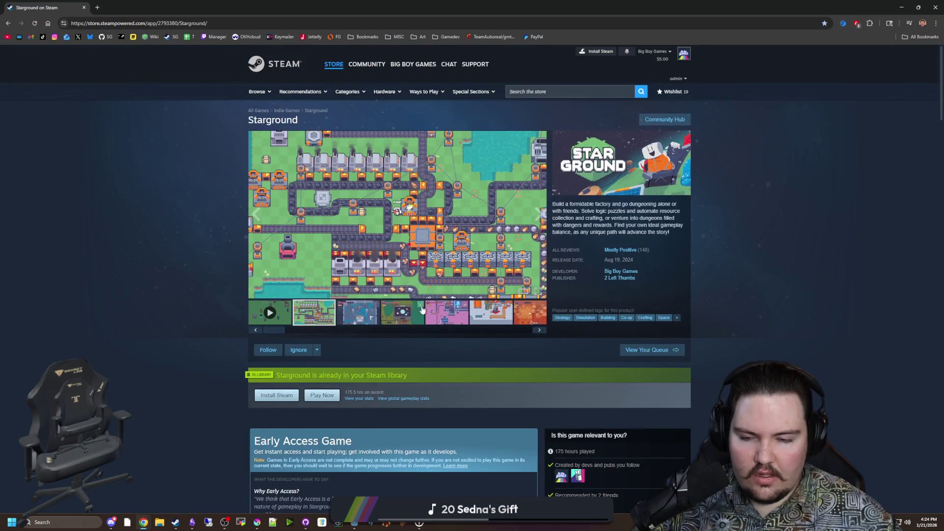
click(378, 319)
click(402, 315)
click(446, 314)
click(497, 316)
click(523, 318)
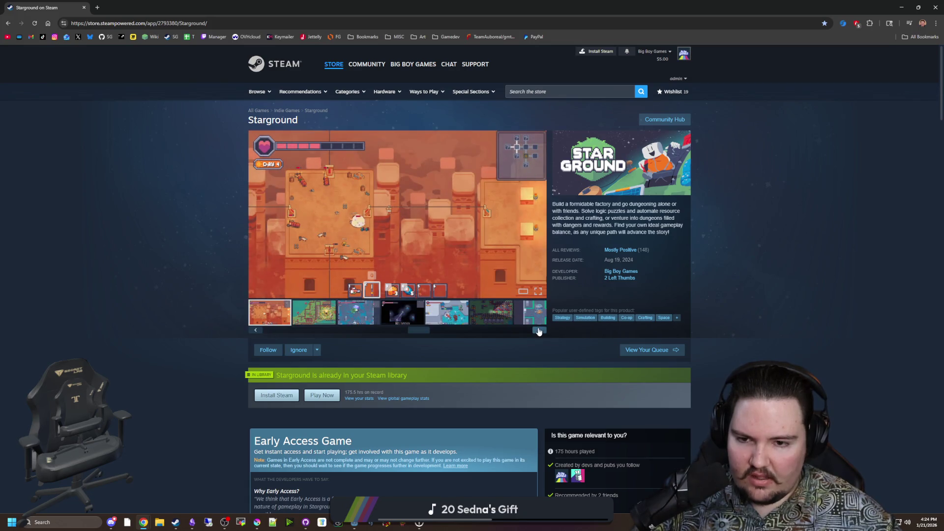
click(539, 330)
click(541, 331)
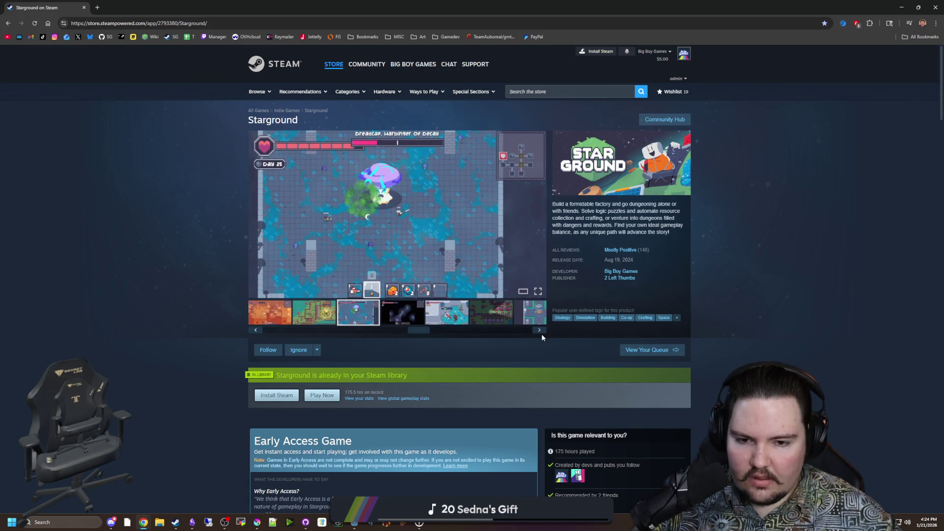
click(536, 323)
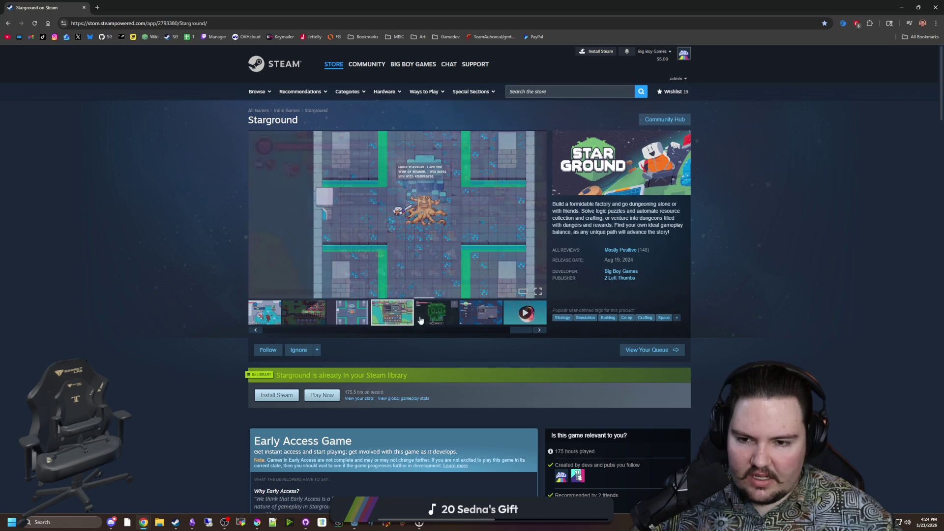
Step: Step back through the Starground screenshots to the first one
click(436, 314)
click(295, 319)
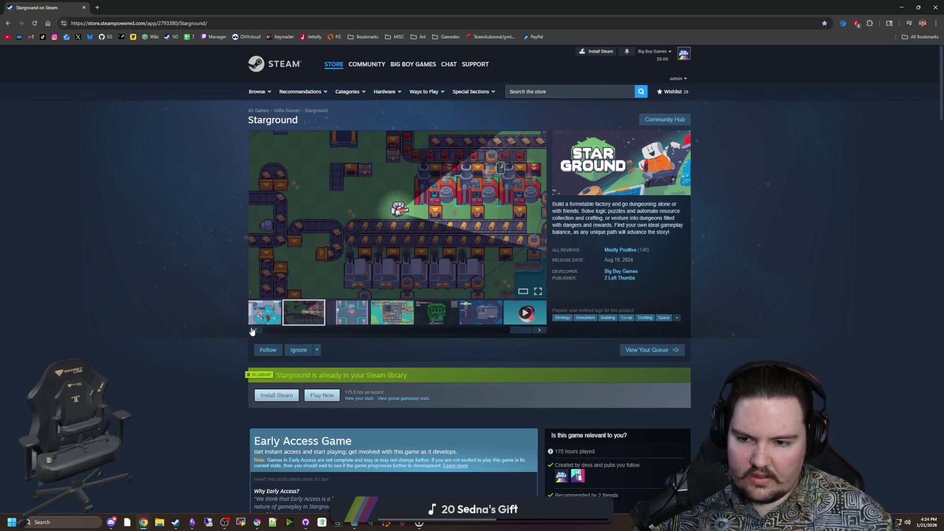
click(253, 330)
click(253, 331)
click(254, 330)
click(256, 330)
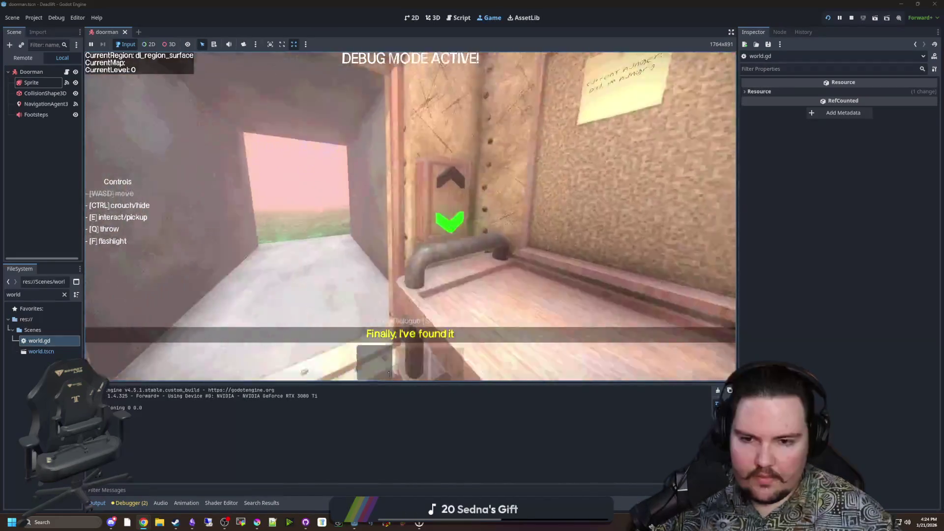
Step: Descend to the next level, walk the overgrown corridor with the F3 debug overlay, then pause
key(e)
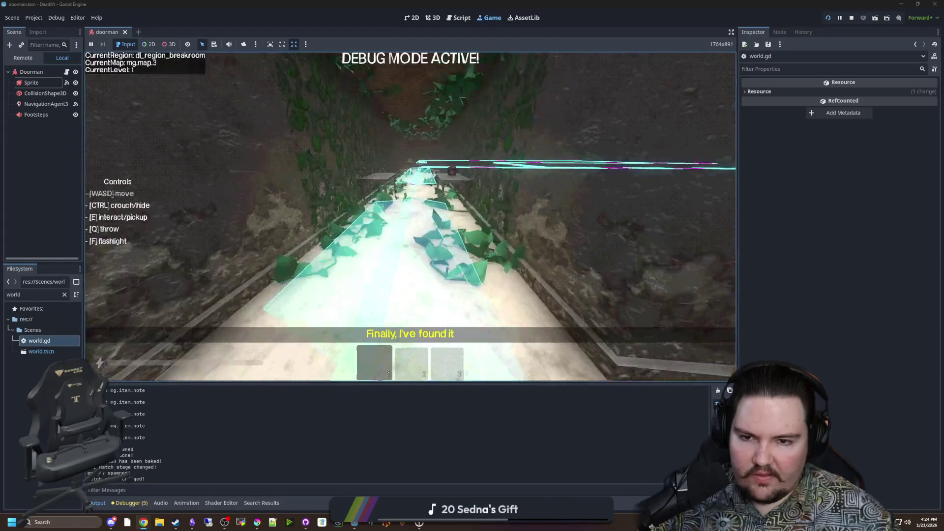
key(w)
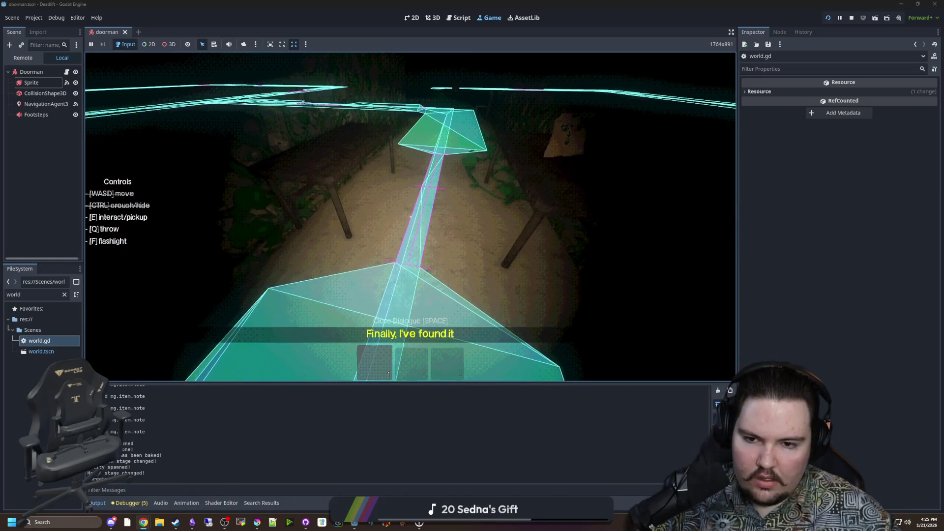
key(F3)
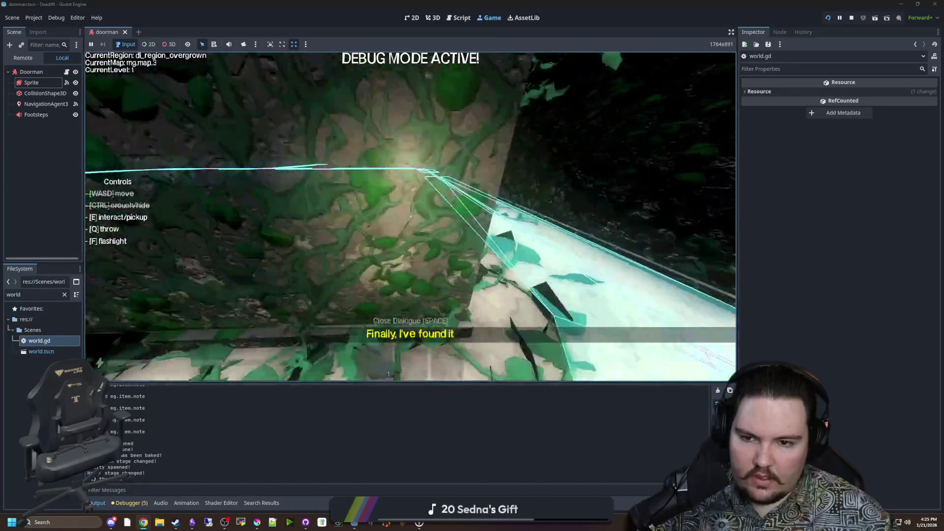
key(F3)
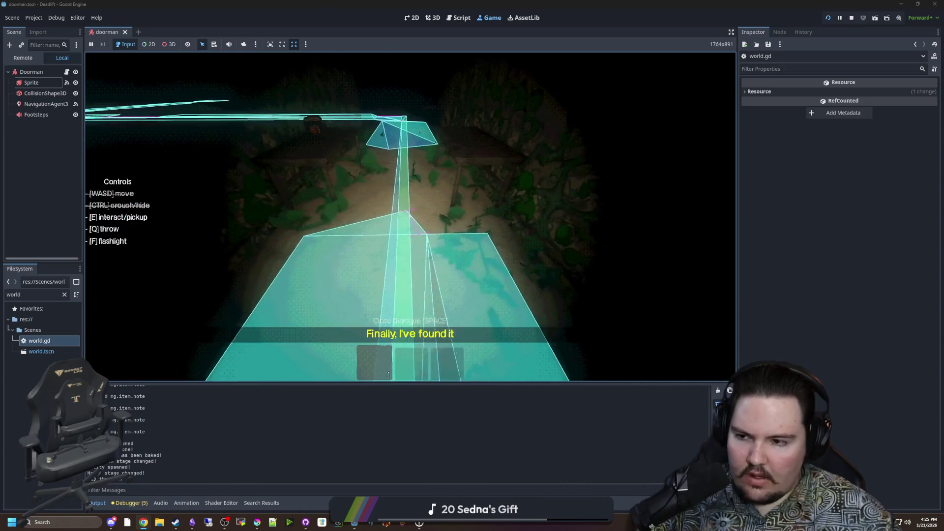
key(Escape)
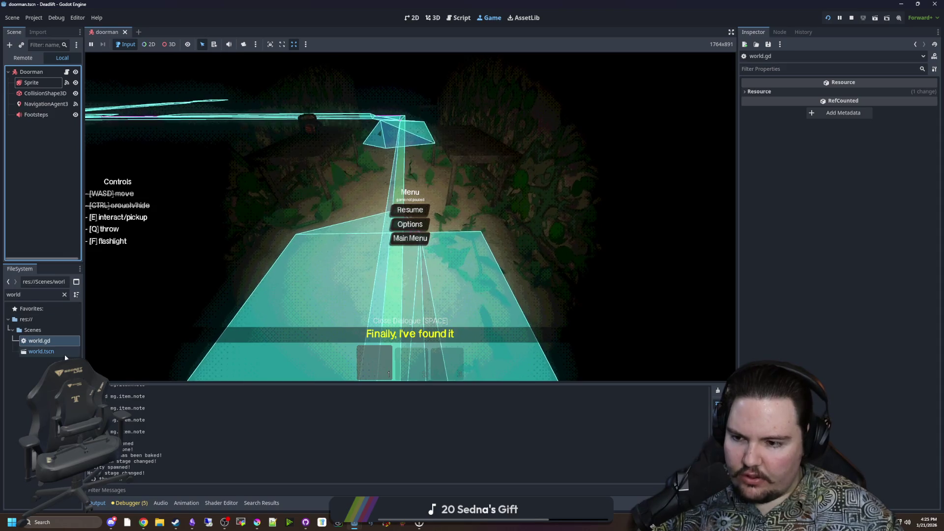
Step: Open world.tscn from FileSystem and stop the running game
click(41, 351)
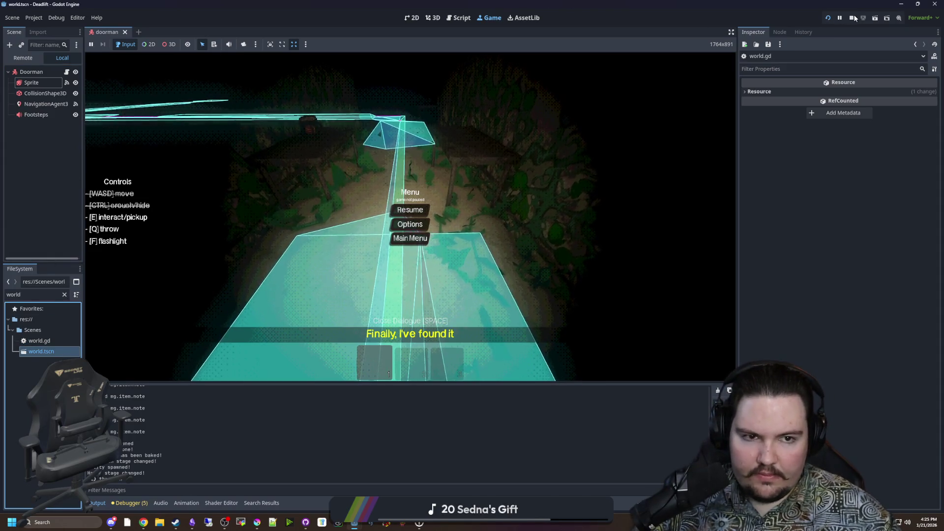
click(410, 210)
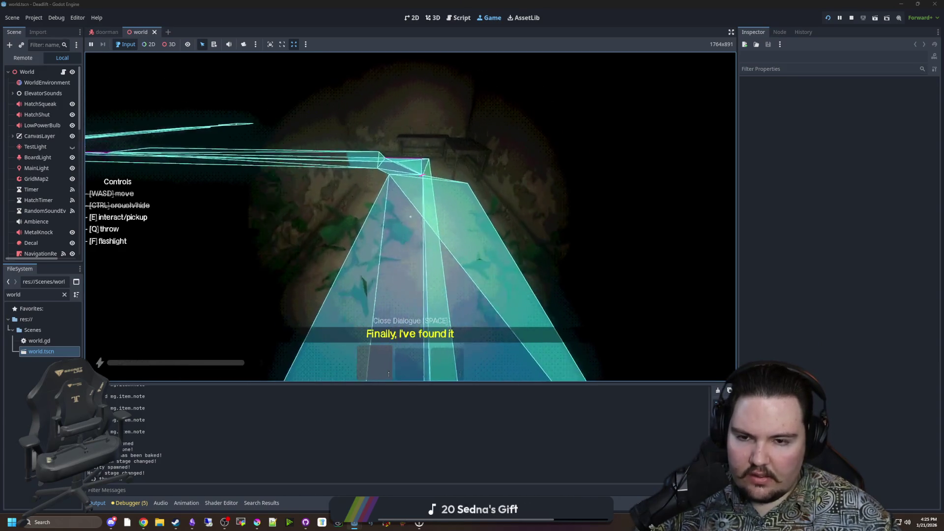
key(super)
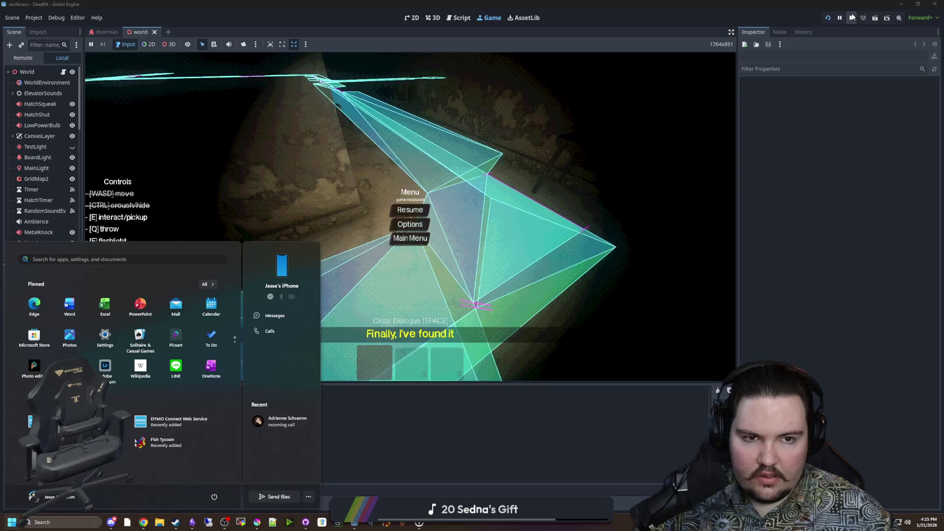
click(852, 18)
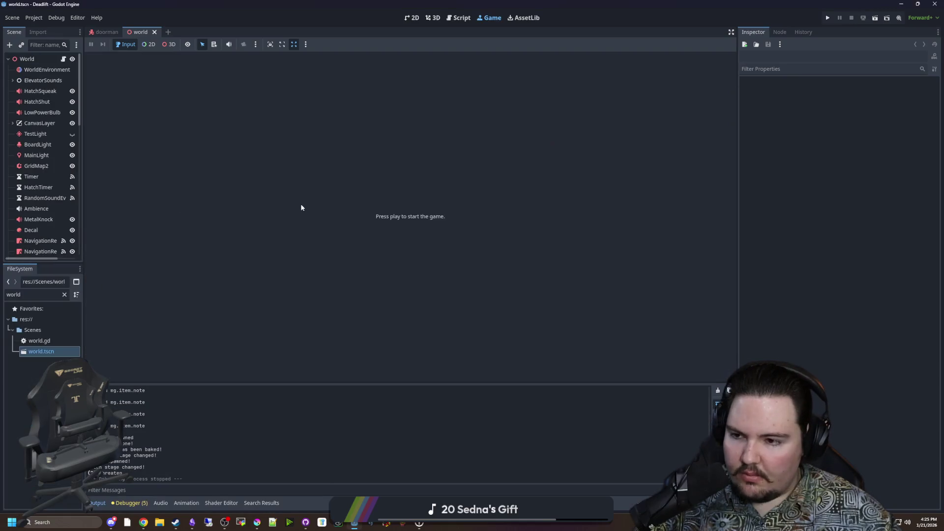
Step: Select GridMap2, widen the Scene dock, switch to 3D, and filter the tree for 'griod'
scroll(54, 130, down, 3)
click(55, 116)
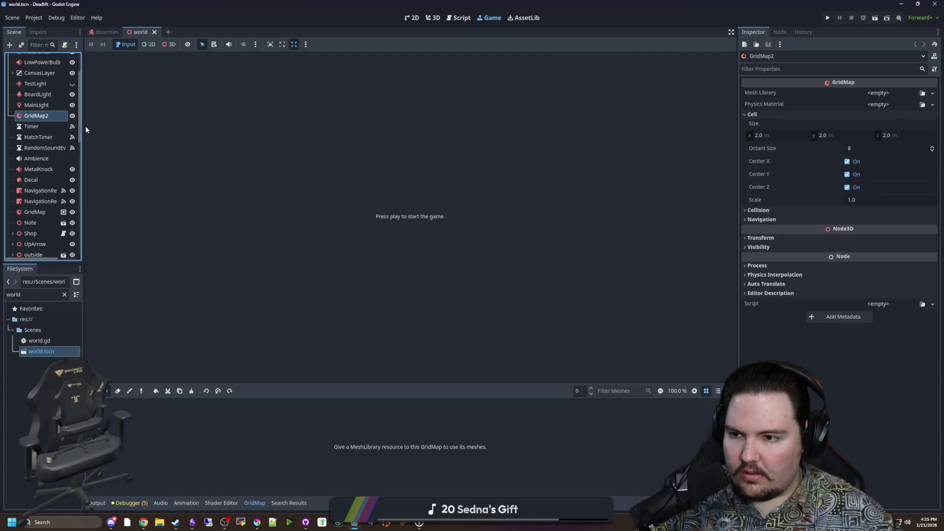
drag(84, 125, 211, 128)
click(433, 19)
click(412, 18)
click(432, 17)
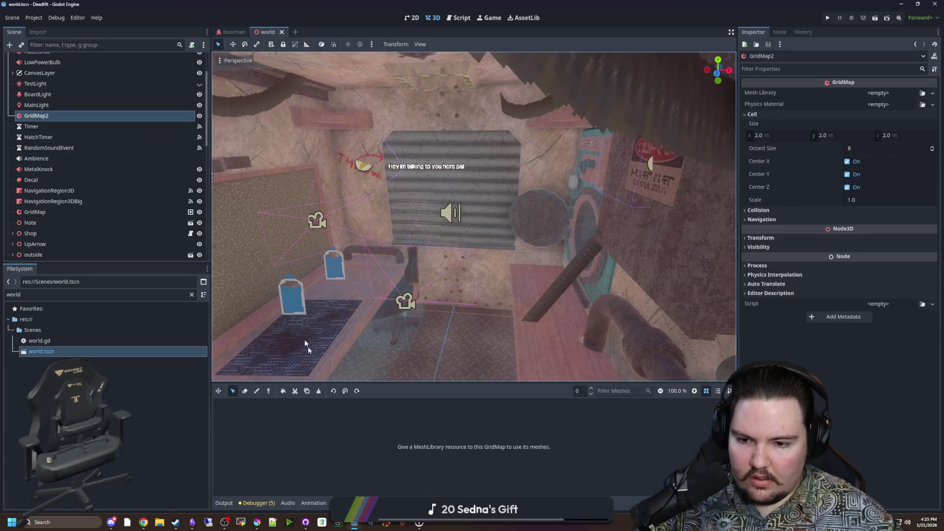
click(83, 45)
text(griod)
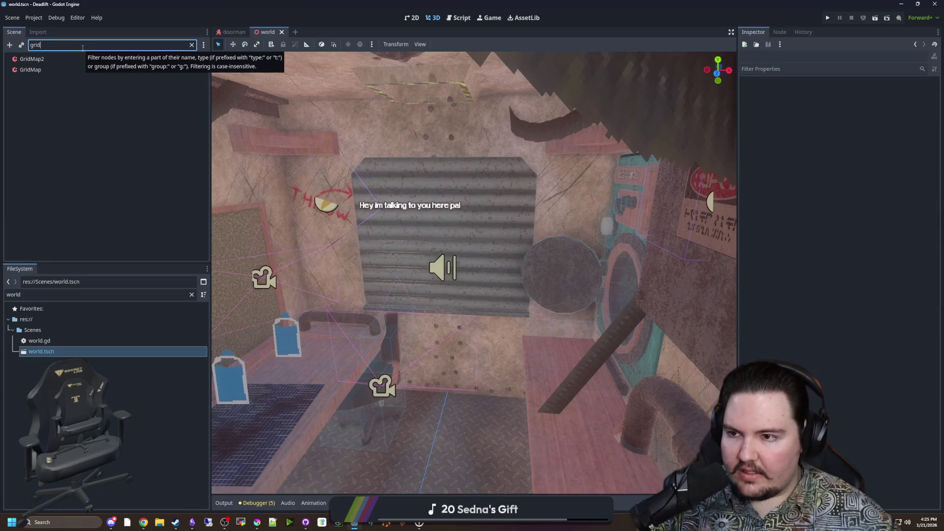
Step: Delete the GridMap2 node via its context menu, then select the remaining GridMap
click(63, 59)
click(180, 44)
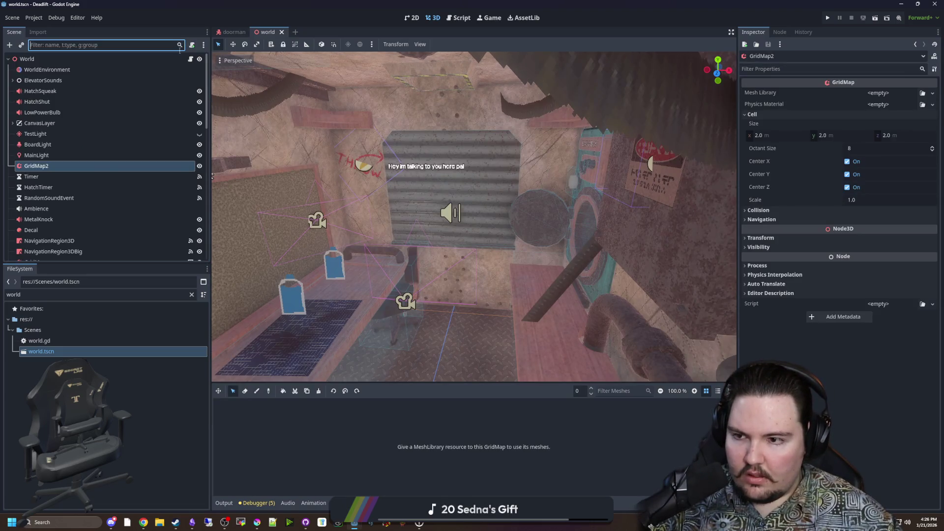
right_click(55, 167)
click(74, 390)
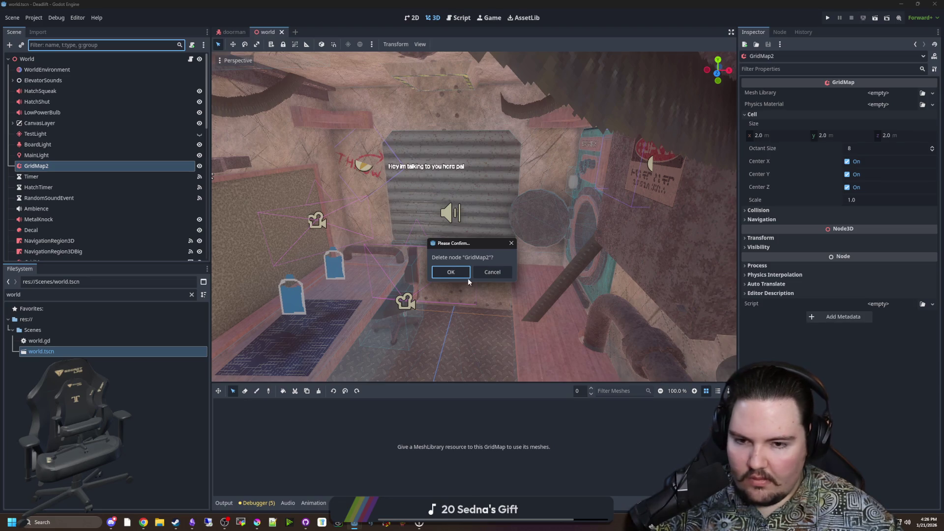
click(466, 276)
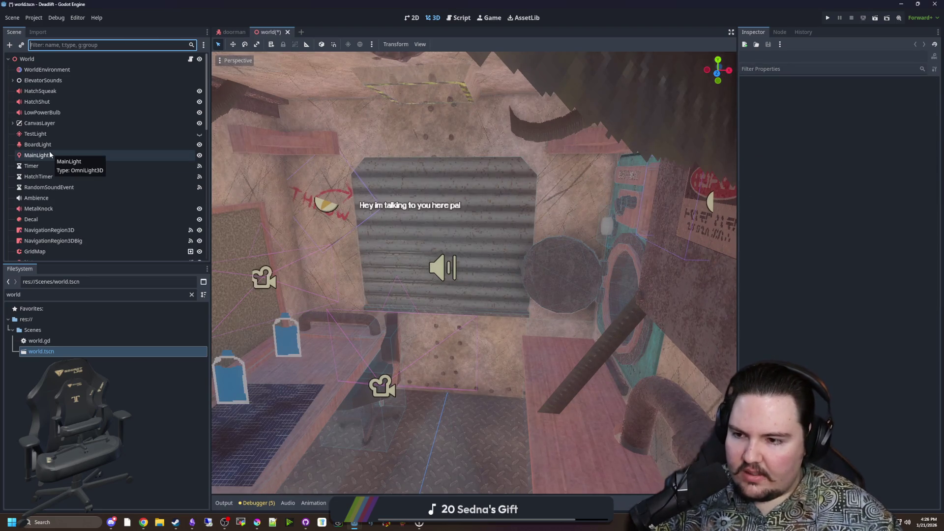
scroll(47, 228, down, 1)
click(47, 227)
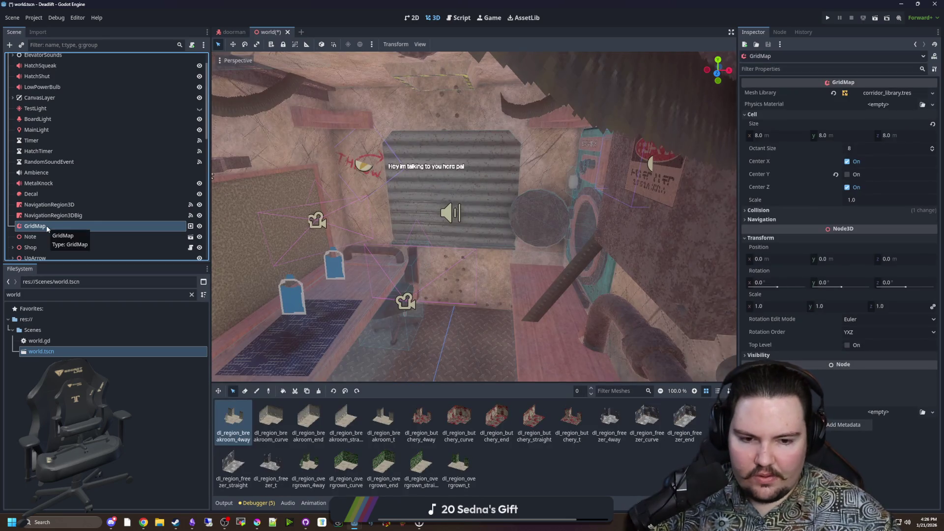
Step: Set the NavigationRegion3D agent Radius to 0.6, save the world scene, and run the game
click(65, 205)
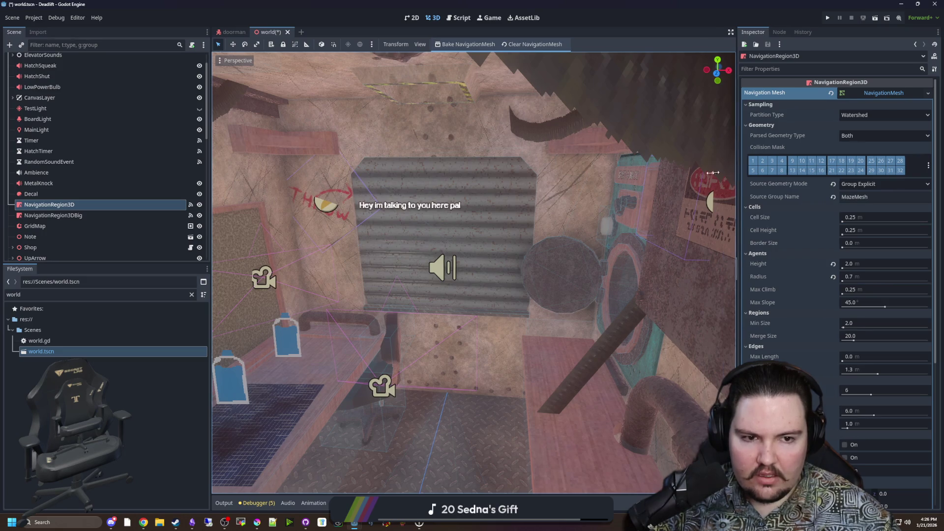
drag(736, 167, 539, 197)
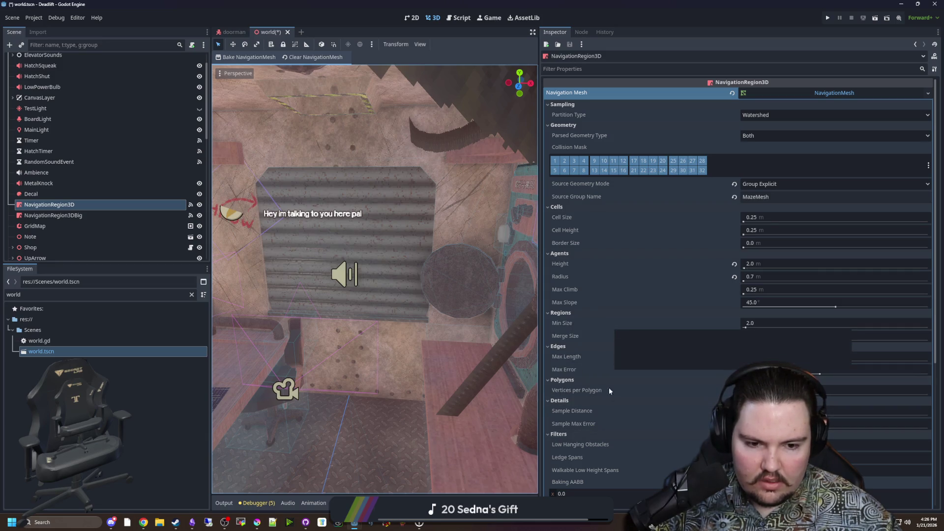
scroll(614, 423, down, 4)
scroll(615, 423, up, 4)
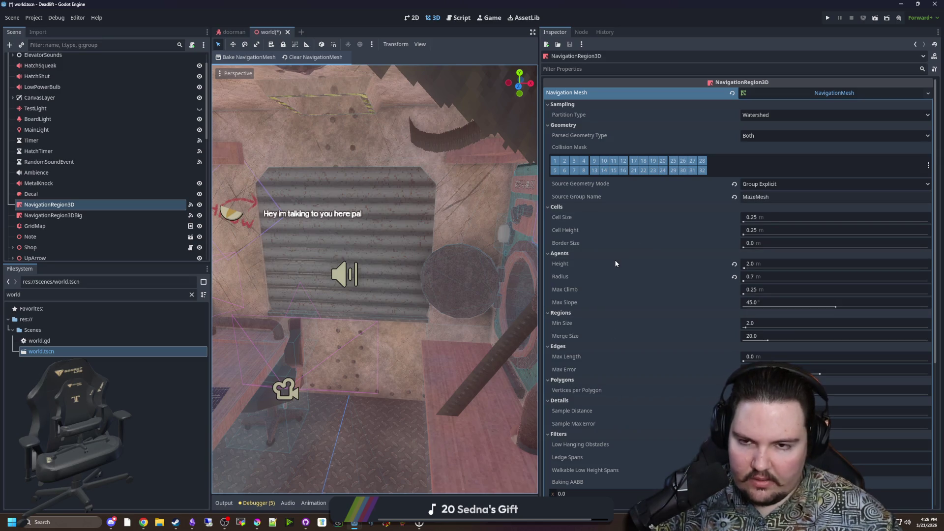
mouse_move(616, 265)
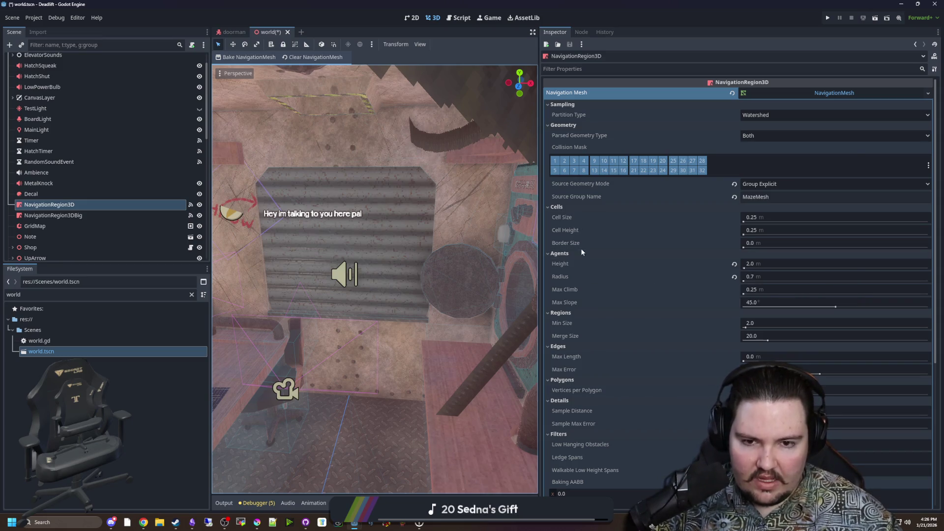
mouse_move(584, 246)
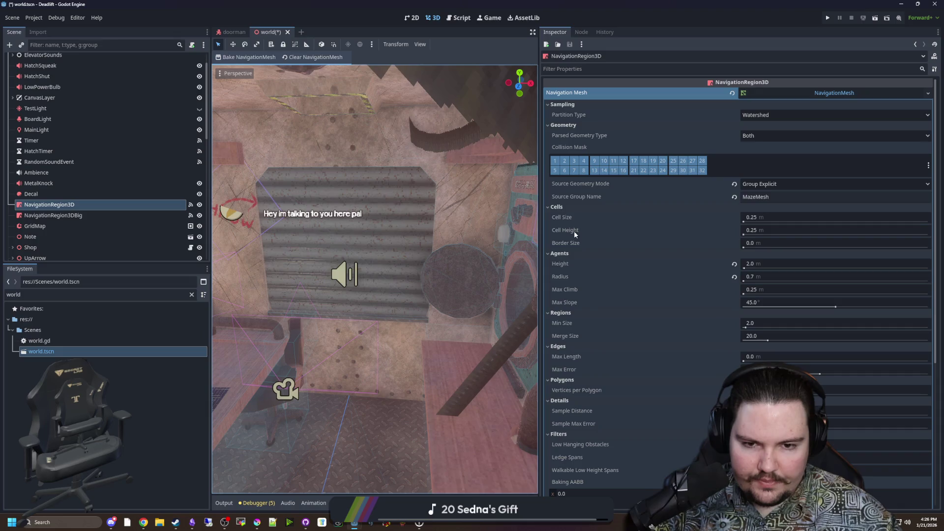
mouse_move(574, 222)
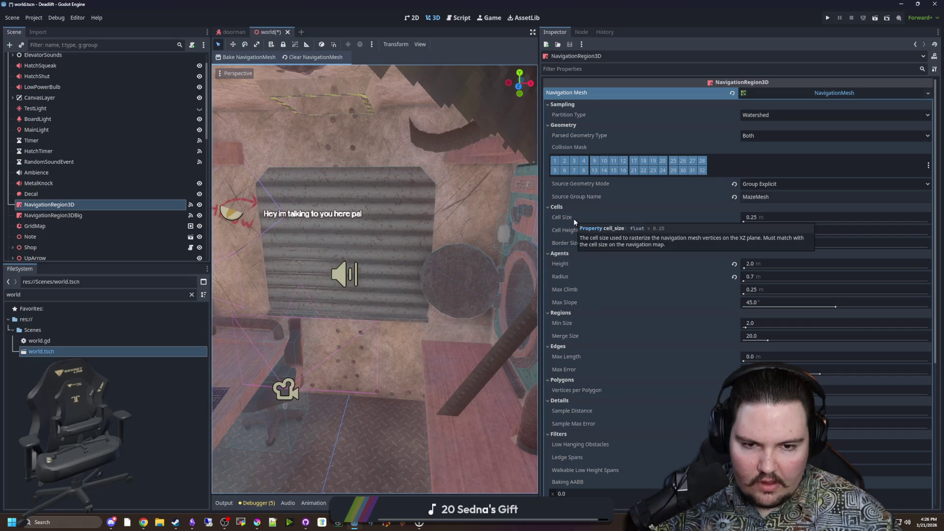
click(755, 277)
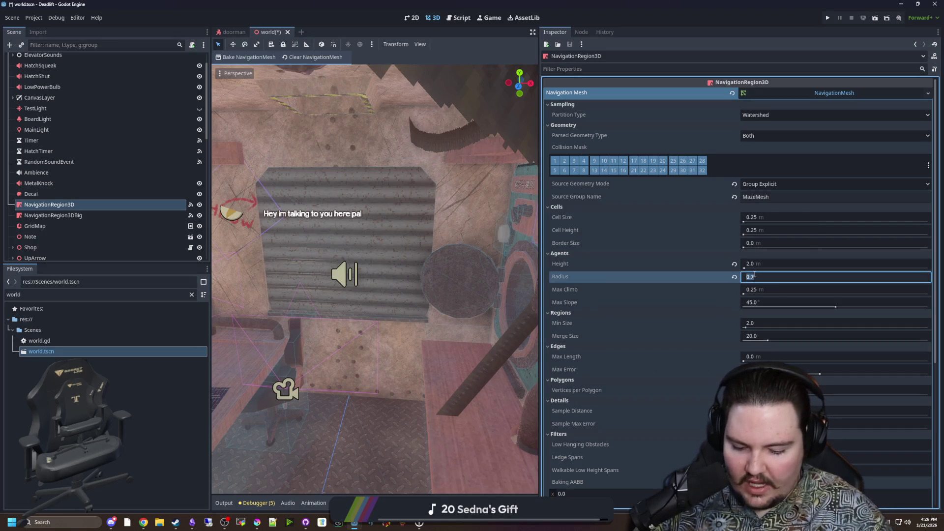
key(ctrl+s)
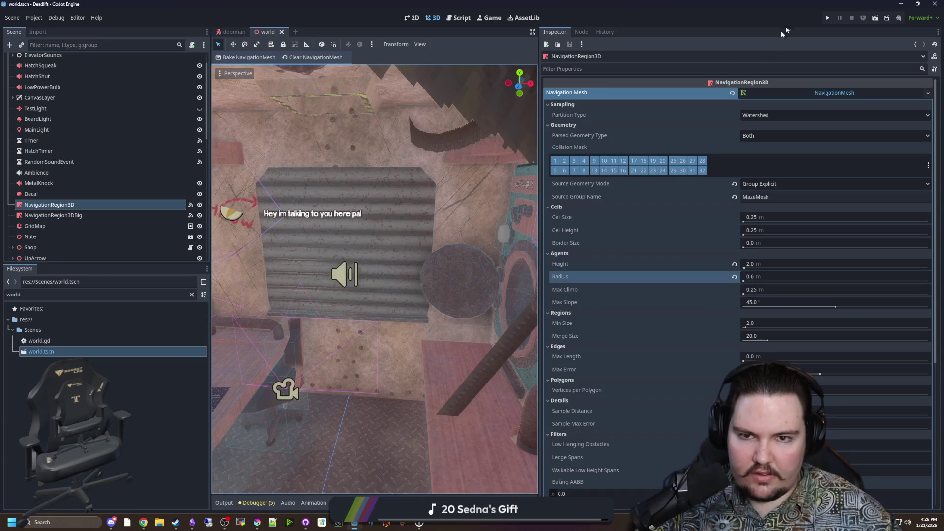
click(829, 18)
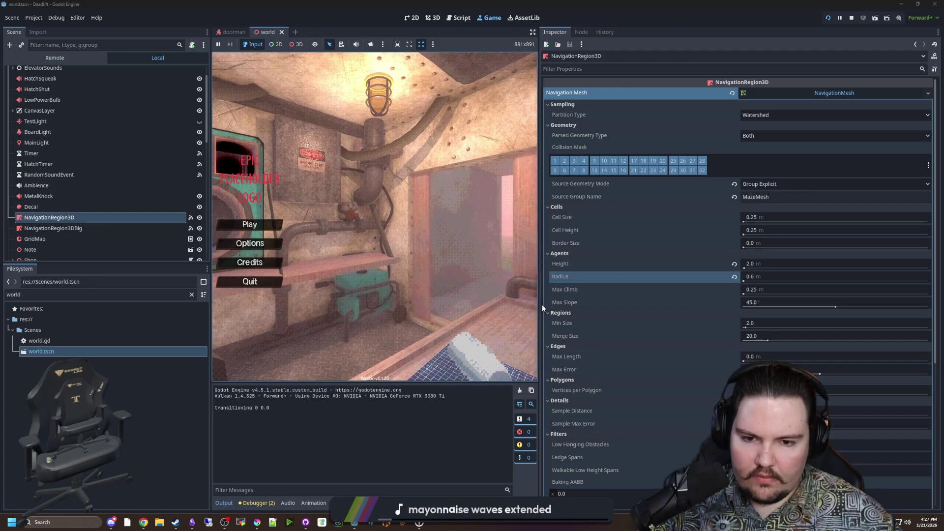
Step: Widen the running game's view and walk into the overgrown level with WASD
drag(533, 308, 862, 309)
text(dwasdwa)
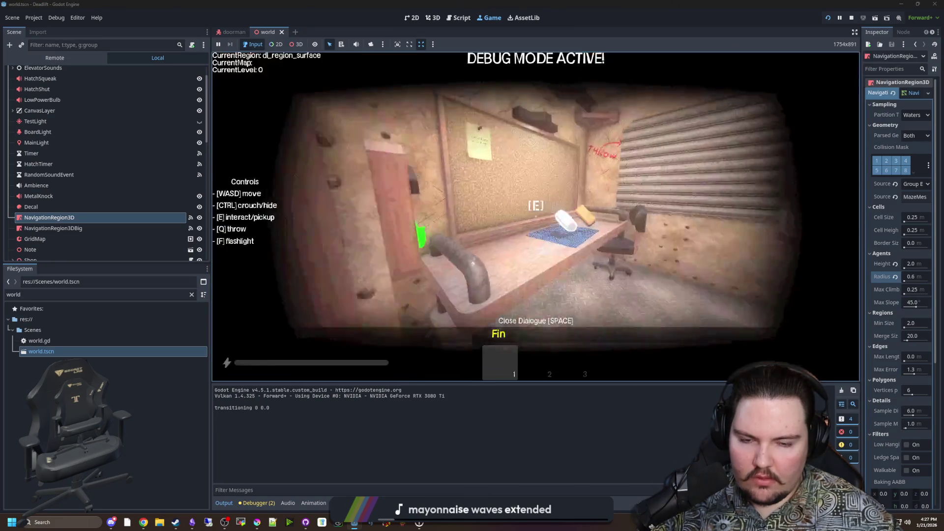
text(e)
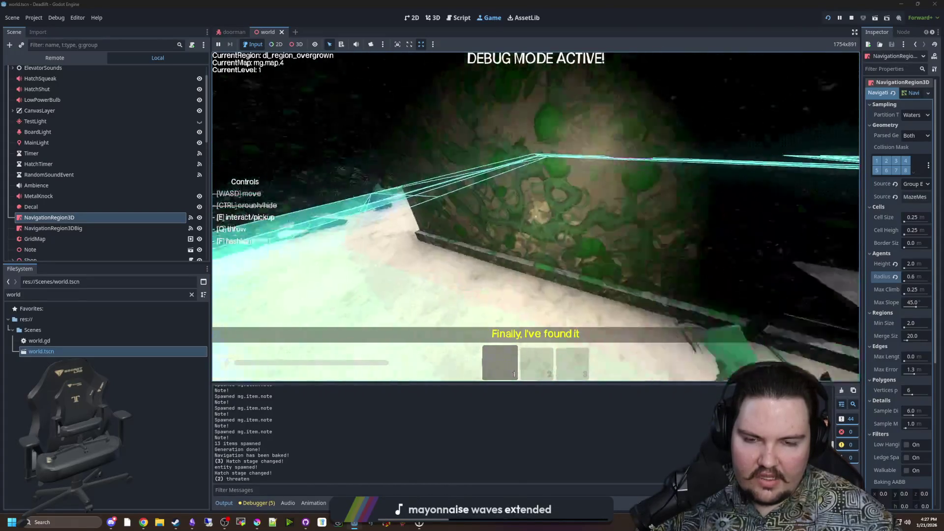
Step: Walk the player through the breakroom and down the navmesh corridor to the doorway figure, then pause
key(w)
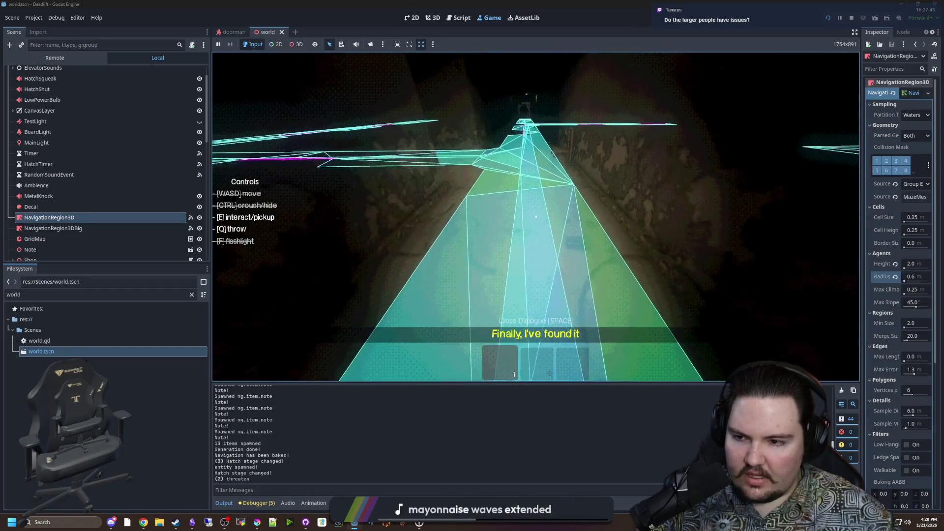
key(w)
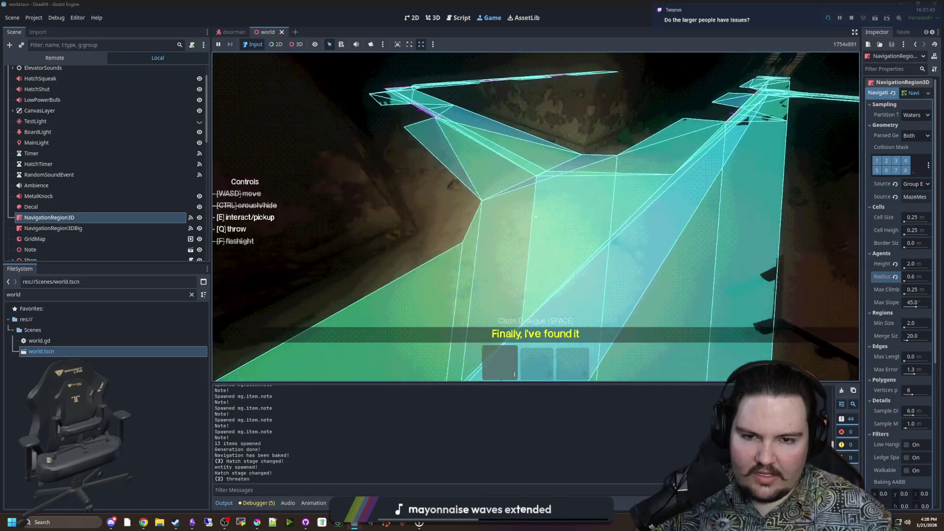
key(w)
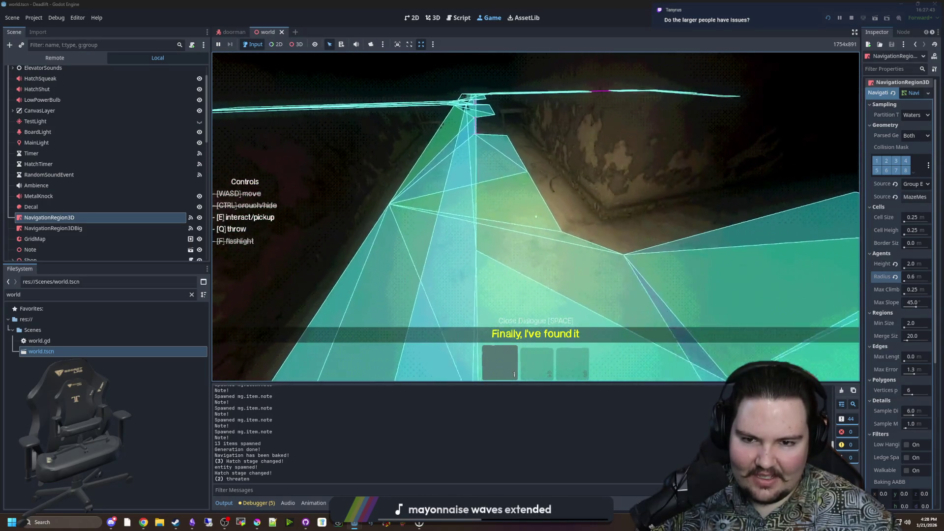
key(w)
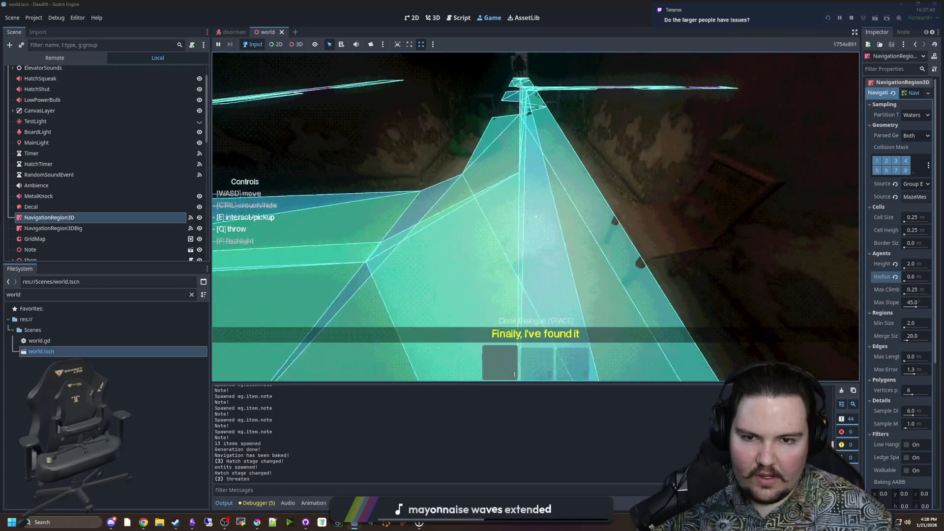
key(w)
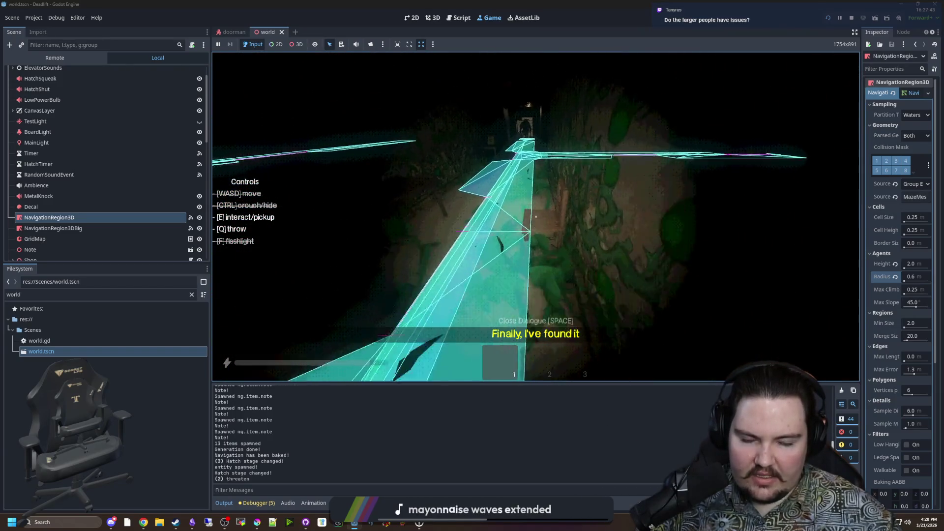
key(w)
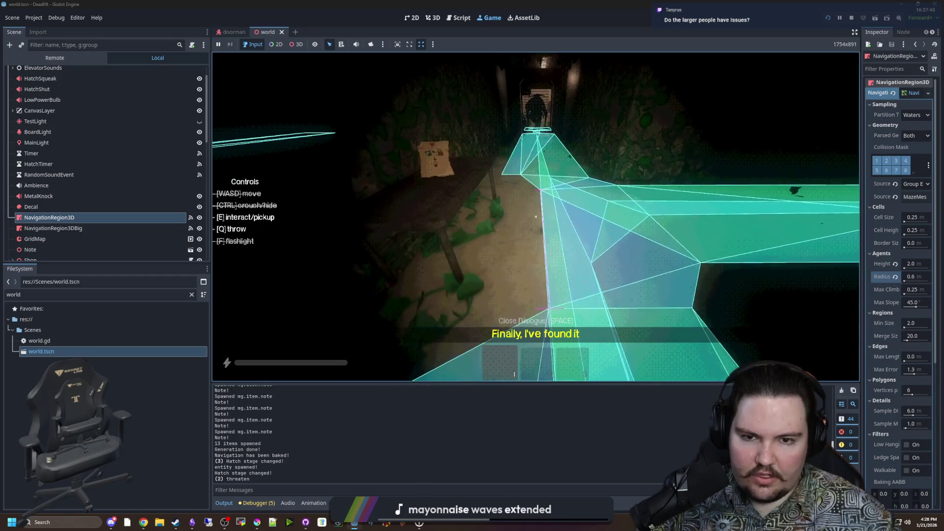
key(w)
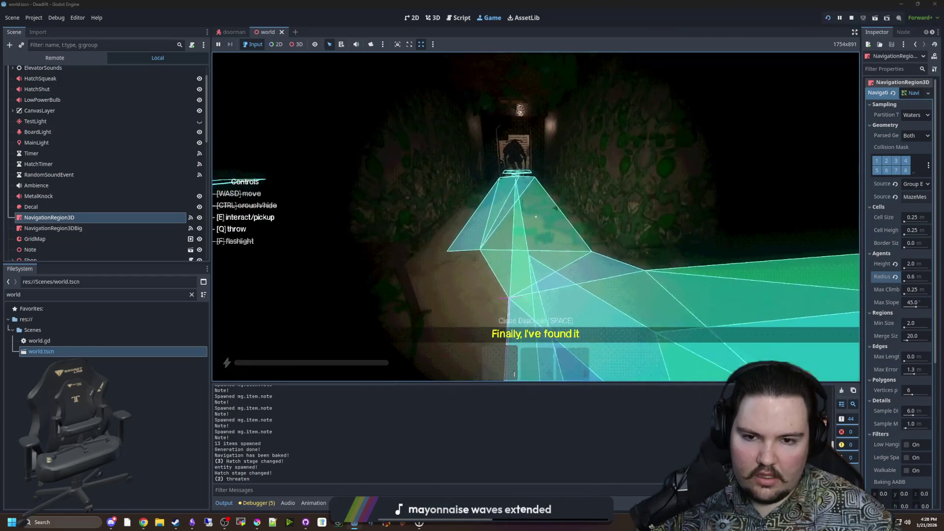
key(w)
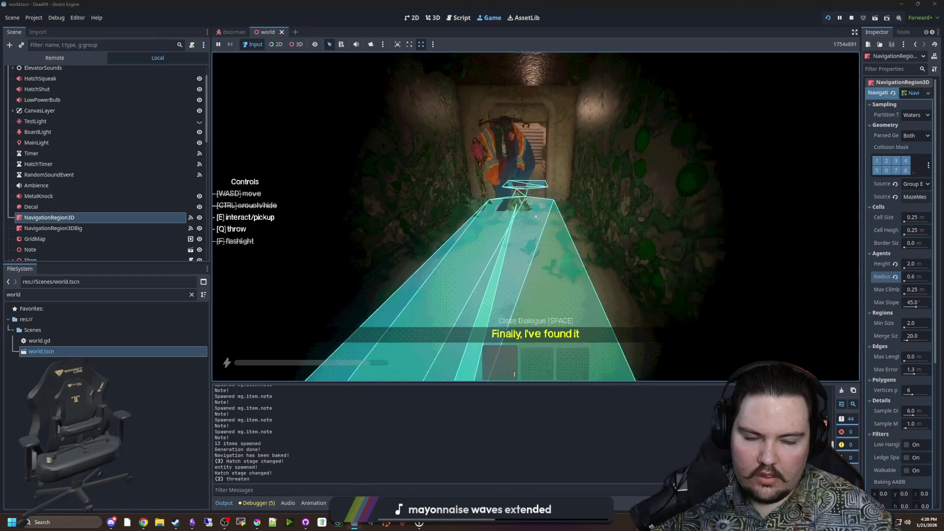
key(w)
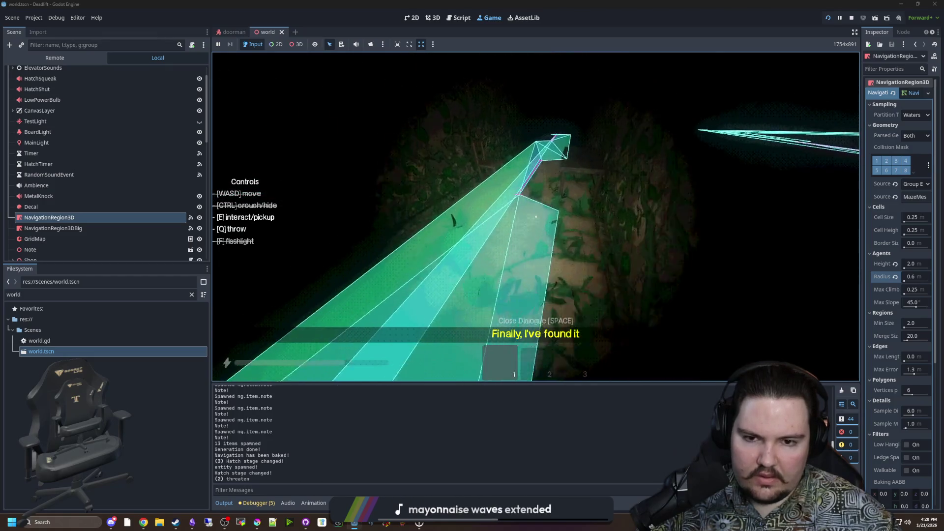
key(w)
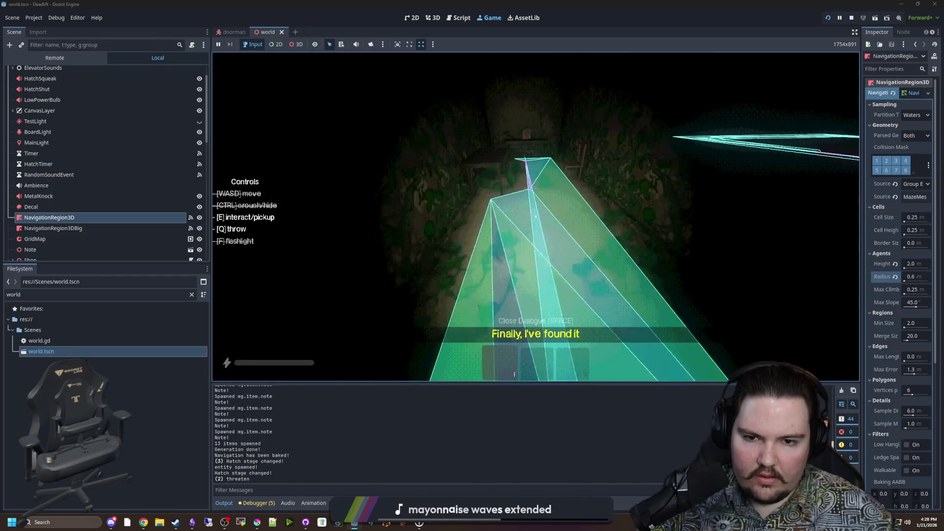
key(w)
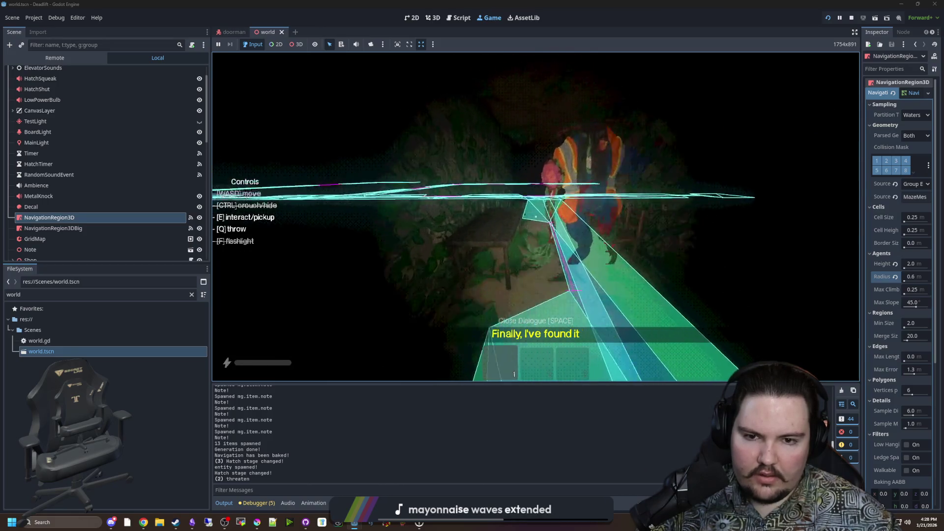
key(Escape)
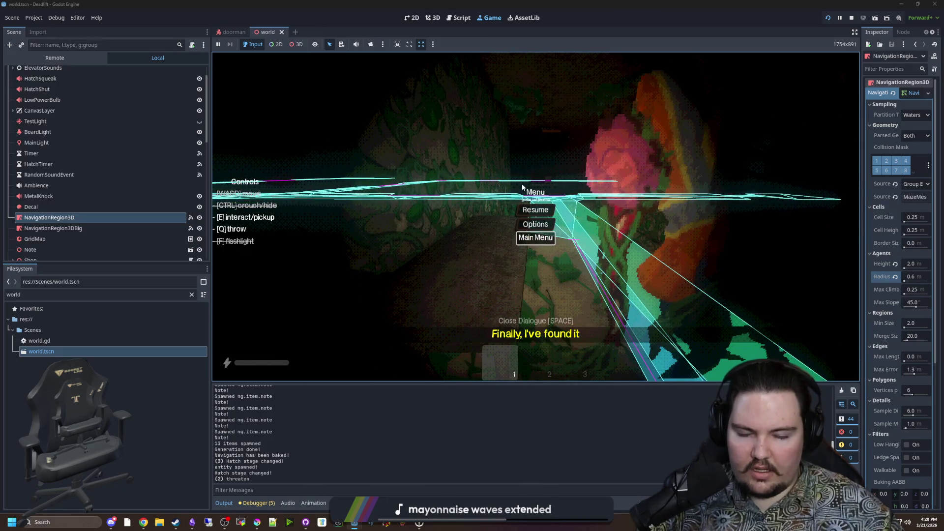
Step: Return to the title screen, start a new game, and descend at the desk to a new level
key(Return)
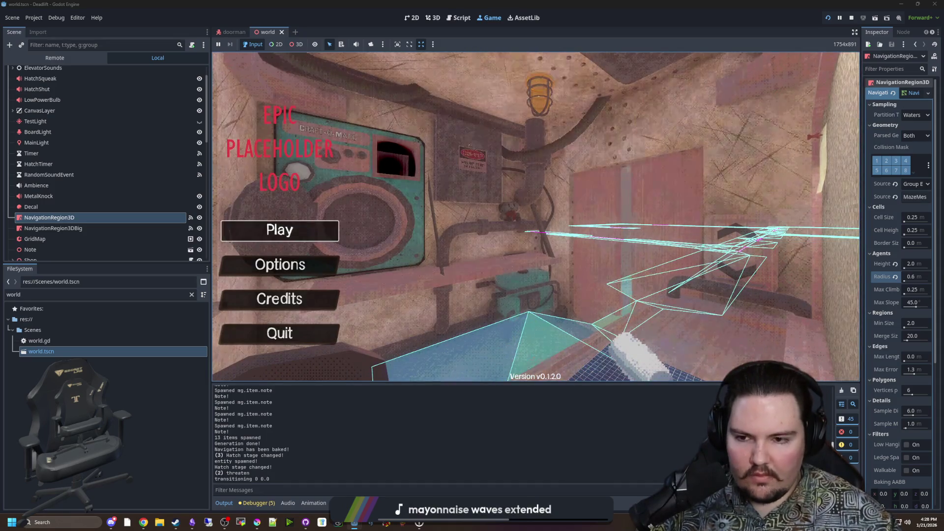
key(Return)
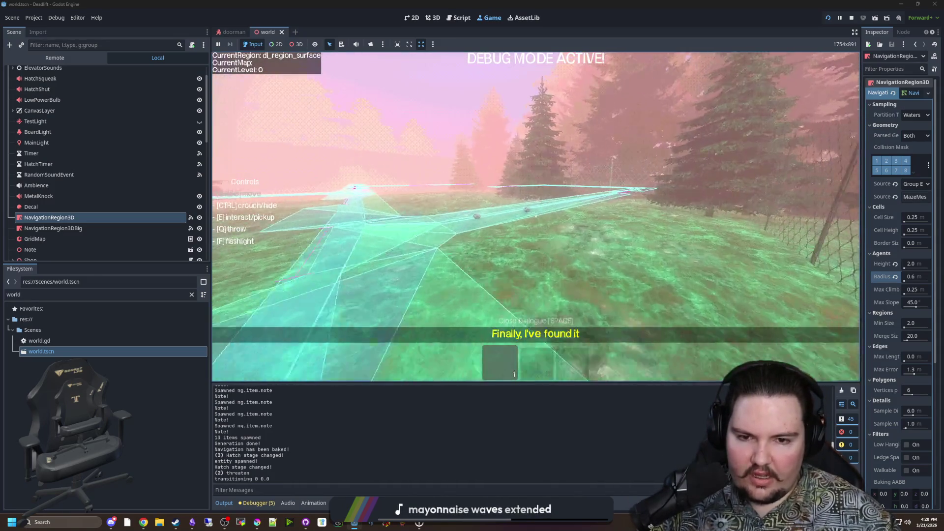
key(w)
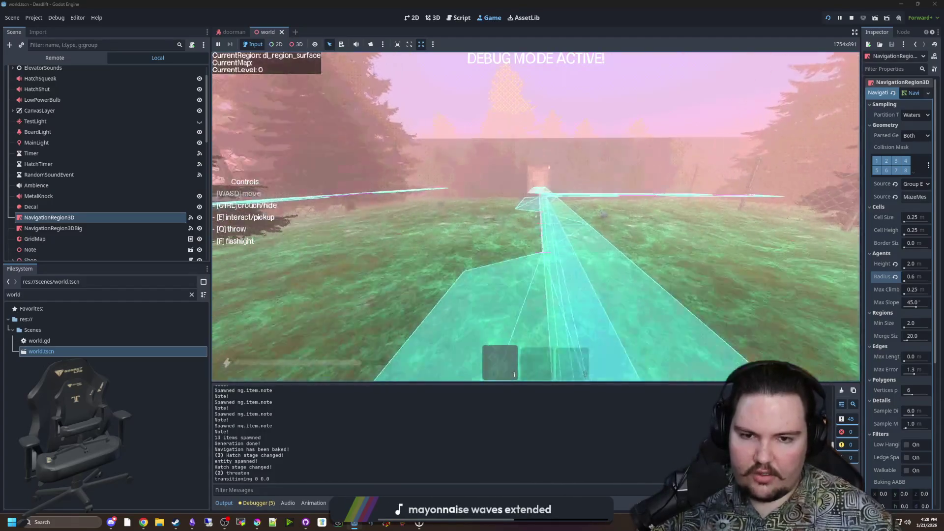
key(w)
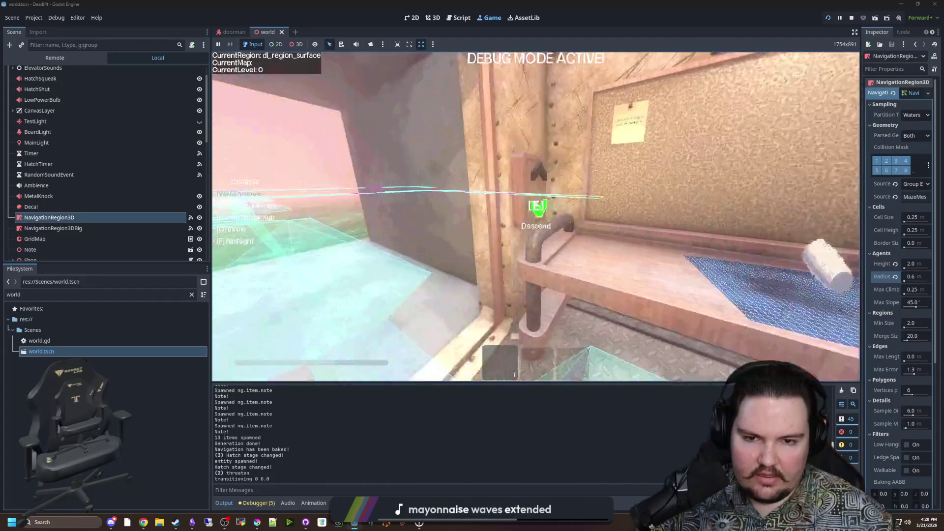
key(e)
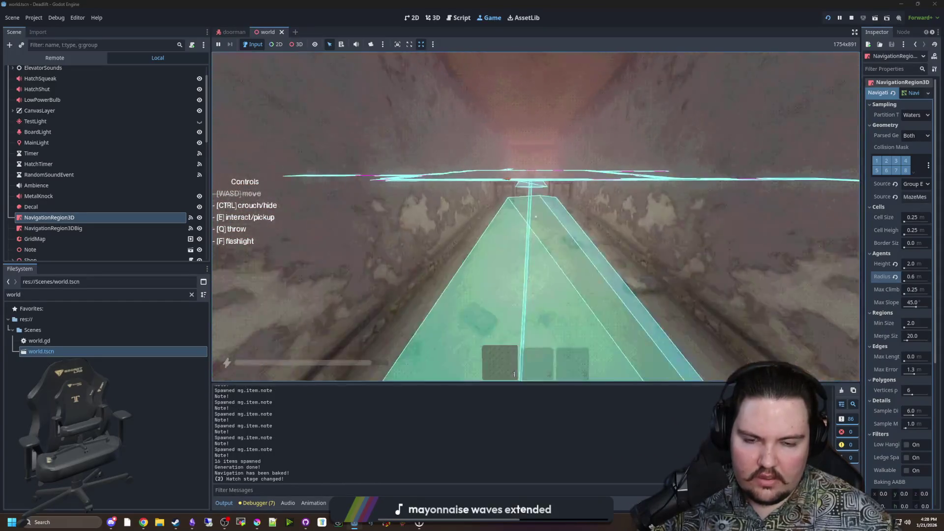
Step: Walk the corridor between the tables toward the figure, then pause the game
key(w)
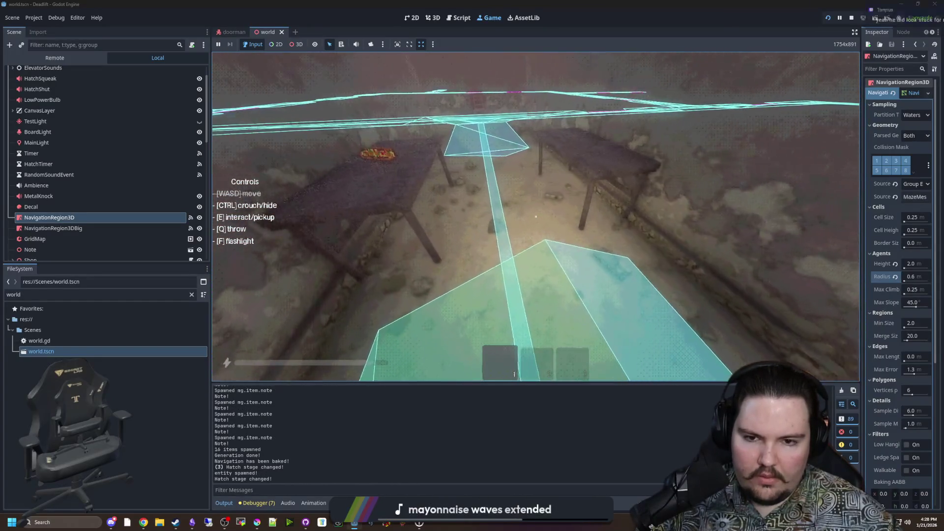
key(w)
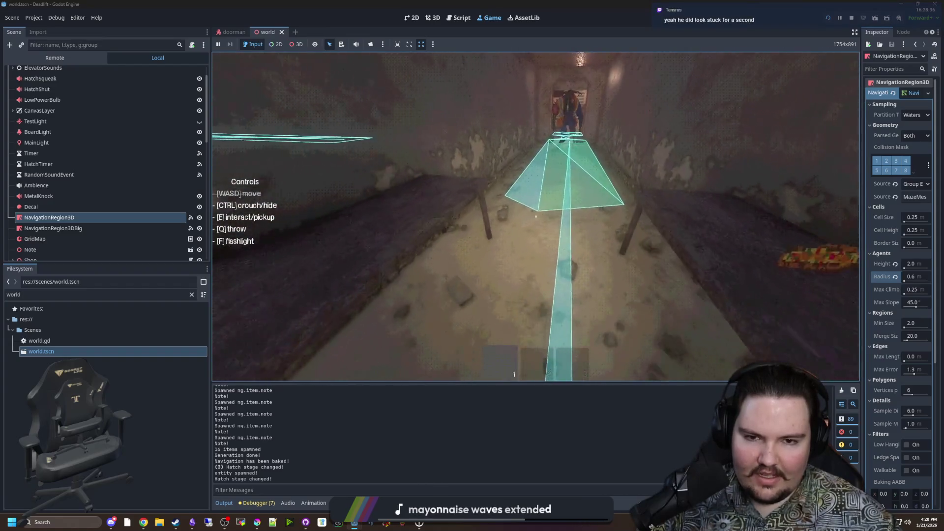
key(w)
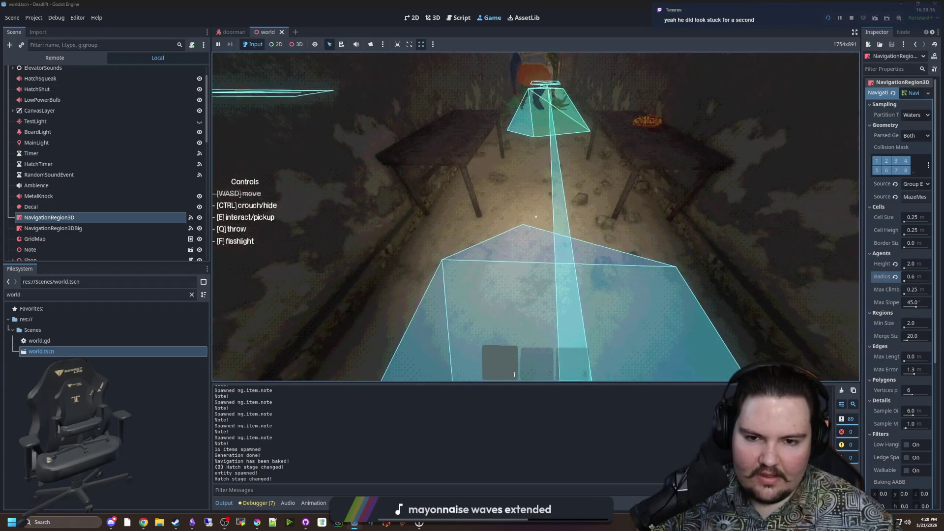
key(w)
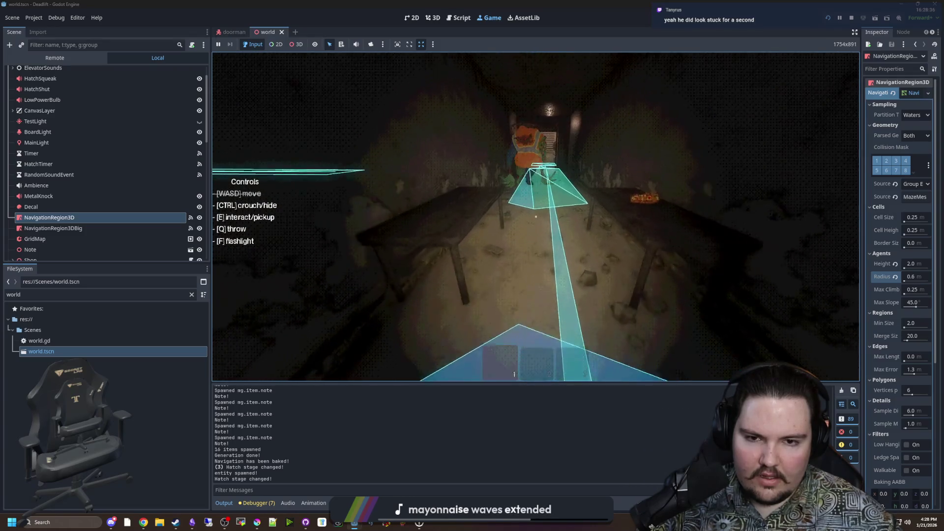
key(w)
key(Escape)
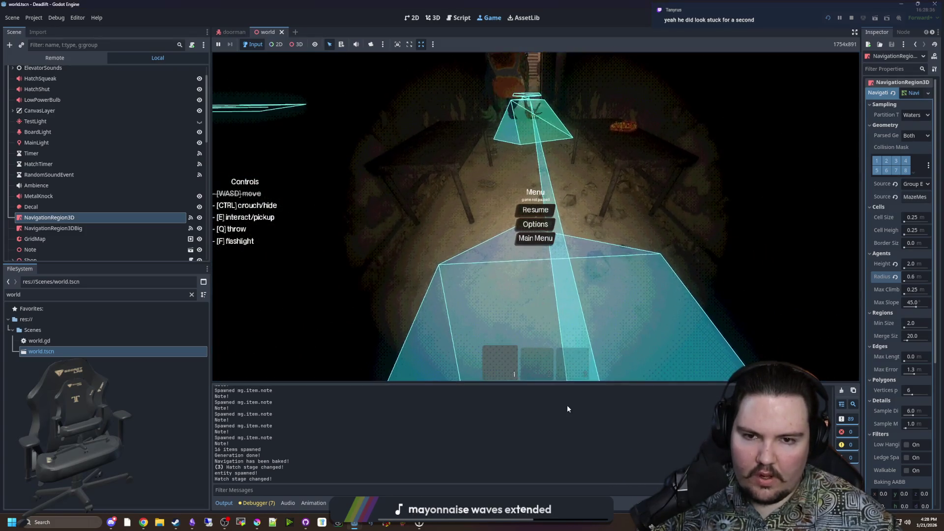
Step: Widen the Inspector to read the navmesh properties and keep Partition Type as Watershed
mouse_move(865, 225)
mouse_down()
mouse_move(786, 225)
mouse_move(582, 266)
mouse_up()
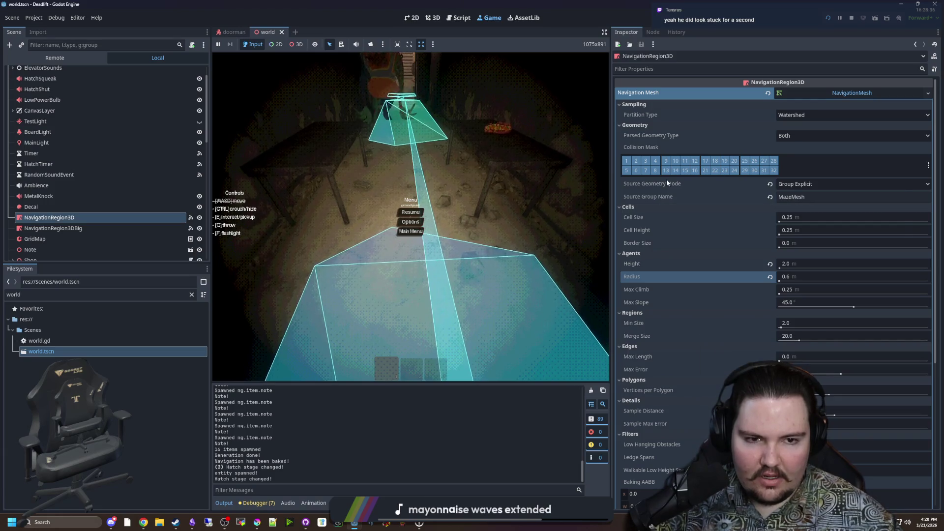
click(809, 113)
click(799, 126)
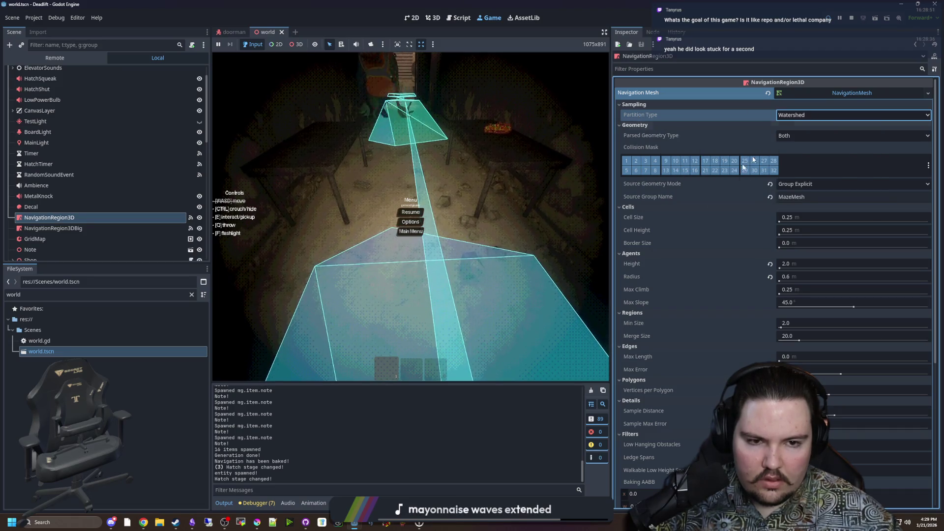
Step: Scroll the Navigation Mesh properties back to the top and open world.gd
scroll(680, 277, down, 5)
scroll(650, 235, up, 5)
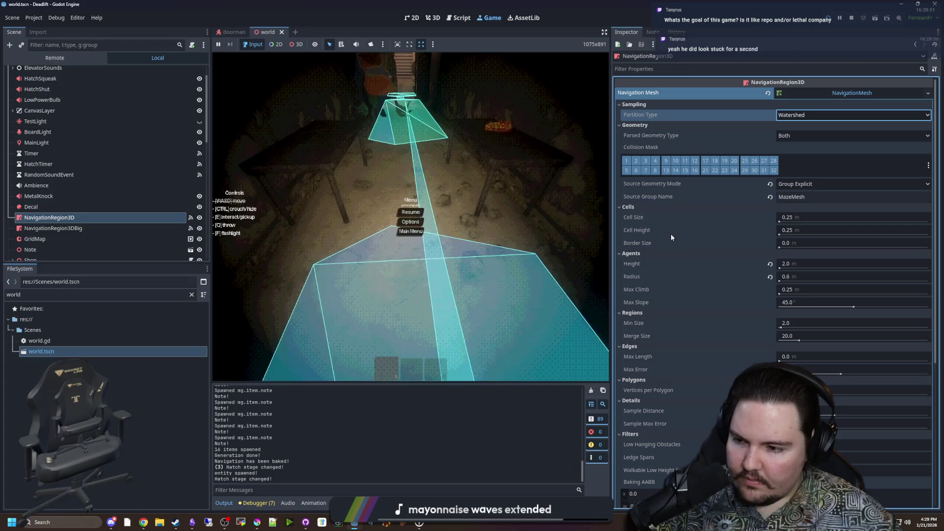
scroll(127, 217, up, 1)
click(191, 72)
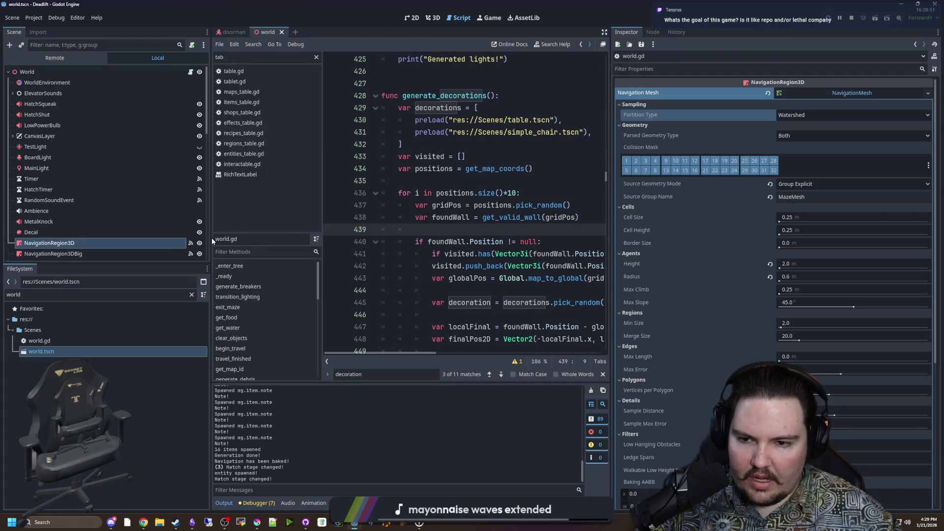
Step: Find 'test' in world.gd and comment out the test block's lines
drag(210, 240, 140, 240)
key(ctrl+f)
text(test)
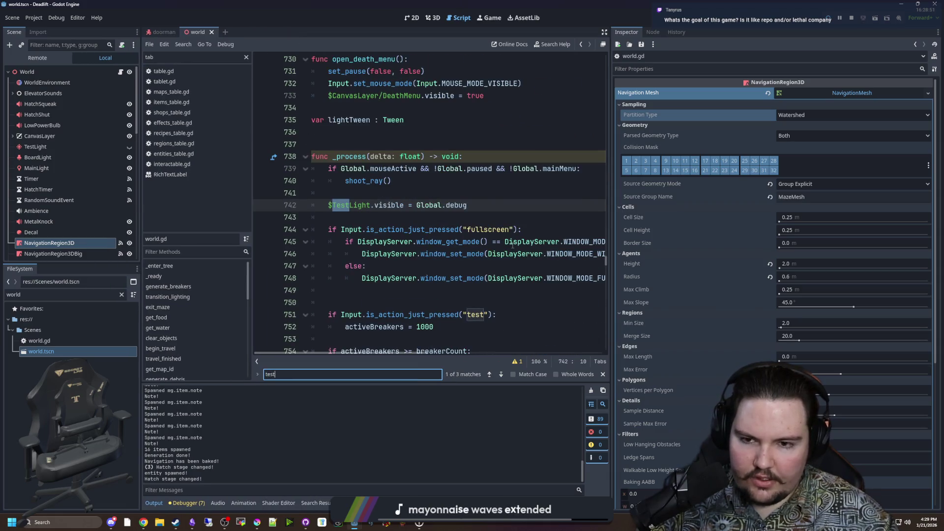
click(458, 226)
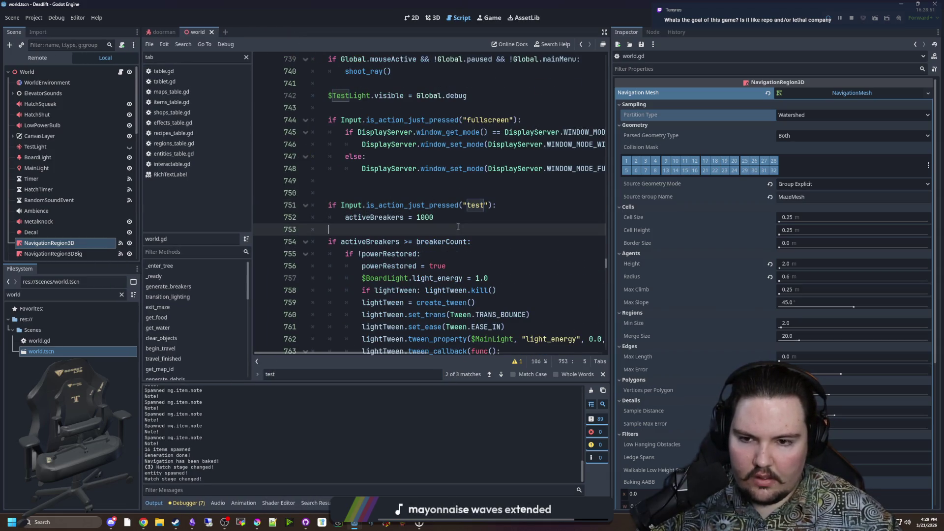
drag(330, 209, 347, 218)
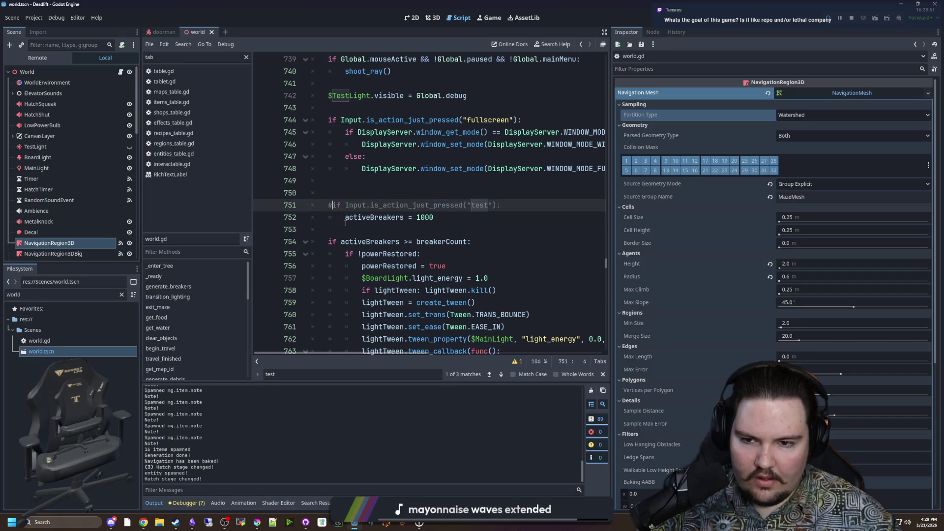
key(ctrl+k)
Step: Uncomment the test condition line and start a new line inside the block
click(336, 207)
key(BackSpace)
key(End)
key(Return)
Step: Add $NavigationRegion3D.bake_navigation_mesh(true) on the new line and save
click(88, 243)
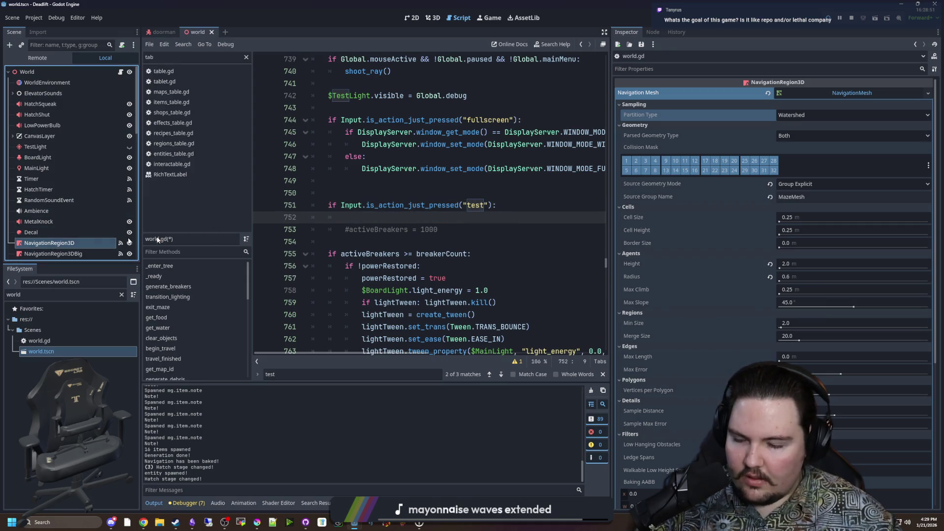
drag(87, 243, 433, 218)
text(.)
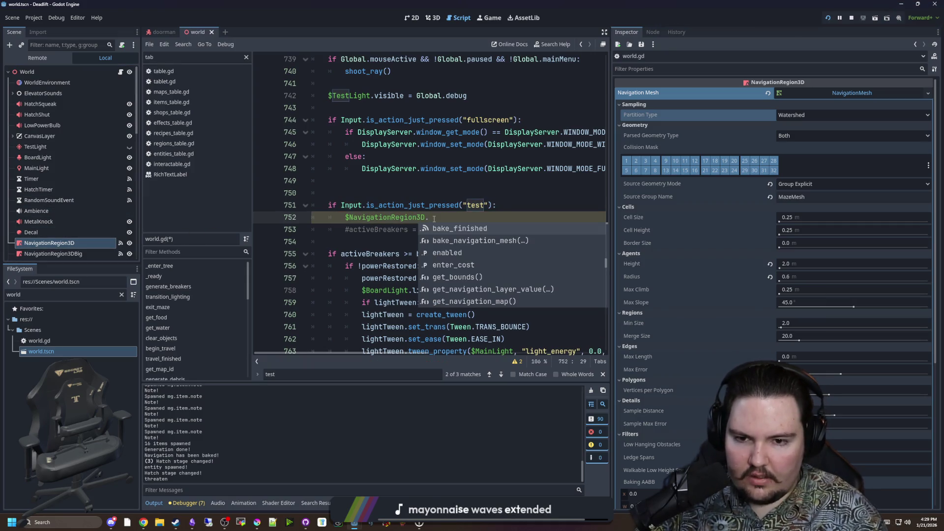
text(bake)
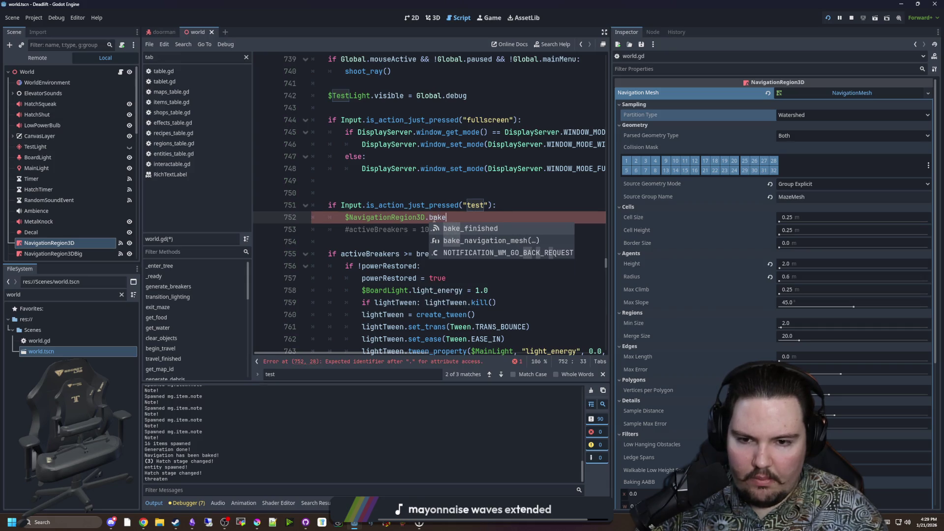
key(Down)
key(Return)
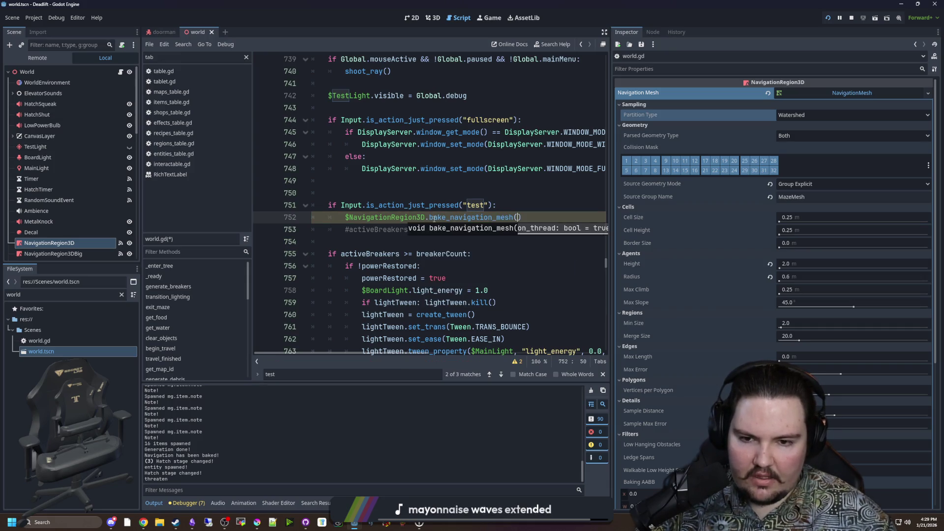
text(true)
click(489, 194)
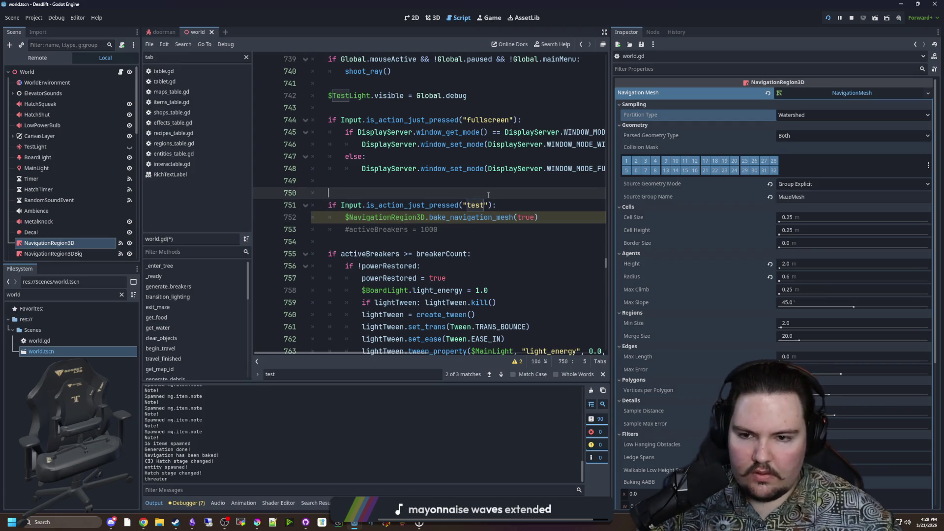
key(ctrl+s)
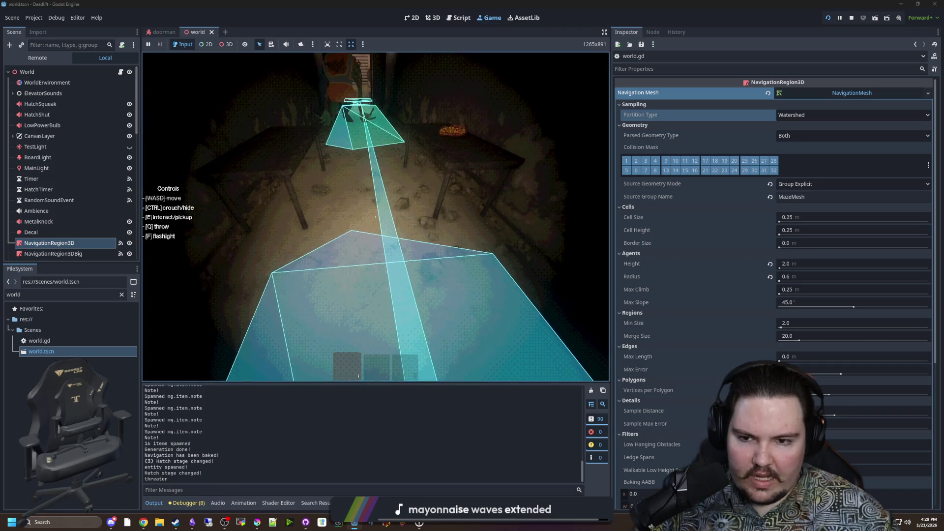
Step: Pause the running game and switch Partition Type to Monotone
key(super)
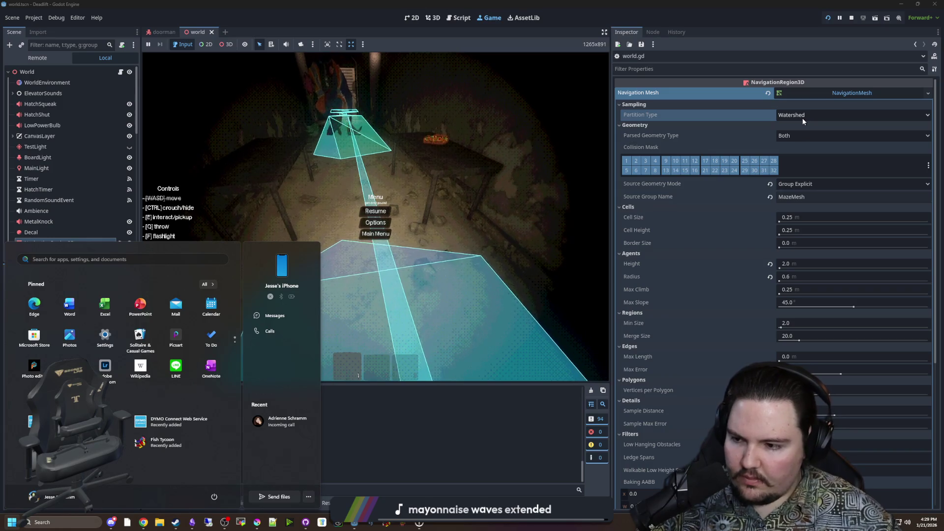
click(344, 178)
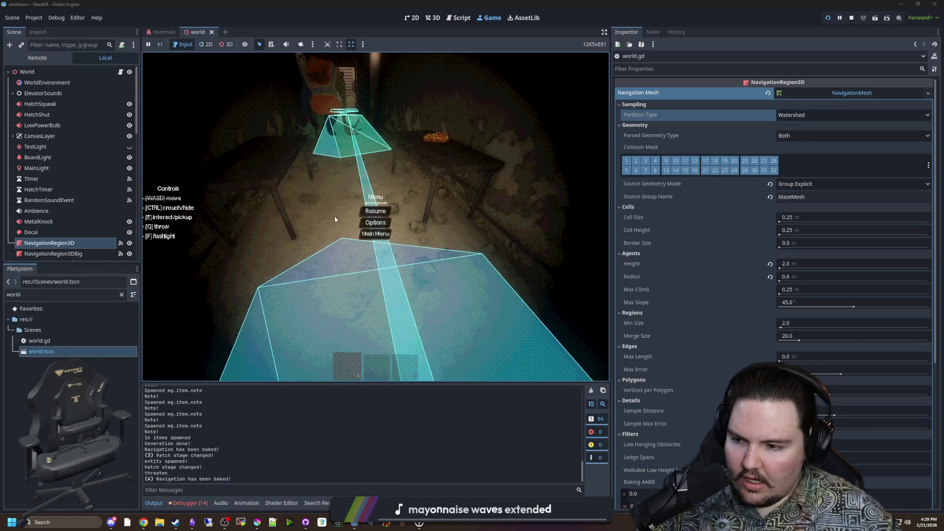
click(804, 114)
click(793, 133)
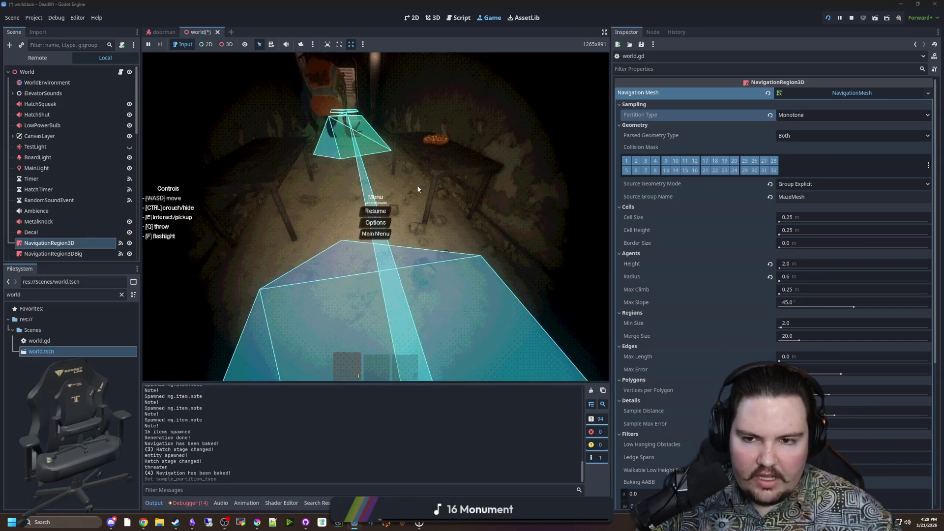
Step: Switch Partition Type to Layers and resume the game to view the rebaked navmesh
key(Escape)
key(super)
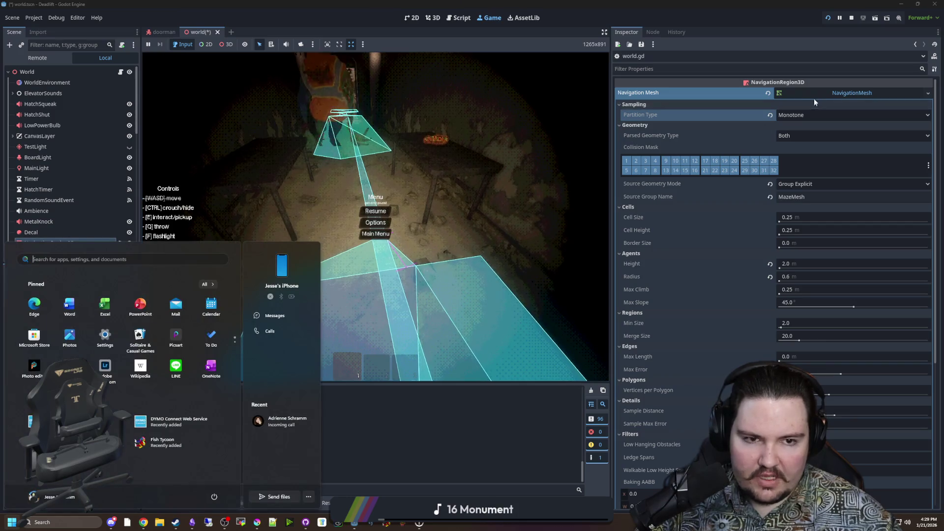
click(806, 114)
click(801, 144)
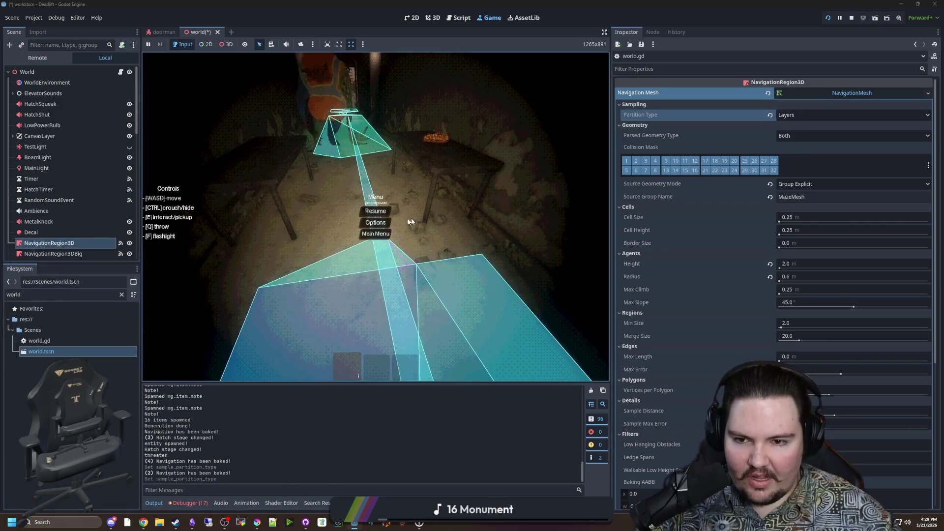
click(377, 215)
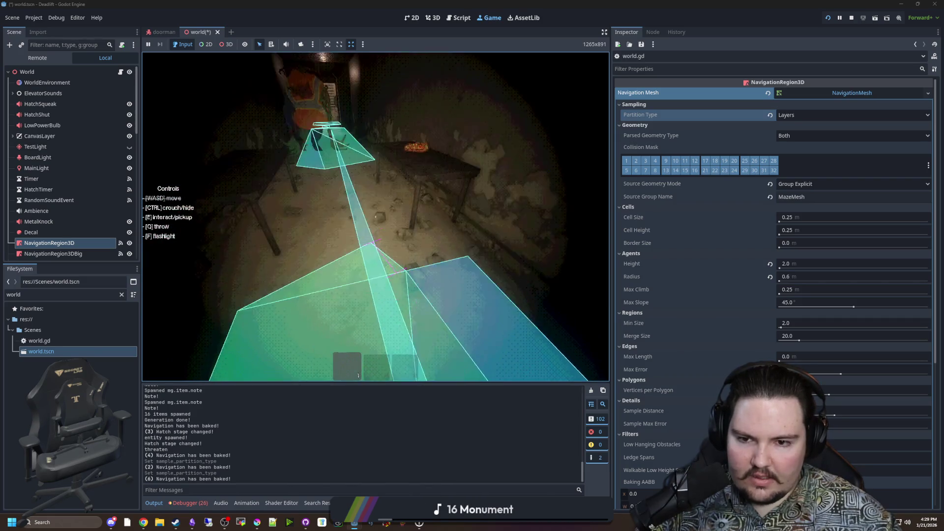
Step: Return Partition Type to Watershed, check the rebaked navmesh, then pause and widen the game view
key(Escape)
key(super)
key(Escape)
click(851, 115)
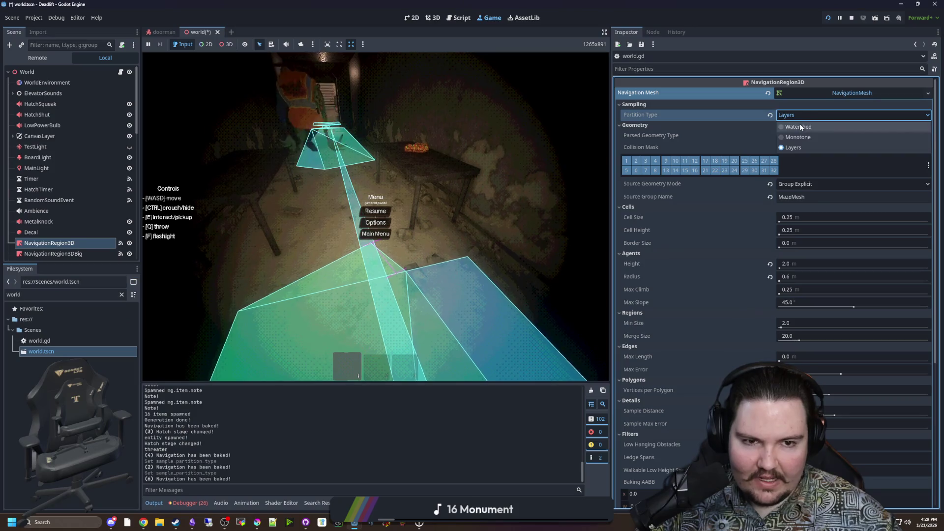
click(801, 122)
click(382, 217)
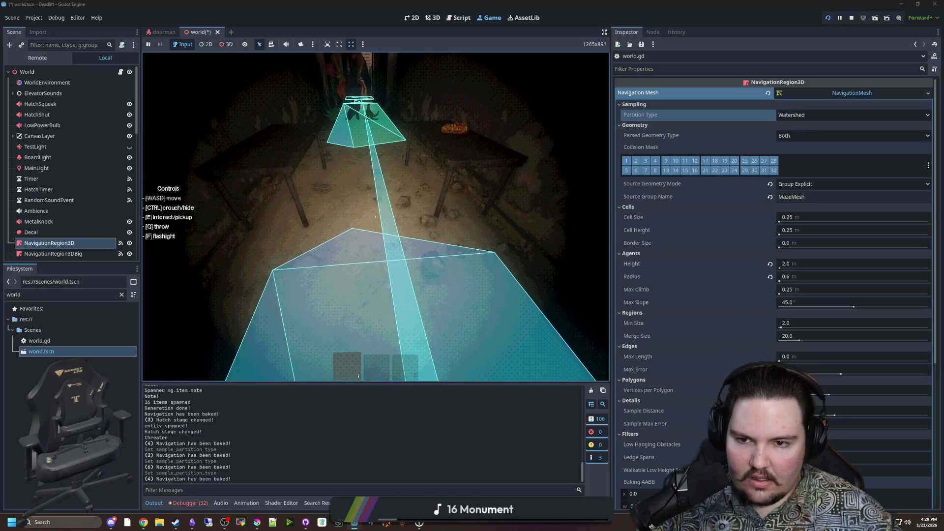
key(Escape)
key(super)
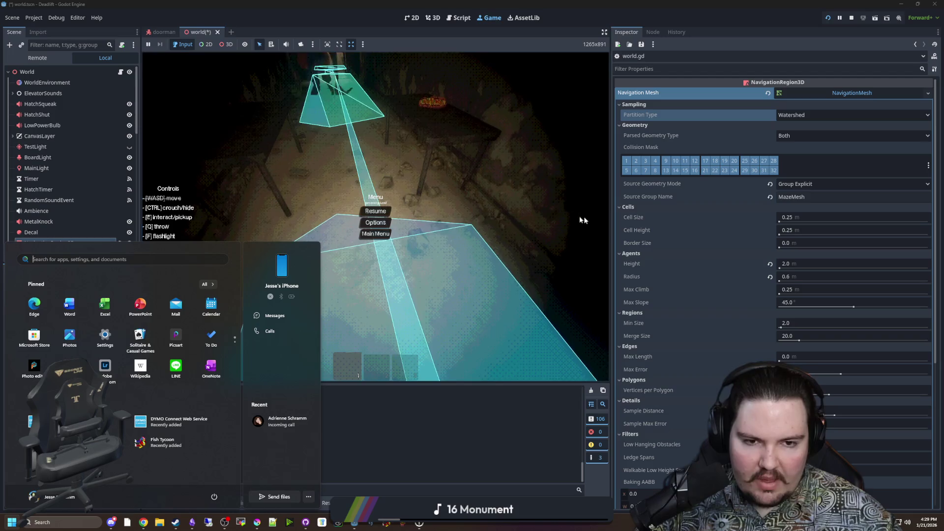
mouse_move(611, 210)
mouse_down()
mouse_move(626, 210)
mouse_move(613, 210)
mouse_up()
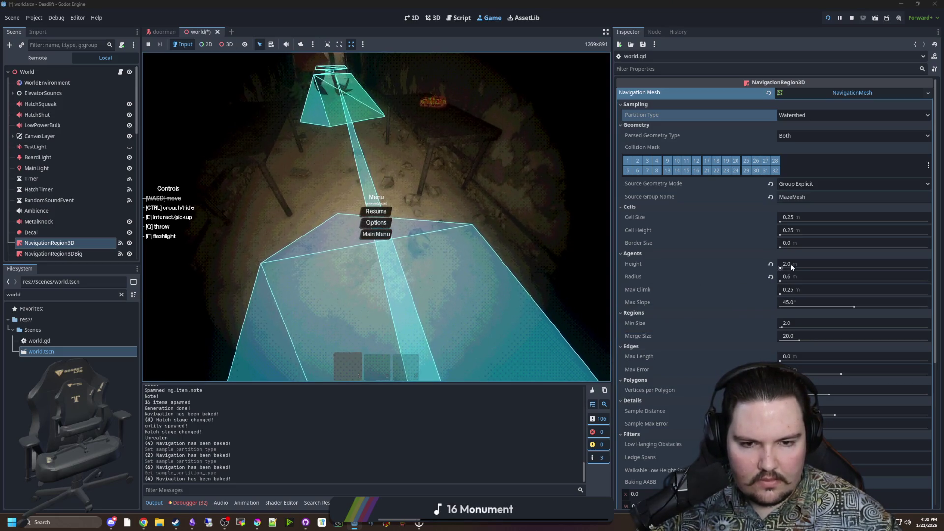
Step: Set Cell Size to 0.1, resume the game, and walk the corridor on the finer navmesh
click(797, 219)
text(0.1)
key(Return)
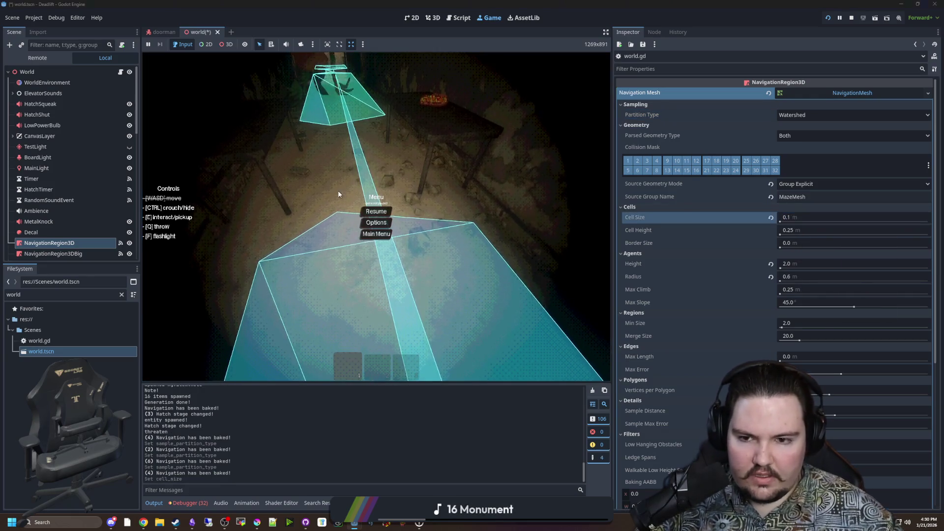
click(377, 212)
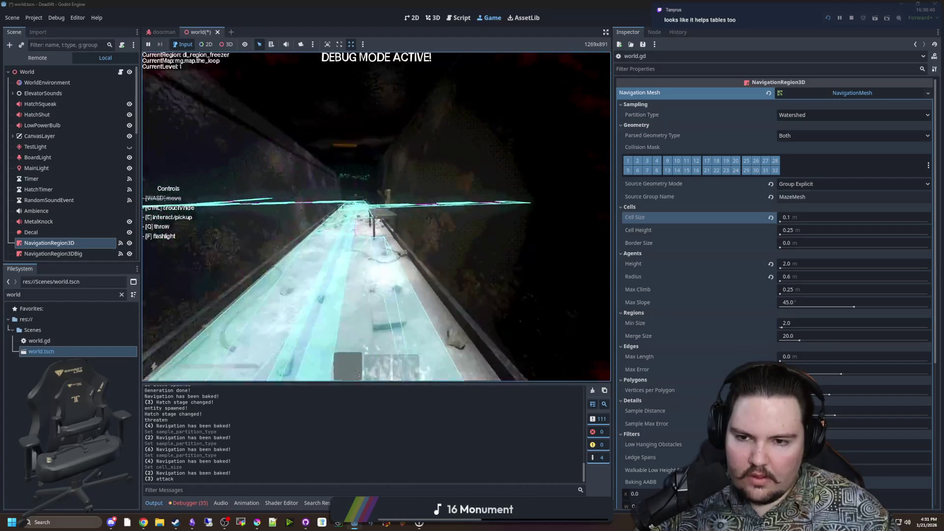
key(w)
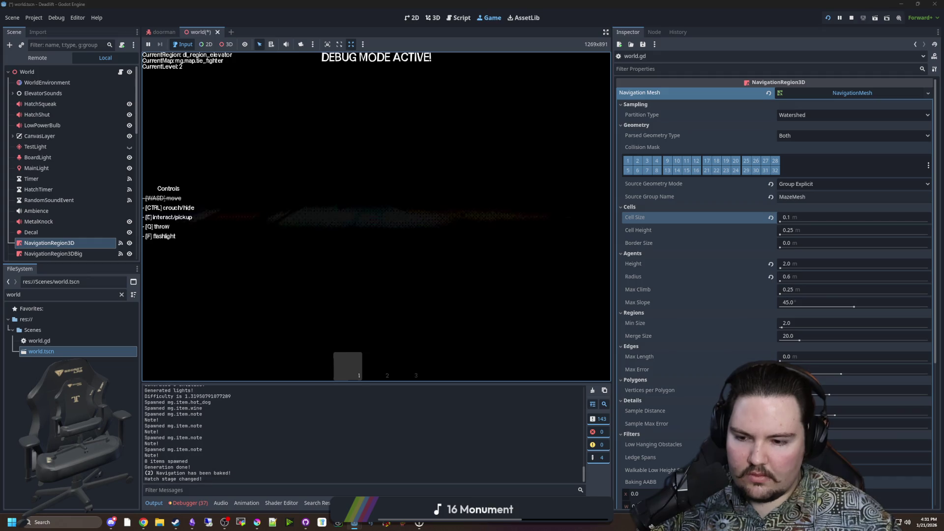
Step: Switch to hotbar slot 2 and walk through the tunnel and break room toward the tables
key(2)
key(w)
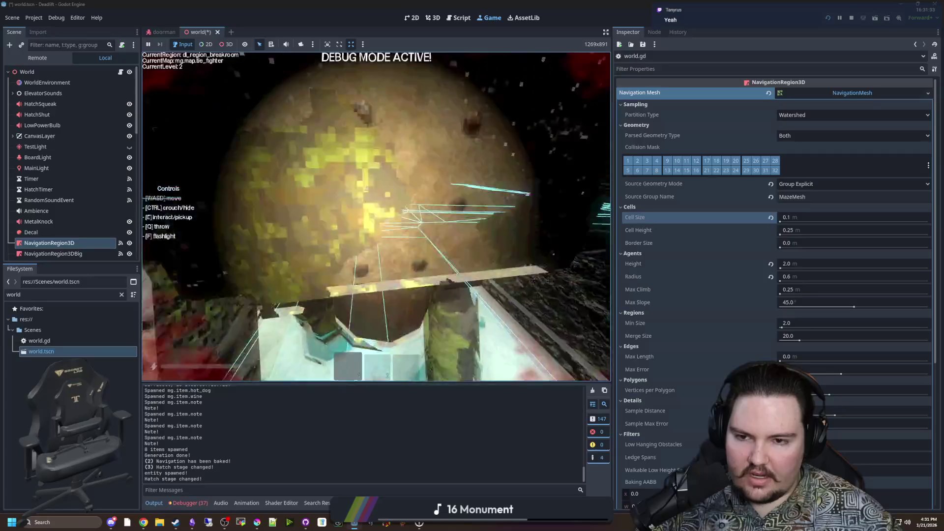
mouse_move(376, 216)
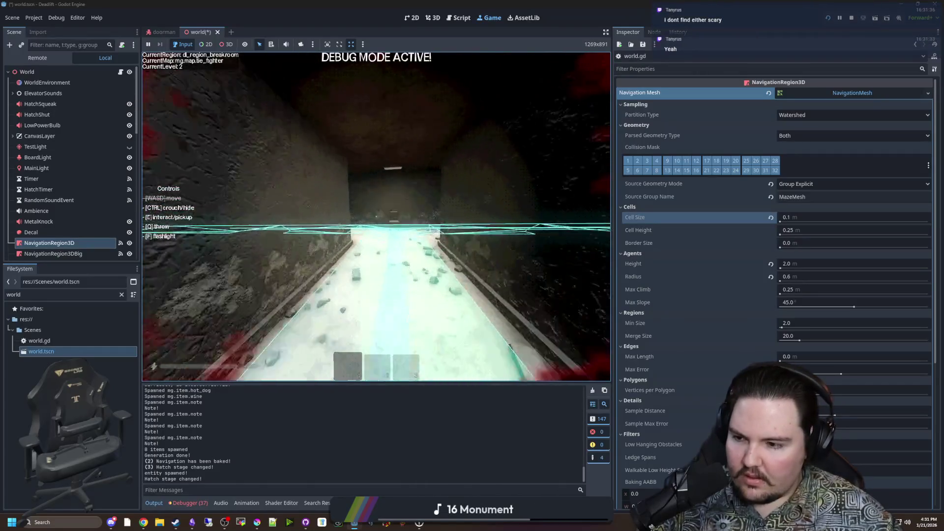
key(w)
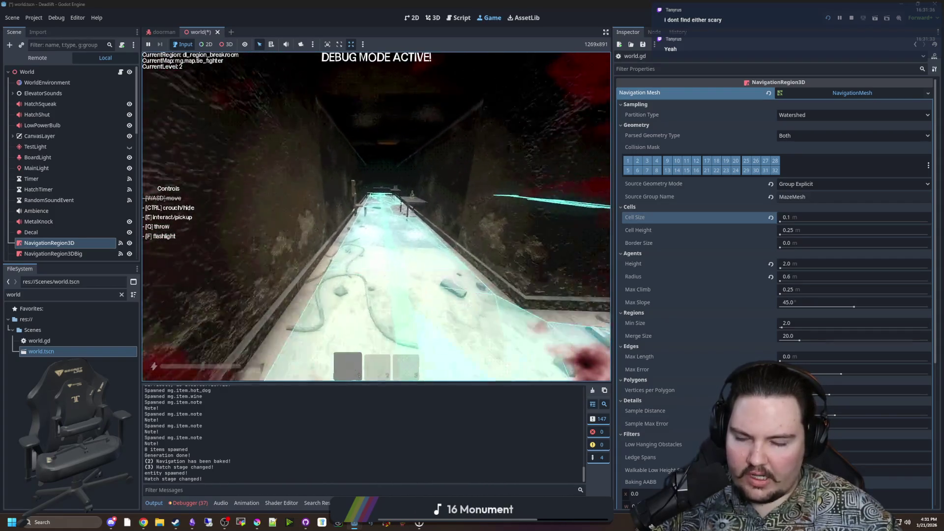
key(w)
key(w)
Step: Pick up the note on the table, then pause the game and enlarge its view
key(e)
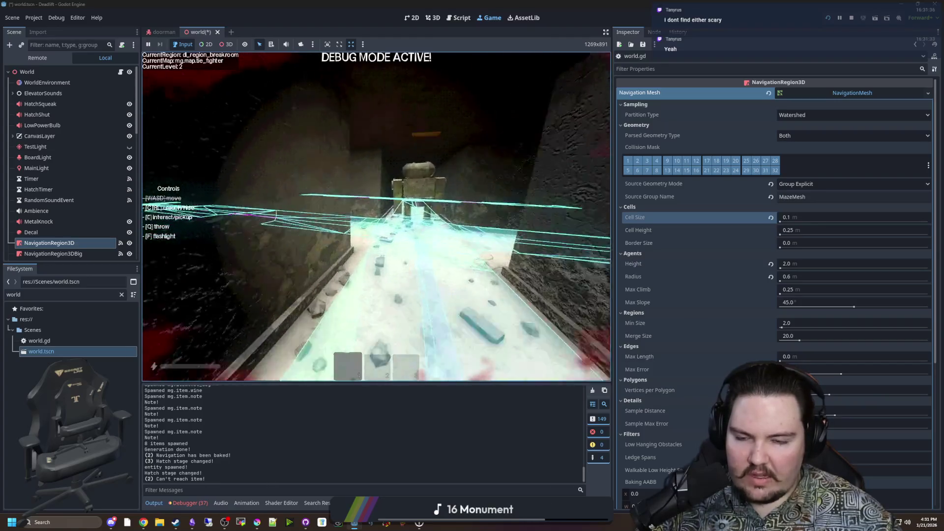
key(w)
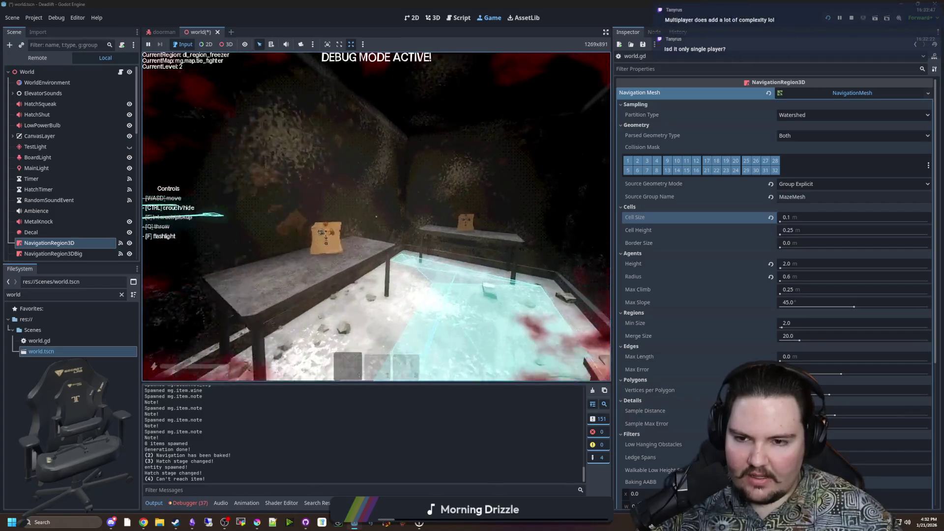
key(e)
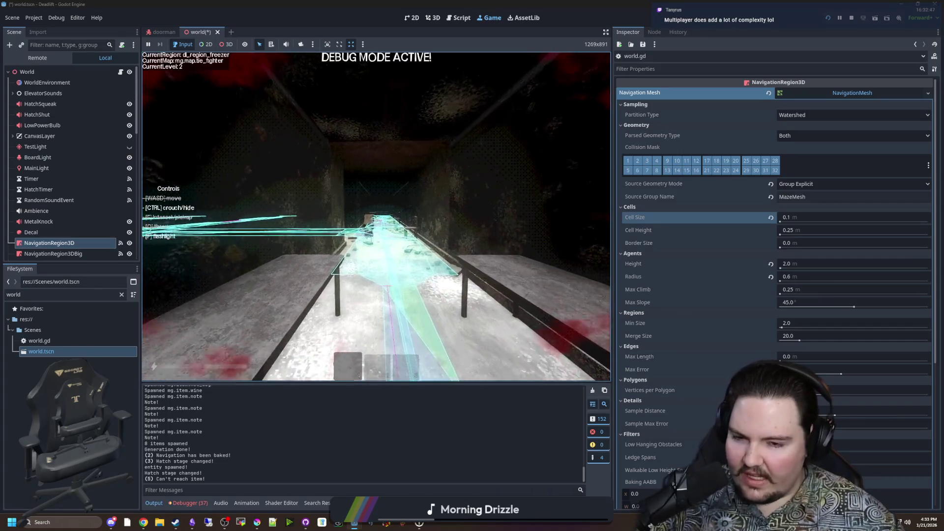
key(Escape)
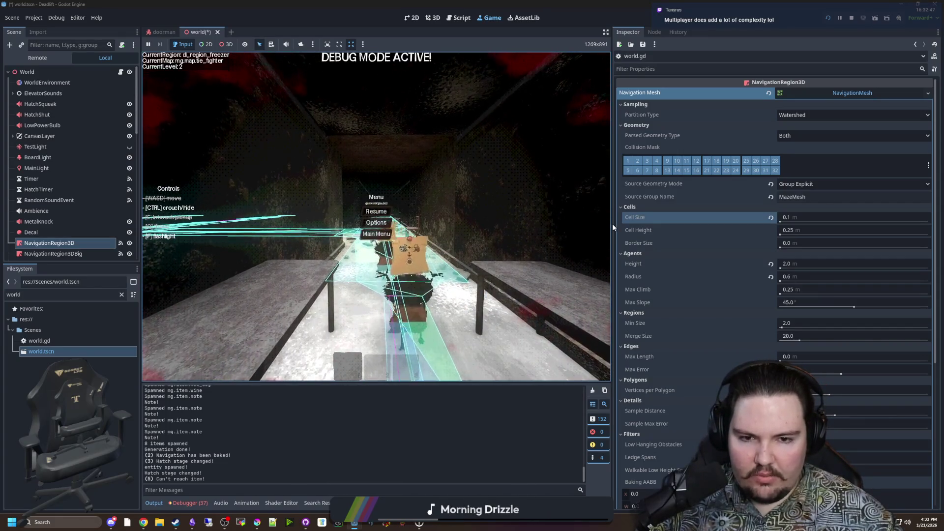
drag(612, 223, 815, 224)
Step: Resume the game, hide under the table, then walk down the corridor to the bunk room
click(477, 209)
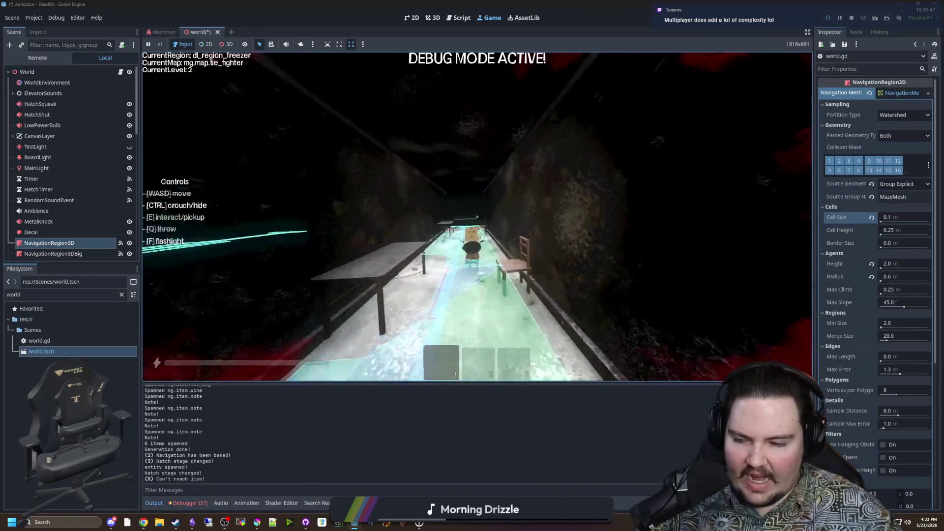
key(w)
key(ctrl)
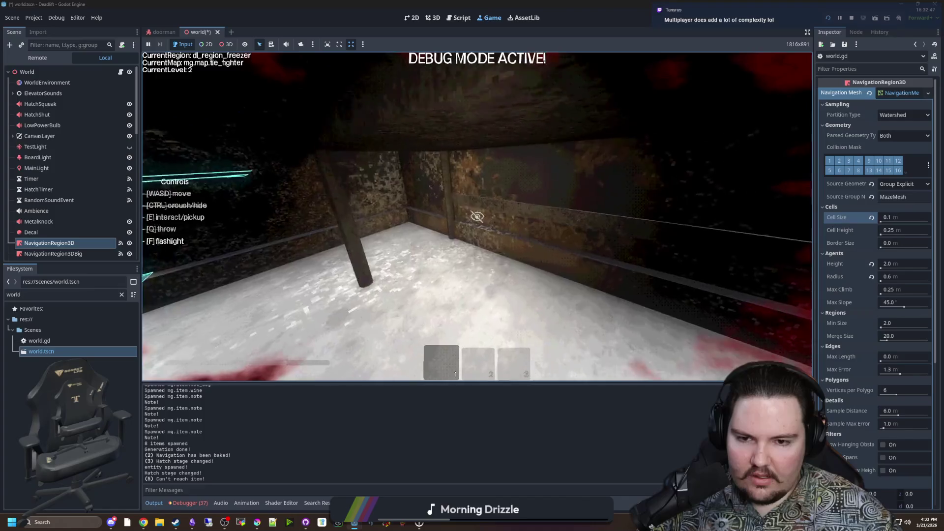
key(ctrl)
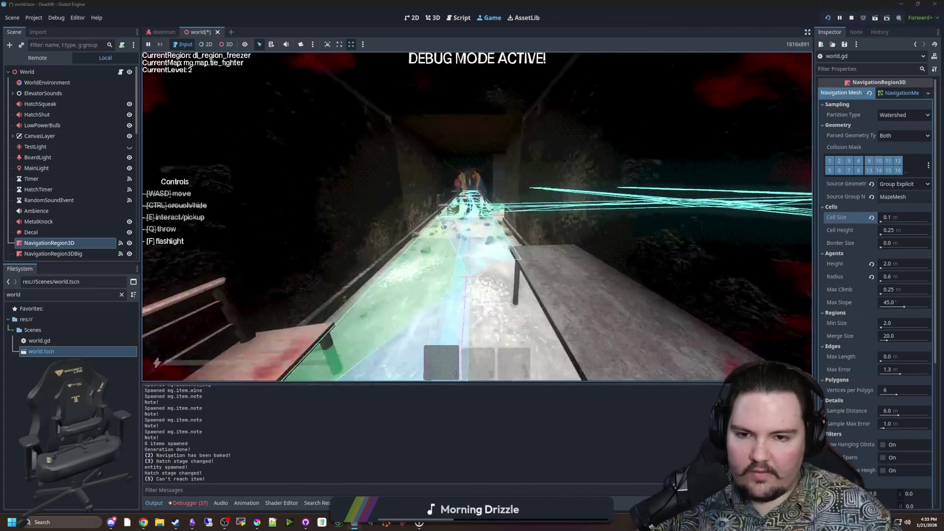
key(w)
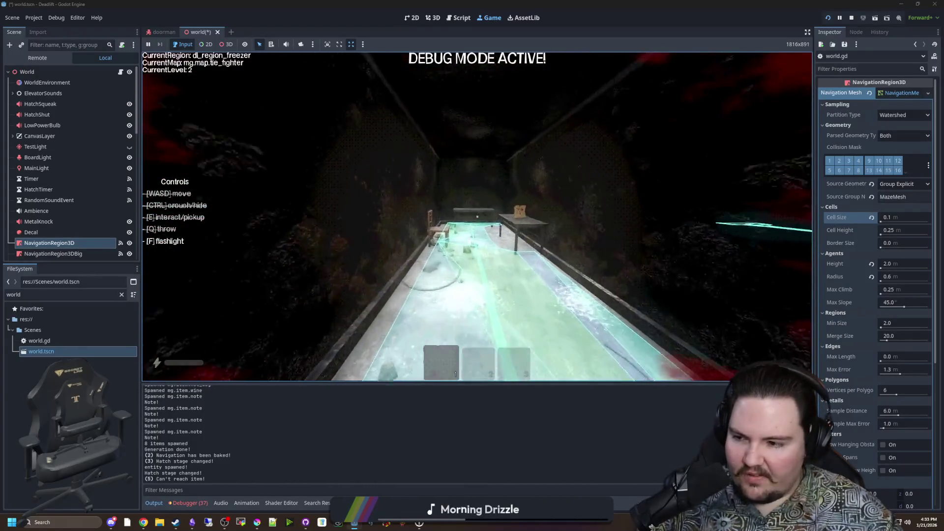
key(w)
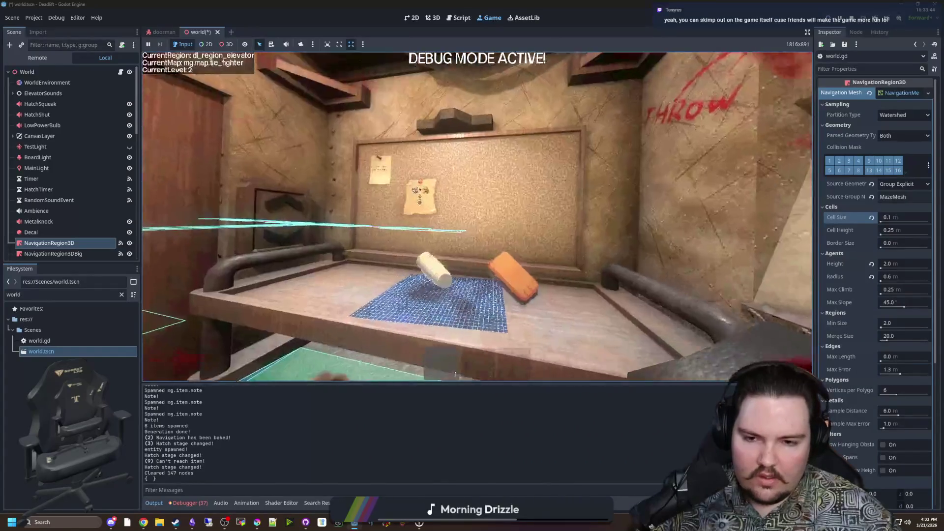
Step: Pause the game, stop it with F8, and save the world scene
key(Escape)
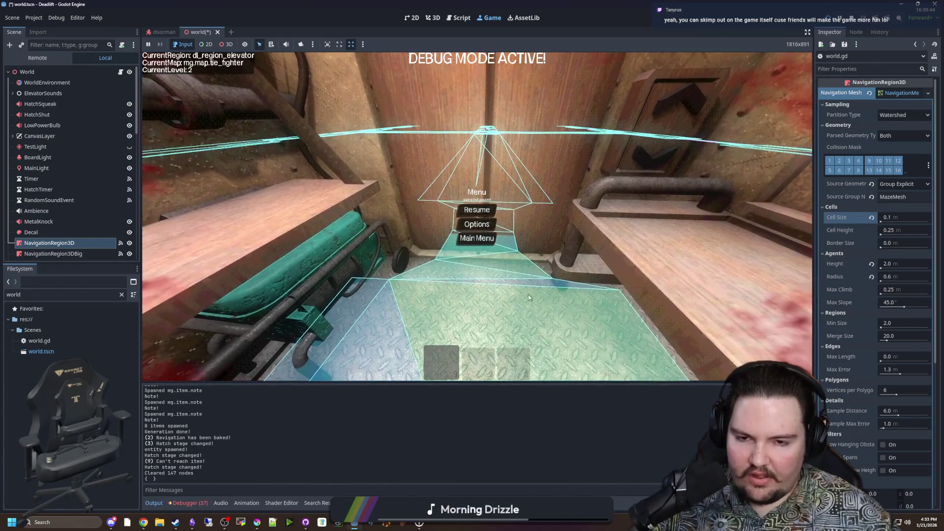
key(Escape)
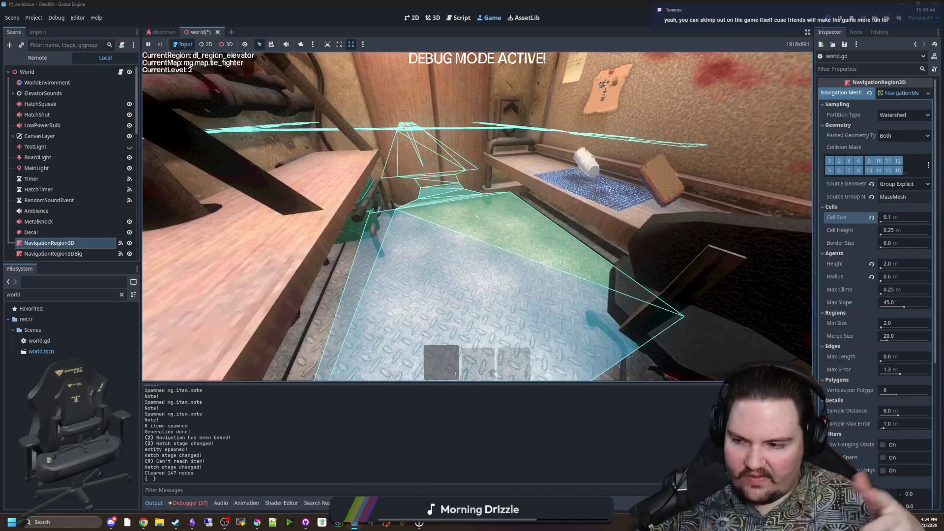
key(Escape)
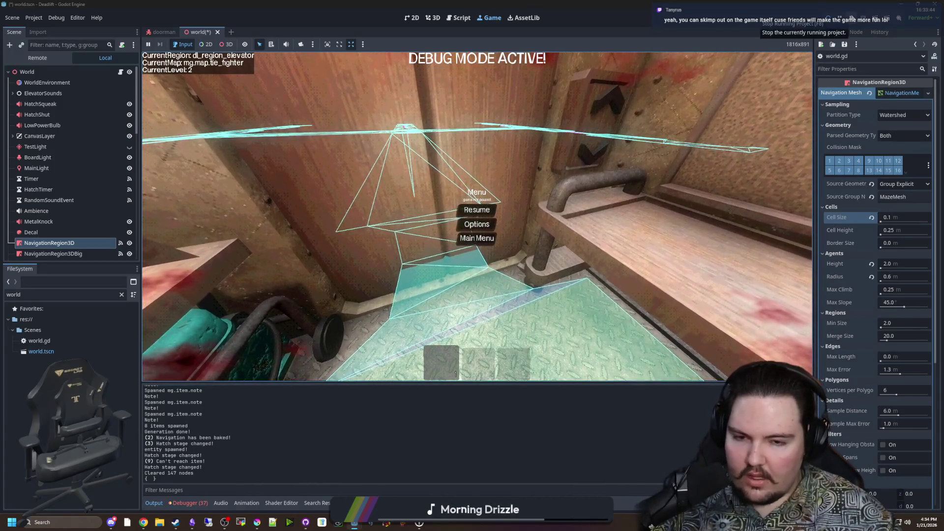
key(F8)
key(ctrl+s)
Step: Fly the camera through the red door and up the hatch to inspect the surface, then save
scroll(349, 202, down, 5)
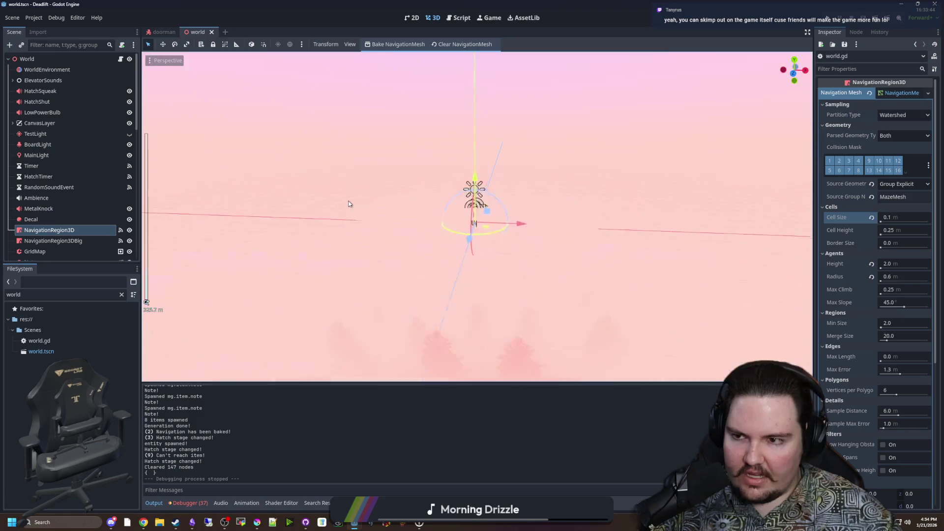
scroll(459, 230, up, 5)
key(w)
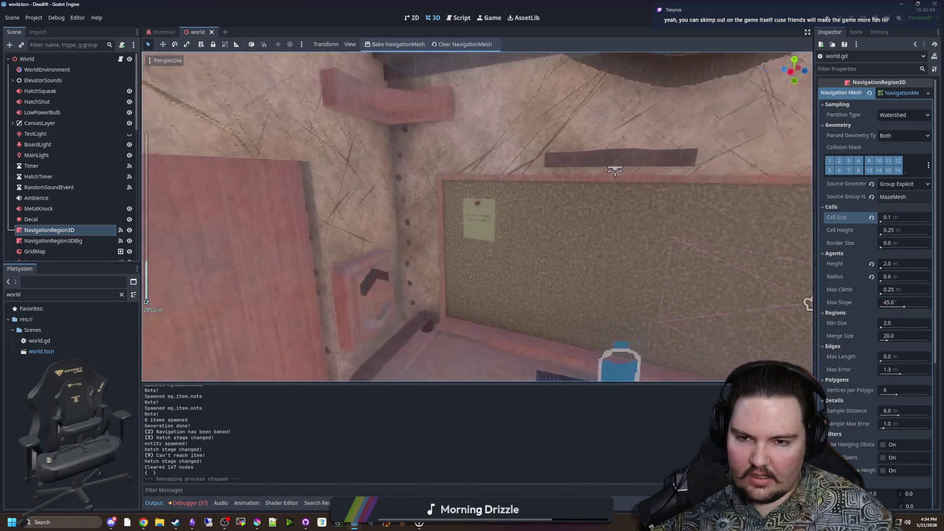
key(w)
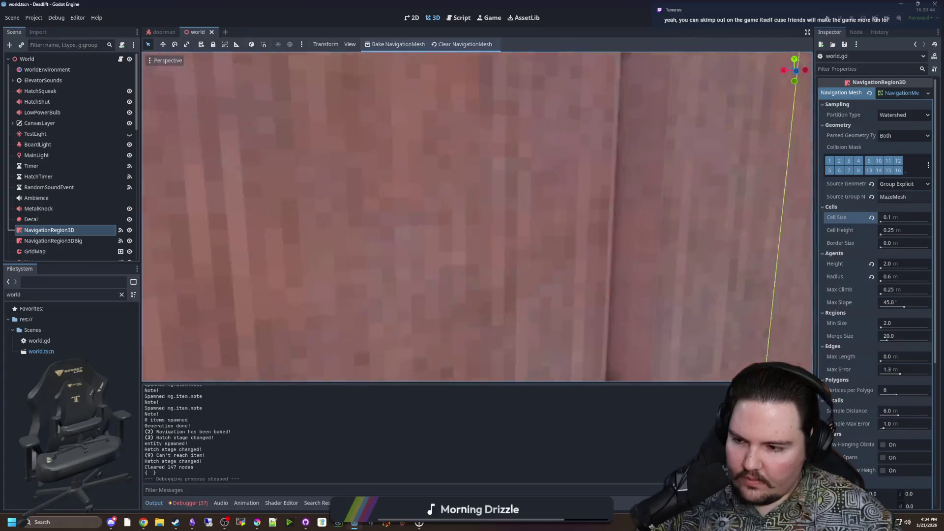
key(w)
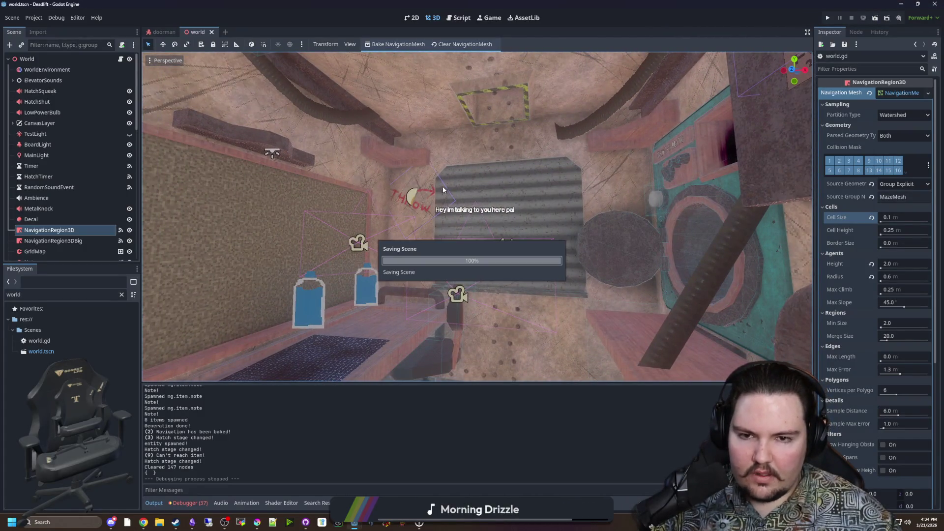
key(w)
key(w)
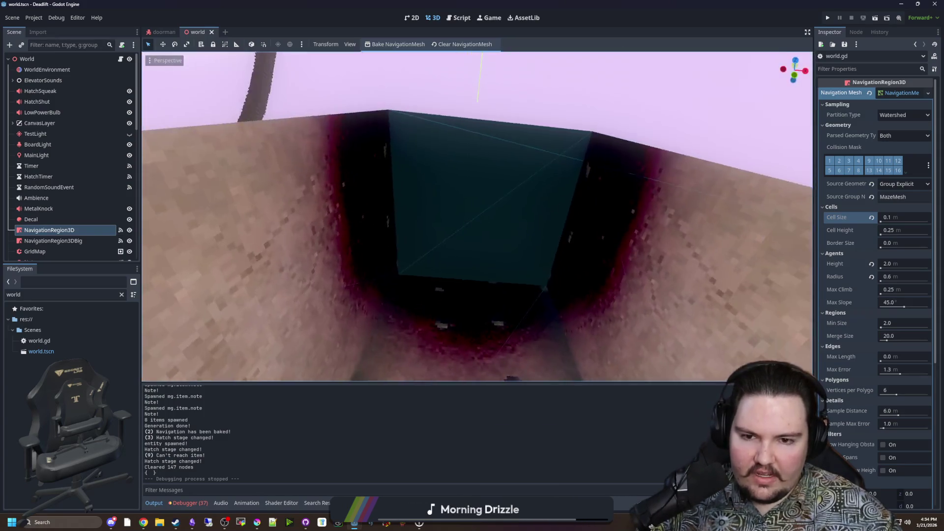
key(w)
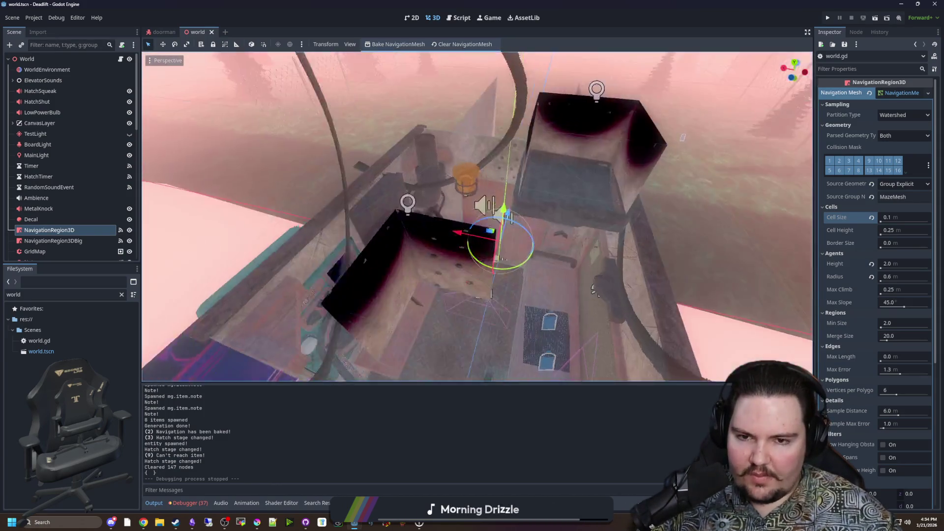
key(w)
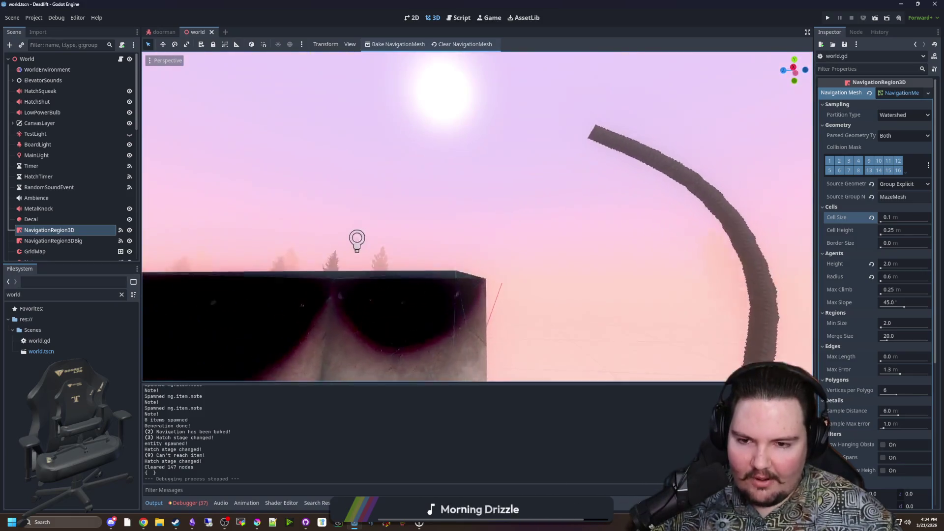
key(w)
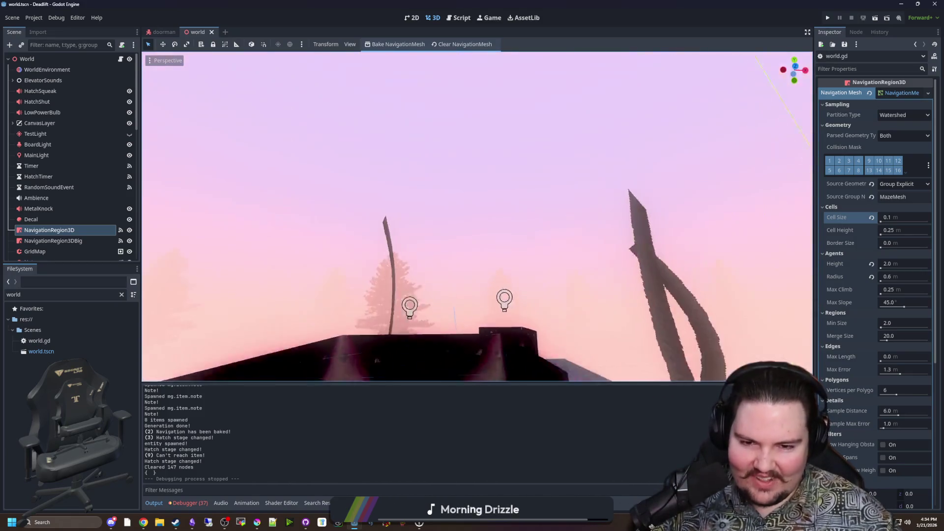
key(w)
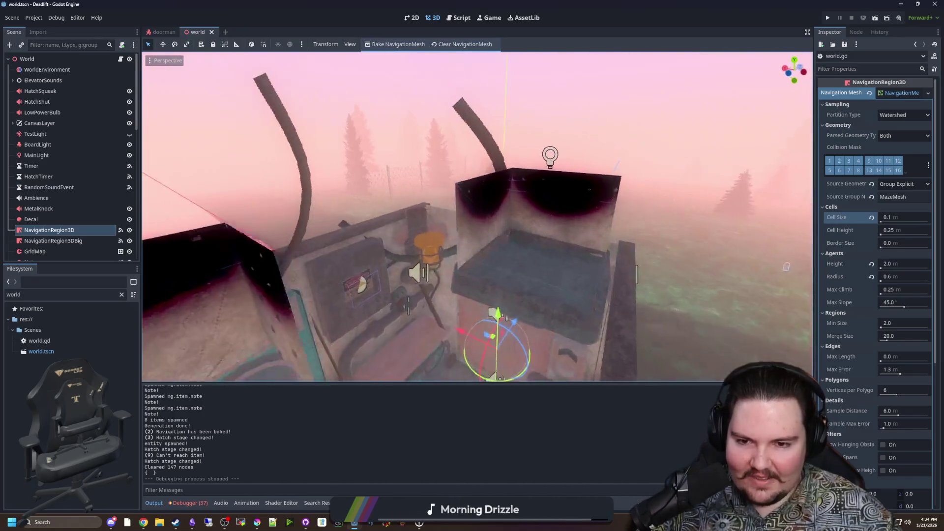
key(ctrl+s)
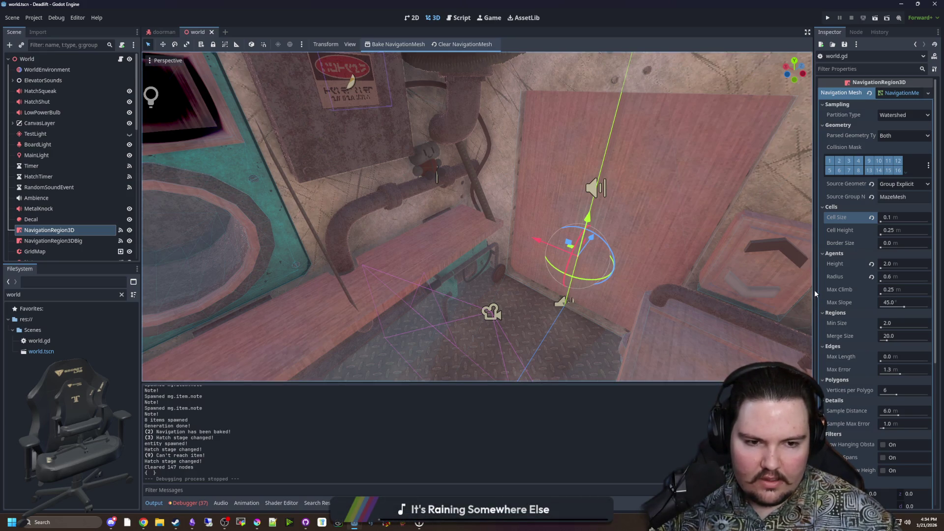
Step: Widen the Inspector for the navigation mesh settings, save, and select the bake log line
drag(813, 290, 773, 290)
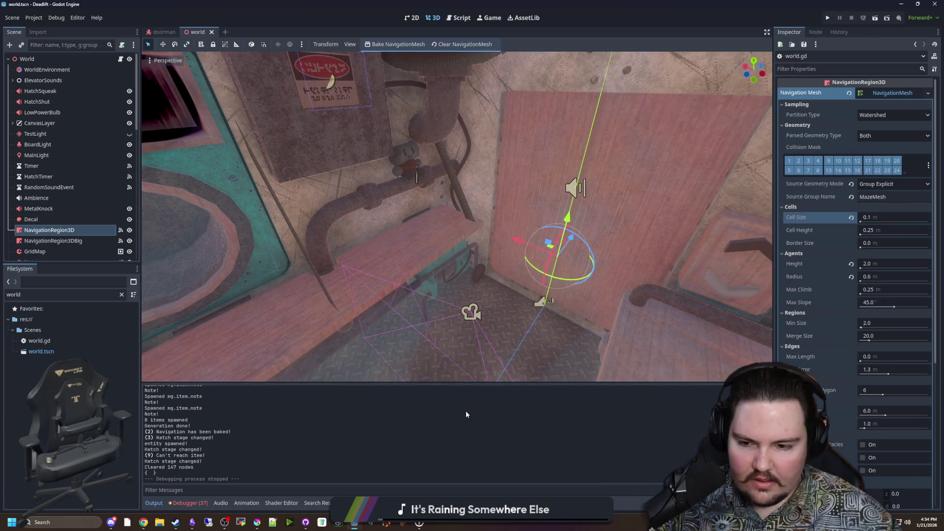
key(ctrl+s)
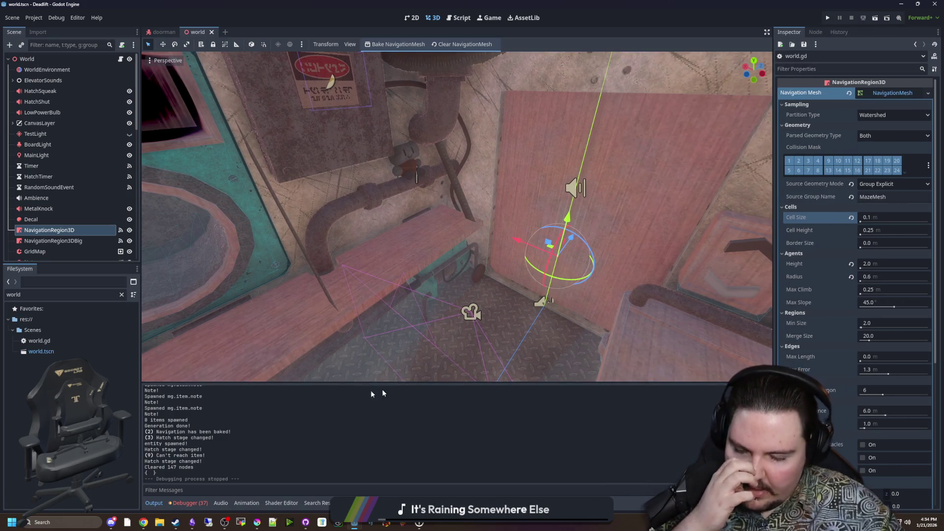
triple_click(306, 432)
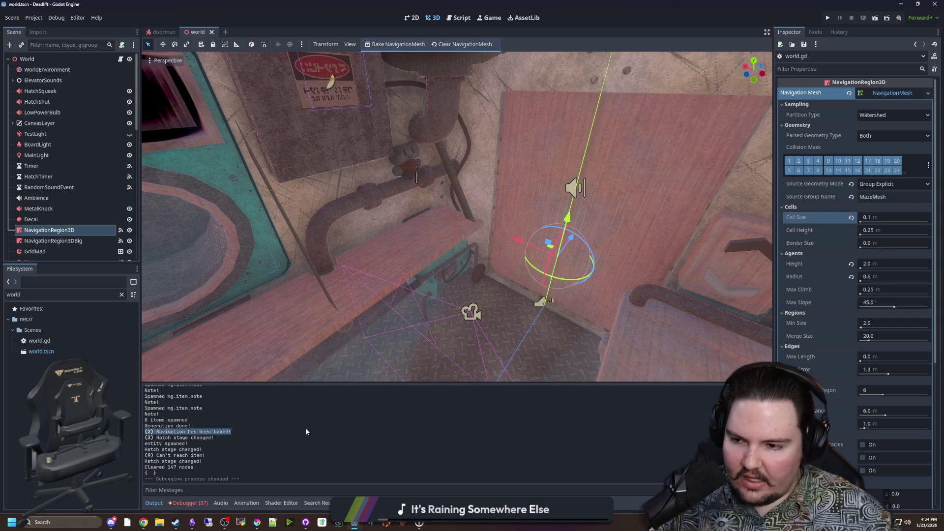
click(306, 432)
Step: Save the world scene again, then switch to Krita and zoom out on the fish_tilapia sprite
key(ctrl+s)
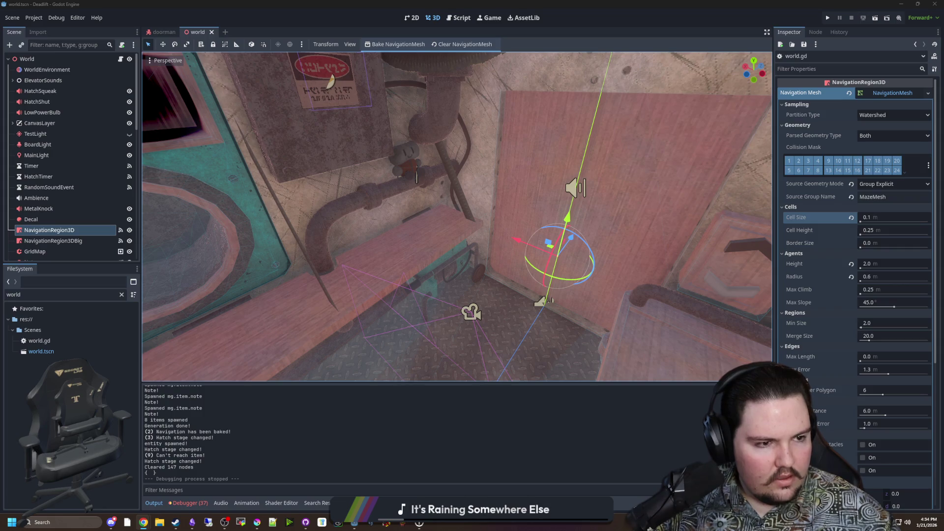
key(ctrl+s)
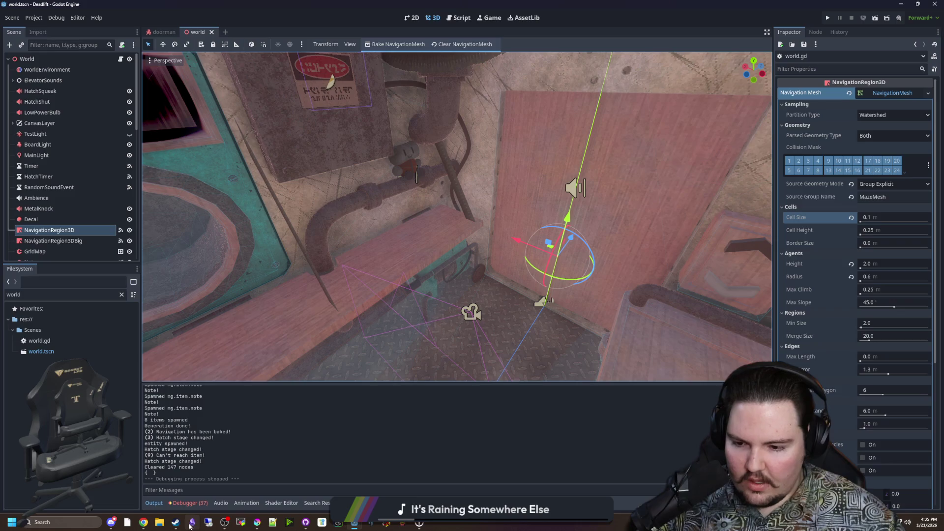
click(256, 523)
key(minus)
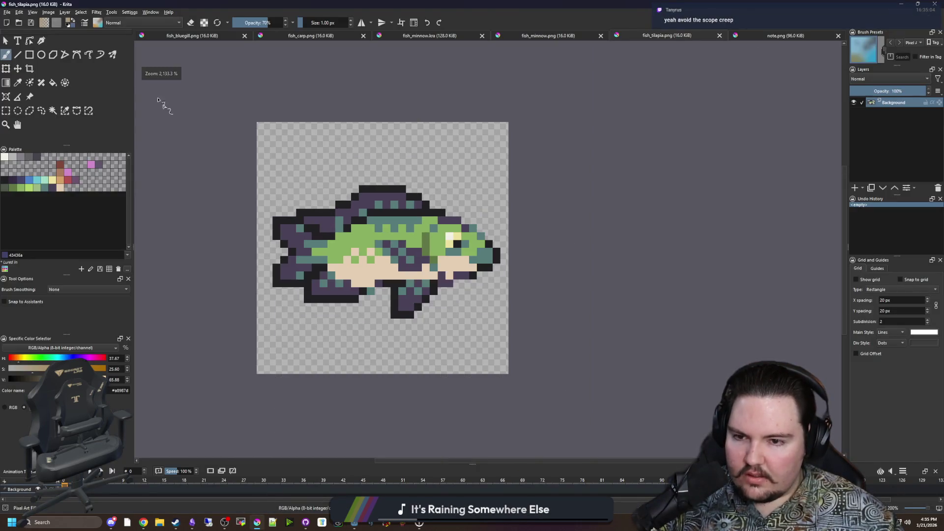
Step: Create a new 50 by 50 pixel image
click(7, 11)
click(19, 21)
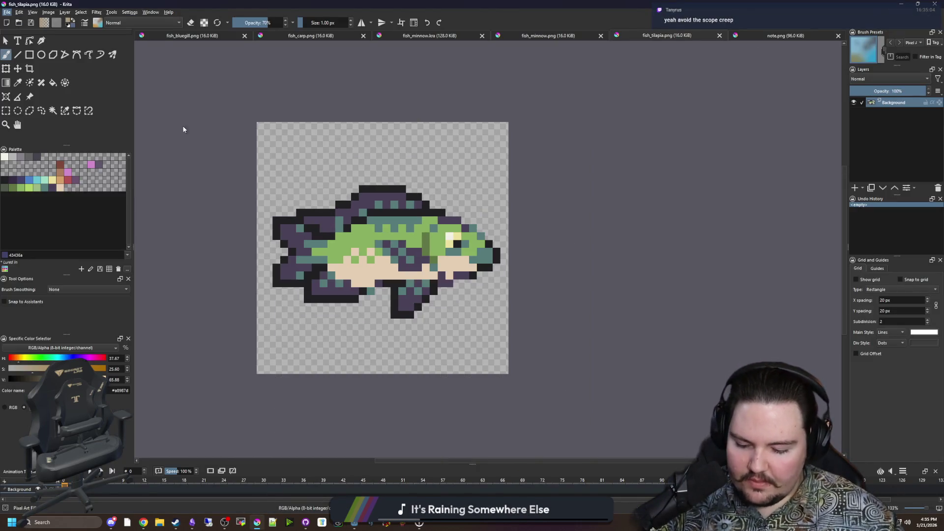
text(50)
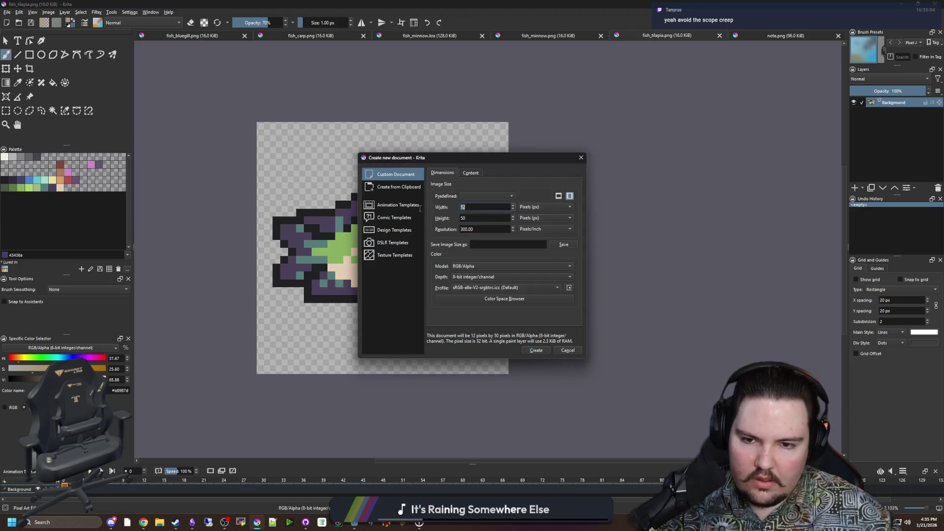
click(538, 354)
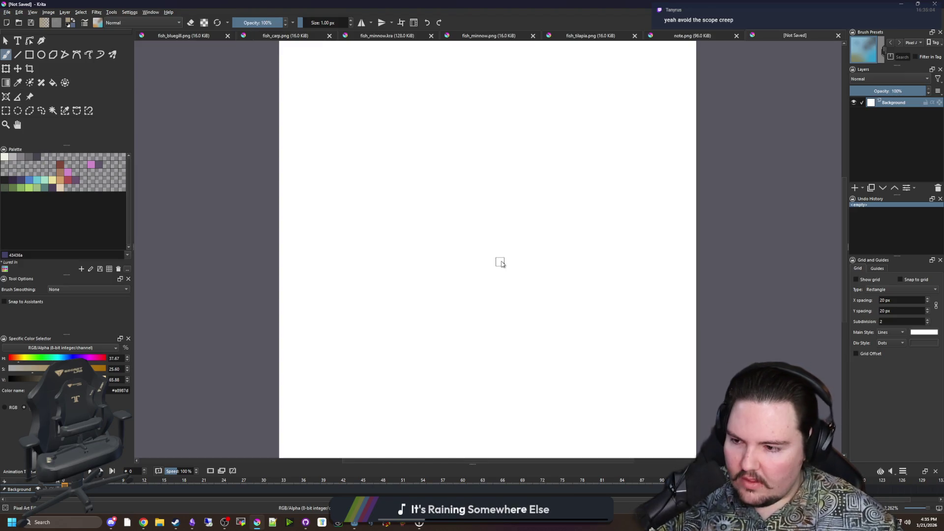
Step: Clear the whole canvas to transparent with a rectangular selection, then deselect
click(6, 110)
key(minus)
key(minus)
drag(267, 102, 601, 402)
key(Delete)
key(plus)
key(plus)
key(ctrl+shift+a)
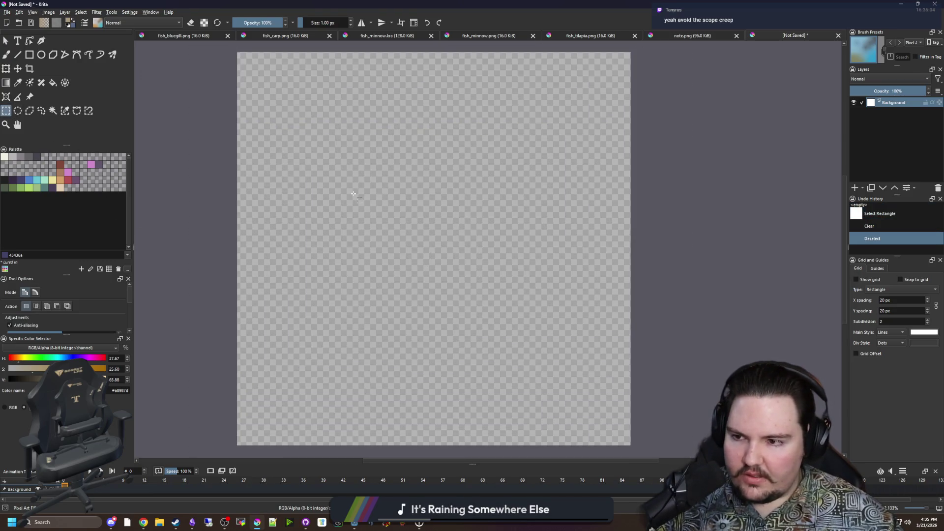
Step: Bring up the Open Images dialog from the File menu
click(7, 12)
key(Escape)
click(19, 22)
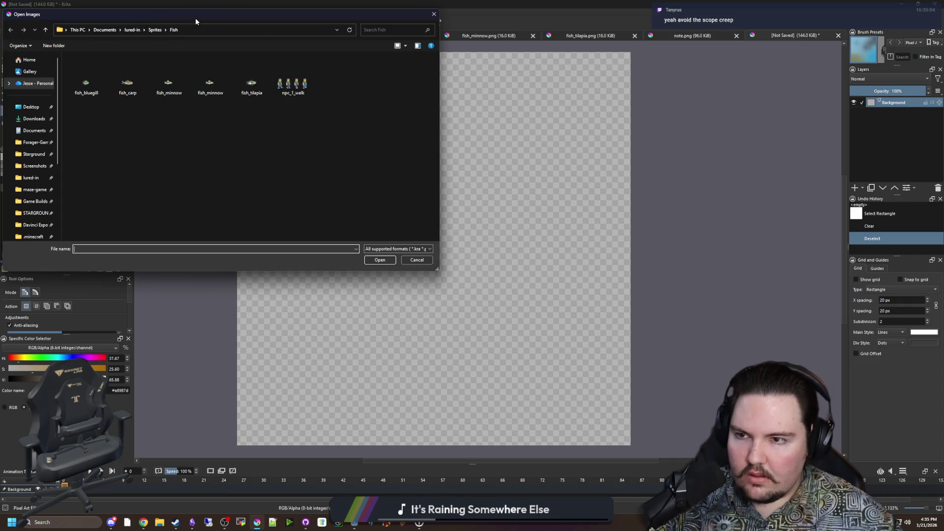
Step: Open metal_scrap.png from maze-game/Sprites/Items as a colour reference
drag(198, 12, 331, 131)
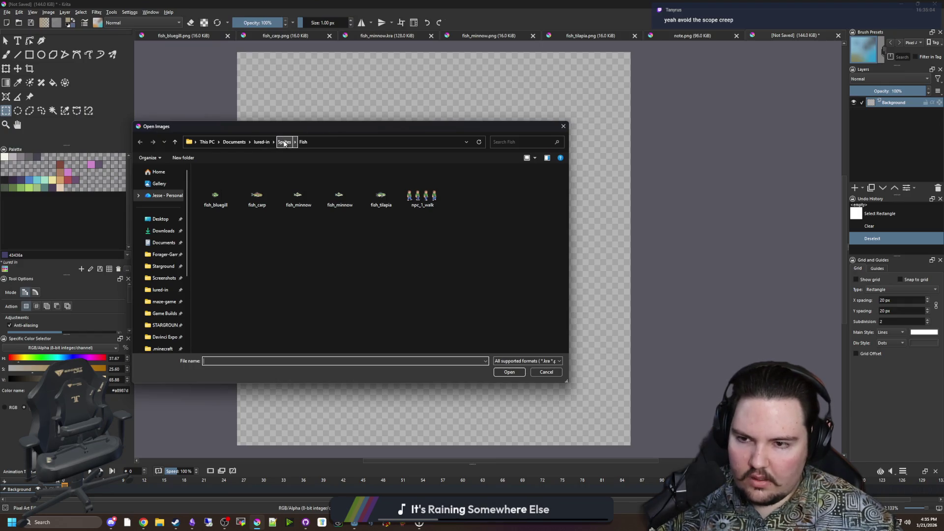
click(147, 300)
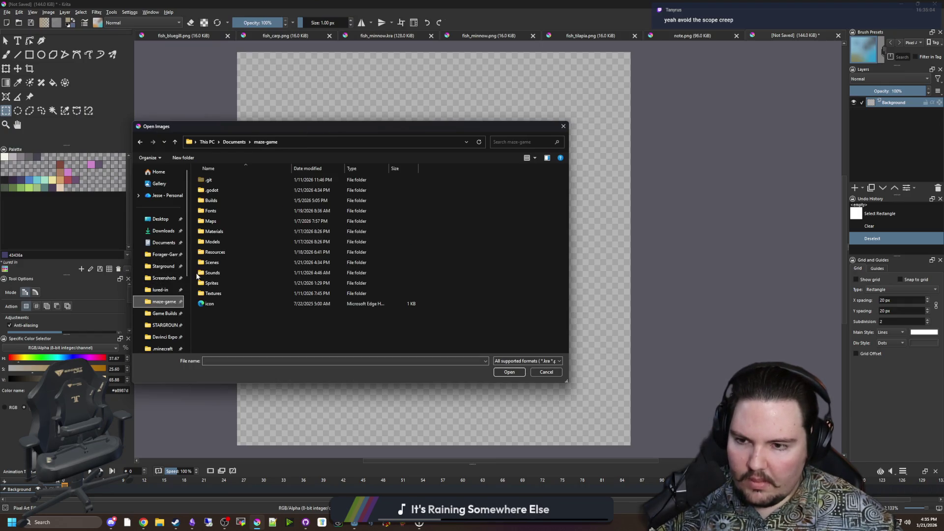
double_click(220, 279)
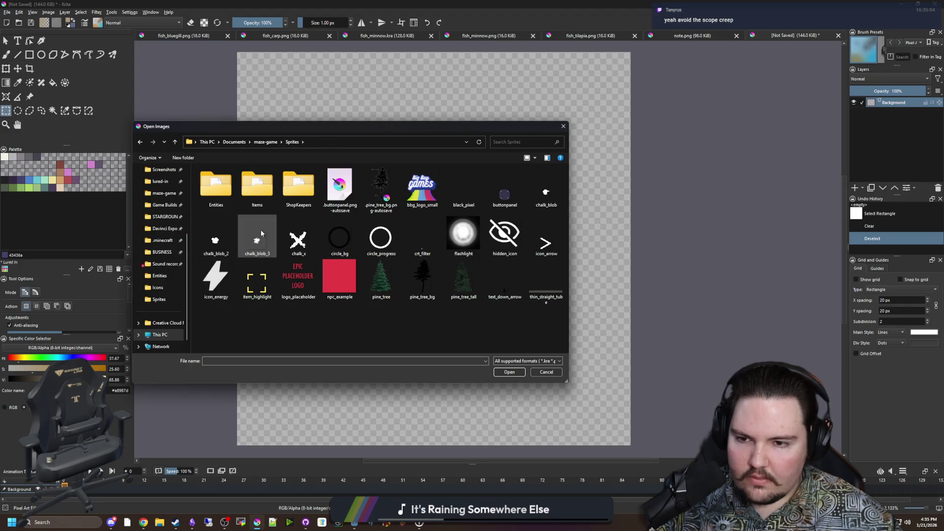
double_click(248, 191)
click(425, 246)
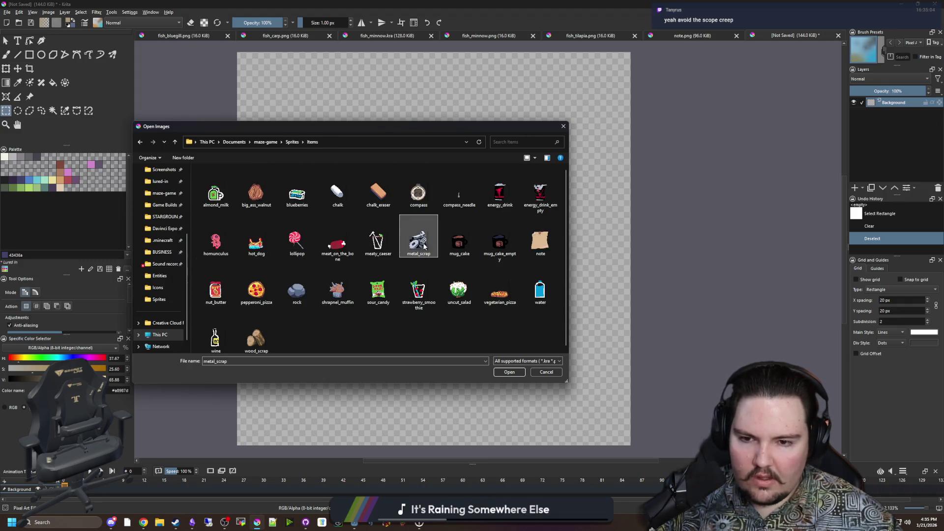
click(518, 374)
Step: Test-fill the sprite's black area with the dark #212123 swatch, then undo it
scroll(379, 298, down, 3)
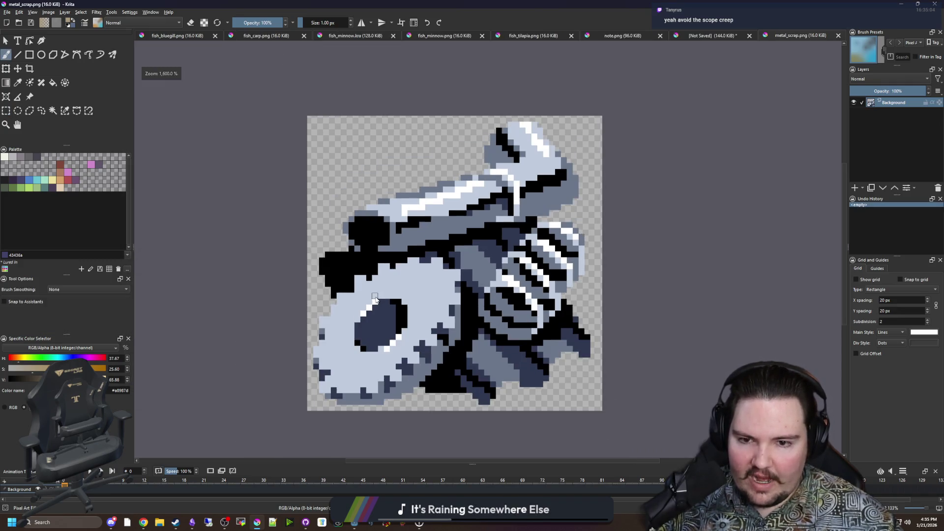
scroll(504, 335, up, 3)
scroll(383, 297, down, 1)
scroll(208, 202, up, 1)
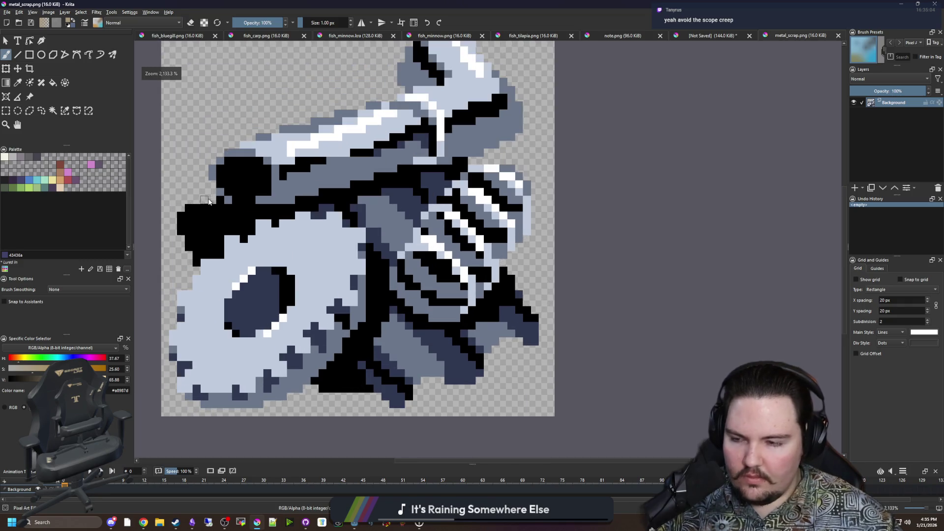
right_click(9, 173)
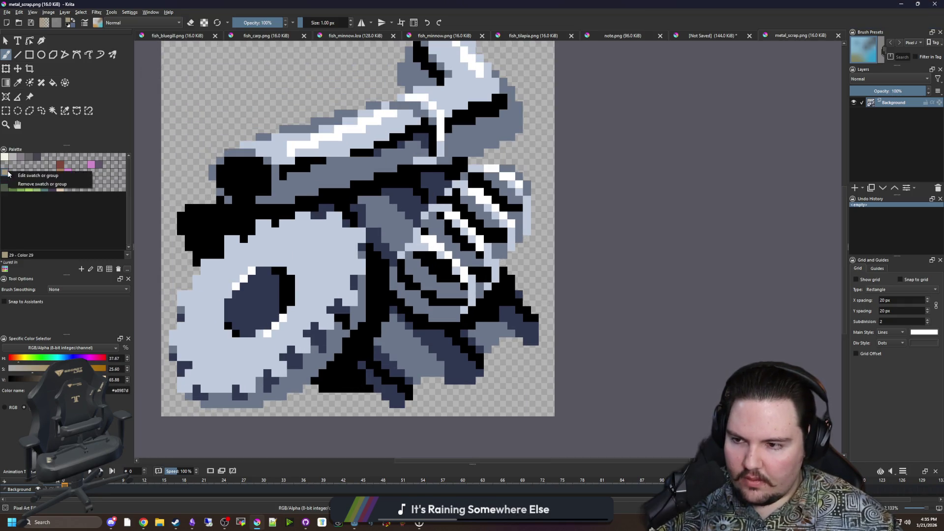
click(1, 181)
click(4, 181)
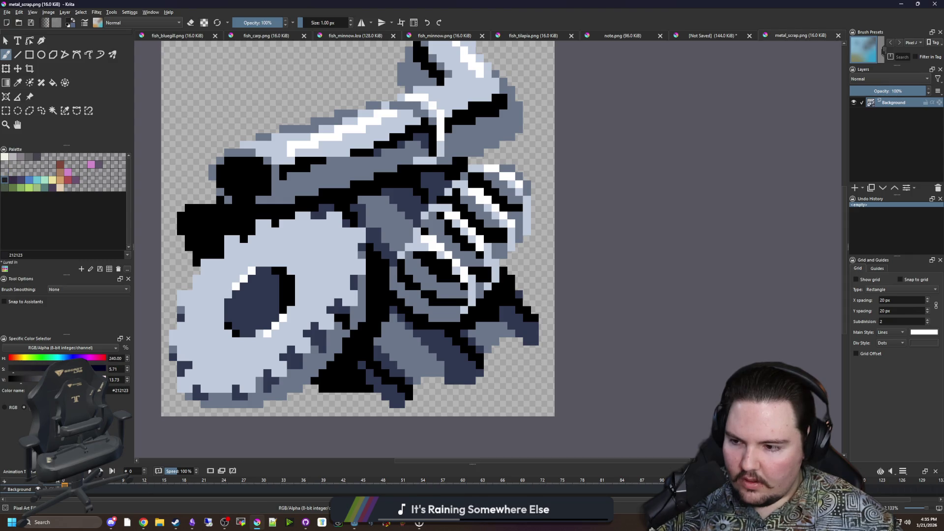
key(f)
click(198, 247)
key(minus)
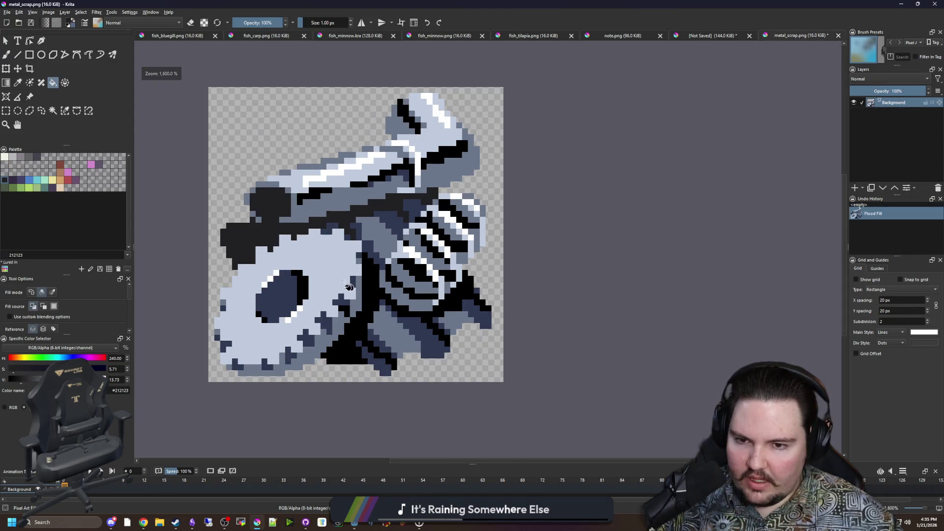
key(ctrl+z)
key(ctrl+shift+z)
key(ctrl+z)
Step: Sample the grey-blue #6a778a from the sprite and return to the untitled canvas with the brush
scroll(225, 281, up, 1)
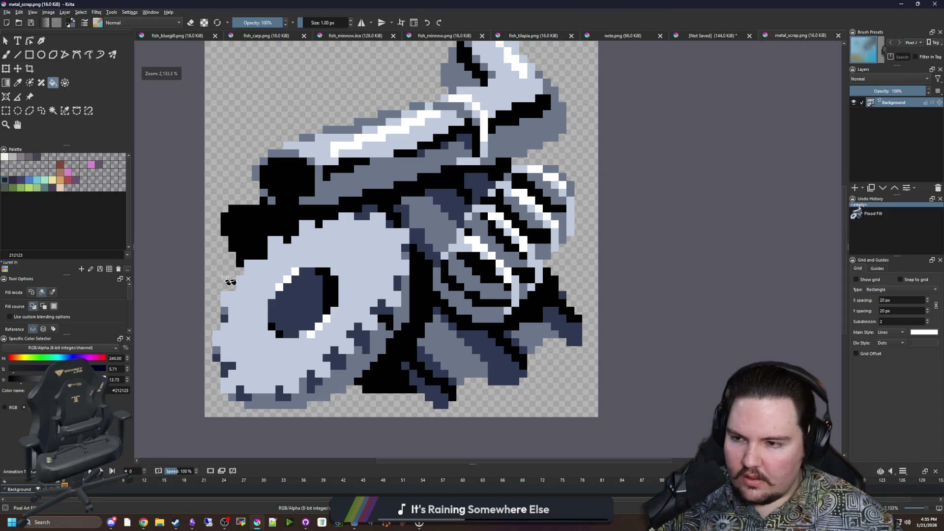
key(p)
click(453, 338)
scroll(454, 339, down, 2)
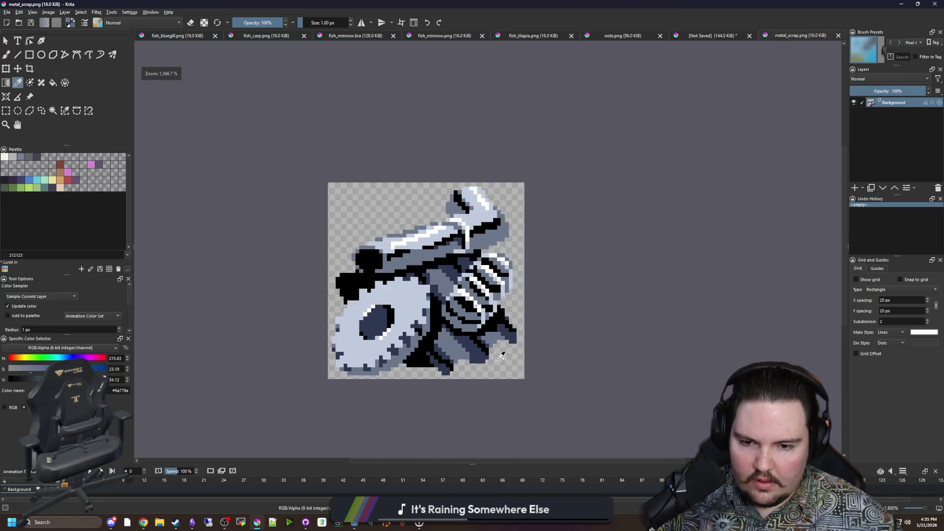
scroll(498, 365, up, 2)
key(b)
click(731, 34)
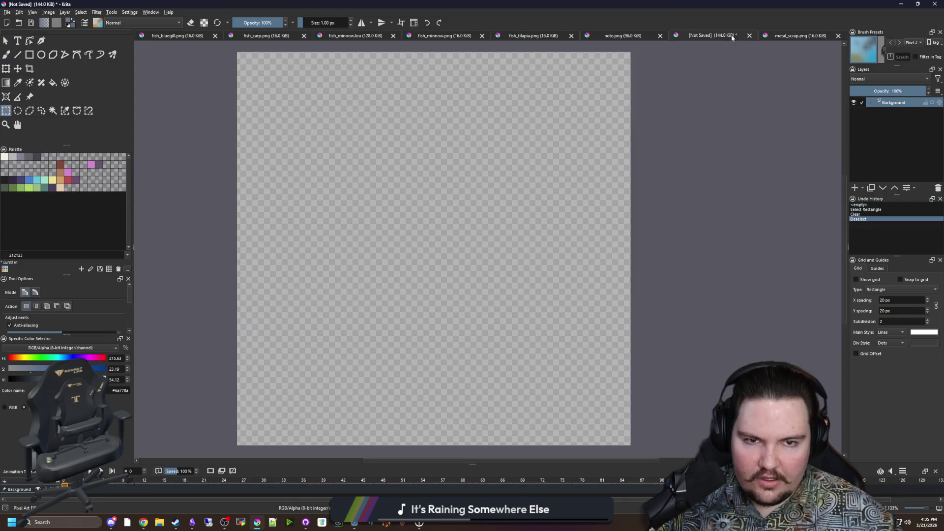
Step: Draw a 1 px wavy grey-blue outline down the left, along the bottom and up the top
scroll(388, 255, down, 1)
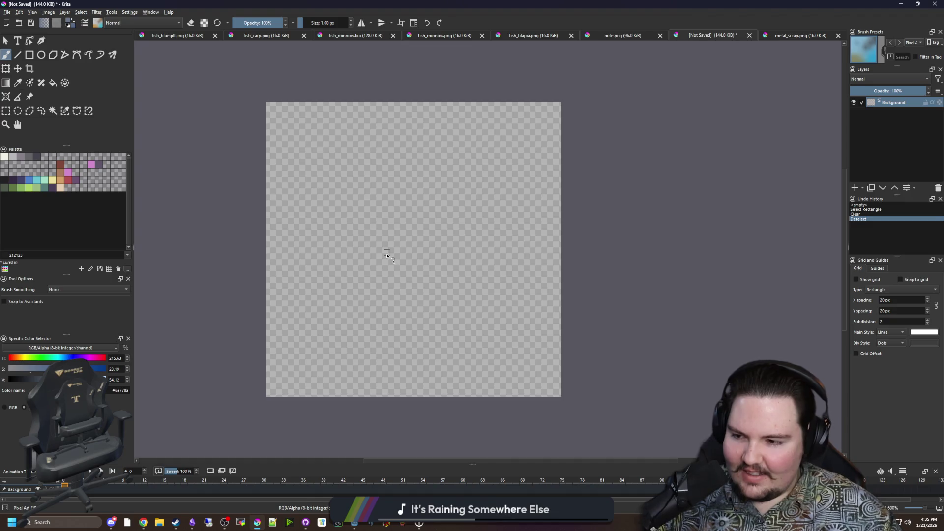
scroll(439, 318, up, 1)
scroll(324, 334, down, 1)
scroll(325, 332, up, 1)
scroll(326, 332, down, 1)
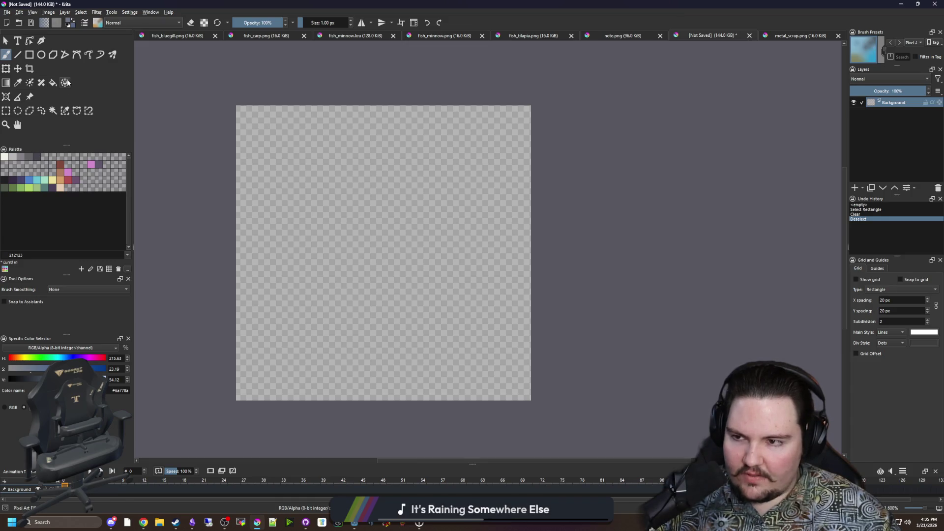
mouse_move(259, 124)
mouse_down()
mouse_move(269, 256)
mouse_move(256, 388)
mouse_up()
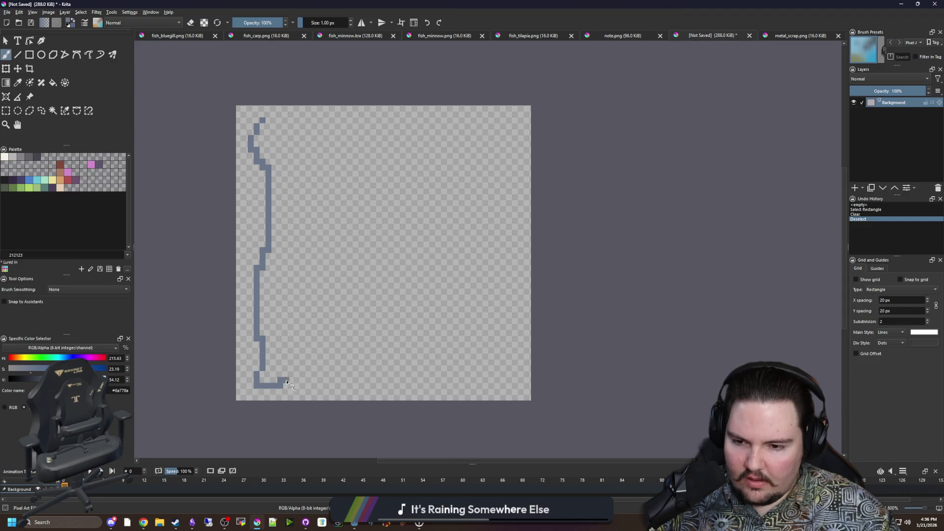
mouse_move(349, 381)
mouse_down()
mouse_move(381, 372)
mouse_move(420, 386)
mouse_move(459, 375)
mouse_move(492, 392)
mouse_move(515, 344)
mouse_move(516, 132)
mouse_up()
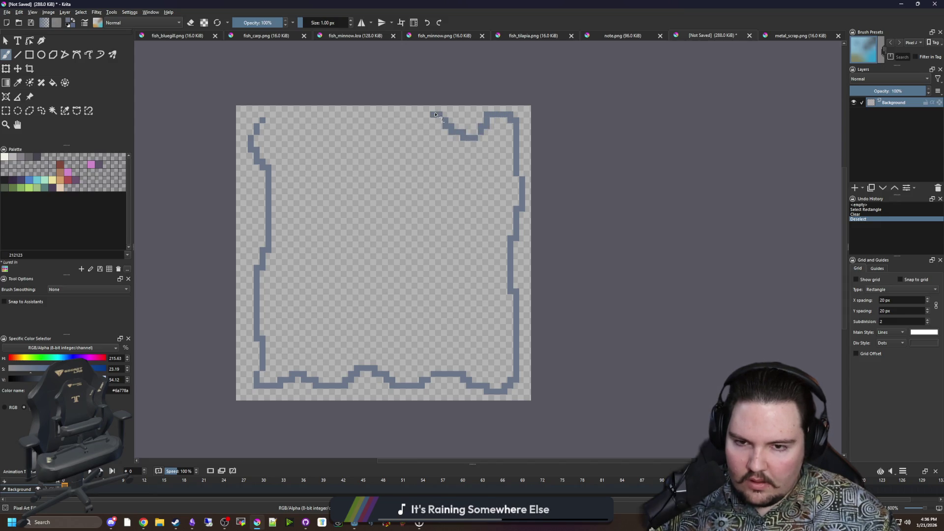
drag(409, 129, 366, 118)
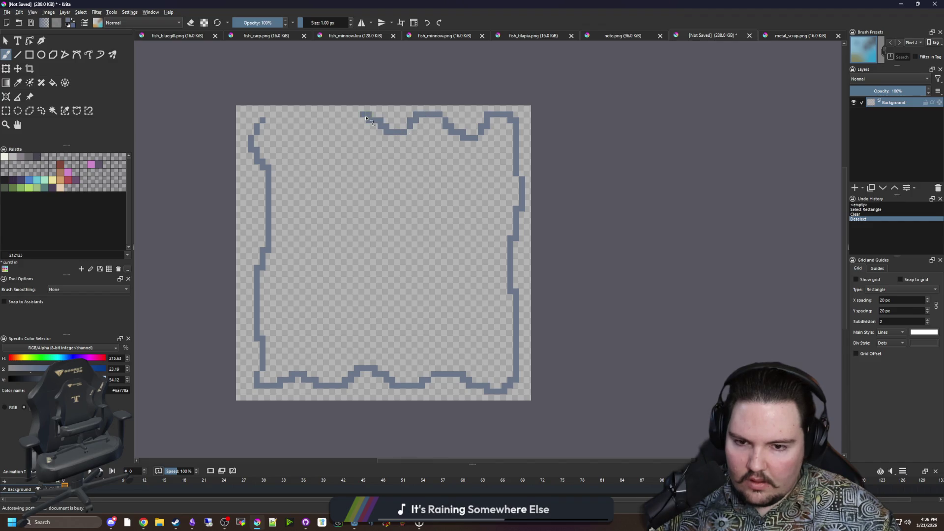
Step: Erase the wavy top outline and top-right corner with a 6 px eraser
scroll(482, 111, up, 1)
key(e)
mouse_move(482, 140)
mouse_down()
mouse_move(519, 118)
mouse_move(511, 122)
mouse_up()
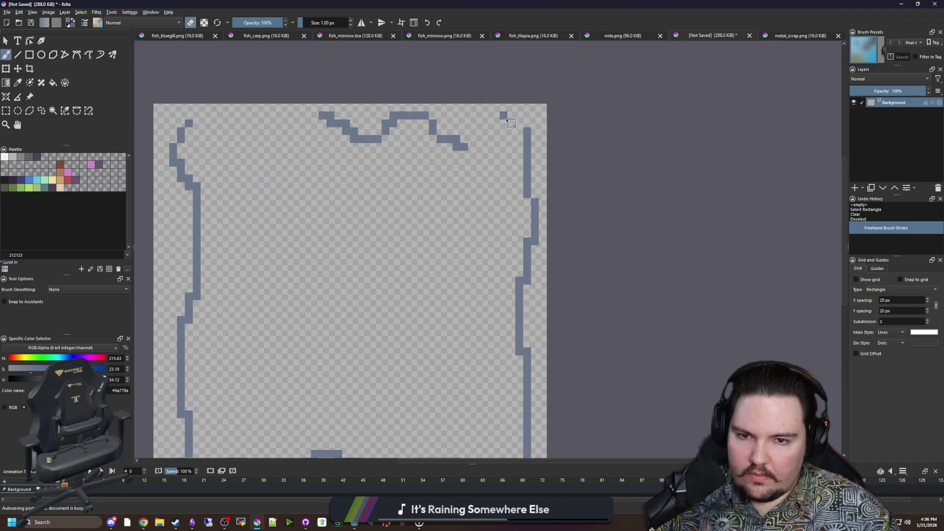
key(bracketright)
key(bracketright)
key(bracketright)
mouse_move(450, 142)
mouse_down()
mouse_move(347, 137)
mouse_move(320, 118)
mouse_up()
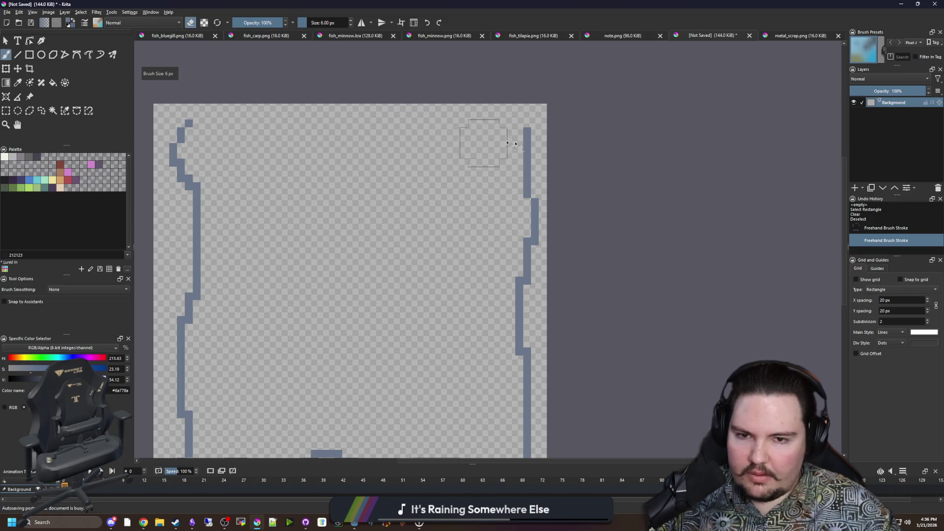
drag(486, 142, 528, 162)
scroll(506, 168, down, 1)
Step: Redraw the wavy top edge with a 1 px brush and flood-fill the interior grey-blue
key(e)
scroll(507, 198, down, 1)
key(bracketleft)
key(bracketleft)
key(bracketleft)
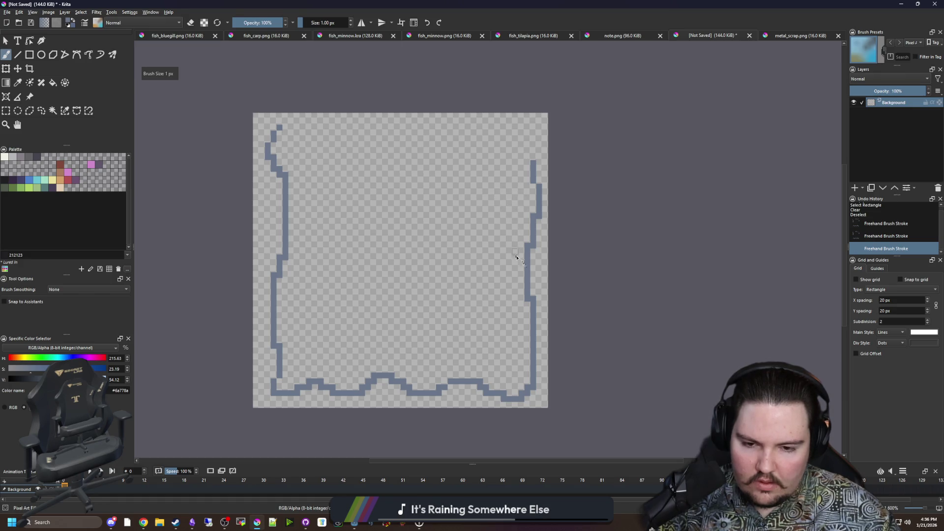
scroll(518, 161, up, 1)
scroll(513, 139, down, 1)
scroll(527, 152, up, 1)
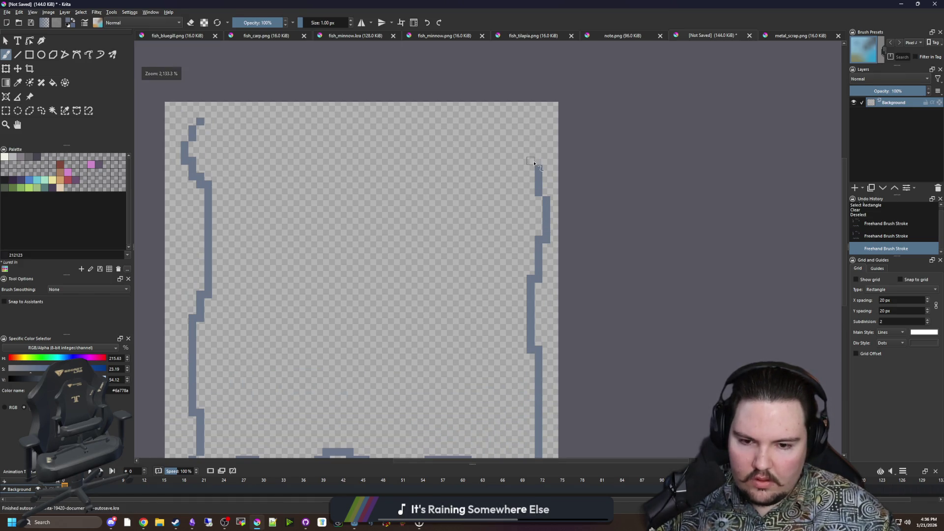
mouse_move(538, 171)
mouse_down()
mouse_move(538, 126)
mouse_move(472, 128)
mouse_move(451, 119)
mouse_move(433, 130)
mouse_move(374, 118)
mouse_move(344, 138)
mouse_move(264, 120)
mouse_up()
scroll(451, 119, down, 1)
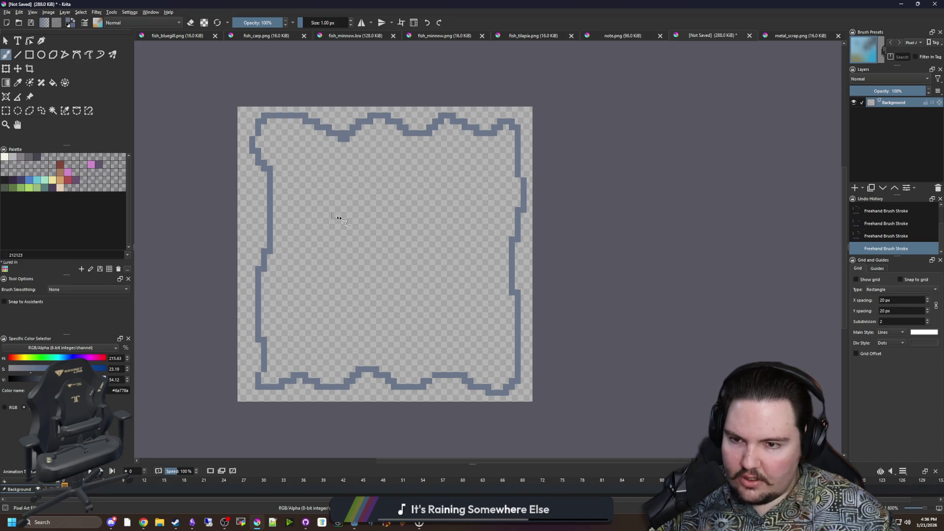
key(f)
click(374, 241)
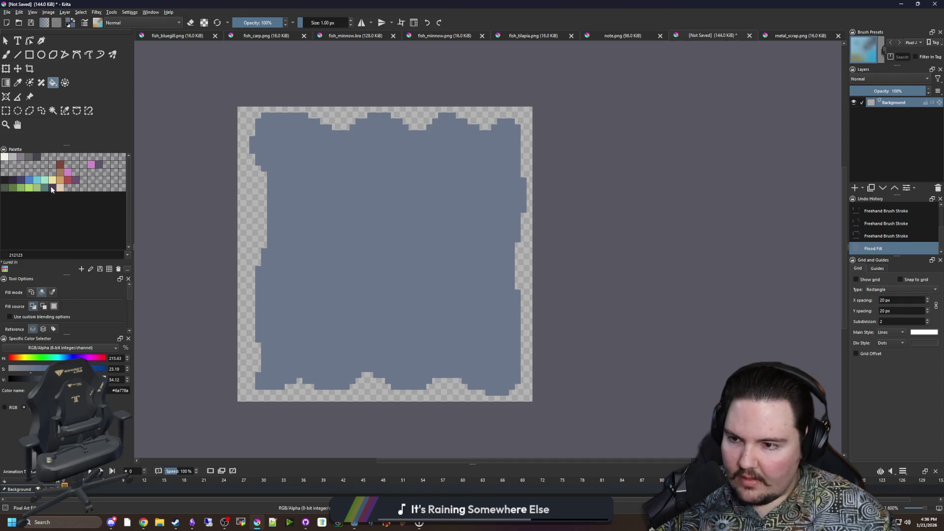
Step: Pick light grey #b8b5b9 and select the grey-blue interior to confine the painting
click(13, 157)
key(b)
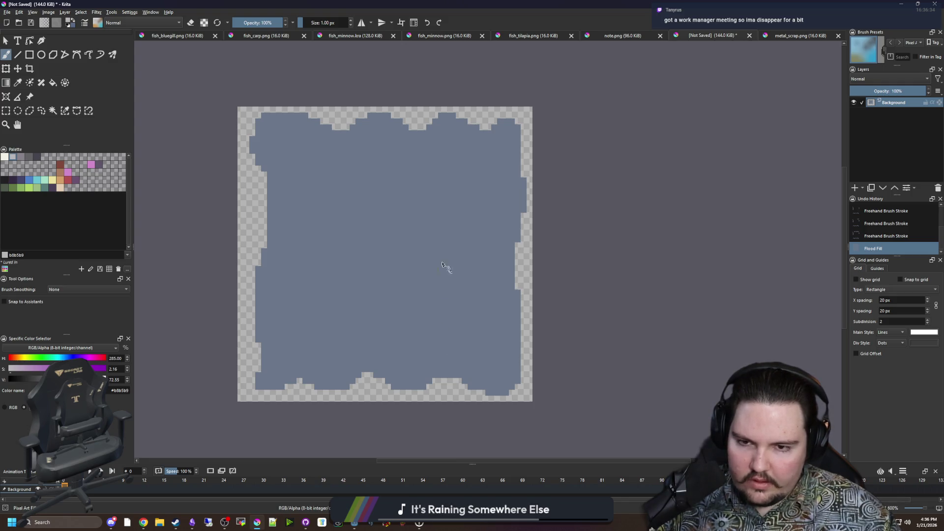
click(52, 111)
click(308, 175)
key(b)
Step: Paint four light-grey vertical stripes, widening the left and middle ones with a 2 px brush
drag(450, 131, 444, 323)
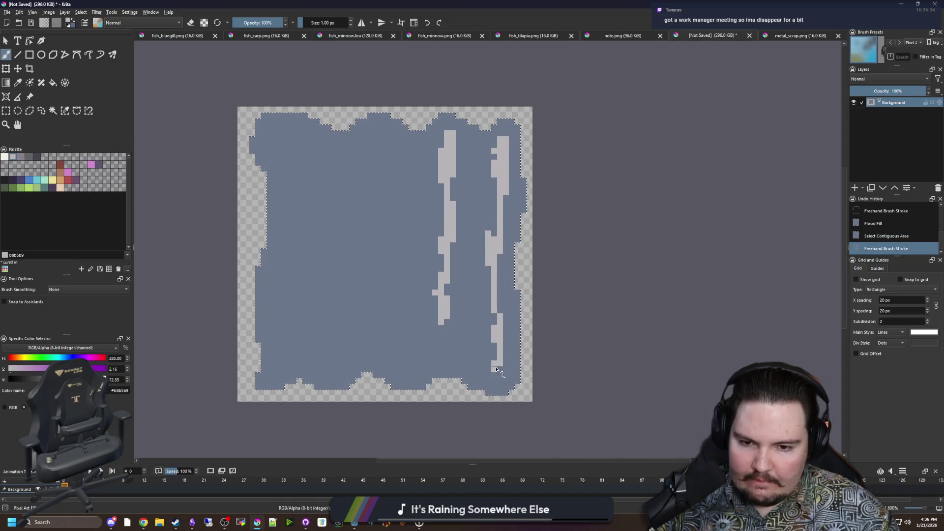
drag(490, 309, 489, 303)
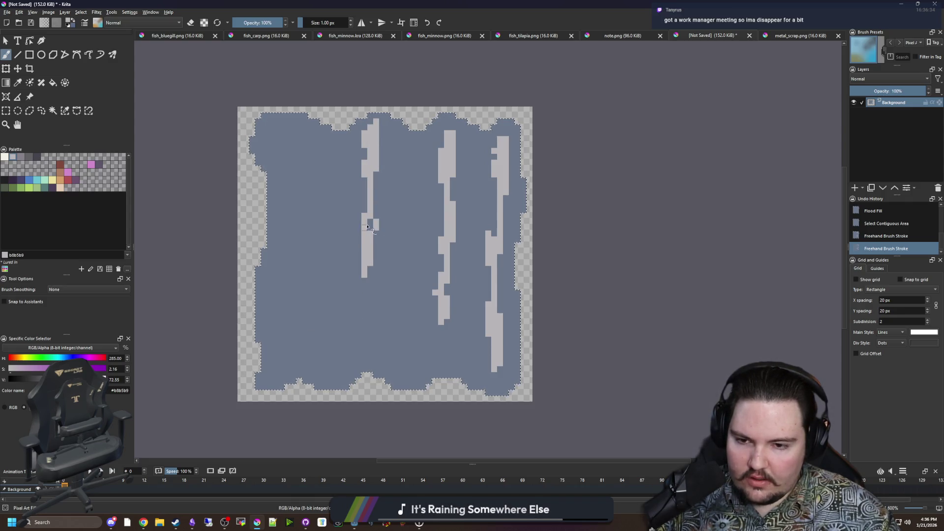
drag(368, 351, 373, 352)
key(bracketright)
drag(289, 206, 282, 253)
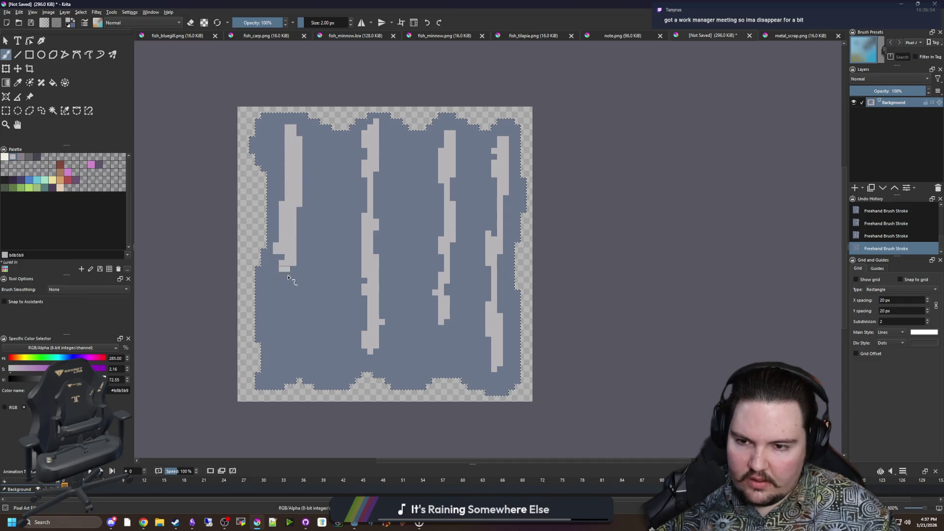
drag(370, 256, 372, 169)
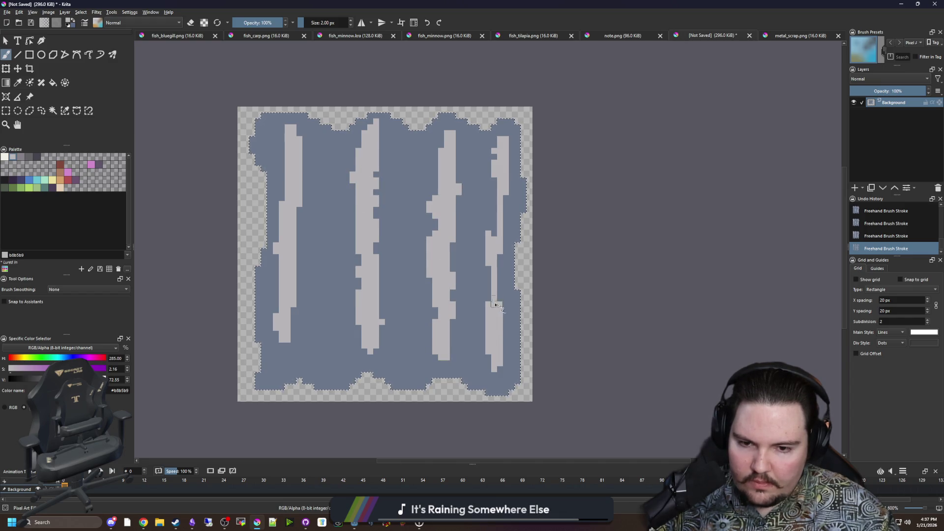
scroll(403, 275, down, 3)
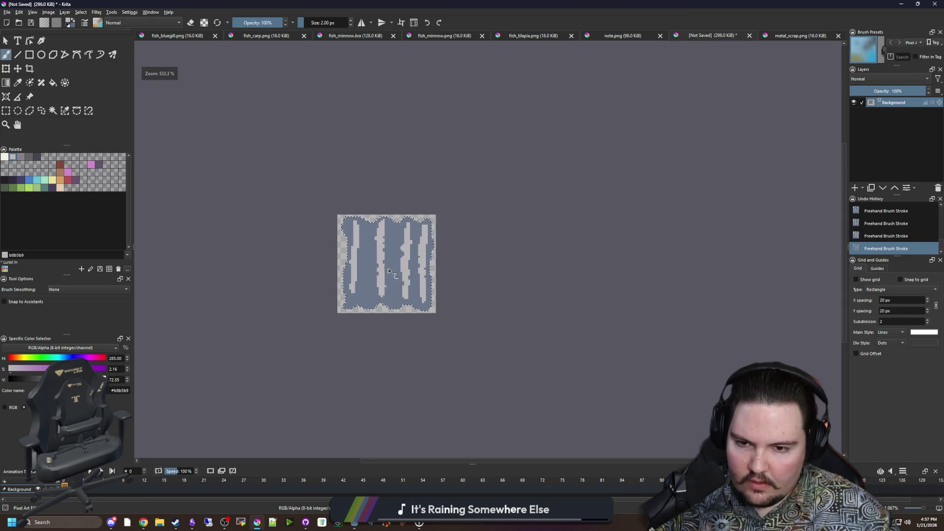
scroll(398, 252, up, 2)
scroll(386, 251, up, 2)
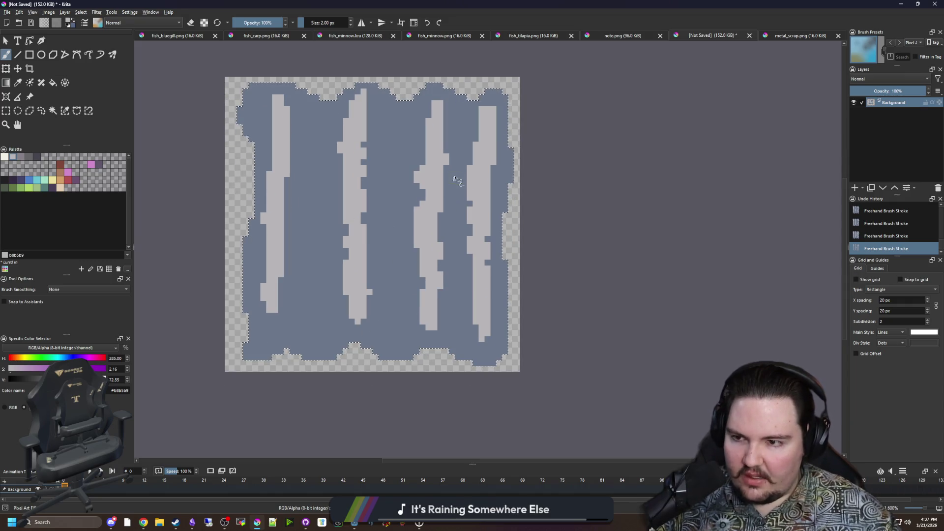
scroll(456, 176, up, 1)
scroll(287, 304, down, 1)
Step: Paint a dark grey stripe beside the third pale stripe, extending its bottom end
click(64, 111)
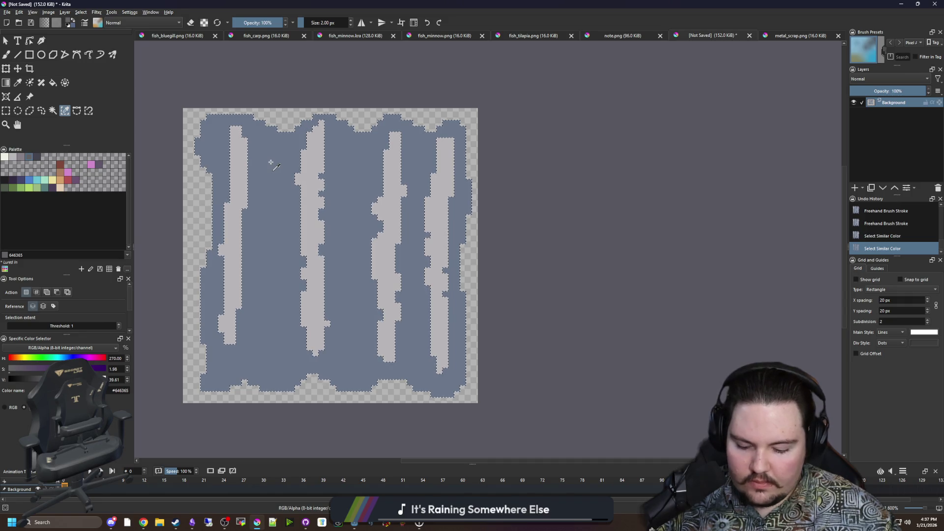
key(b)
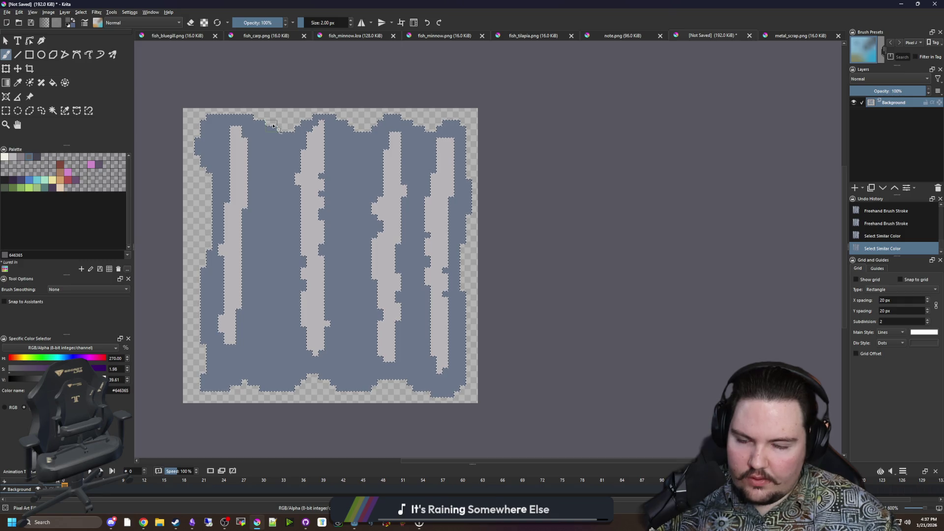
drag(273, 125, 299, 127)
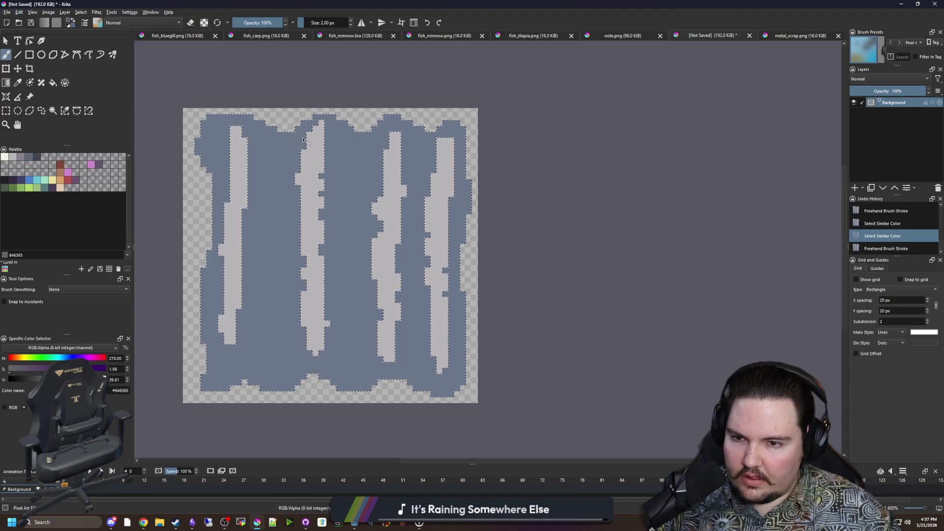
click(300, 125)
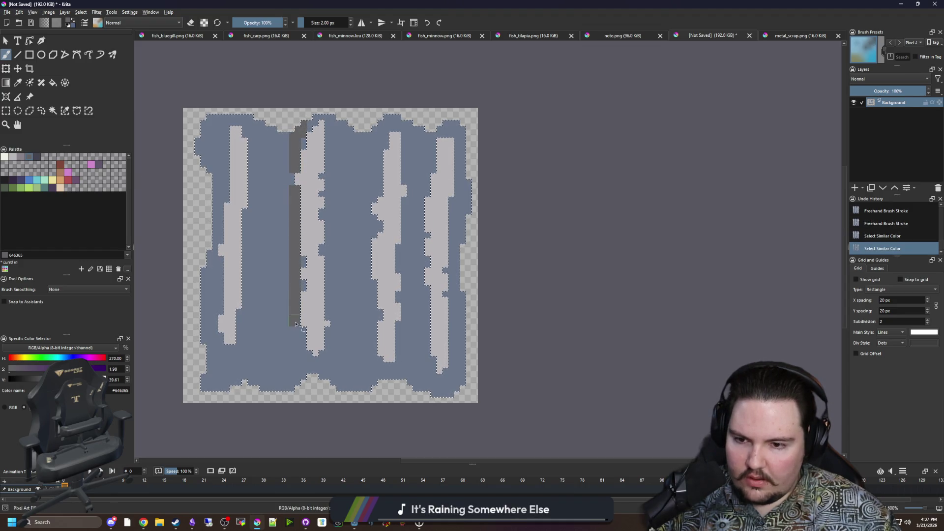
click(296, 391)
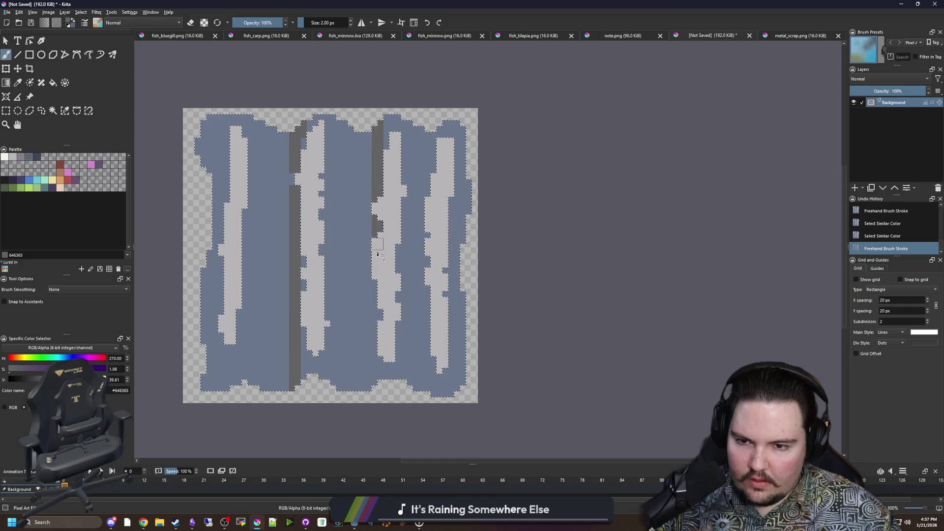
drag(372, 281, 372, 391)
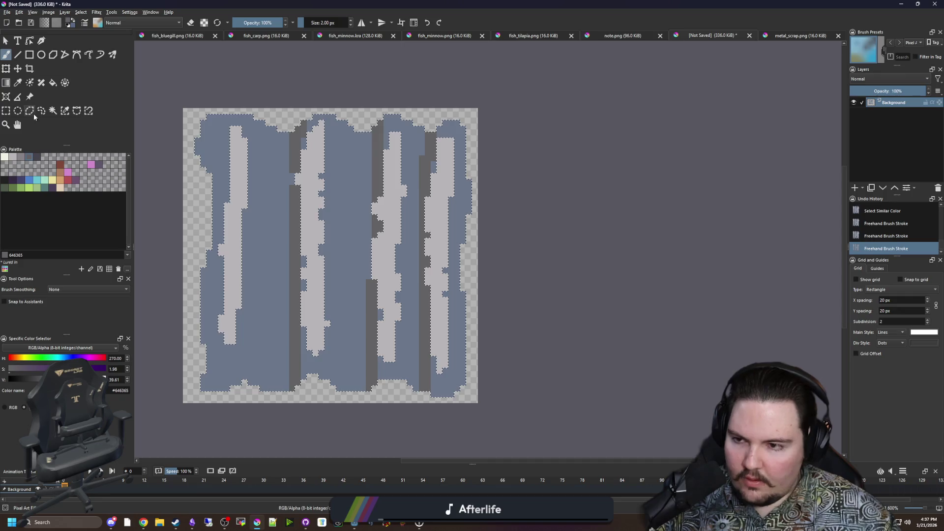
click(39, 157)
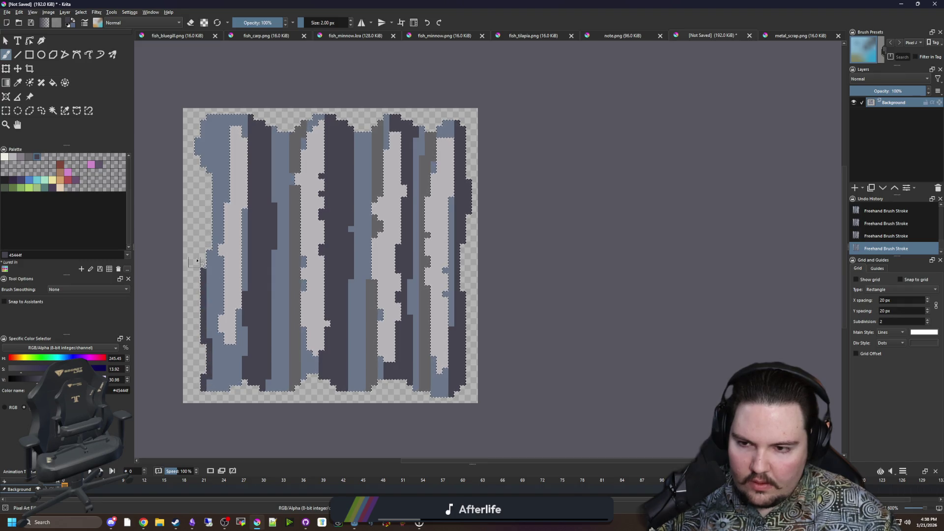
Step: Recolour every blue stripe grey-mauve using the flood fill in fill-all-similar mode
key(ctrl+shift+a)
ctrl+scroll(340, 241, down, 3)
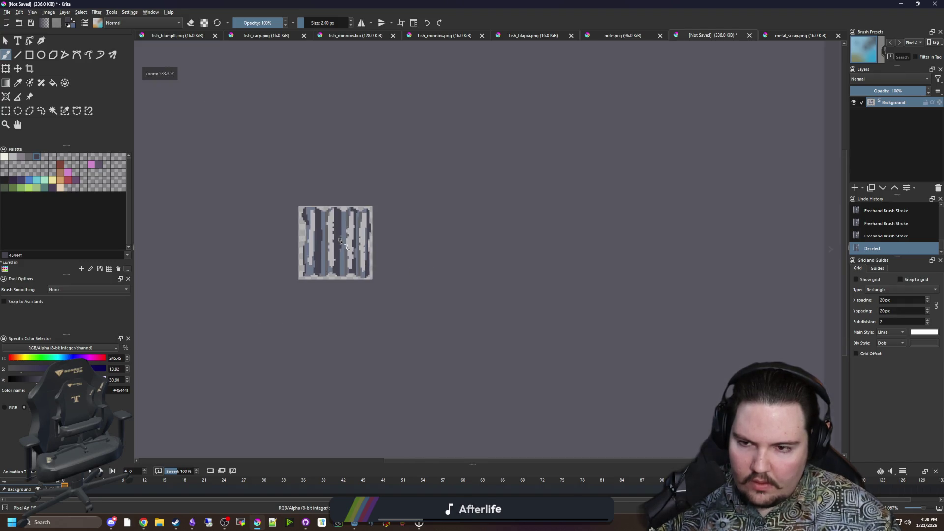
ctrl+scroll(314, 229, up, 1)
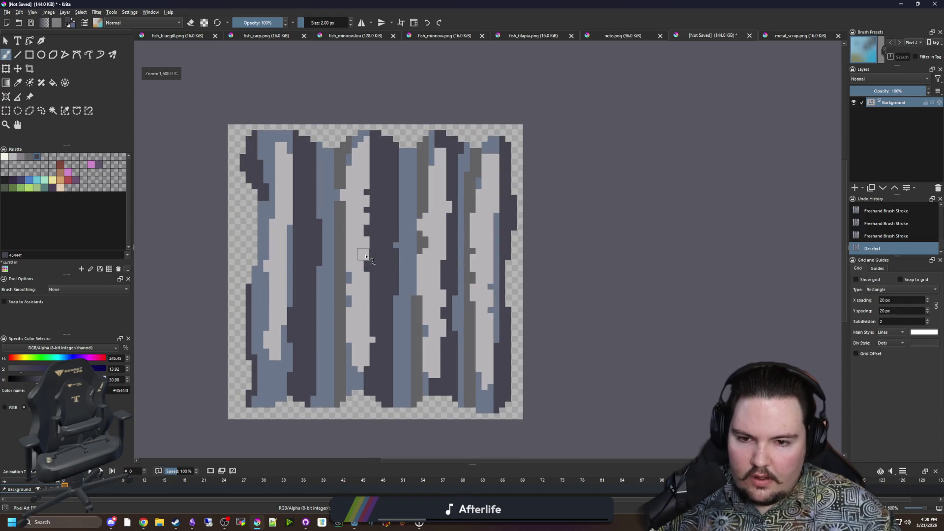
ctrl+scroll(370, 265, up, 2)
key(p)
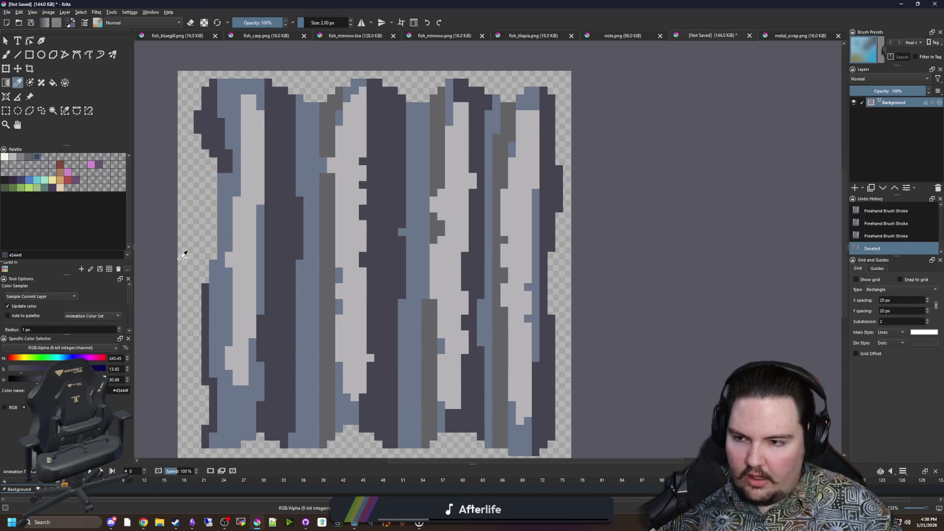
click(20, 165)
key(f)
click(302, 150)
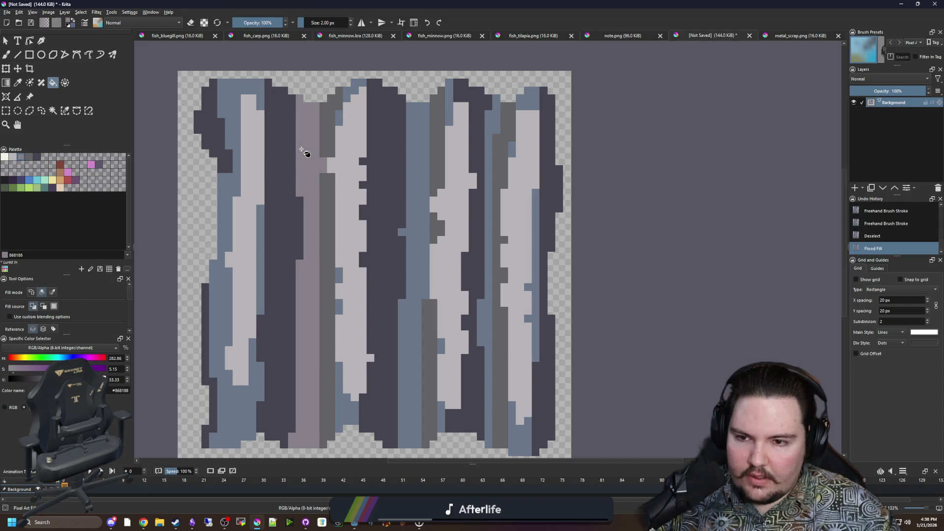
key(ctrl+z)
click(52, 293)
click(312, 176)
Step: Sample the tile's mid grey and paint thin 1 px grey lines down the stripes
scroll(324, 193, down, 3)
scroll(323, 205, up, 3)
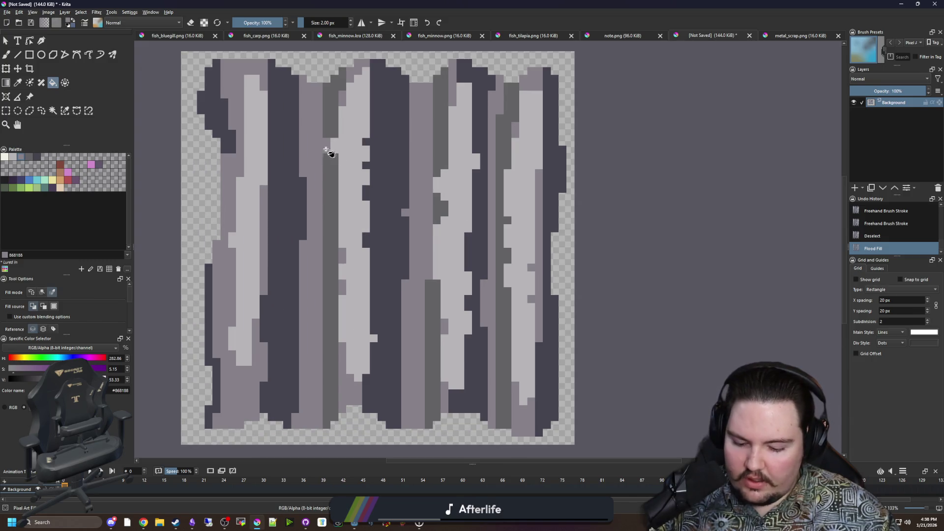
key(p)
click(310, 156)
key(b)
scroll(309, 185, up, 10)
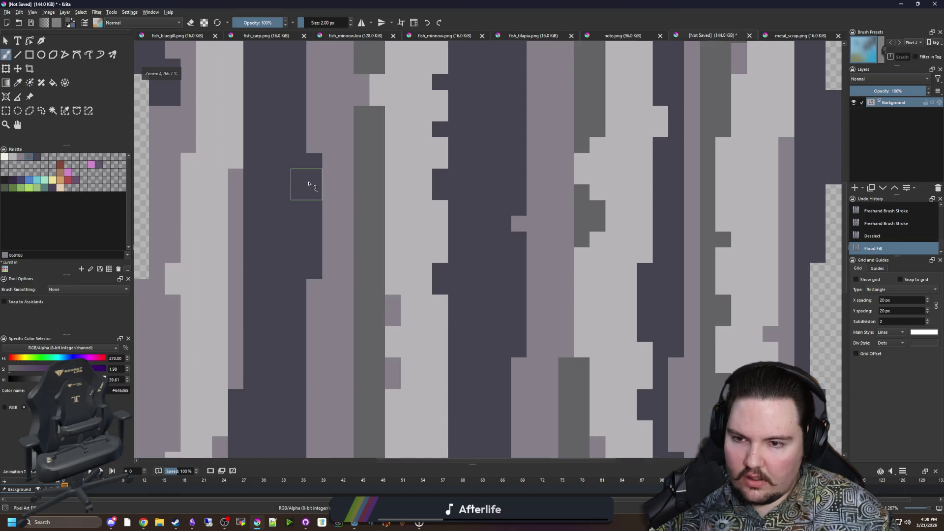
scroll(295, 257, down, 6)
scroll(303, 235, up, 3)
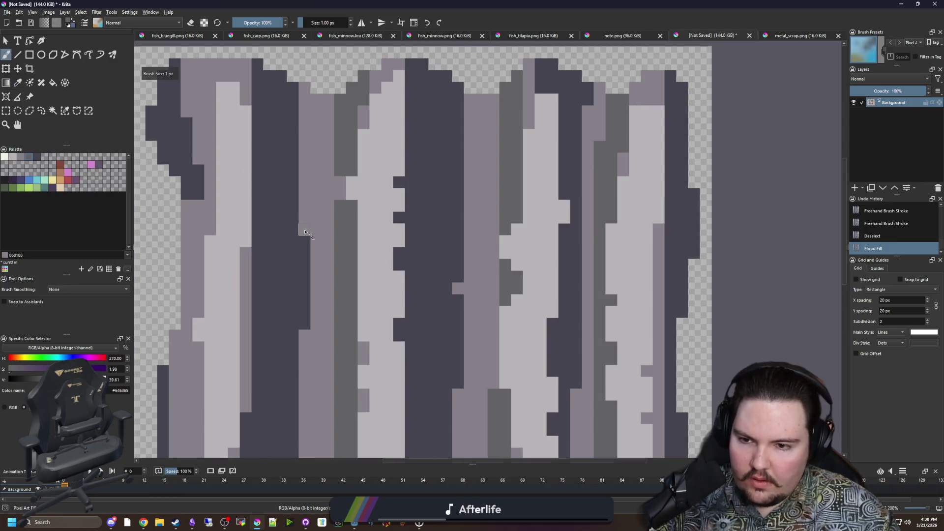
drag(305, 202, 305, 234)
key(bracketleft)
drag(305, 330, 305, 376)
drag(457, 293, 459, 266)
Step: Add grey pixels and grey pixel columns along the pale column and the dark notch
drag(467, 327, 463, 259)
mouse_move(457, 333)
mouse_down()
mouse_move(457, 367)
mouse_move(321, 258)
mouse_up()
click(427, 253)
scroll(428, 311, down, 1)
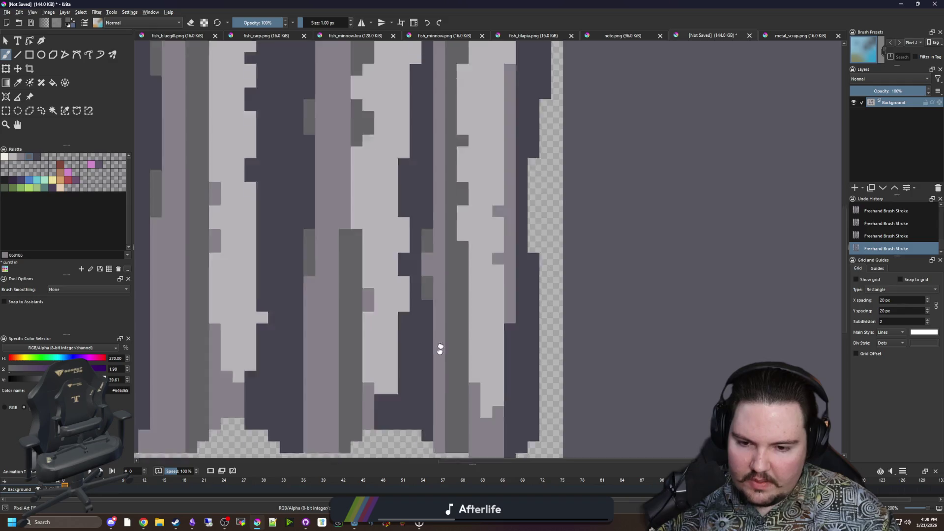
scroll(196, 337, down, 4)
scroll(195, 338, up, 3)
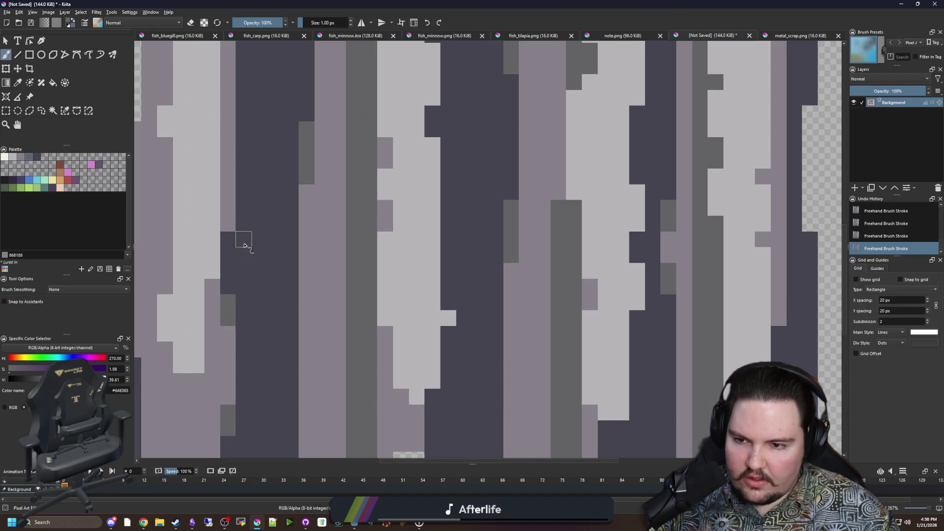
scroll(265, 314, down, 3)
scroll(281, 148, up, 2)
scroll(328, 172, down, 2)
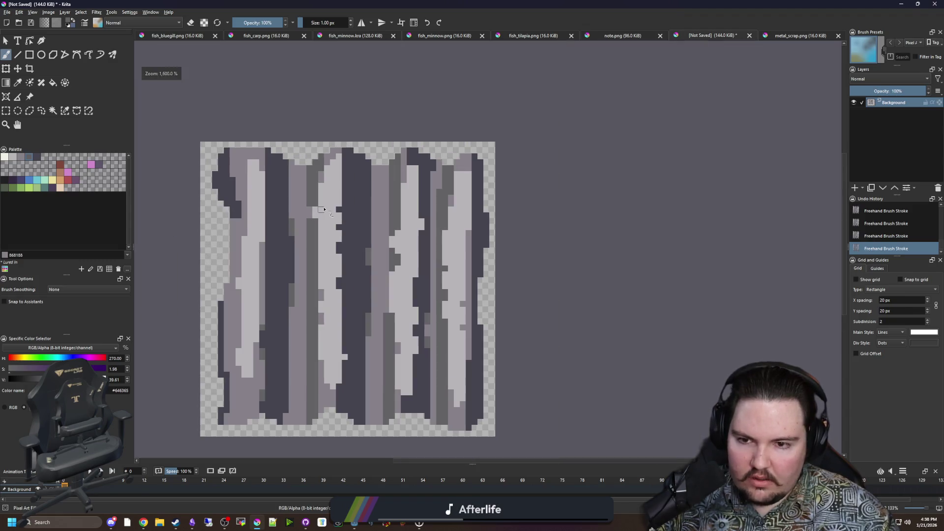
scroll(343, 227, up, 3)
mouse_move(350, 232)
mouse_down()
mouse_move(350, 350)
mouse_move(337, 301)
mouse_move(331, 397)
mouse_up()
scroll(331, 396, down, 3)
mouse_move(359, 346)
mouse_down()
mouse_move(358, 262)
mouse_move(344, 228)
mouse_up()
scroll(339, 256, down, 3)
scroll(338, 295, up, 3)
drag(369, 312, 369, 399)
Step: Sample the mauve from the tile and paint mauve pixel columns on the left block
ctrl+click(312, 249)
mouse_move(368, 236)
mouse_down()
mouse_move(363, 162)
mouse_move(347, 235)
mouse_up()
drag(340, 302, 340, 340)
mouse_move(354, 280)
mouse_down()
mouse_move(362, 219)
mouse_move(339, 181)
mouse_up()
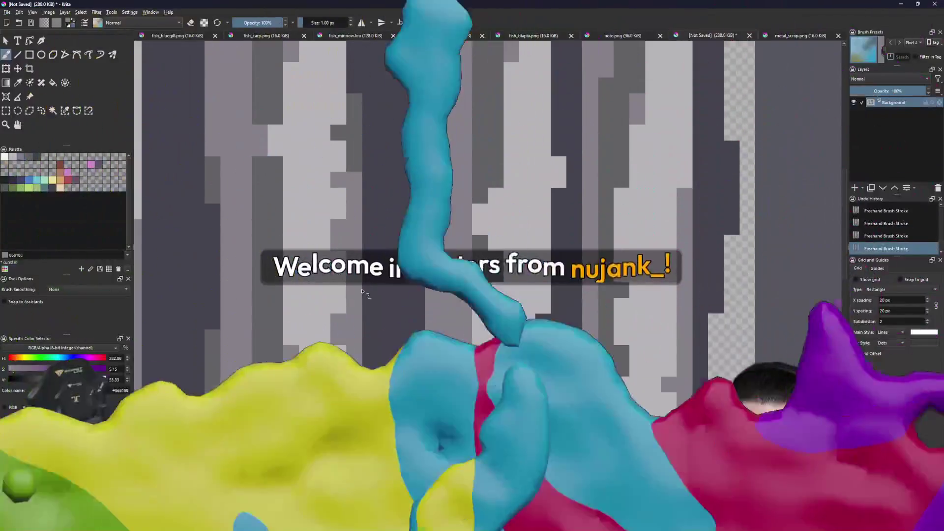
scroll(340, 181, down, 2)
scroll(378, 324, down, 5)
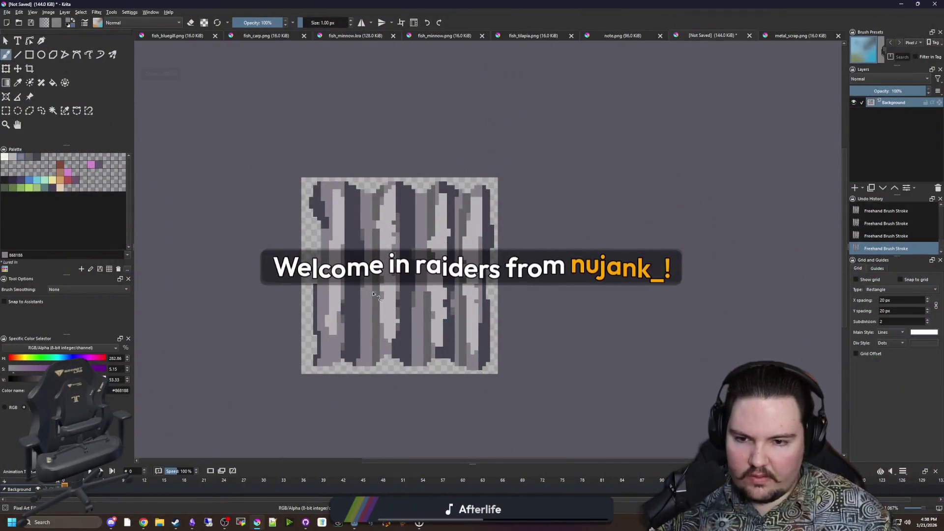
Step: Undo and redo the last brush stroke, then bring the whole tile back into view
scroll(381, 279, up, 4)
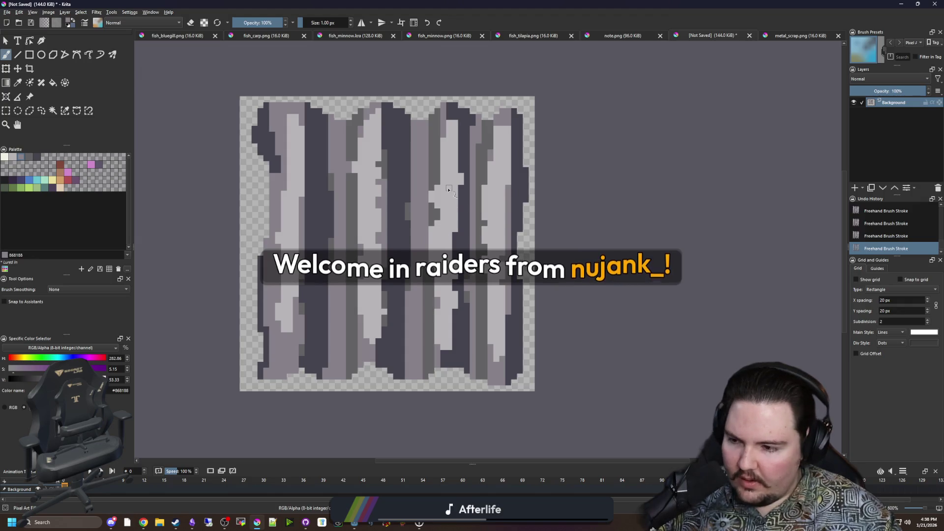
scroll(448, 195, up, 2)
scroll(394, 242, up, 2)
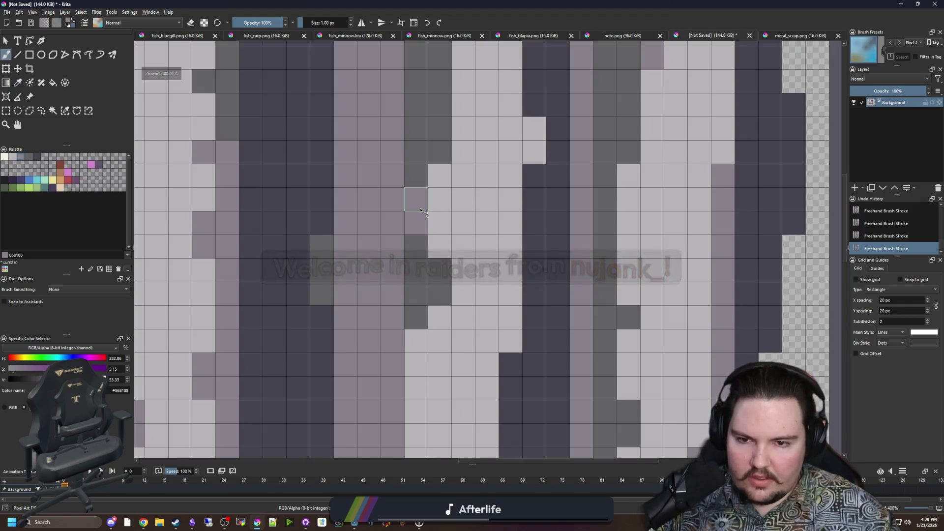
key(ctrl+z)
key(ctrl+shift+z)
scroll(409, 246, down, 4)
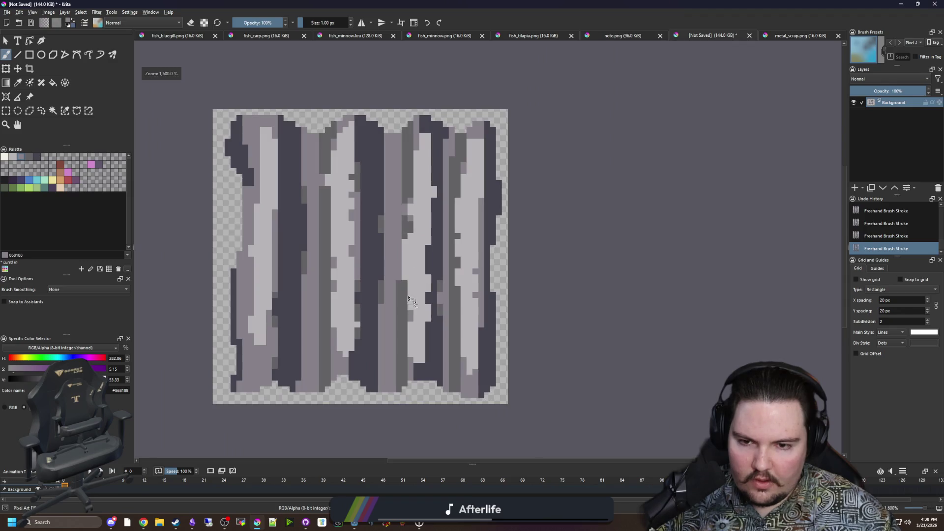
scroll(399, 266, up, 3)
scroll(391, 310, down, 3)
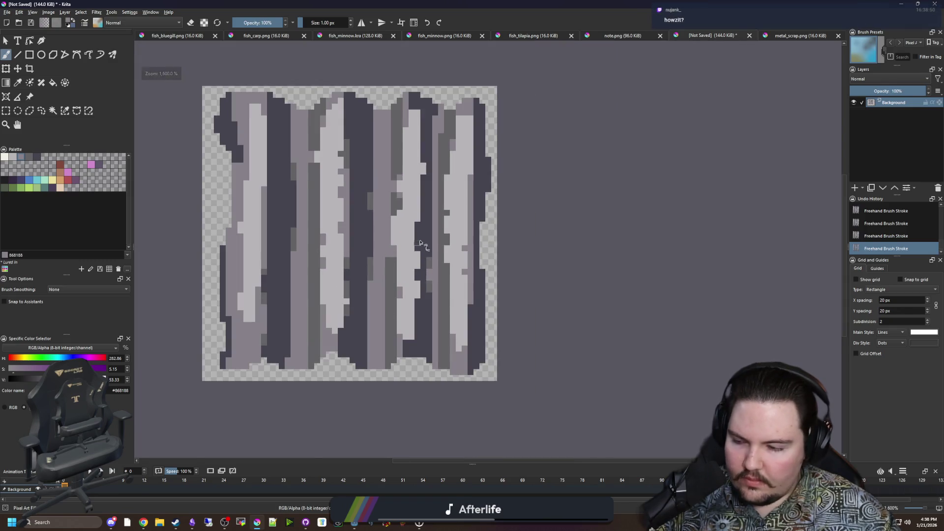
scroll(421, 321, up, 3)
scroll(420, 322, up, 1)
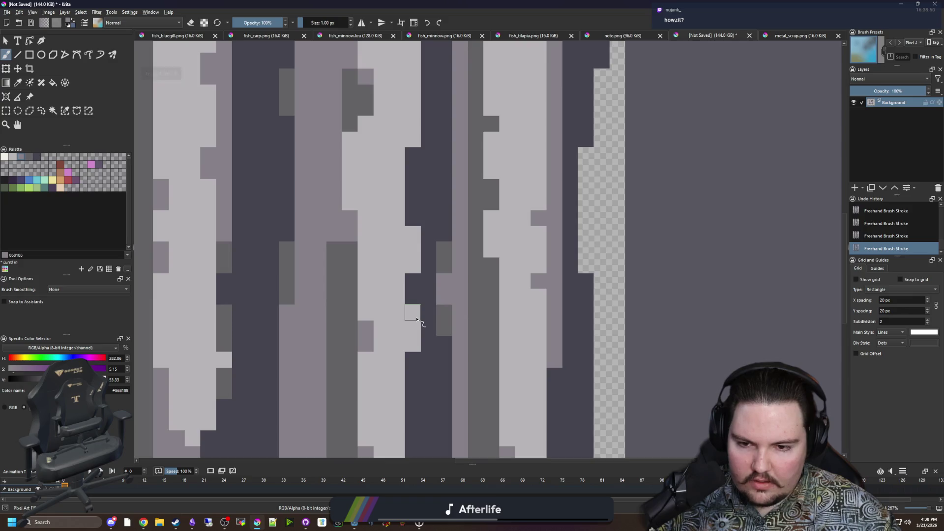
scroll(425, 128, down, 3)
scroll(408, 256, up, 3)
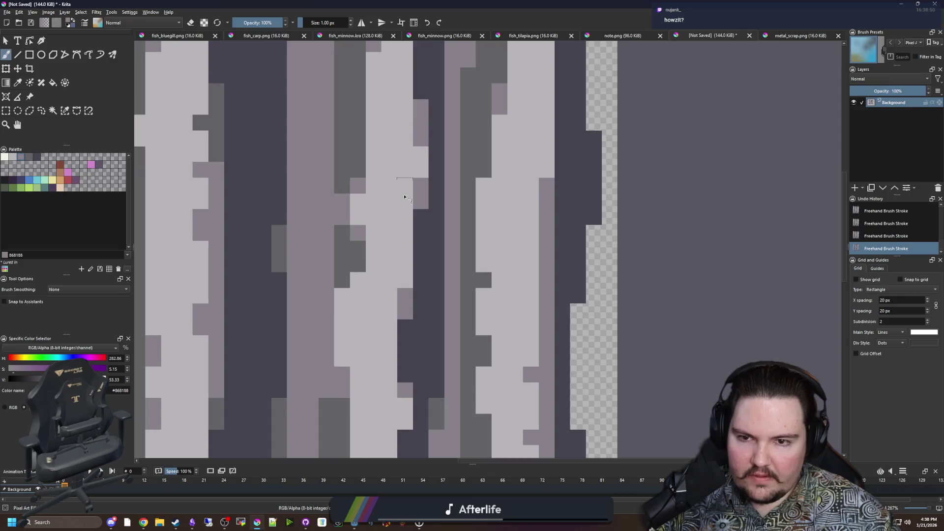
scroll(399, 218, down, 3)
scroll(399, 218, up, 2)
scroll(438, 193, down, 1)
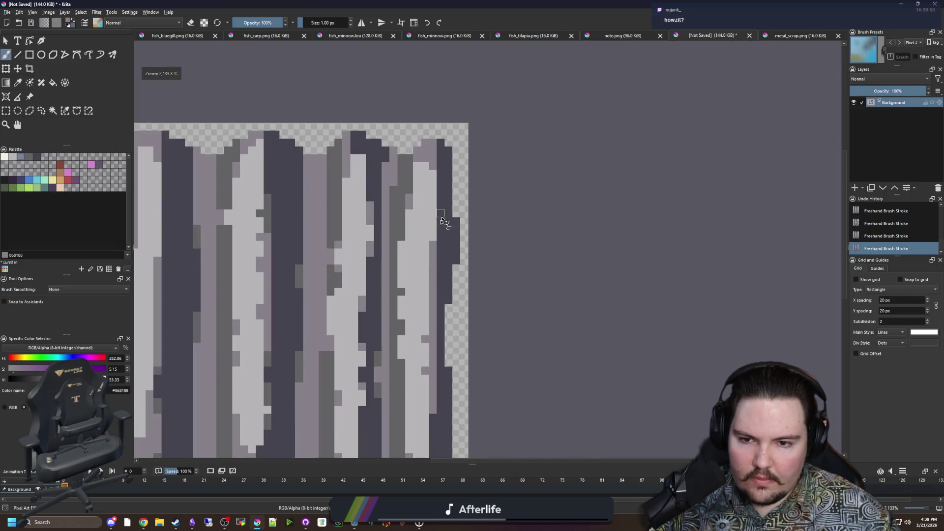
scroll(457, 204, up, 1)
drag(456, 203, 527, 243)
scroll(368, 288, down, 1)
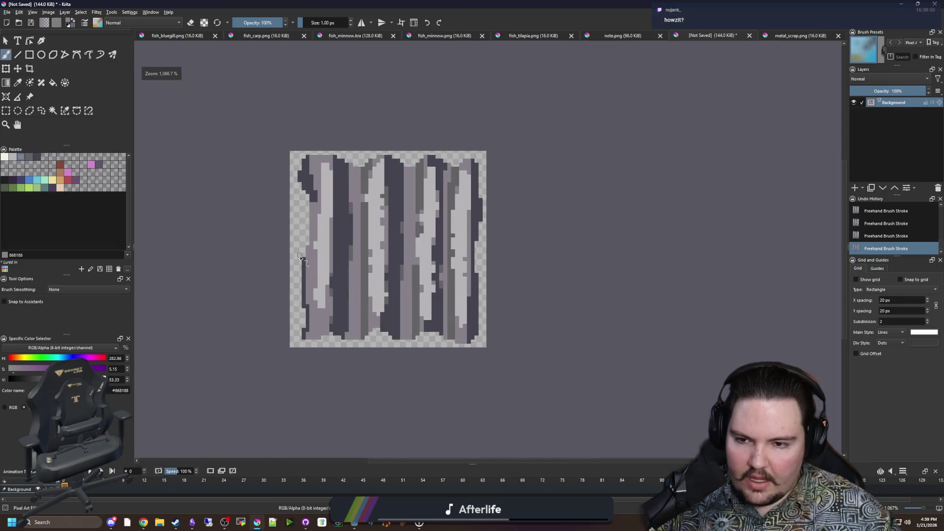
scroll(376, 275, down, 3)
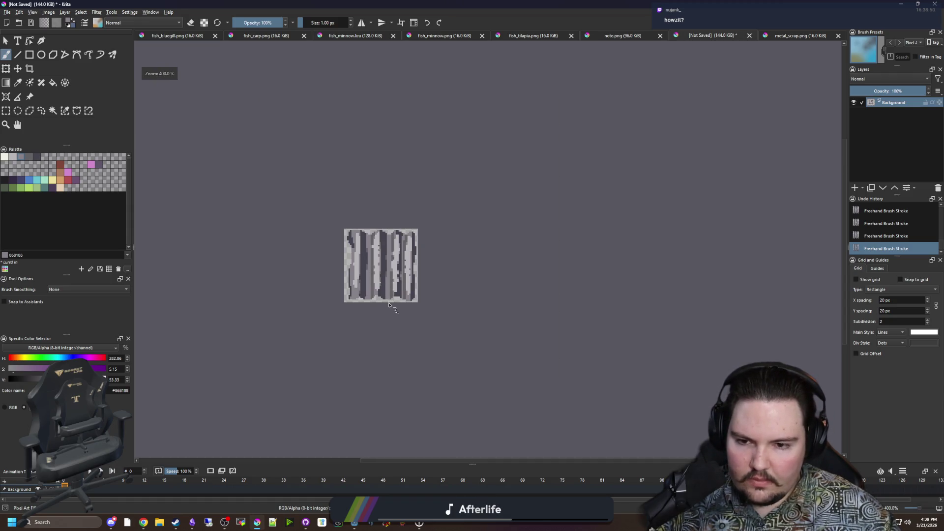
scroll(378, 282, up, 10)
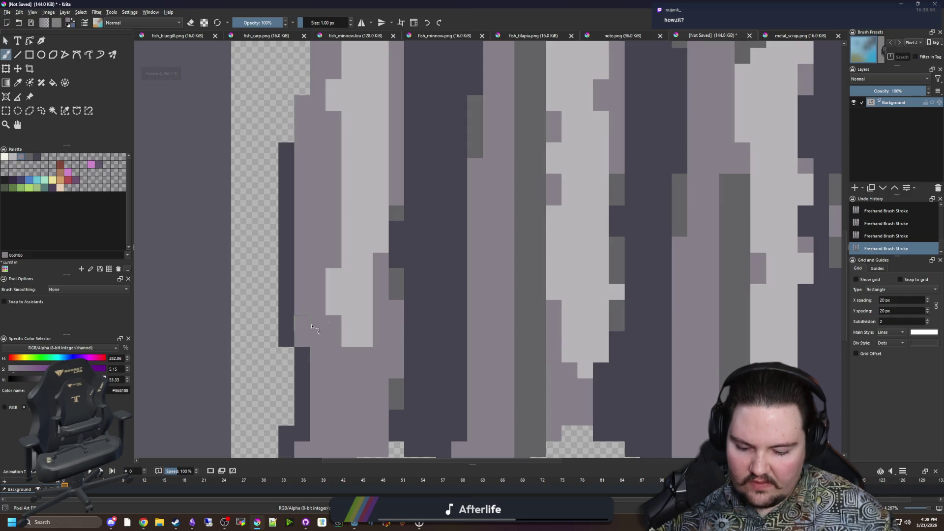
Step: Sample the stripes' dark grey #646365 and paint dark blocks along the tile's upper-left edge
key(p)
click(529, 295)
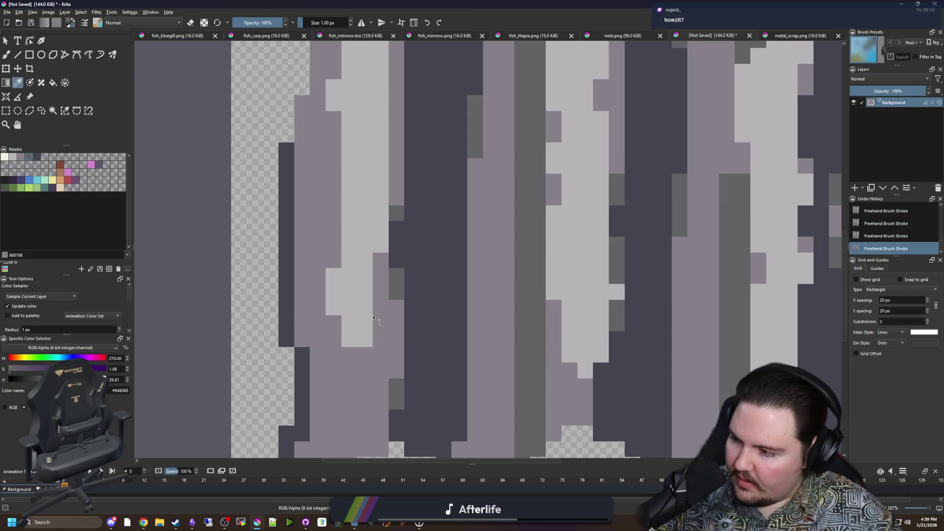
key(b)
scroll(310, 262, down, 3)
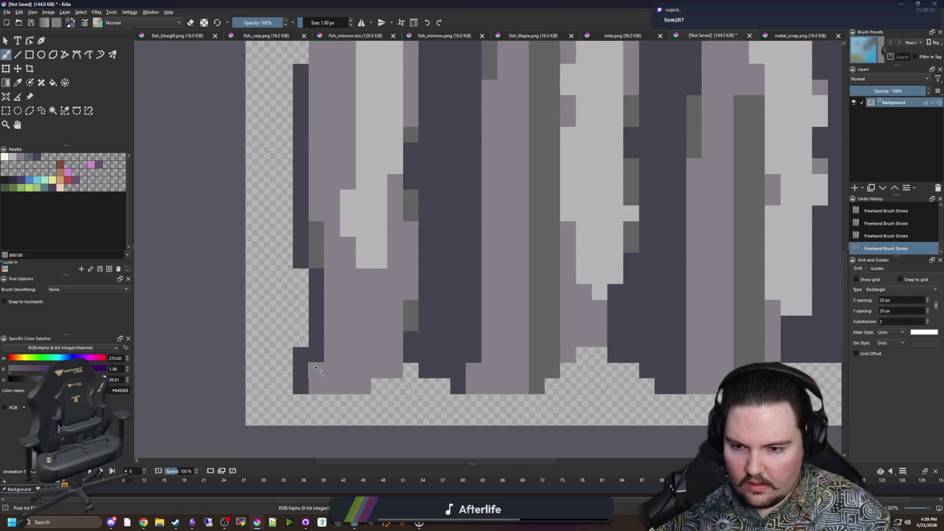
scroll(316, 368, up, 5)
click(279, 298)
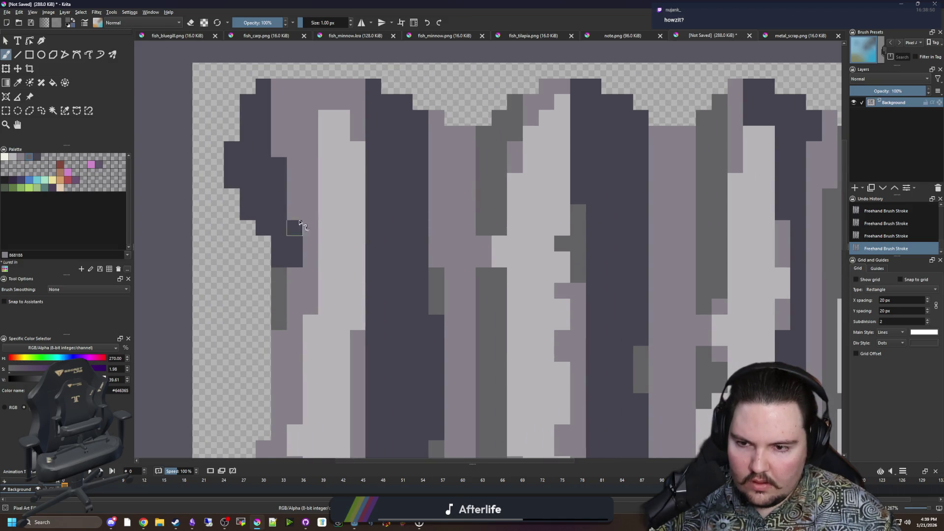
click(295, 204)
click(279, 133)
scroll(291, 148, down, 4)
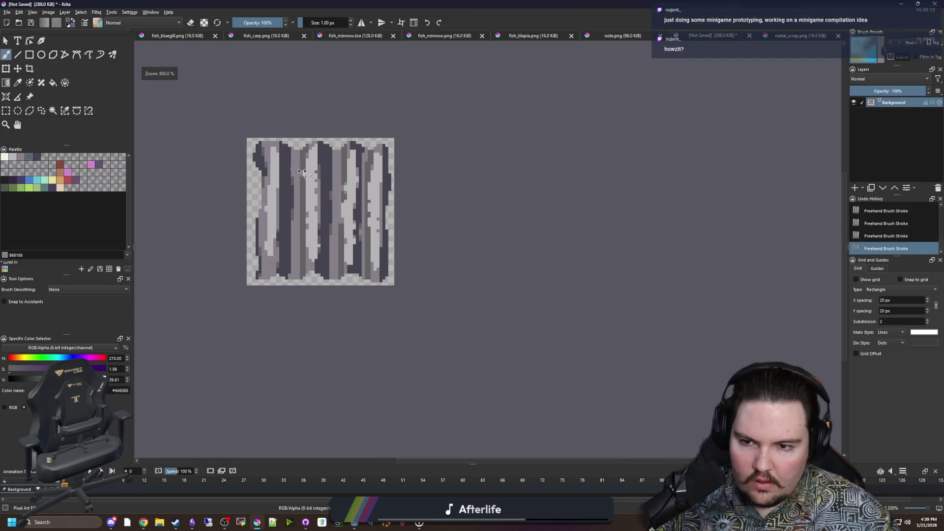
scroll(269, 192, up, 2)
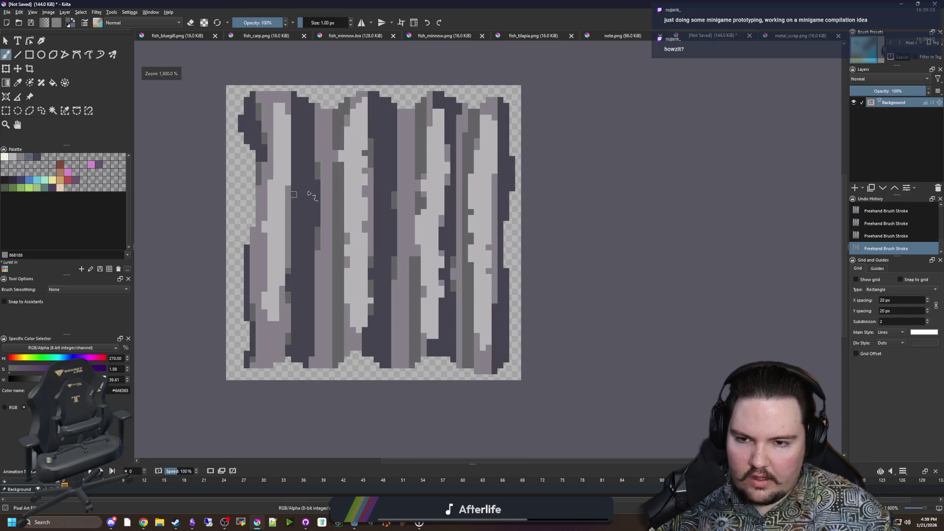
Step: Add a new paint layer and copy the top piece of metal_scrap.png with a freehand lasso
click(856, 188)
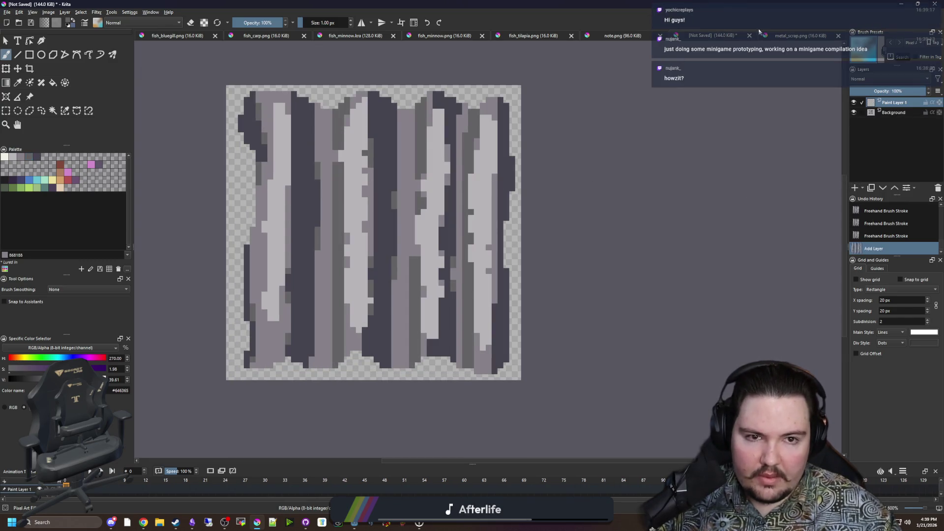
click(775, 37)
scroll(353, 261, down, 2)
scroll(352, 261, up, 1)
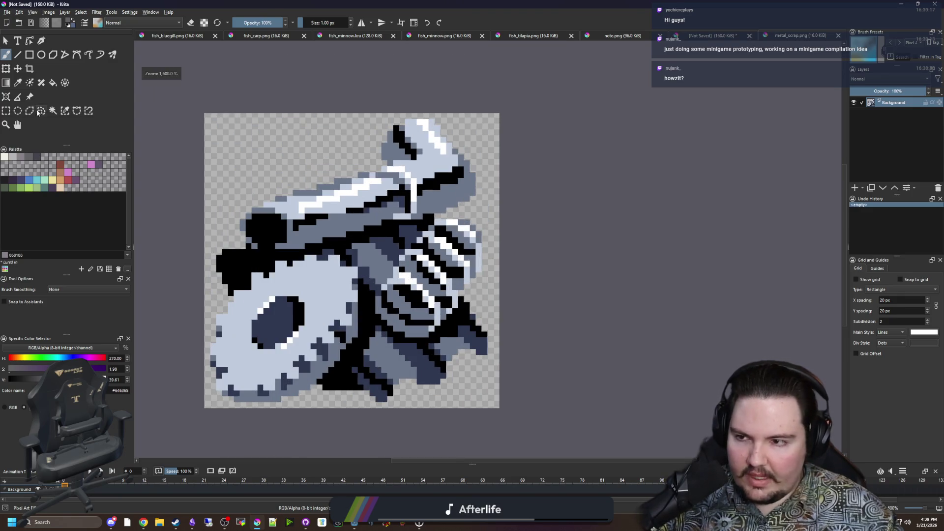
click(8, 112)
click(42, 110)
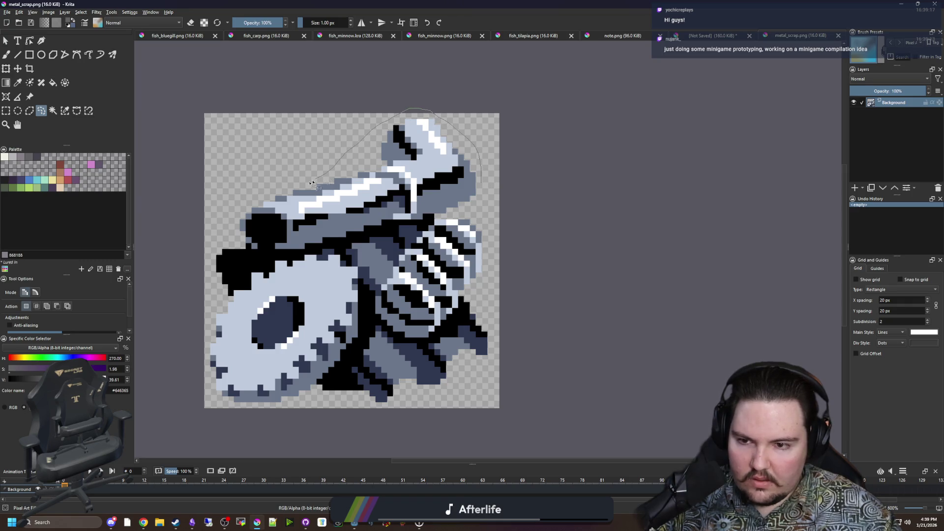
drag(496, 172, 495, 176)
key(ctrl+c)
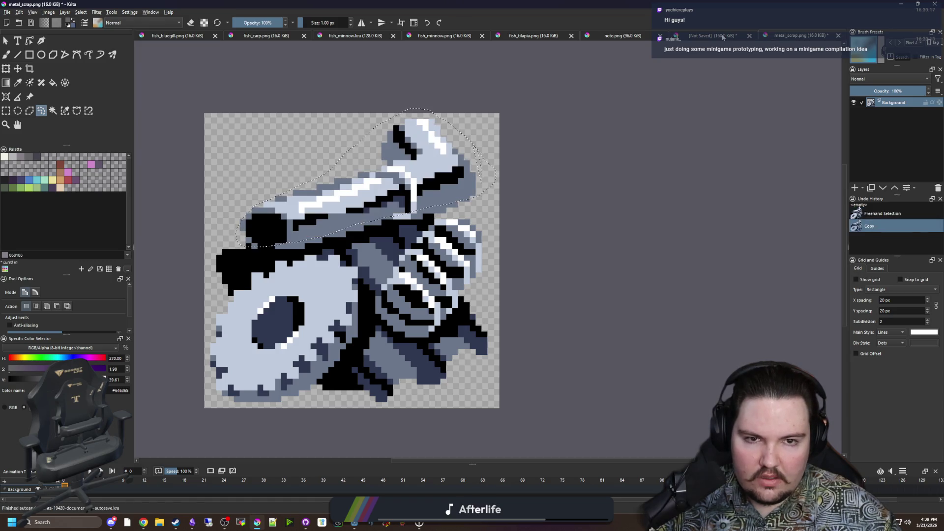
Step: Paste the piece into the striped tile, rotate it horizontal and shrink it toward the centre
click(713, 36)
key(ctrl+v)
key(ctrl+t)
mouse_move(456, 169)
mouse_down()
mouse_move(457, 204)
mouse_move(505, 227)
mouse_move(503, 235)
mouse_up()
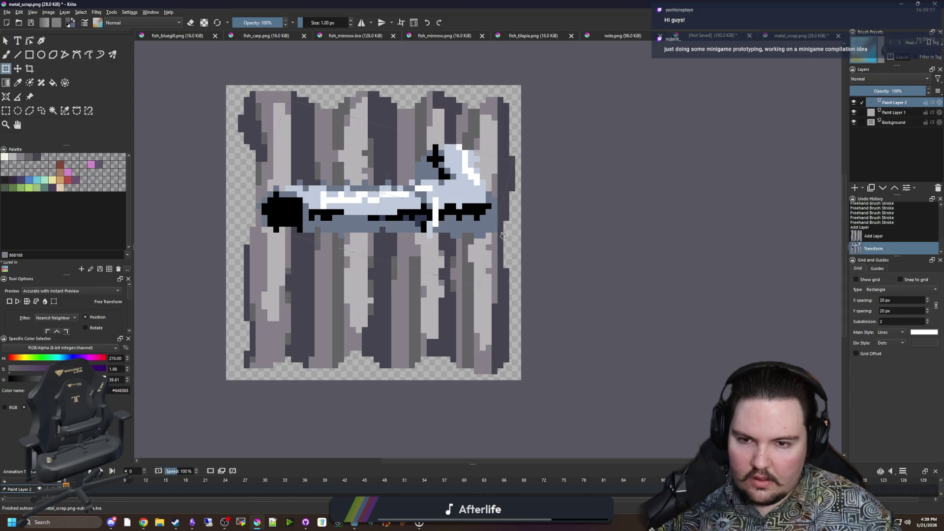
mouse_move(513, 161)
mouse_down()
mouse_move(404, 213)
mouse_move(424, 172)
mouse_move(414, 207)
mouse_move(437, 241)
mouse_up()
Step: Apply the transform and paint over the piece's details in pale blue #c0cbdc
key(Return)
scroll(430, 221, up, 1)
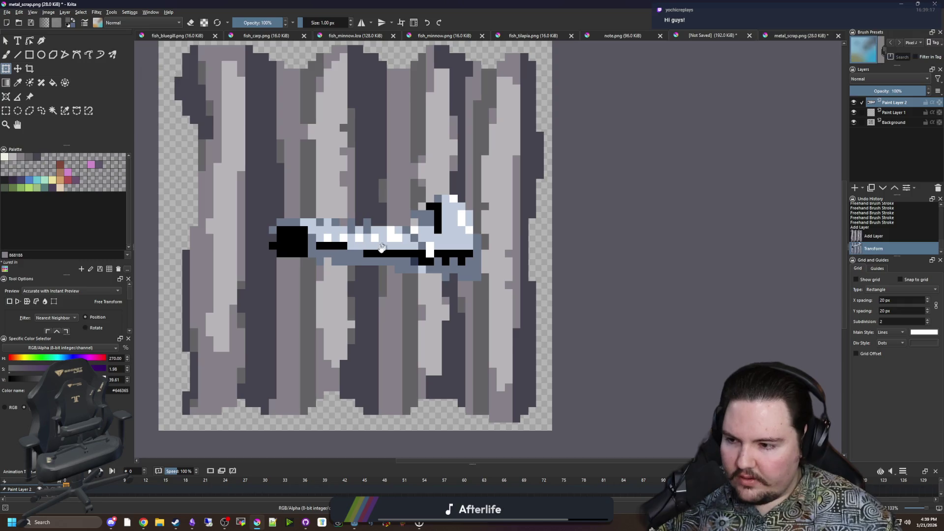
scroll(345, 268, up, 1)
key(b)
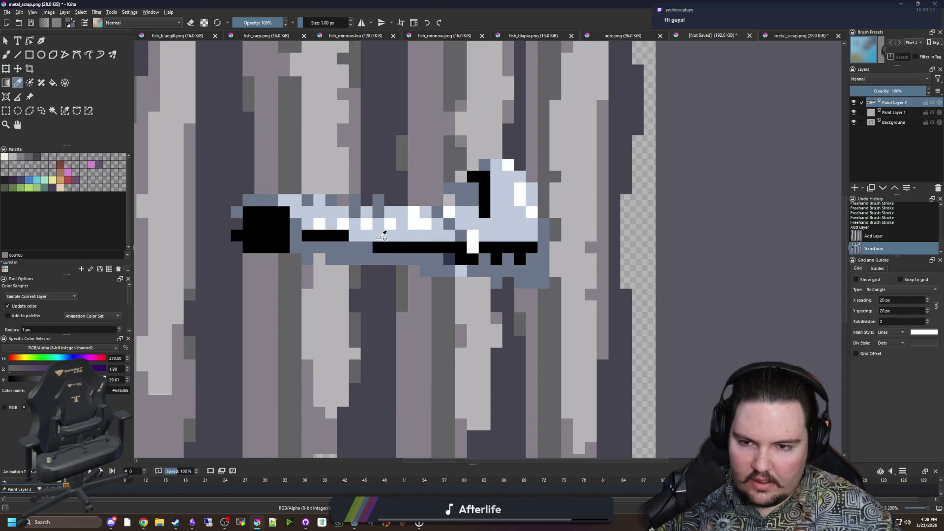
ctrl+click(376, 236)
key(bracketright)
key(bracketright)
key(bracketright)
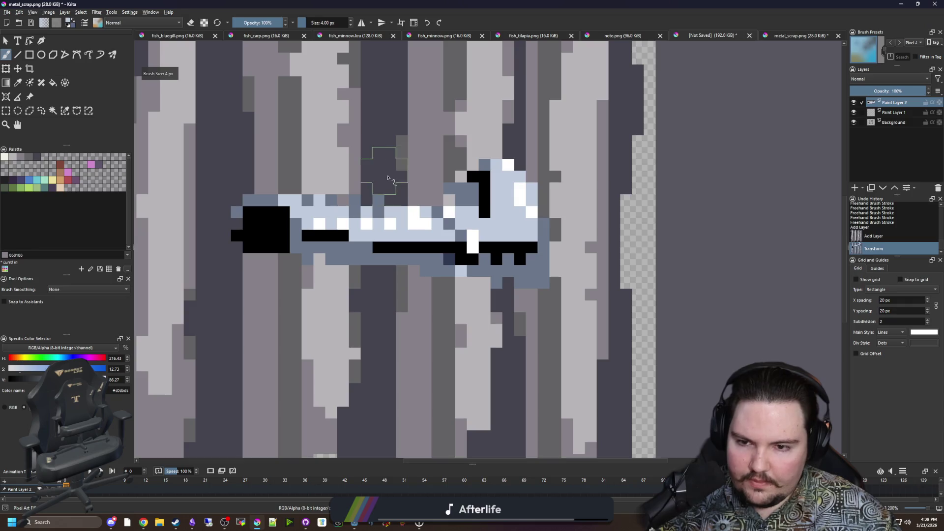
mouse_move(330, 158)
mouse_down()
mouse_move(392, 158)
mouse_move(249, 157)
mouse_up()
key(e)
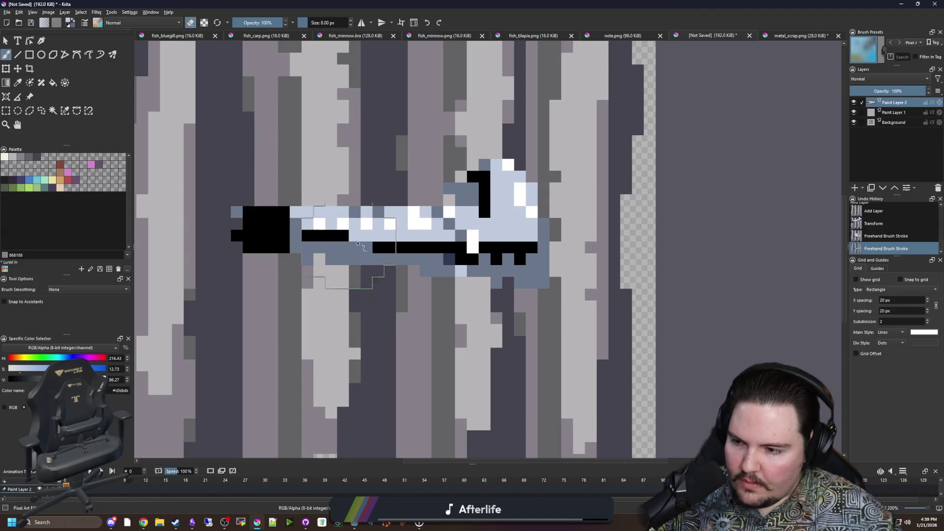
key(p)
key(e)
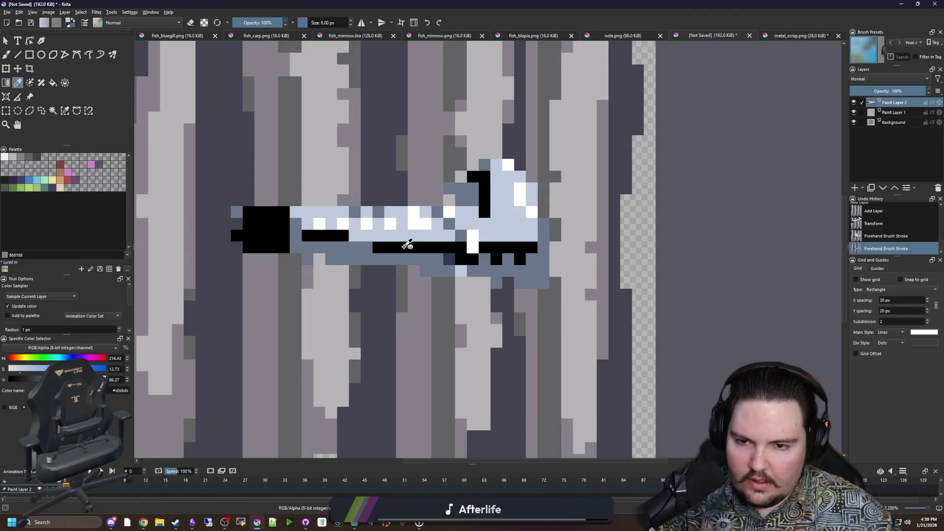
key(b)
key(bracketleft)
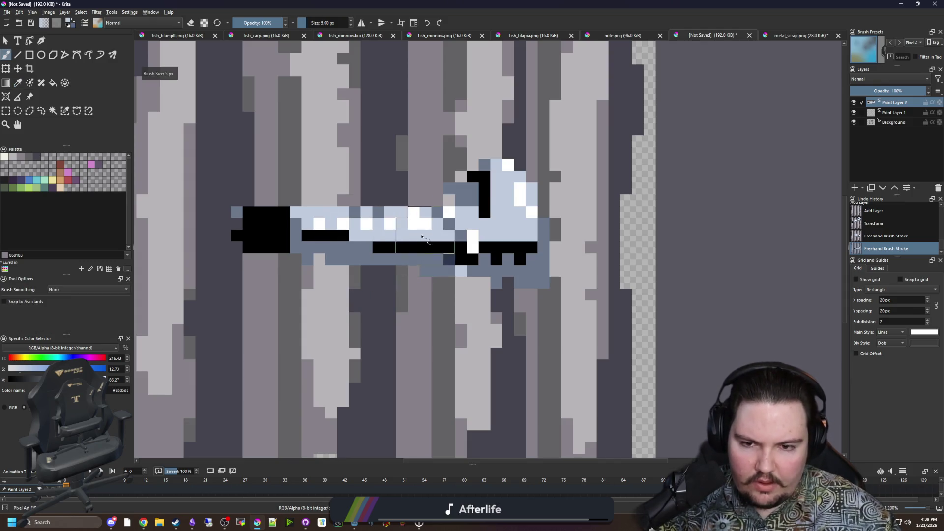
drag(399, 241, 231, 241)
drag(394, 247, 440, 246)
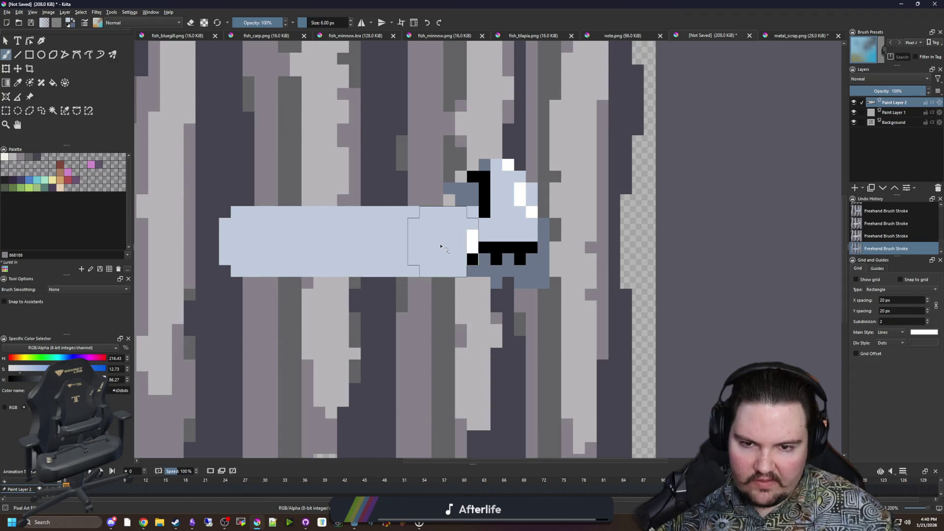
Step: Fill the bar's right end solid grey-blue #6a778a, covering the eye and mouth details
ctrl+click(527, 268)
scroll(525, 270, up, 1)
key(bracketleft)
key(bracketleft)
key(bracketleft)
click(456, 271)
mouse_move(464, 251)
mouse_down()
mouse_move(464, 271)
mouse_move(470, 143)
mouse_move(519, 145)
mouse_move(492, 129)
mouse_move(532, 147)
mouse_move(553, 211)
mouse_up()
key(bracketleft)
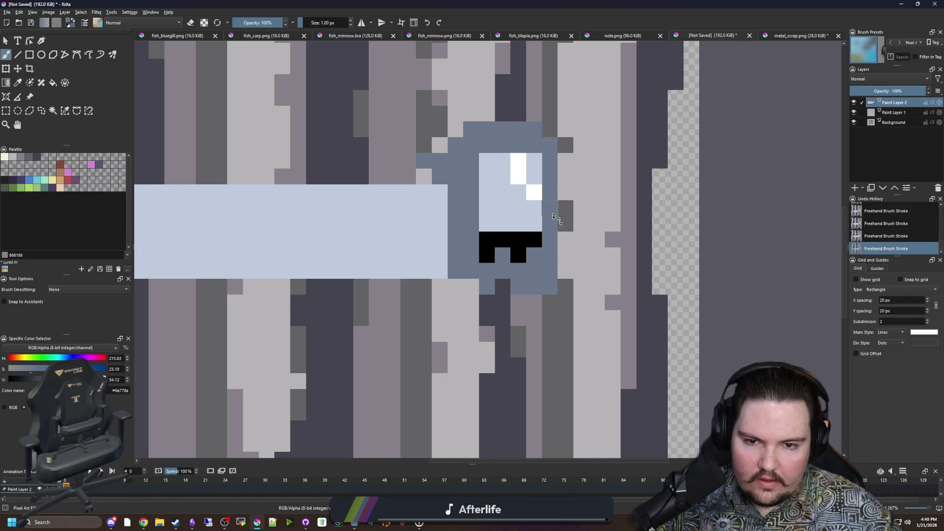
mouse_move(521, 285)
mouse_down()
mouse_move(457, 287)
mouse_move(507, 157)
mouse_move(487, 197)
mouse_move(522, 260)
mouse_move(539, 256)
mouse_up()
key(e)
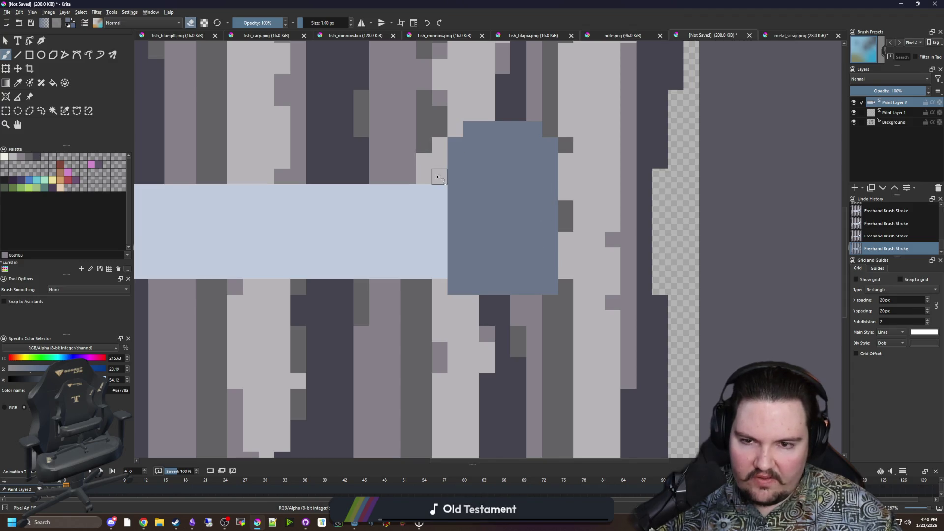
scroll(480, 255, down, 5)
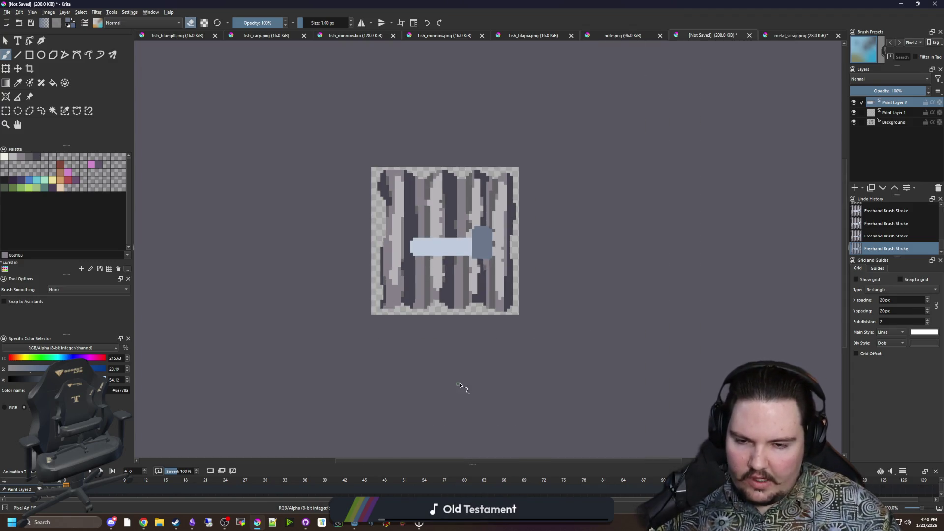
scroll(465, 386, up, 3)
Step: Bring Godot forward, switch its editor to the Game view, then minimize it
mouse_move(354, 523)
mouse_move(433, 480)
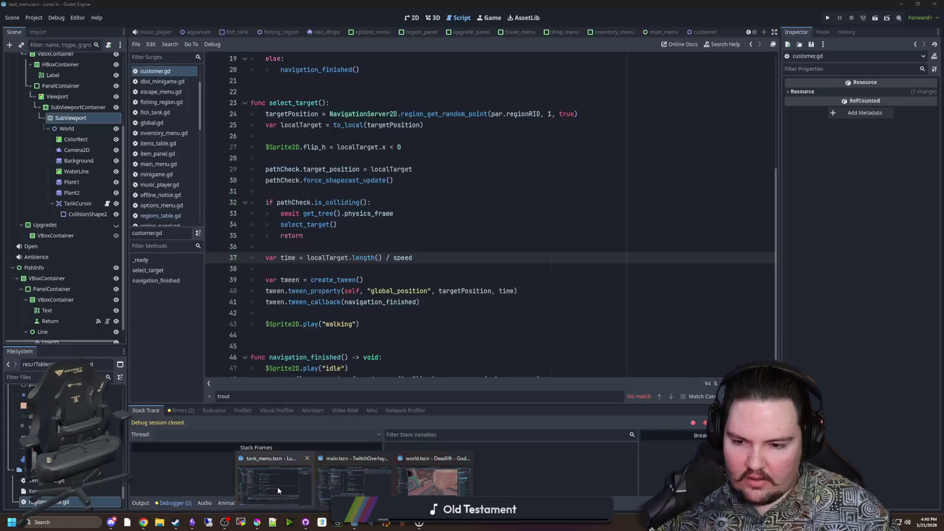
click(277, 487)
click(374, 267)
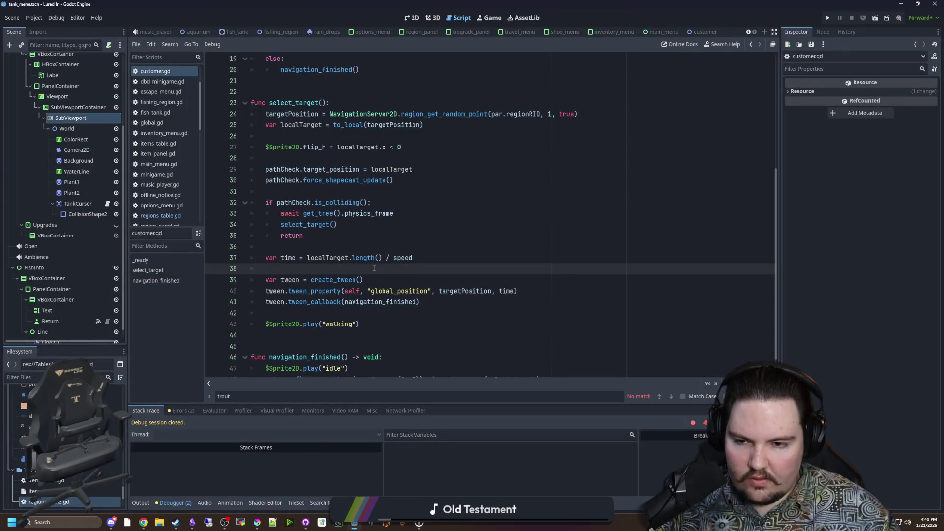
click(329, 247)
click(490, 18)
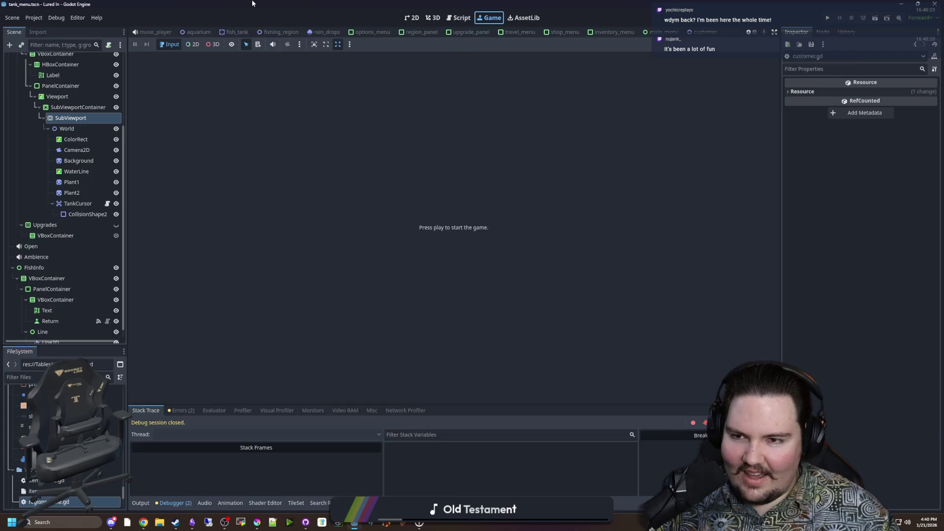
click(354, 522)
Step: Copy the grey-blue block with a contiguous selection and move the copy to the bar's left end
drag(453, 205, 367, 447)
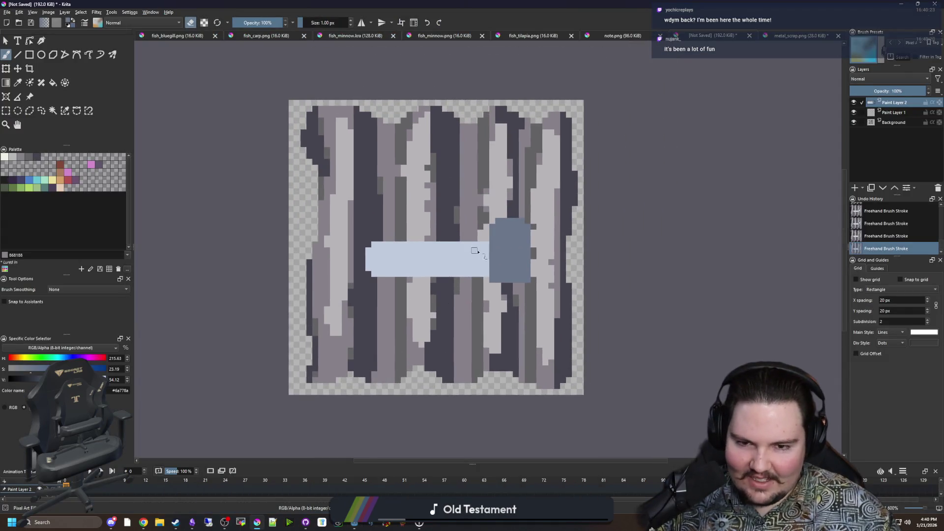
key(plus)
key(plus)
click(53, 110)
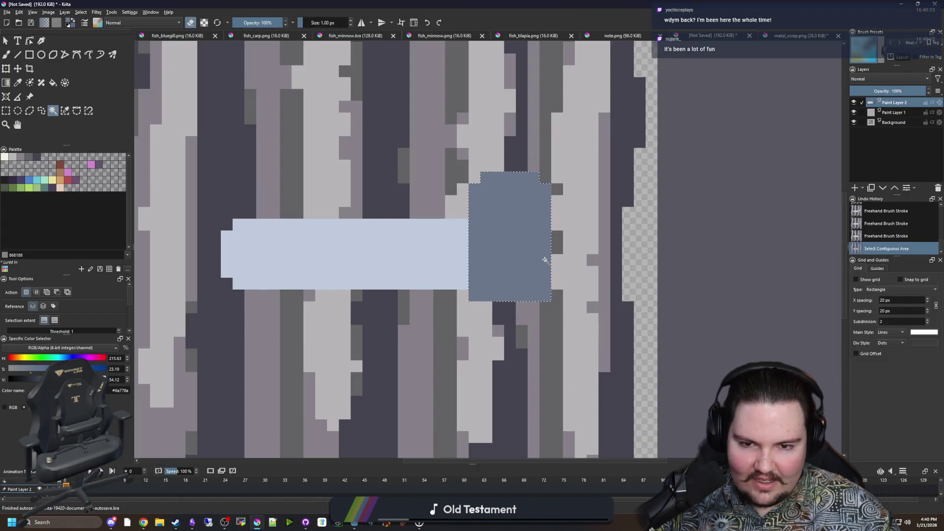
click(541, 258)
scroll(544, 260, down, 1)
key(ctrl+c)
key(ctrl+t)
drag(361, 235, 346, 235)
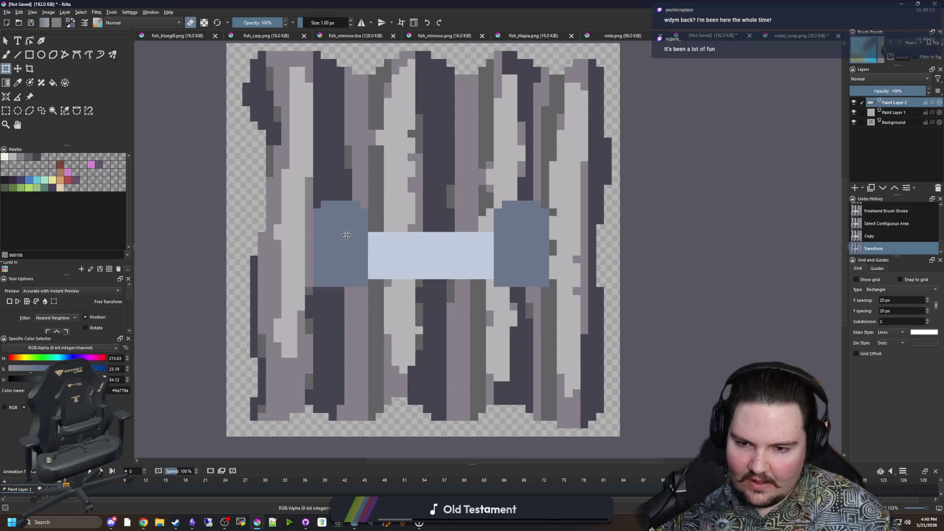
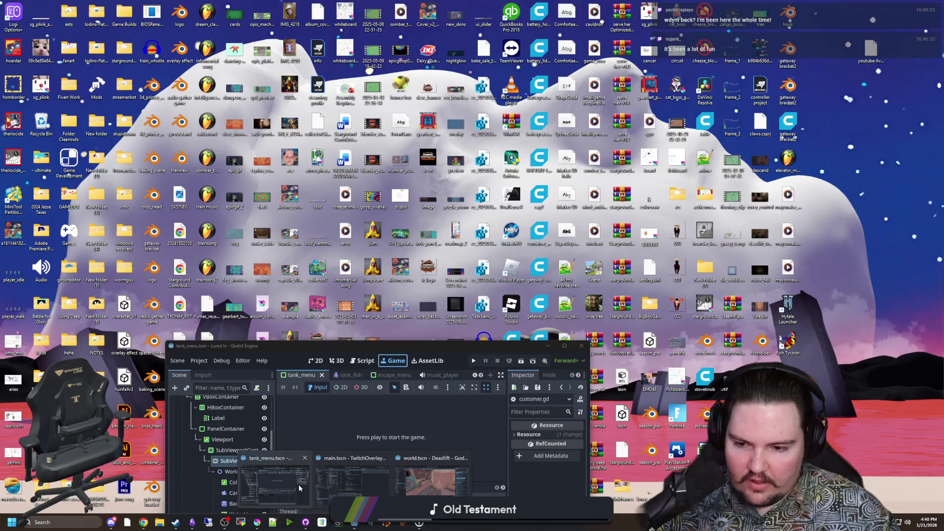
Step: Maximize Godot, inspect the tank_menu Fish Tank layout in 2D, then shrink it back over Krita
click(299, 485)
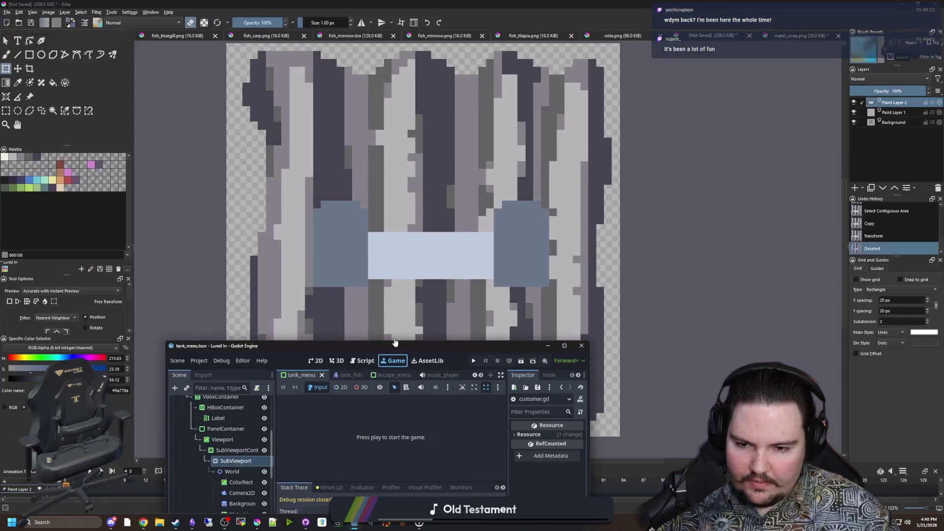
mouse_move(383, 342)
mouse_down()
mouse_move(342, 42)
mouse_move(441, 28)
mouse_up()
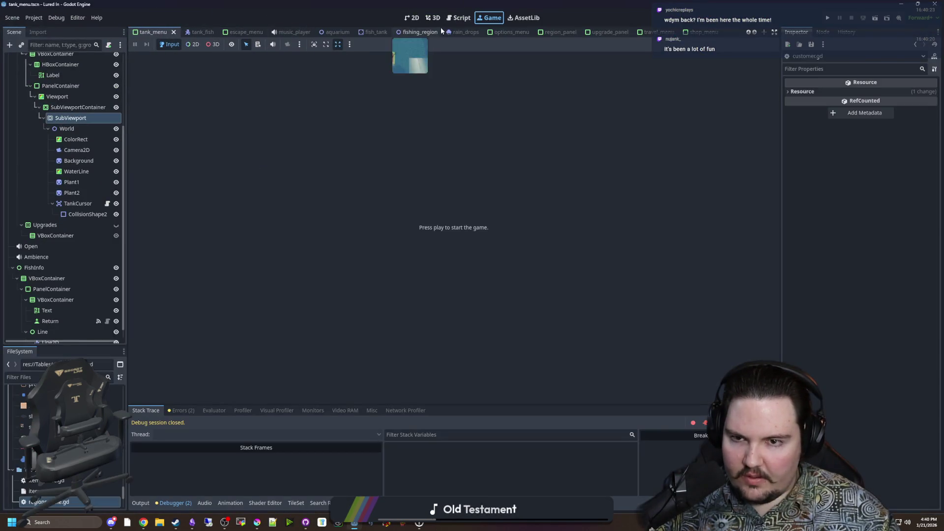
click(411, 18)
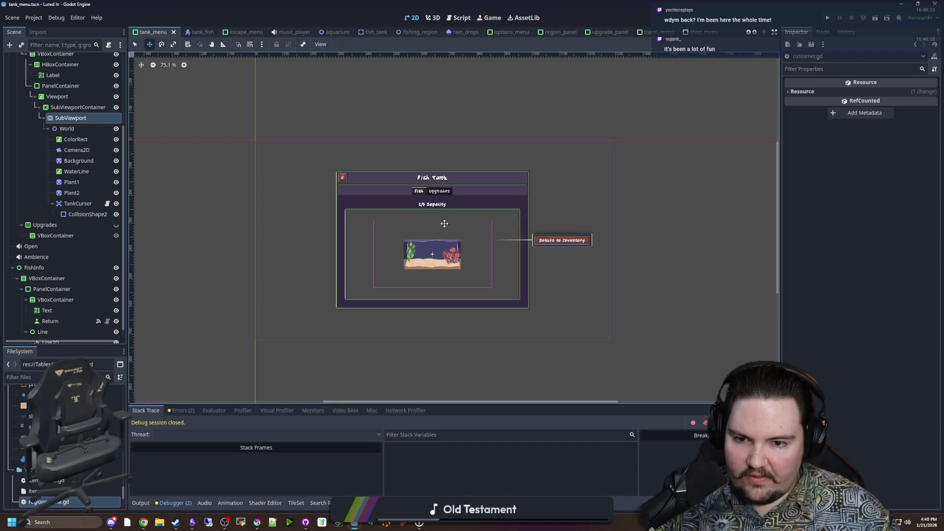
scroll(428, 268, up, 3)
scroll(428, 268, down, 5)
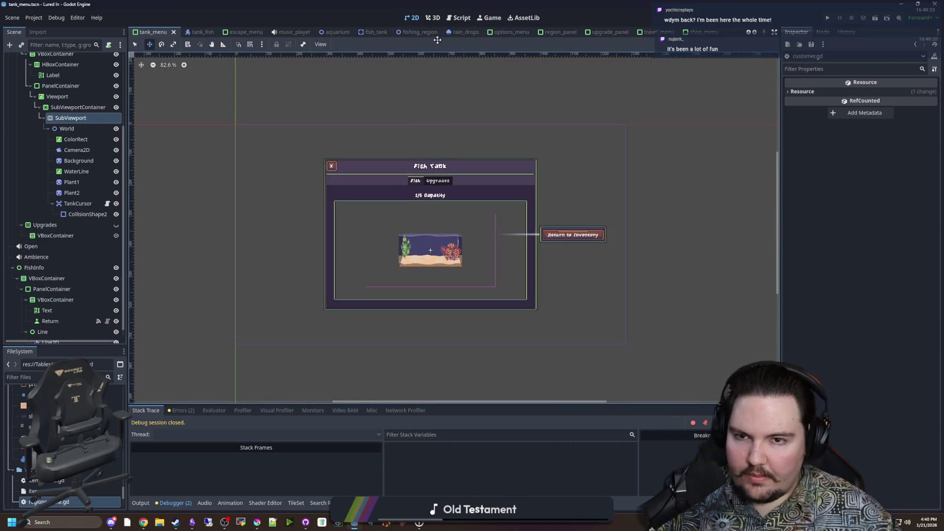
mouse_move(451, 4)
mouse_down()
mouse_move(517, 27)
mouse_move(539, 253)
mouse_up()
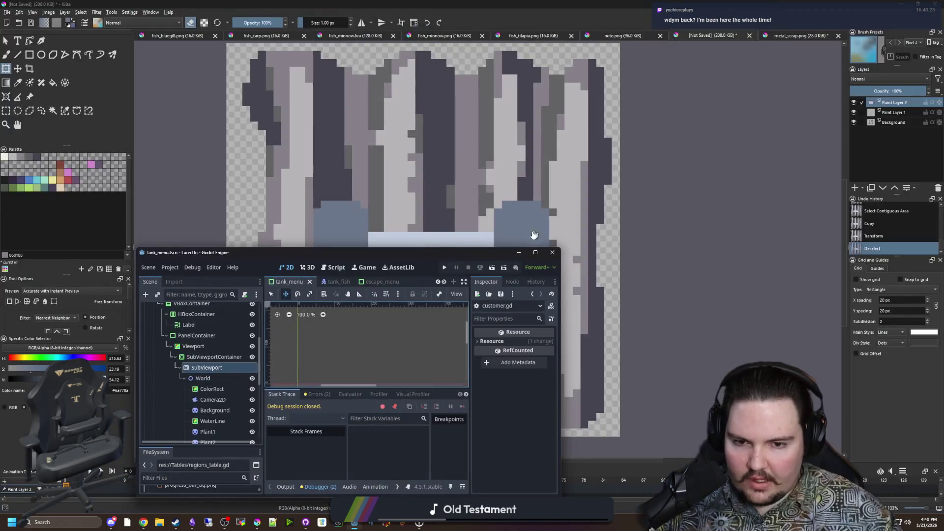
click(520, 252)
Step: Paint dark blue over the light strip, extending the left blue block over the pale bar
scroll(459, 238, up, 2)
key(b)
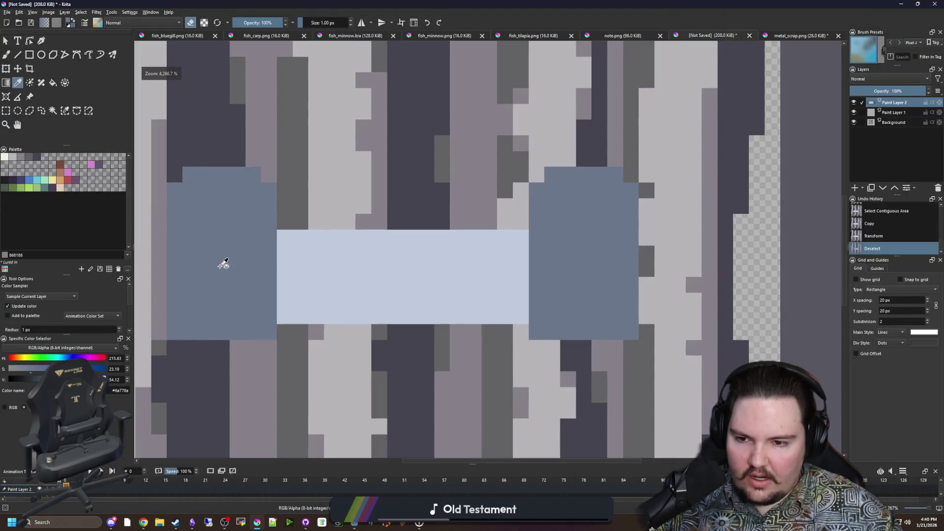
mouse_move(299, 251)
mouse_down()
mouse_move(300, 332)
mouse_move(285, 248)
mouse_up()
drag(317, 219, 316, 338)
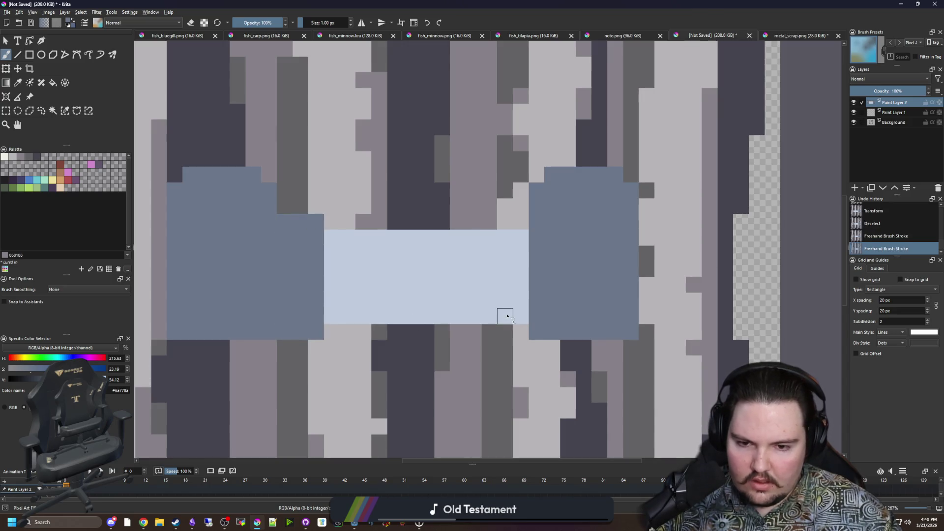
mouse_move(508, 326)
mouse_down()
mouse_move(517, 235)
mouse_move(521, 320)
mouse_move(525, 250)
mouse_move(488, 339)
mouse_up()
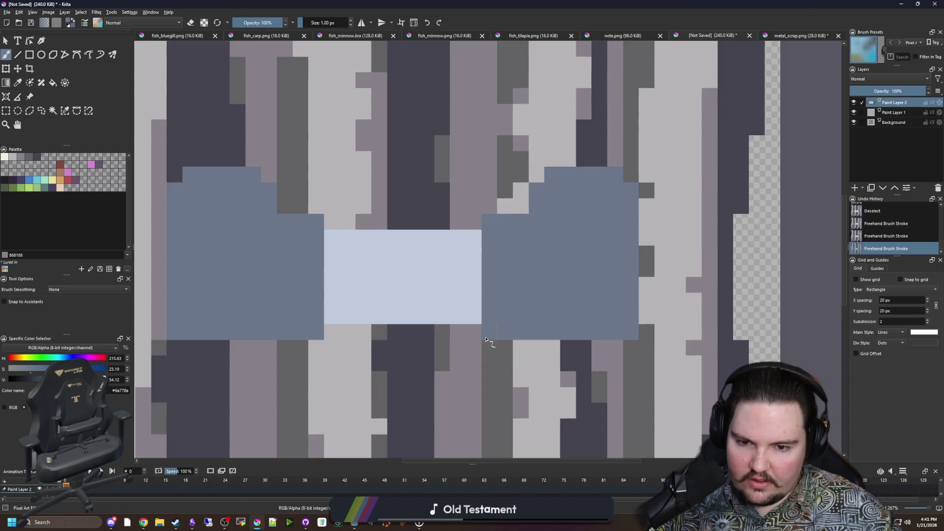
Step: Select a 16x19 pixel block of the sprite and shift it about 48 px right
scroll(457, 317, down, 2)
scroll(437, 315, up, 1)
scroll(437, 314, up, 2)
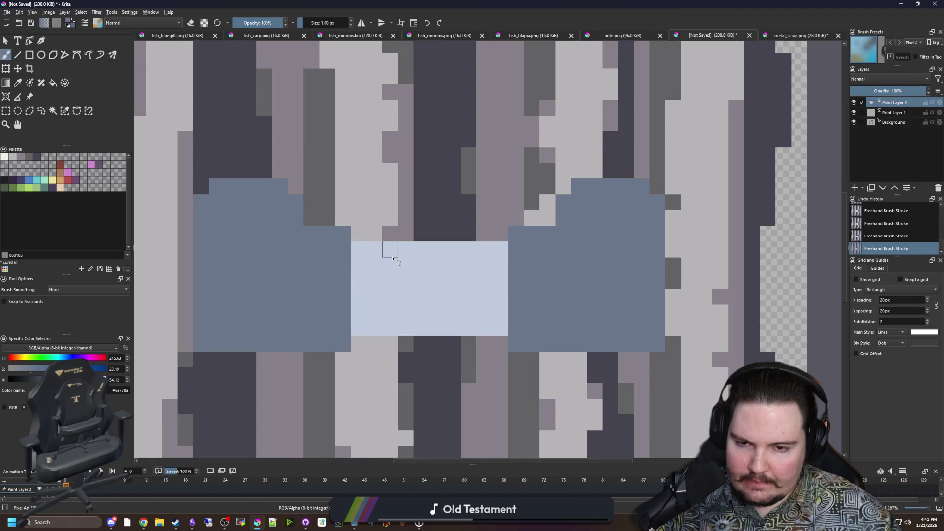
scroll(393, 258, down, 1)
click(6, 110)
drag(568, 335, 441, 186)
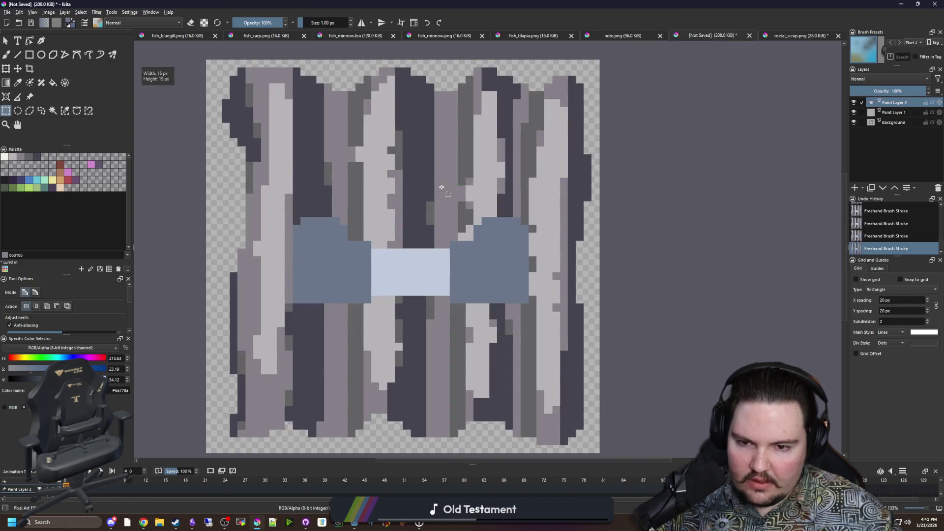
click(17, 69)
drag(520, 277, 543, 276)
scroll(495, 278, up, 1)
key(ctrl+shift+a)
Step: Fill the gap right of the pale bar in pale blue and nudge the bar slightly left
key(b)
ctrl+click(416, 278)
drag(433, 302, 433, 267)
click(448, 275)
click(17, 69)
key(minus)
key(ctrl+shift+d)
drag(338, 232, 320, 228)
scroll(257, 245, up, 1)
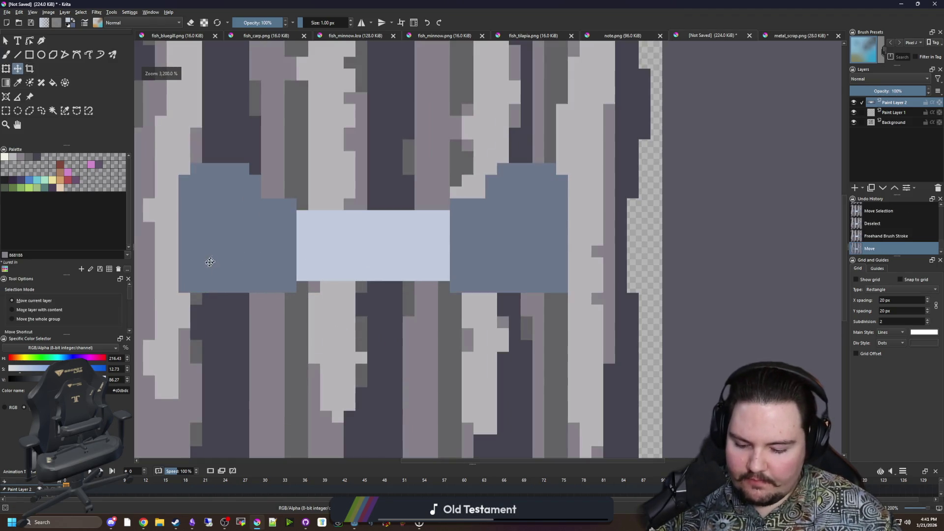
Step: Touch up the block edges and erase the right block's bottom-right pixel
key(b)
click(185, 292)
click(562, 287)
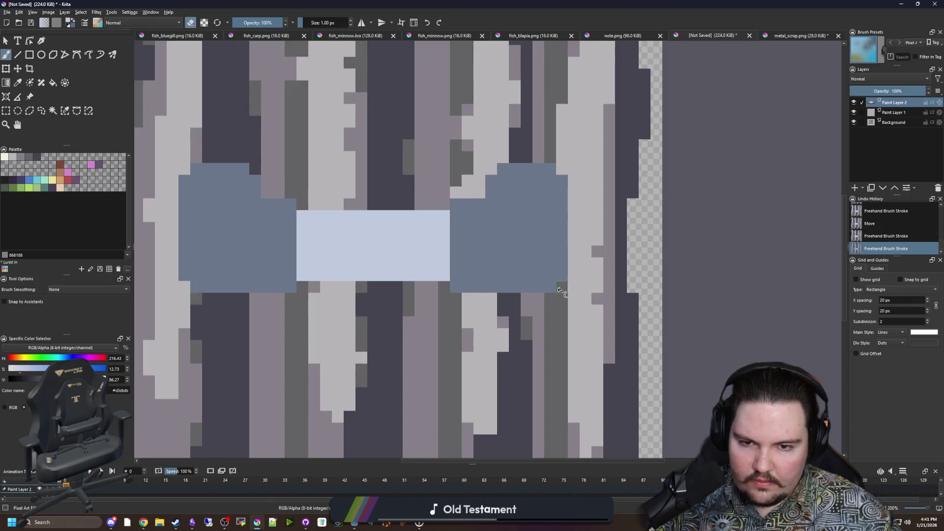
scroll(499, 255, up, 1)
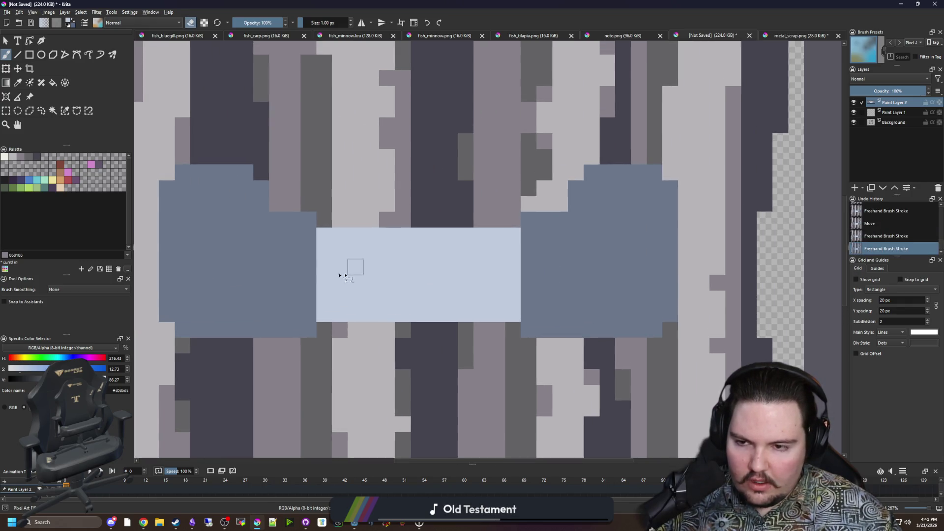
Step: Pick mauve #868188 from the palette and contiguous-select the left blue block
key(p)
click(47, 166)
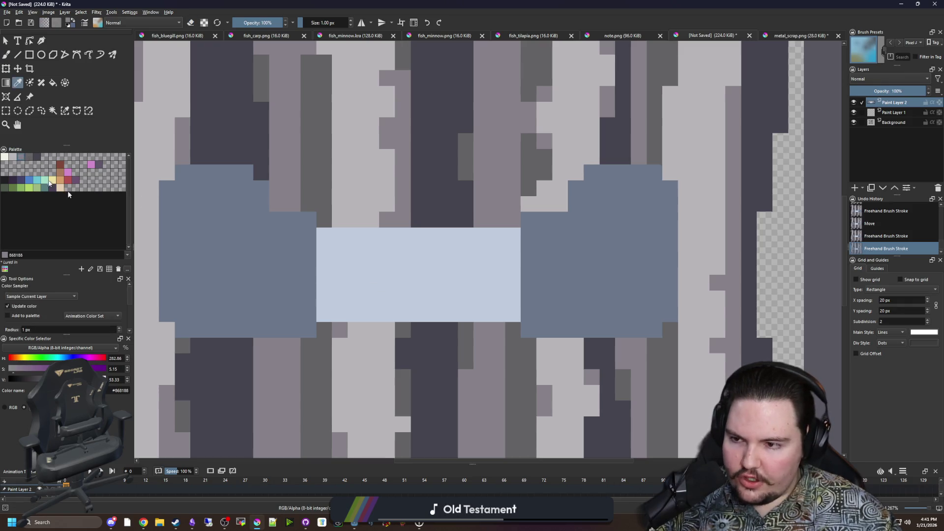
key(b)
click(53, 110)
click(352, 259)
scroll(467, 281, up, 2)
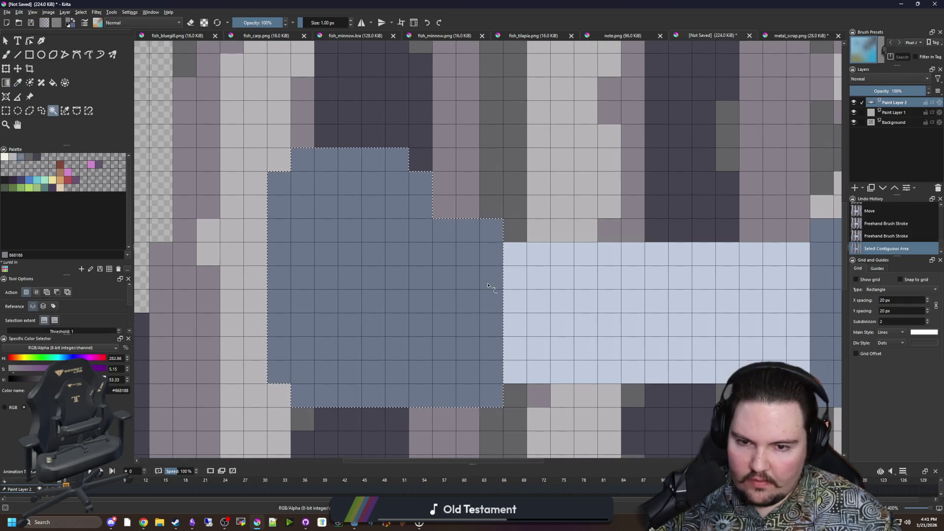
Step: Paint the selected left blue block mauve, repainting its lower row
mouse_move(428, 256)
mouse_down()
mouse_move(362, 241)
mouse_move(359, 216)
mouse_move(306, 171)
mouse_move(373, 323)
mouse_move(457, 275)
mouse_move(482, 240)
mouse_move(325, 253)
mouse_move(350, 322)
mouse_move(489, 323)
mouse_up()
key(p)
click(365, 364)
key(b)
drag(295, 325, 472, 323)
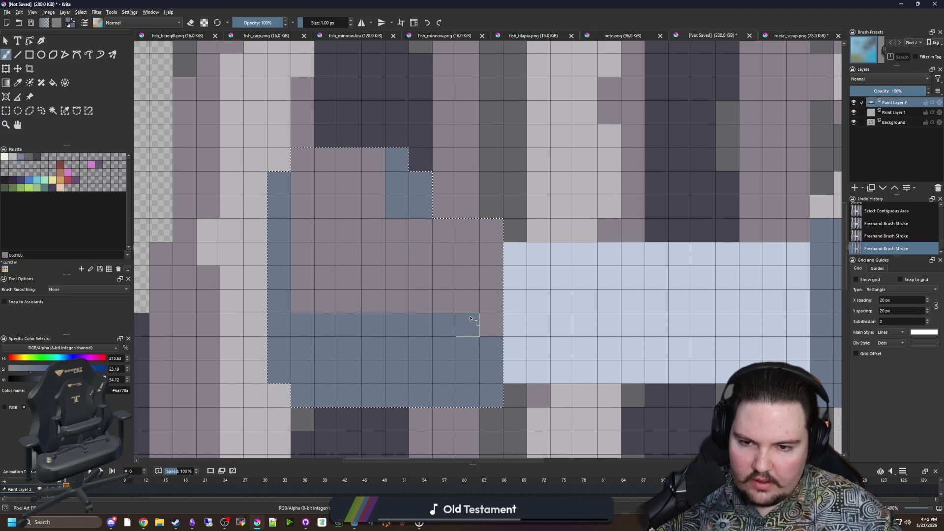
key(p)
key(b)
mouse_move(319, 325)
mouse_down()
mouse_move(399, 324)
mouse_move(314, 284)
mouse_up()
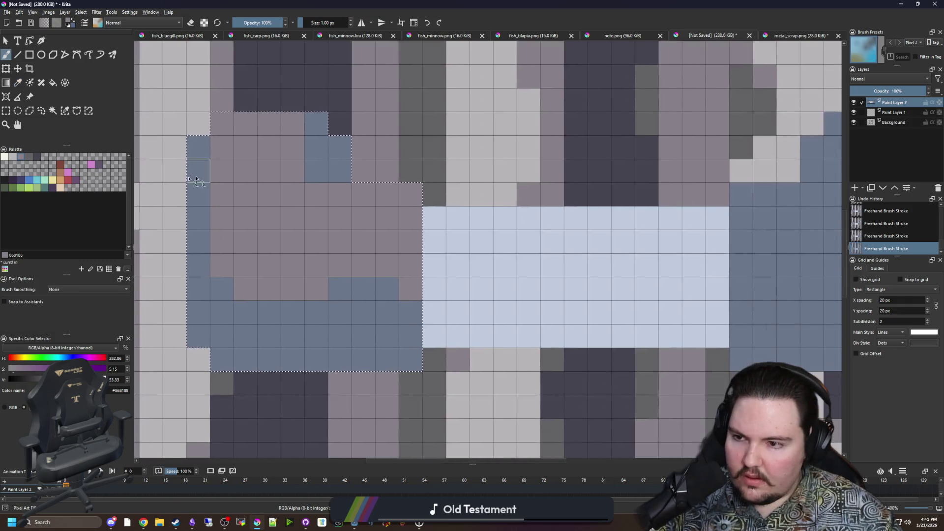
Step: Flood-fill the block's mauve cells light grey and its blue cells mauve, then deselect
click(14, 158)
key(f)
click(261, 228)
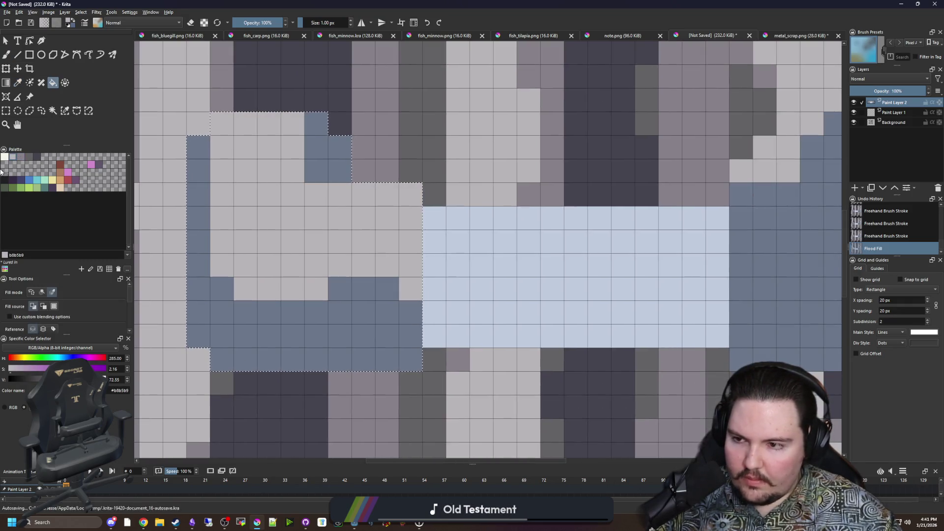
click(301, 340)
scroll(374, 303, down, 2)
key(ctrl+shift+a)
Step: Flood-fill the blue-grey area right of the bar and the pale rectangle mauve
click(612, 292)
scroll(533, 312, up, 1)
click(428, 291)
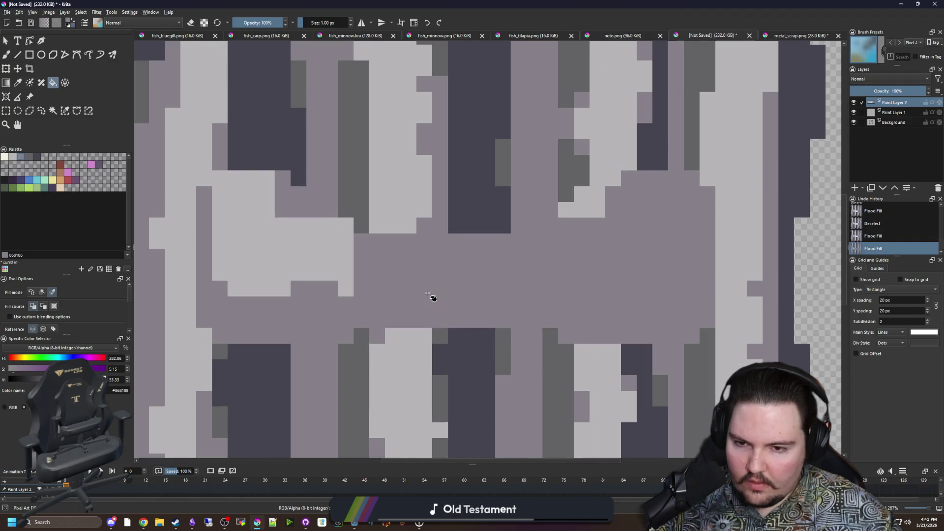
scroll(432, 295, up, 2)
Step: Paint a dark #45444f vertical strip down the crossbar
key(b)
click(37, 157)
drag(275, 214, 274, 300)
drag(461, 302, 464, 214)
scroll(470, 236, down, 2)
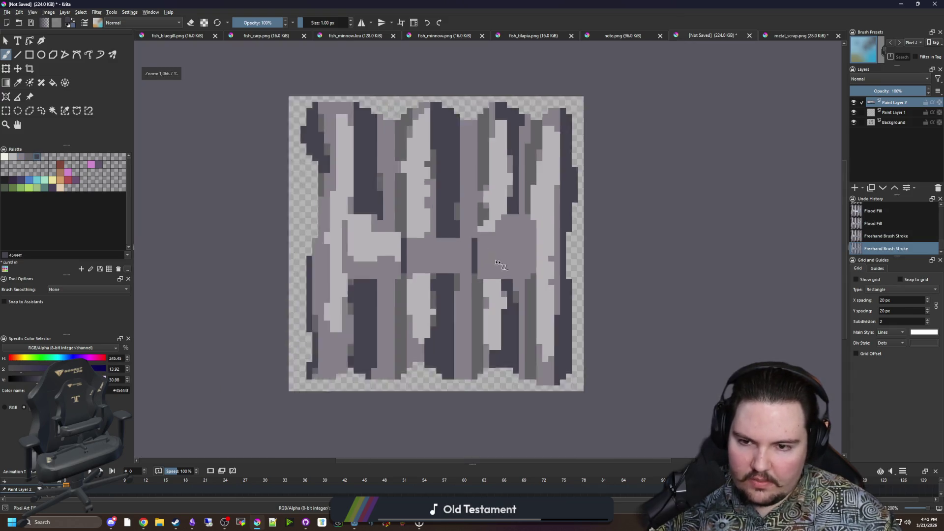
Step: Shift Paint Layer 2 one pixel to the right
scroll(470, 246, down, 1)
scroll(471, 249, up, 1)
scroll(470, 250, up, 1)
key(t)
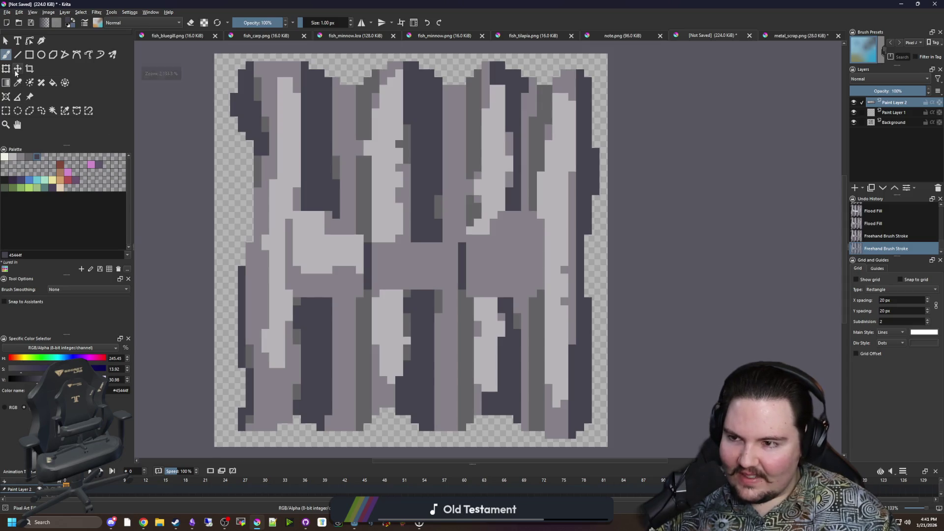
drag(444, 261, 451, 261)
scroll(451, 263, up, 2)
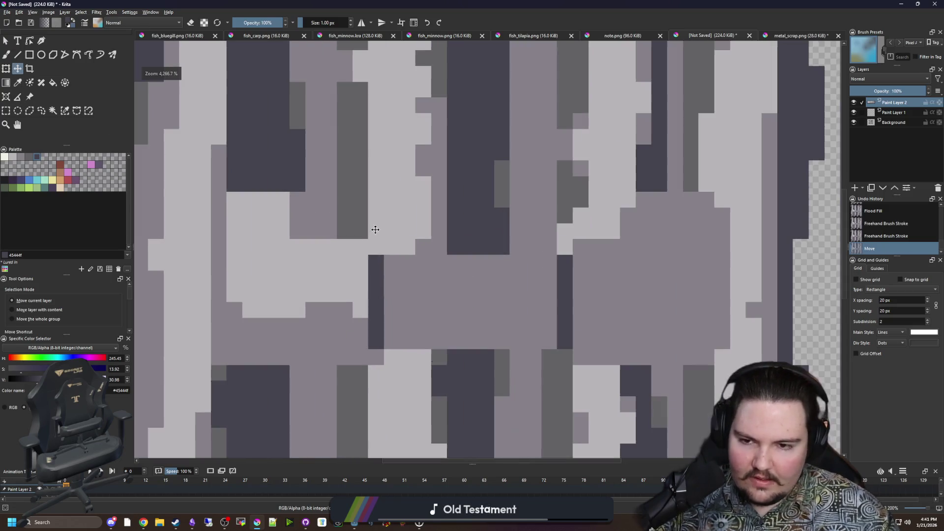
Step: Paint a small cream f2f0e5 highlight and a horizontal cream highlight line
key(b)
scroll(270, 270, up, 1)
key(x)
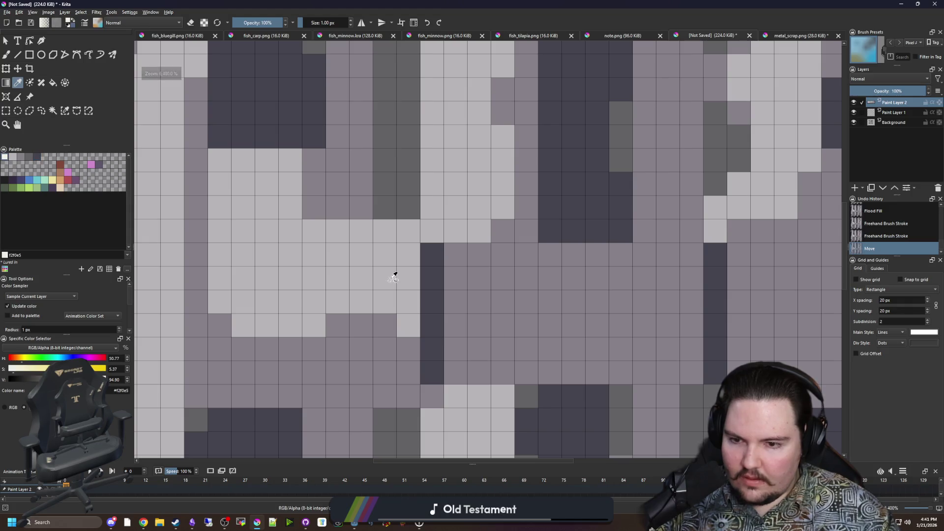
mouse_move(266, 197)
mouse_down()
mouse_move(255, 158)
mouse_move(243, 184)
mouse_up()
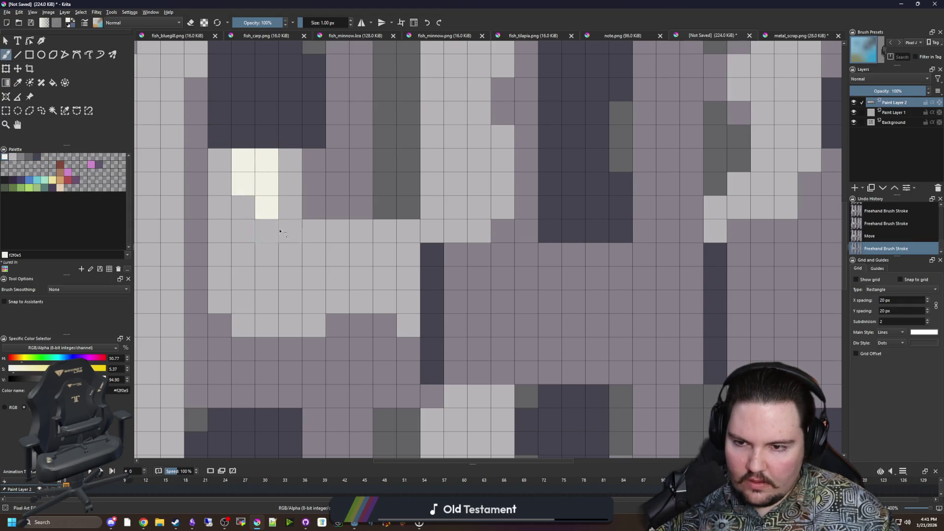
mouse_move(377, 272)
mouse_down()
mouse_move(327, 249)
mouse_move(289, 255)
mouse_up()
scroll(289, 255, down, 3)
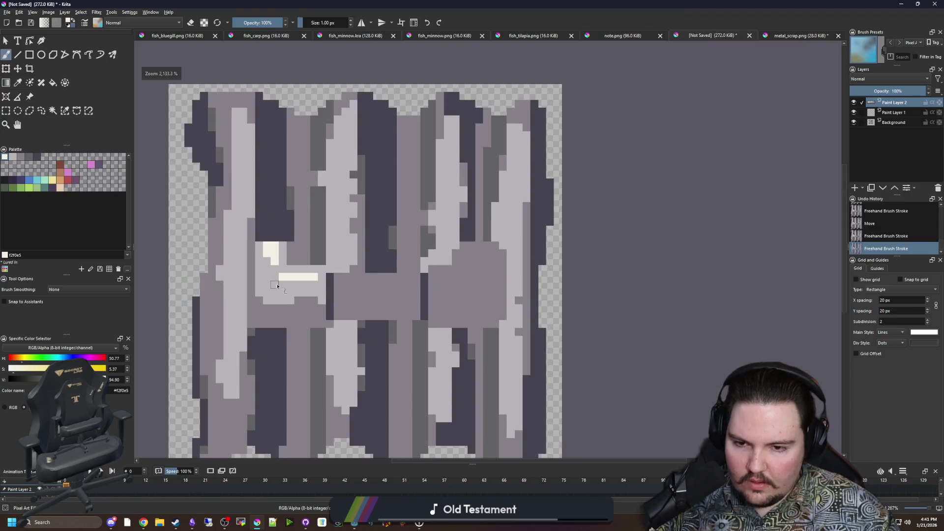
scroll(468, 288, up, 2)
scroll(469, 288, up, 1)
scroll(248, 261, down, 1)
Step: Select the light grey b8b5b9 area and paint light grey inside it with a 2 px brush
key(p)
click(200, 288)
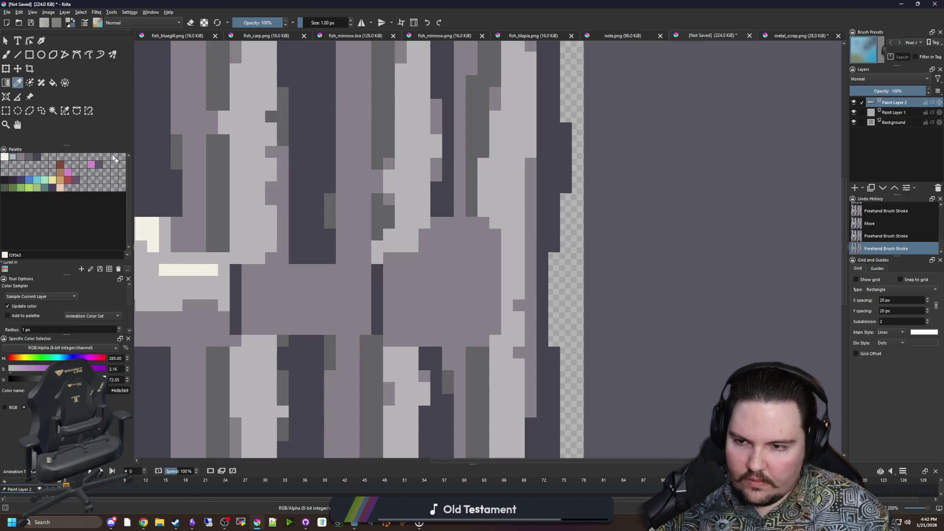
click(52, 111)
click(452, 295)
scroll(453, 295, up, 1)
key(b)
key(bracketright)
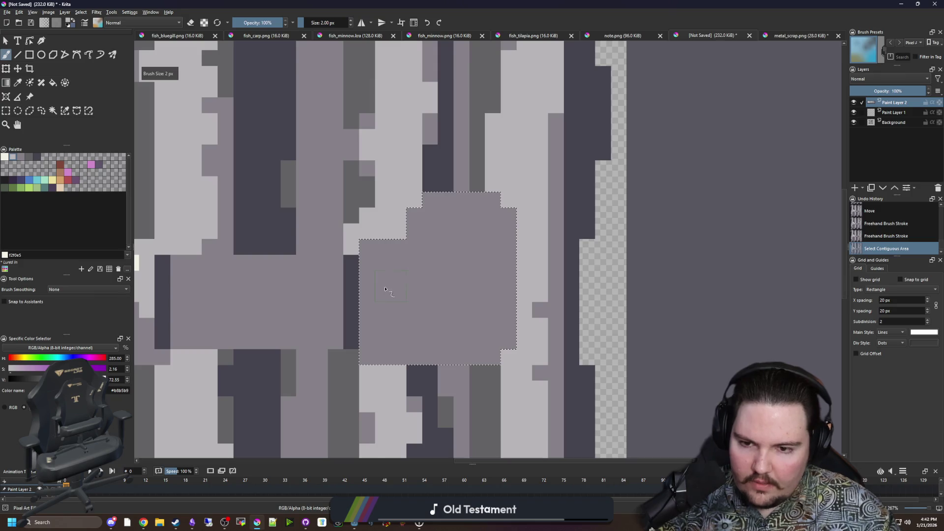
mouse_move(390, 283)
mouse_down()
mouse_move(400, 291)
mouse_move(449, 255)
mouse_move(464, 216)
mouse_move(484, 239)
mouse_move(472, 290)
mouse_move(388, 304)
mouse_up()
key(ctrl+shift+a)
Step: Add cream f2f0e5 highlight pixels and a cream highlight row with a 1 px brush
key(p)
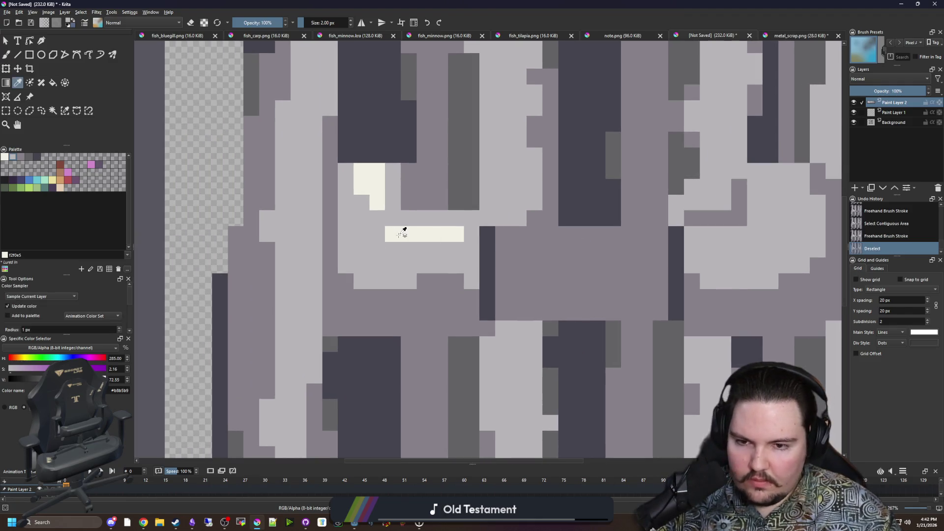
click(405, 228)
key(b)
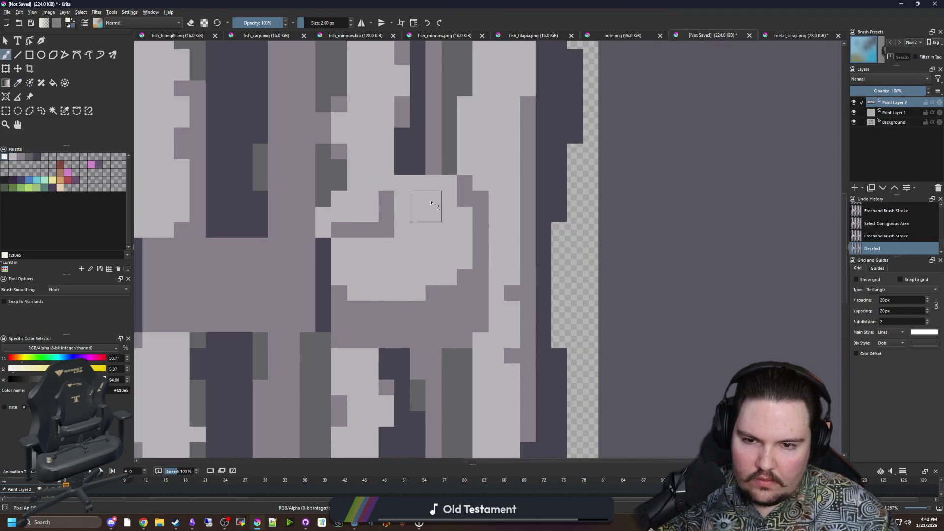
click(425, 206)
key(bracketleft)
click(417, 244)
scroll(404, 290, left, 5)
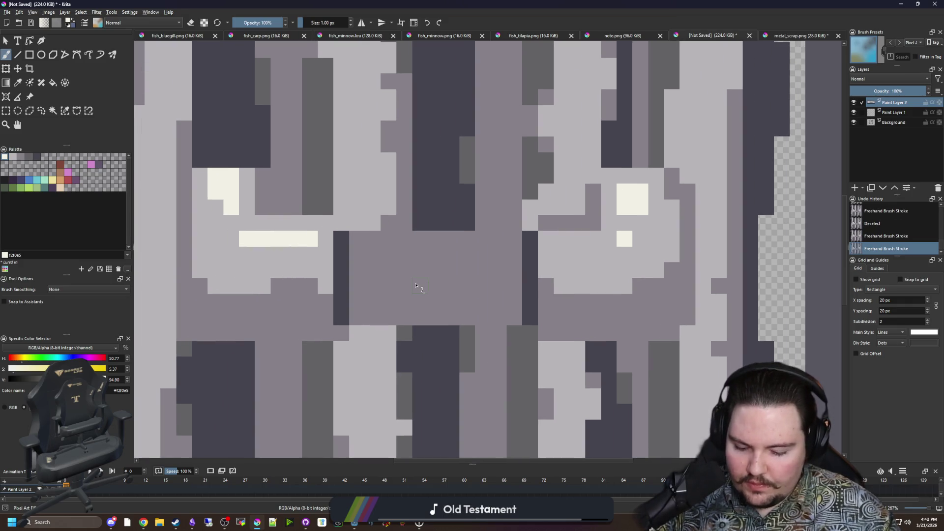
scroll(415, 285, up, 1)
drag(345, 240, 393, 240)
click(440, 240)
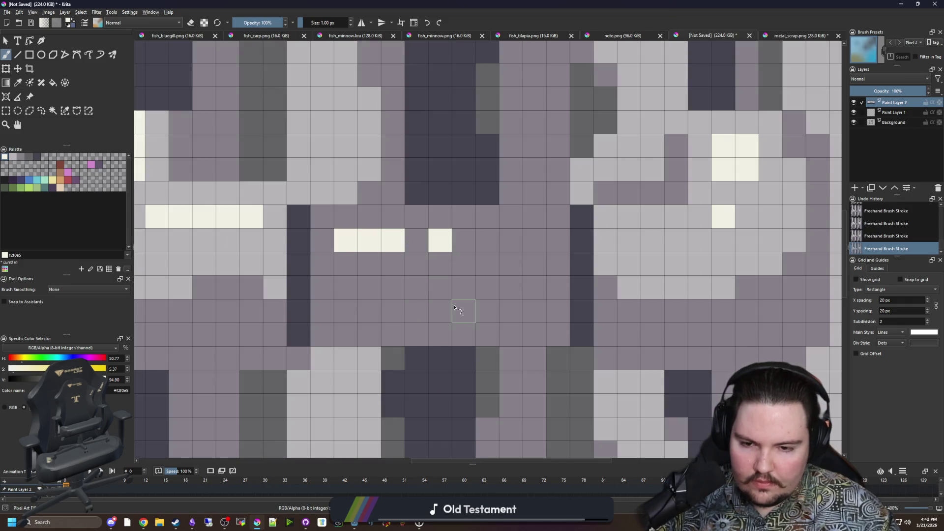
Step: Paint light-grey b8b5b9 rows across the middle band around the cream highlights
ctrl+click(638, 268)
drag(536, 264, 323, 264)
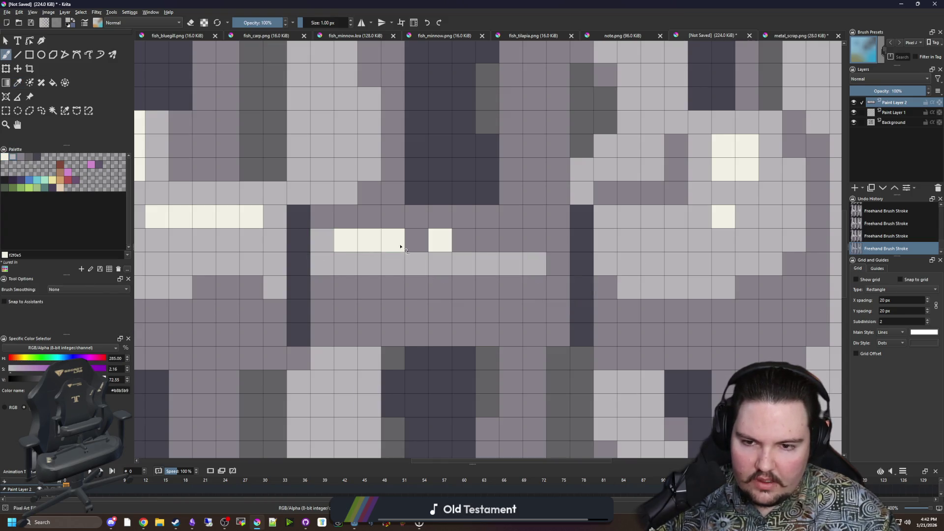
mouse_move(416, 240)
mouse_down()
mouse_move(327, 286)
mouse_move(536, 265)
mouse_move(499, 235)
mouse_move(339, 216)
mouse_up()
mouse_move(536, 292)
mouse_down()
mouse_move(560, 237)
mouse_move(511, 216)
mouse_up()
key(p)
click(585, 303)
scroll(501, 308, down, 2)
scroll(291, 281, up, 1)
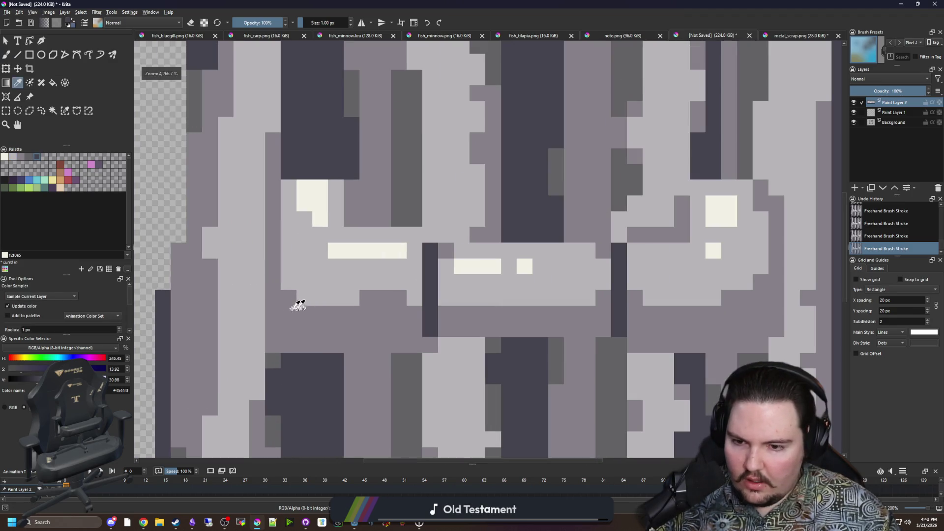
Step: Magic-wand select the band below the shelf, paint it darker, then drop the selection
click(891, 123)
click(460, 338)
click(903, 103)
click(57, 111)
click(342, 332)
scroll(341, 331, up, 1)
key(b)
mouse_move(342, 332)
mouse_down()
mouse_move(472, 316)
mouse_move(319, 302)
mouse_move(238, 147)
mouse_move(238, 275)
mouse_up()
scroll(182, 219, down, 1)
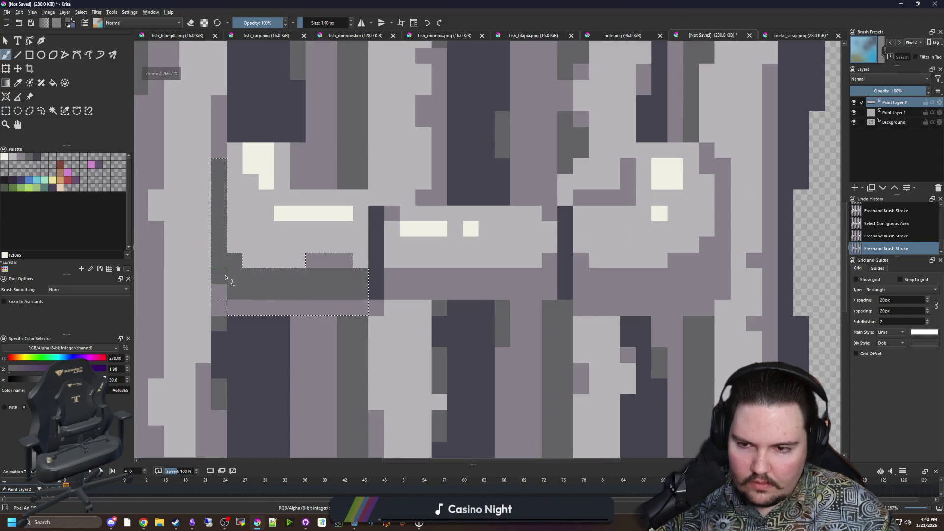
key(ctrl+shift+a)
Step: Darken the right band and top pixel row, covering the white pixels with mid-grey
scroll(225, 279, down, 1)
scroll(418, 280, up, 1)
mouse_move(536, 293)
mouse_down()
mouse_move(556, 278)
mouse_move(613, 275)
mouse_move(629, 206)
mouse_up()
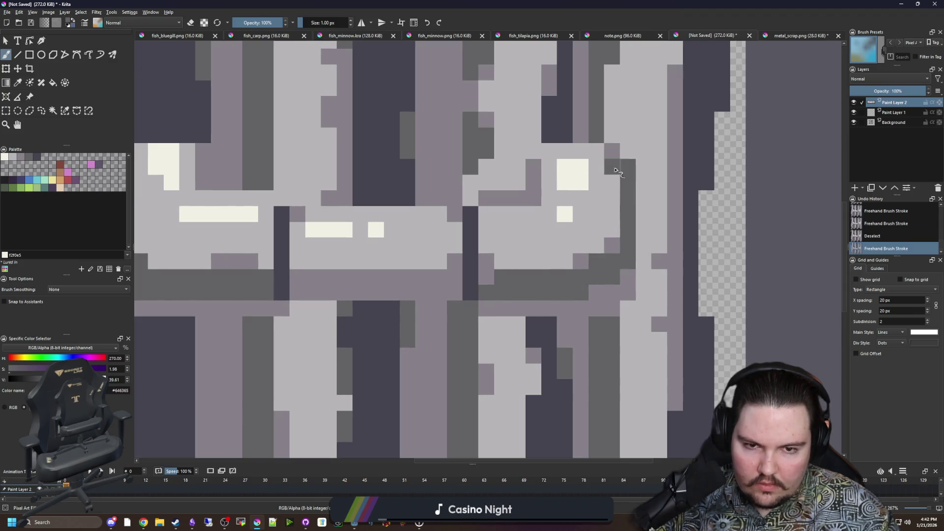
ctrl+click(614, 246)
click(613, 182)
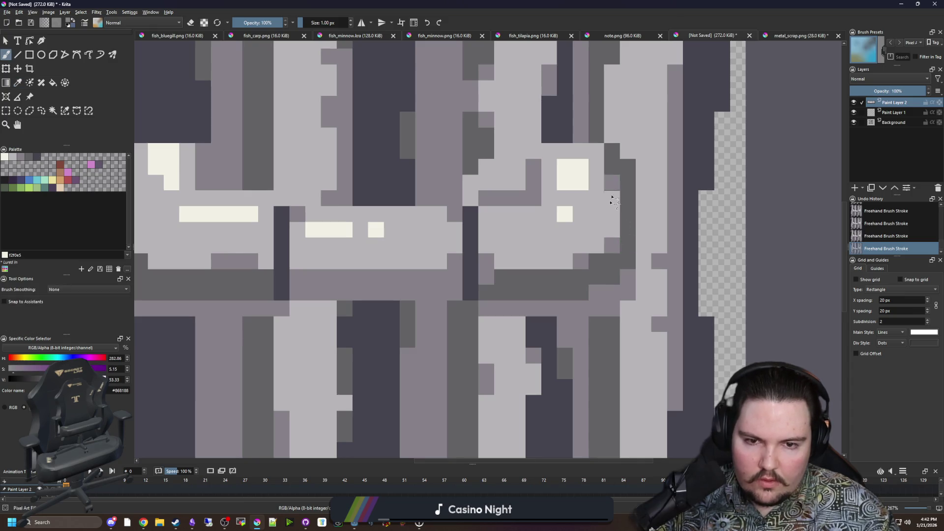
scroll(516, 276, down, 3)
scroll(515, 276, up, 1)
scroll(467, 275, up, 2)
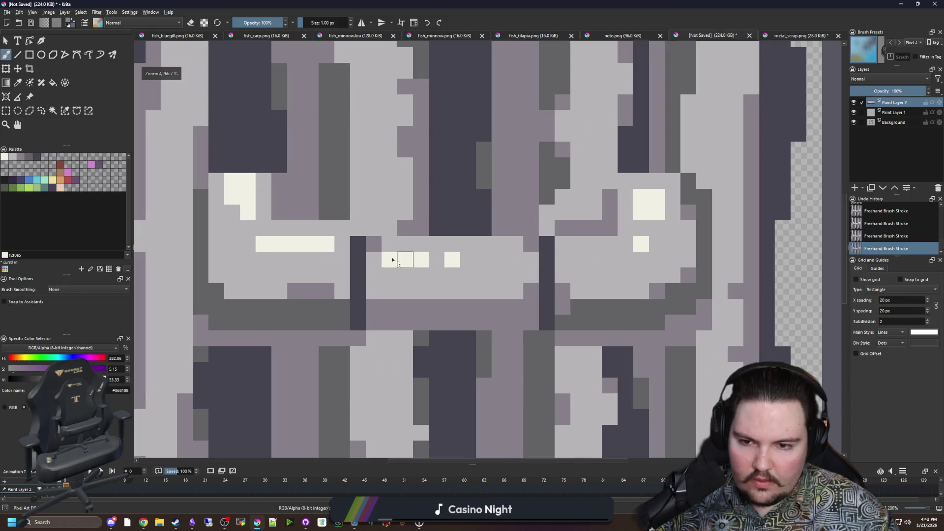
drag(216, 180, 280, 180)
mouse_move(610, 180)
mouse_down()
mouse_move(674, 181)
mouse_move(606, 196)
mouse_up()
drag(286, 196, 182, 197)
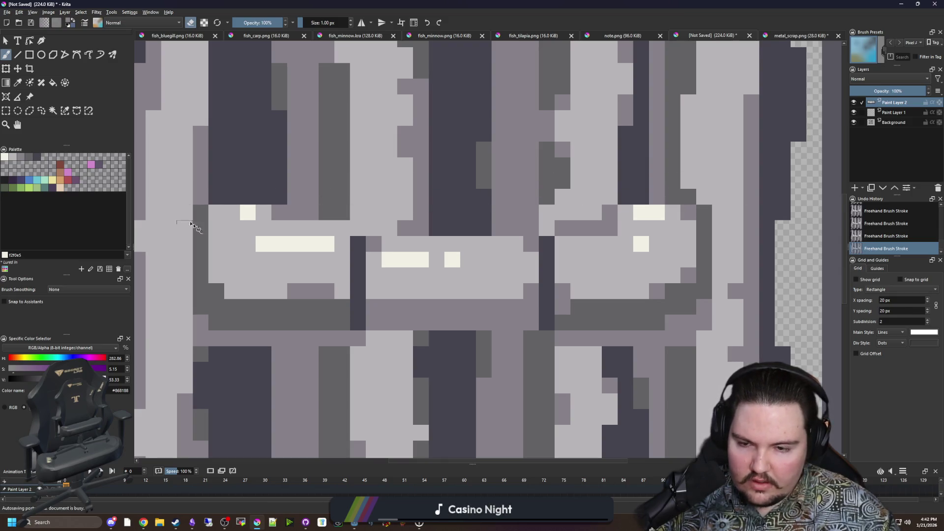
scroll(248, 247, down, 2)
scroll(273, 247, down, 2)
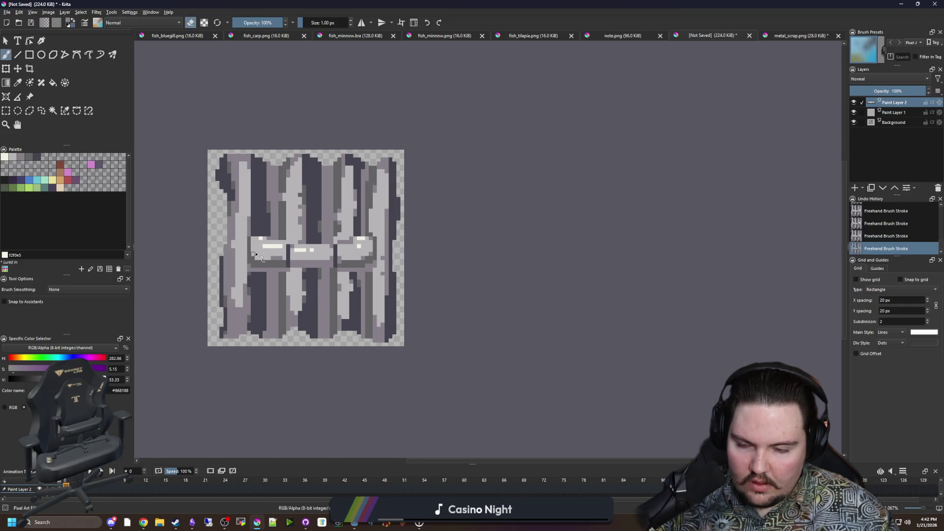
scroll(254, 254, up, 2)
scroll(274, 243, up, 1)
Step: Paint a two-pixel #45444f dark line along the row beneath the shelf
key(p)
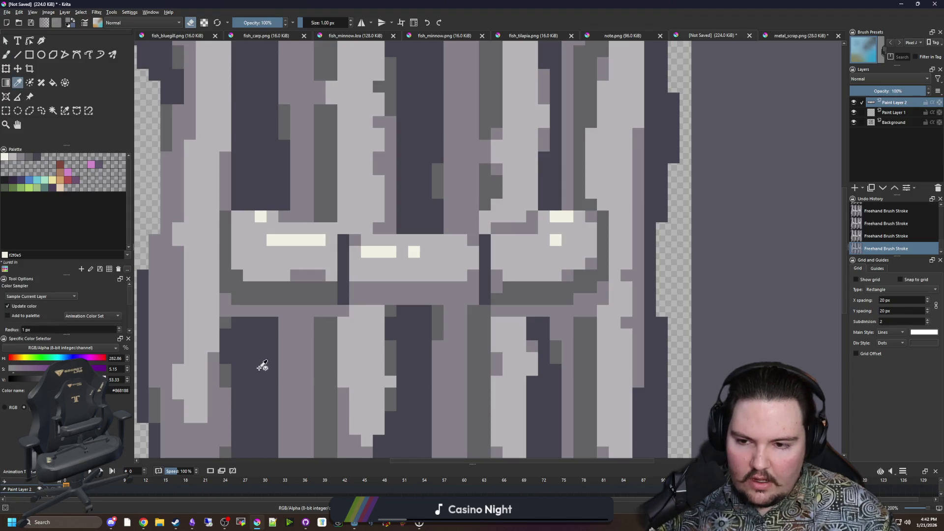
drag(305, 322, 434, 278)
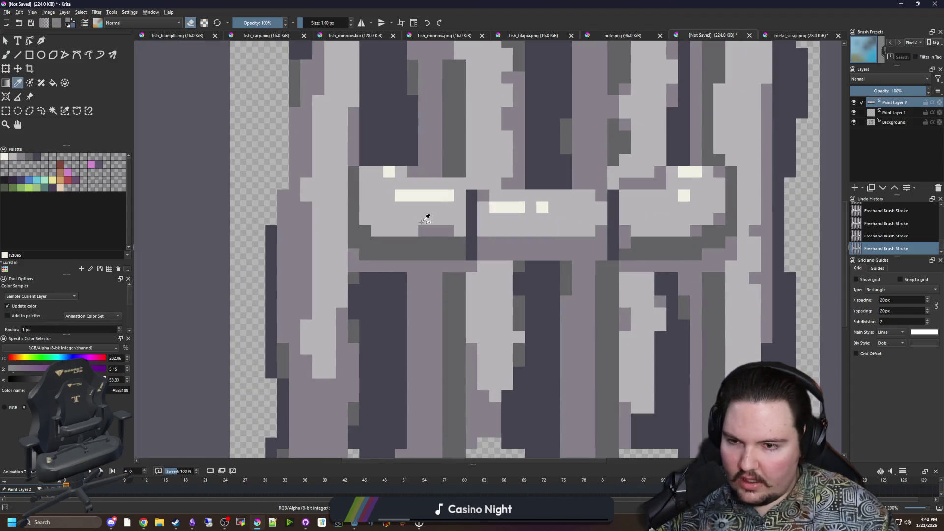
click(35, 157)
key(b)
scroll(447, 292, up, 1)
key(])
mouse_move(411, 281)
mouse_down()
mouse_move(504, 282)
mouse_move(506, 270)
mouse_move(332, 266)
mouse_up()
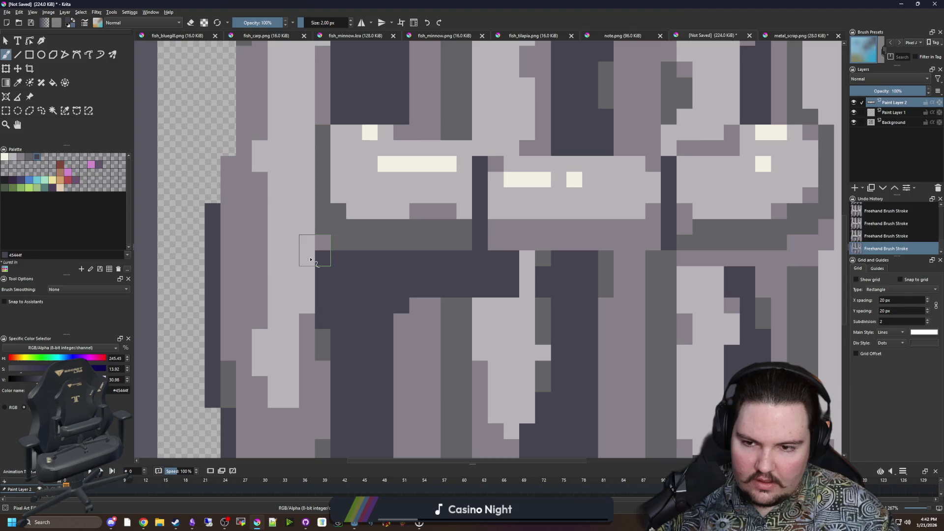
key(ctrl+z)
mouse_move(498, 273)
mouse_down()
mouse_move(489, 270)
mouse_move(664, 267)
mouse_up()
scroll(397, 289, right, 5)
mouse_move(397, 288)
mouse_down()
mouse_move(411, 280)
mouse_move(497, 285)
mouse_move(525, 270)
mouse_move(527, 128)
mouse_up()
Step: With a one-pixel brush, outline the shelf's top, corner and left edge, and darken below its right end
key(bracketleft)
mouse_move(471, 116)
mouse_down()
mouse_move(413, 116)
mouse_move(399, 131)
mouse_up()
scroll(374, 162, left, 5)
scroll(345, 187, up, 1)
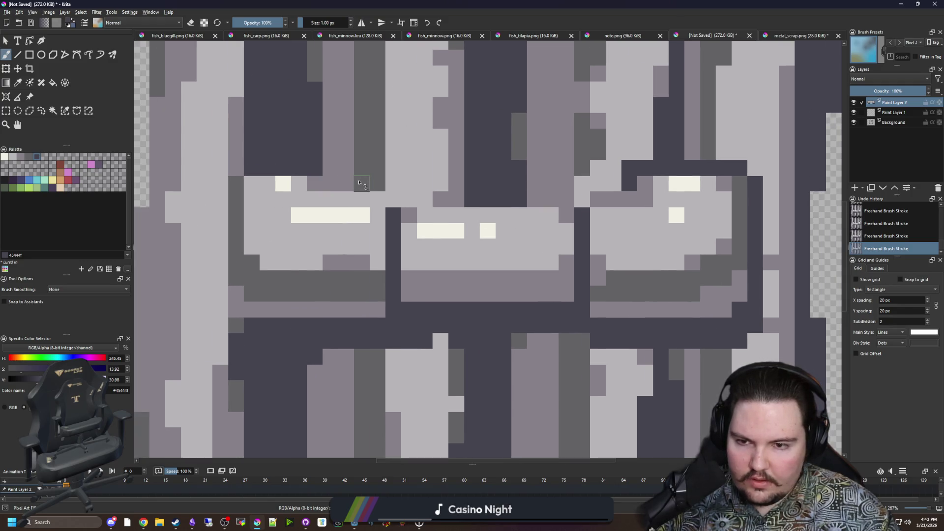
drag(352, 184, 314, 169)
drag(227, 167, 222, 228)
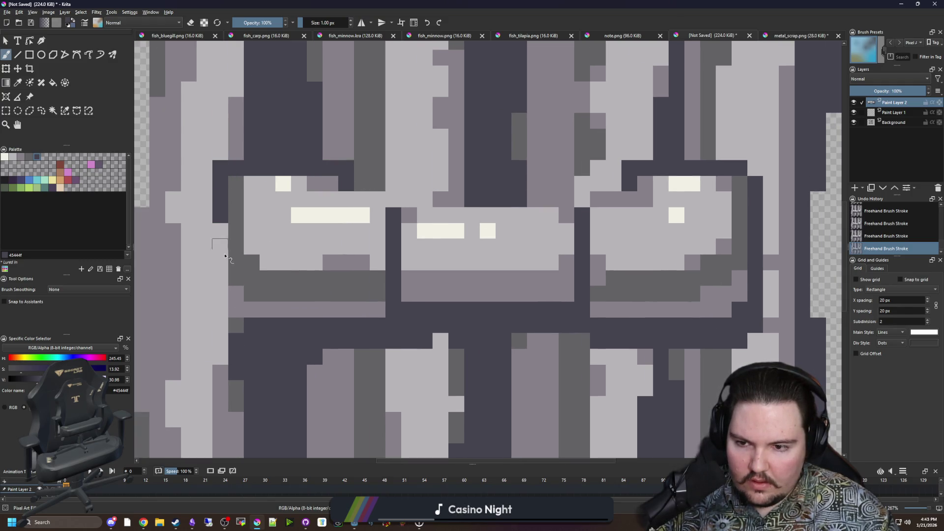
mouse_move(224, 347)
mouse_down()
mouse_move(210, 268)
mouse_move(220, 231)
mouse_up()
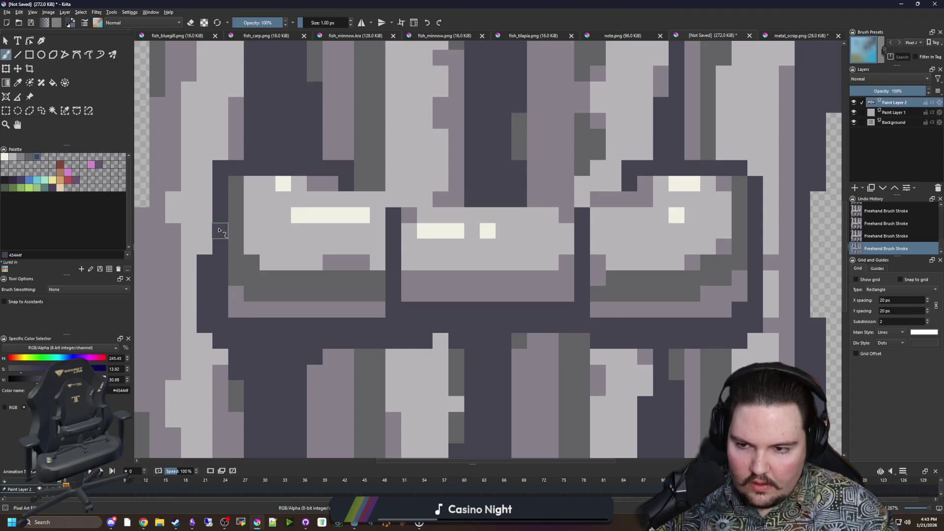
click(216, 350)
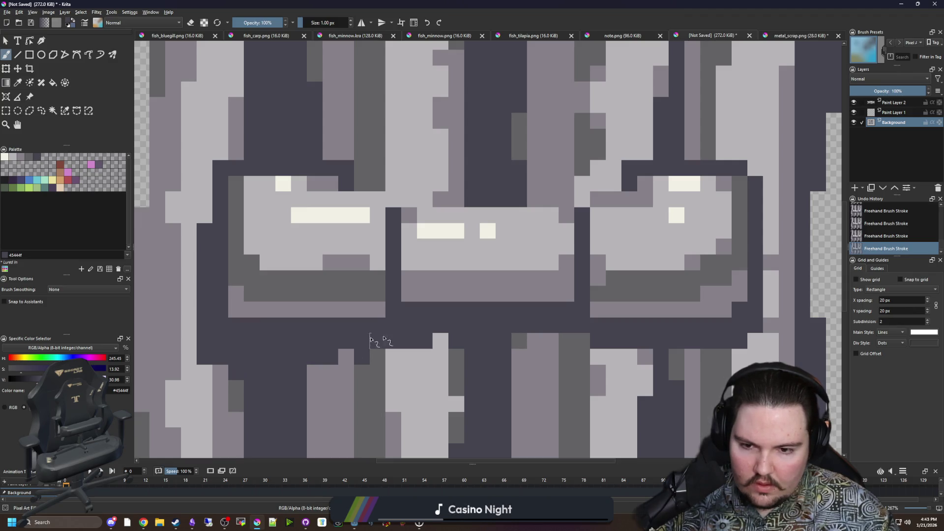
mouse_move(598, 358)
mouse_down()
mouse_move(582, 346)
mouse_move(566, 357)
mouse_move(656, 354)
mouse_up()
scroll(407, 238, down, 8)
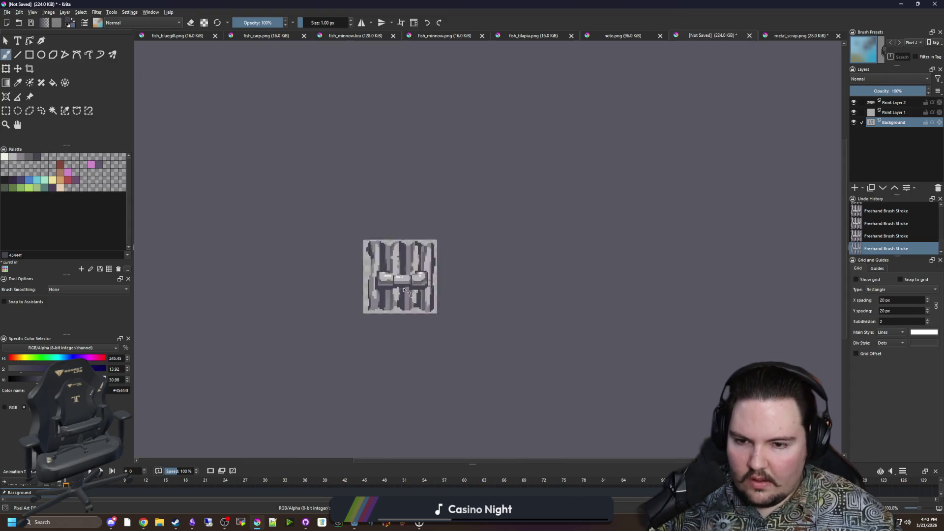
Step: Try nudging Paint Layer 2 upward, then undo and step through the edit history to compare
scroll(399, 290, up, 6)
click(17, 69)
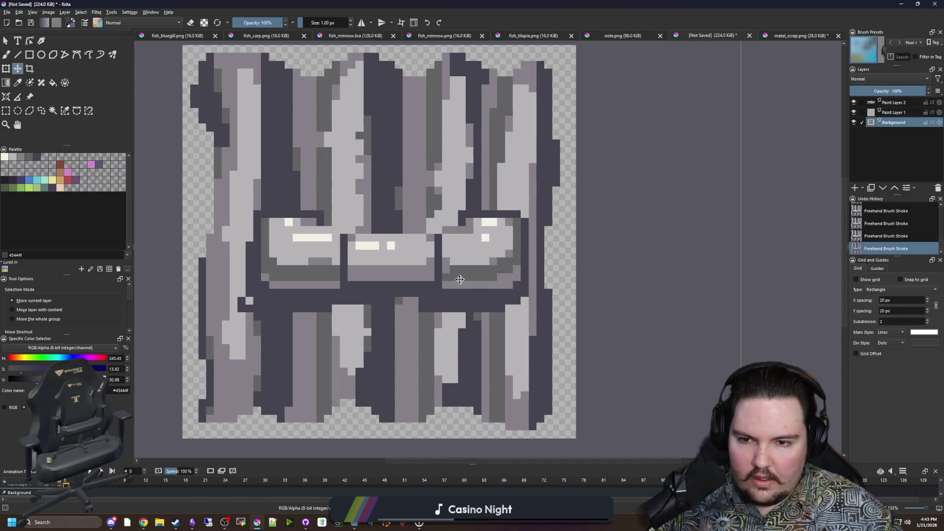
click(890, 102)
mouse_move(336, 249)
mouse_down()
mouse_move(336, 187)
mouse_move(346, 240)
mouse_up()
key(ctrl+z)
key(ctrl+z)
key(ctrl+z)
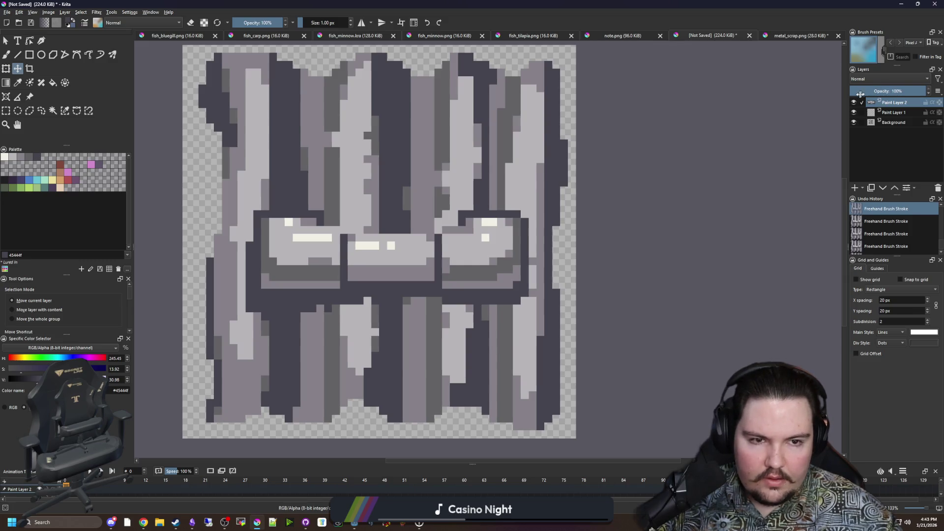
key(ctrl+z)
key(ctrl+z)
key(ctrl+z)
key(ctrl+shift+z)
key(ctrl+shift+z)
key(ctrl+shift+z)
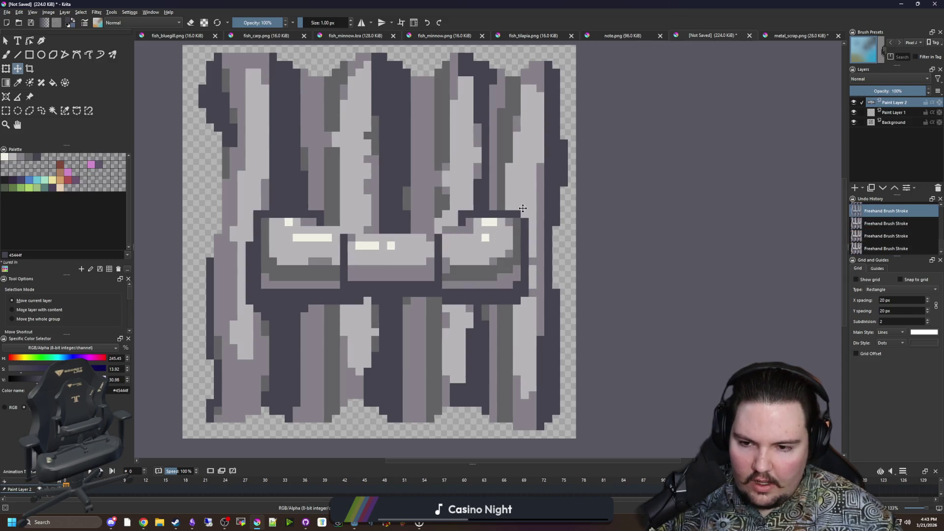
key(ctrl+z)
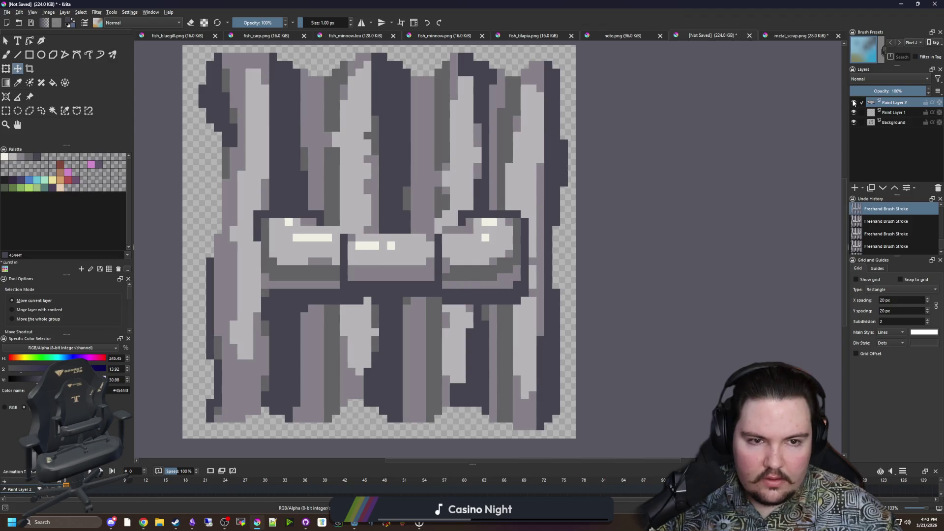
key(ctrl+z)
key(ctrl+shift+z)
key(ctrl+shift+z)
key(ctrl+shift+z)
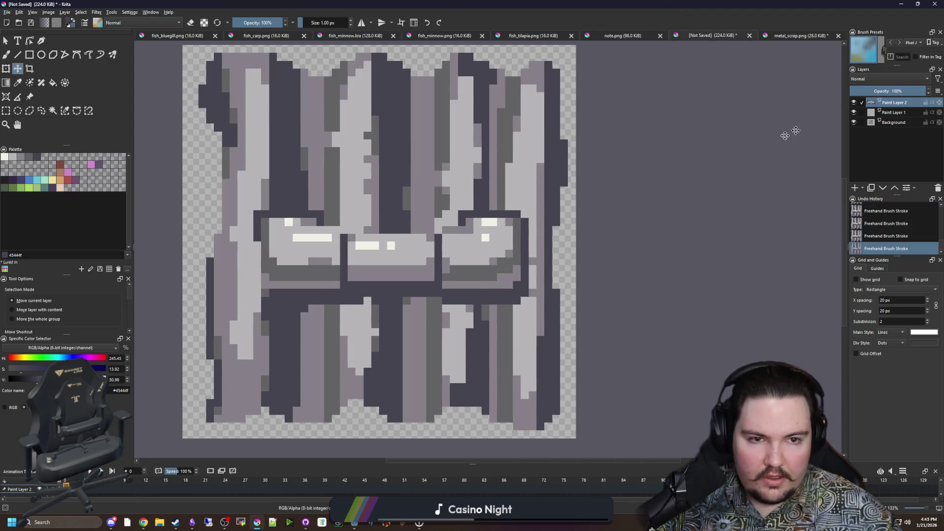
Step: Paint dark 1 px strokes down the shelf's left edge and the light column beside it
key(b)
scroll(310, 291, up, 1)
drag(231, 223, 233, 312)
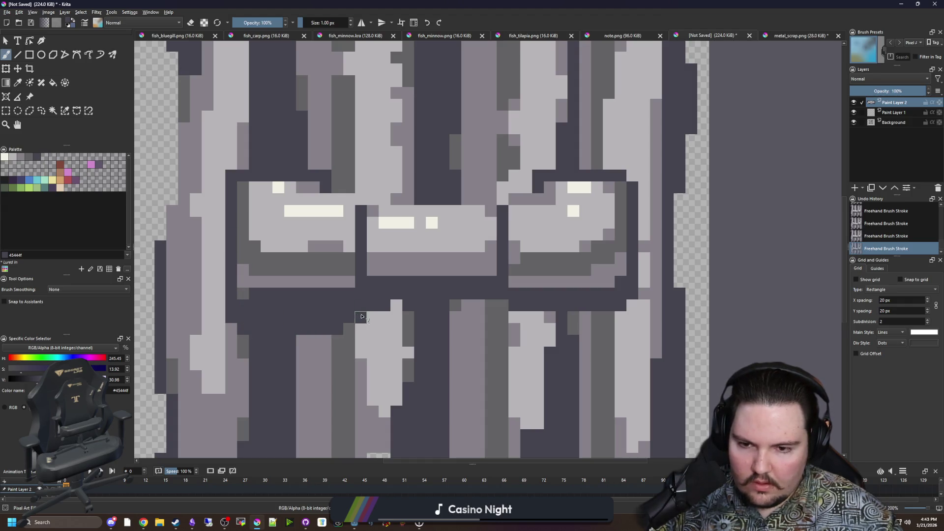
drag(549, 316, 551, 318)
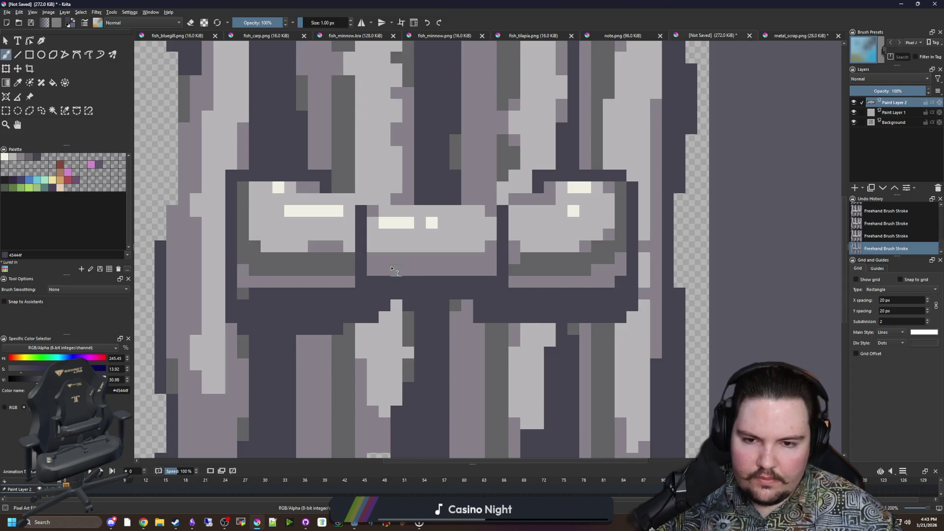
scroll(392, 270, down, 6)
scroll(390, 236, up, 8)
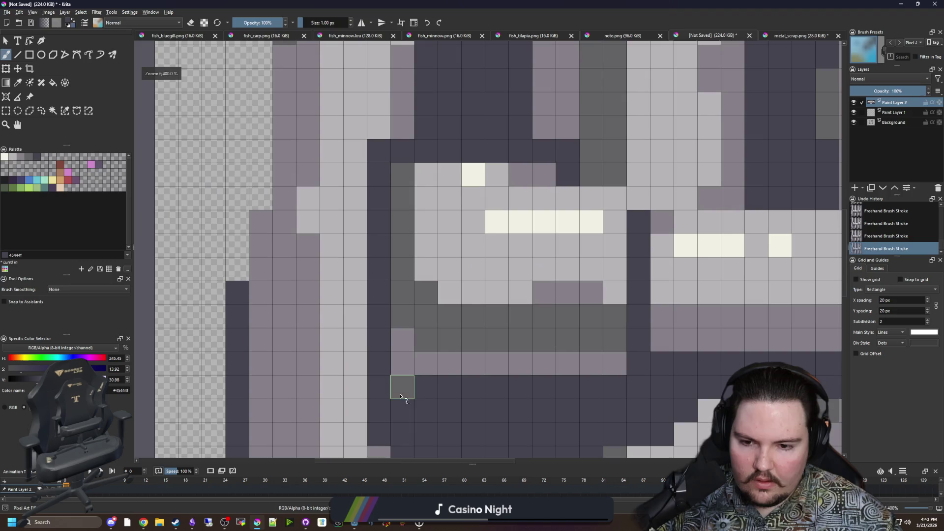
mouse_move(369, 406)
mouse_down()
mouse_move(352, 408)
mouse_move(359, 194)
mouse_up()
scroll(359, 194, down, 6)
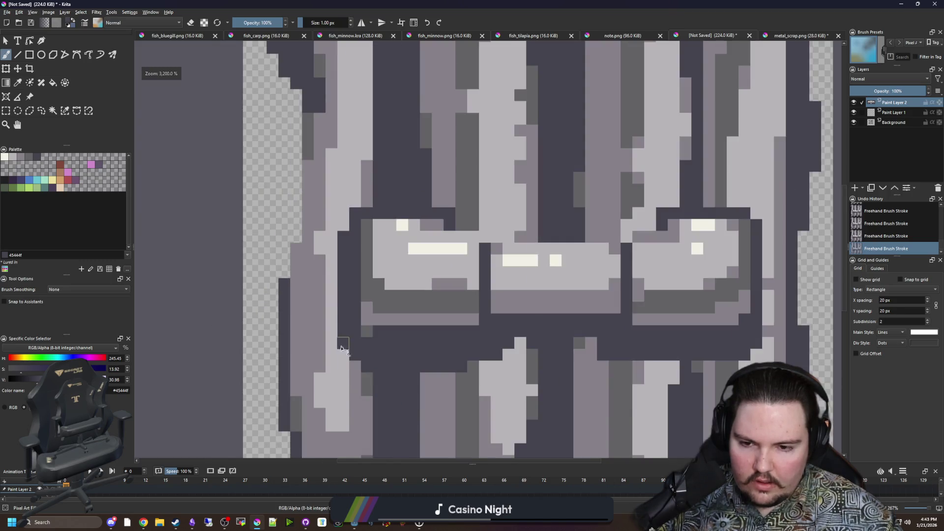
scroll(368, 370, up, 6)
drag(368, 370, 364, 379)
scroll(364, 379, down, 6)
scroll(255, 322, up, 5)
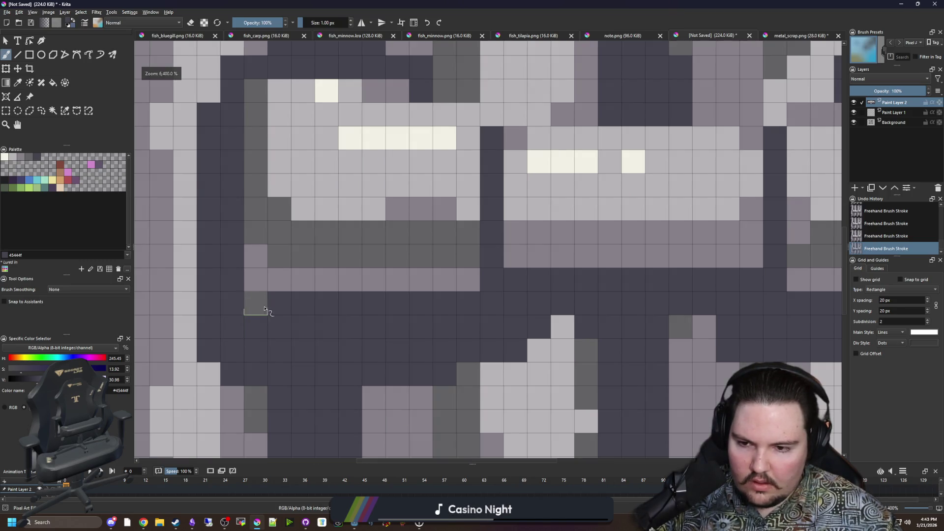
scroll(211, 309, down, 1)
scroll(496, 300, down, 1)
scroll(472, 303, down, 4)
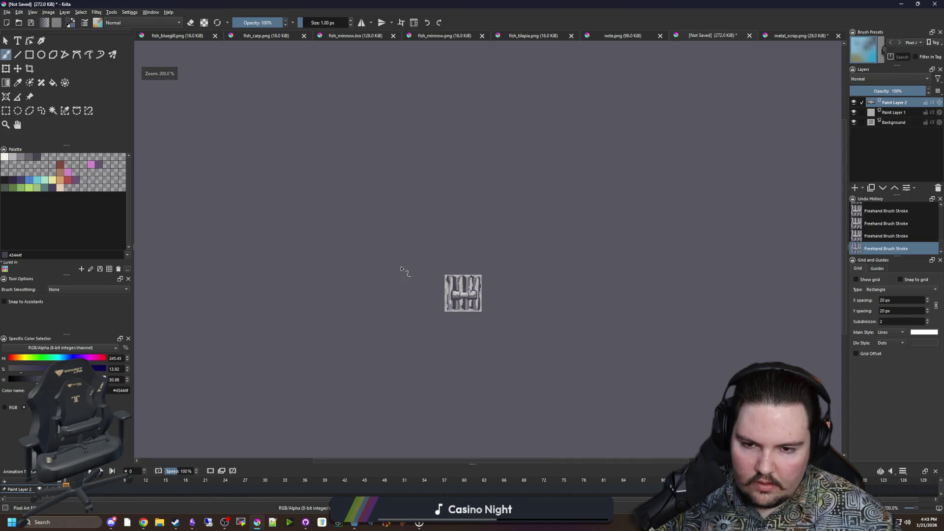
scroll(480, 300, up, 5)
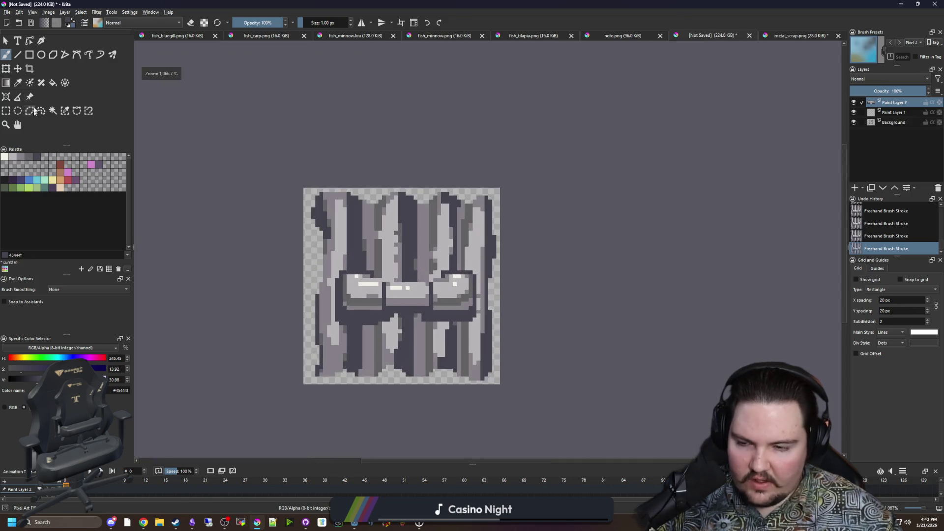
Step: Shift the shelf layer up slightly with the Move tool and pick the palette's mid-grey
click(18, 68)
scroll(405, 295, up, 1)
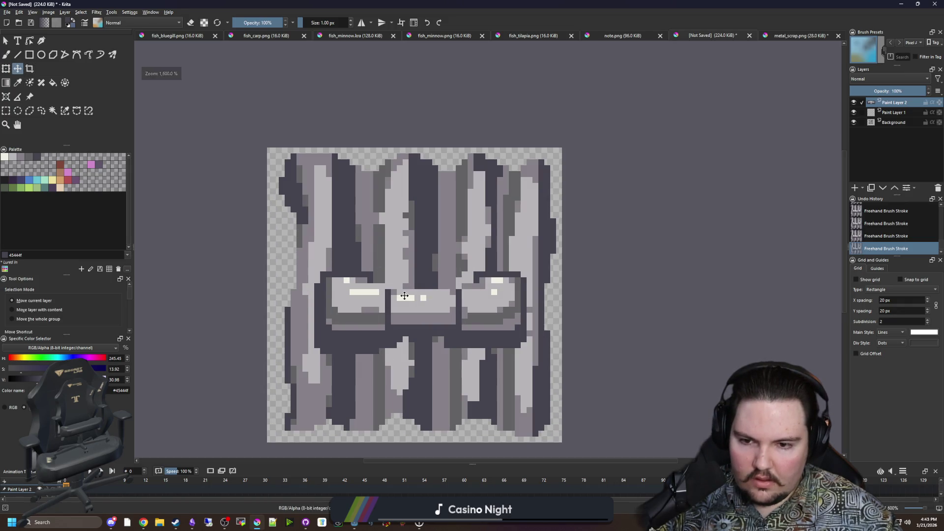
drag(404, 295, 405, 290)
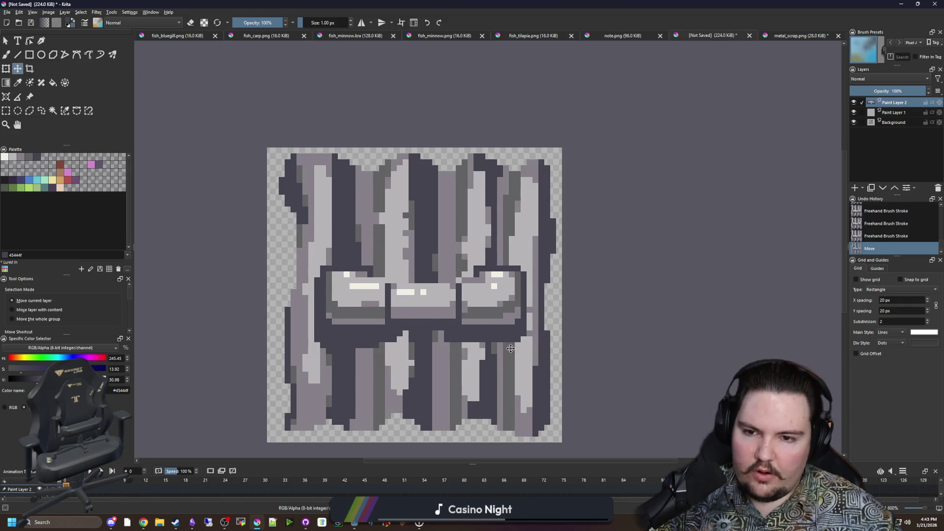
scroll(510, 351, up, 1)
click(25, 158)
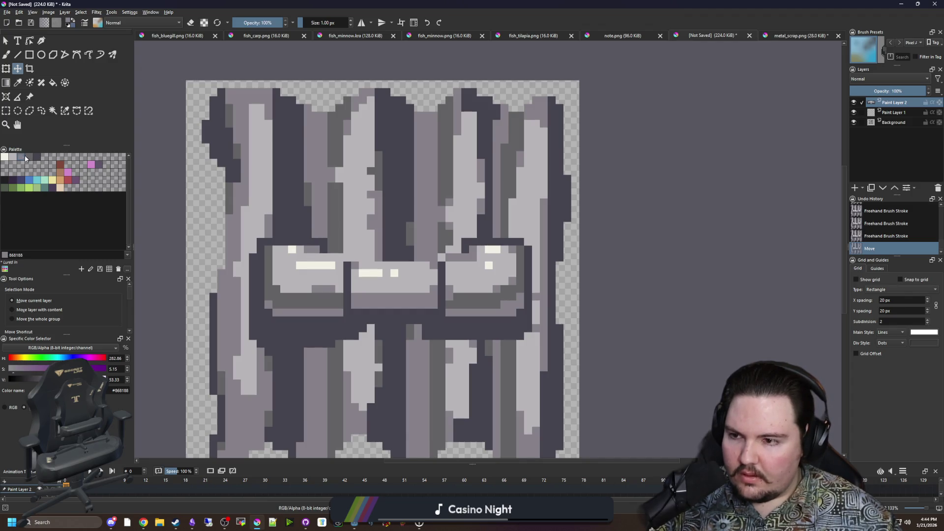
Step: On the Background layer, fill-darken the light grey plank columns and lighten the mid-grey ones
key(f)
click(259, 147)
key(ctrl+z)
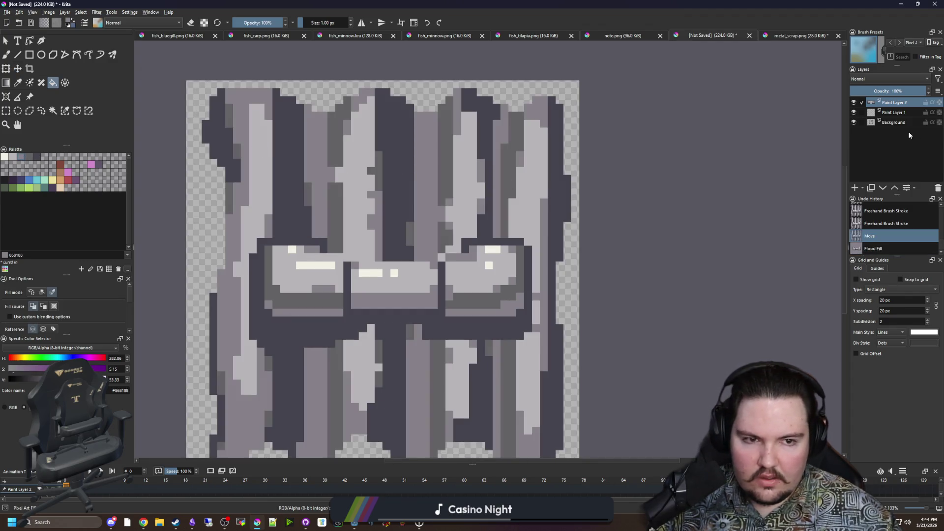
click(901, 122)
scroll(306, 197, up, 1)
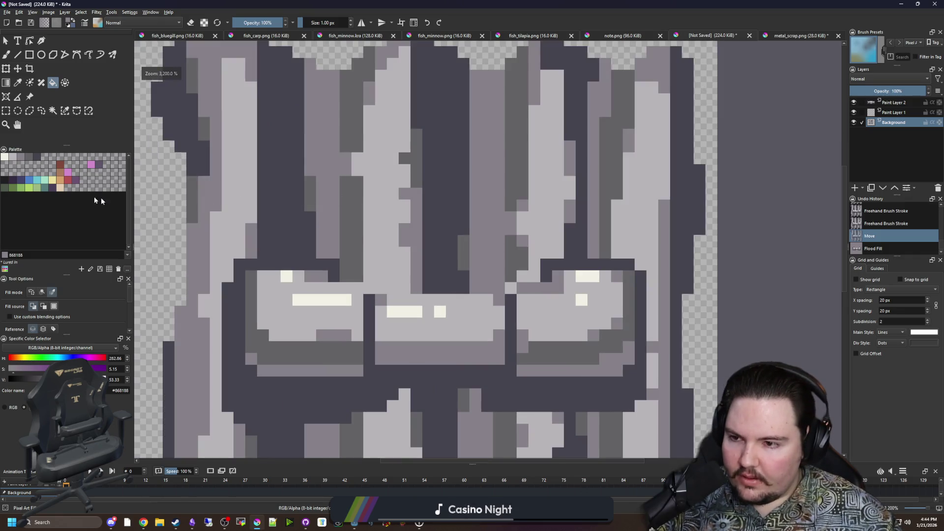
scroll(259, 245, down, 1)
click(264, 177)
key(ctrl+z)
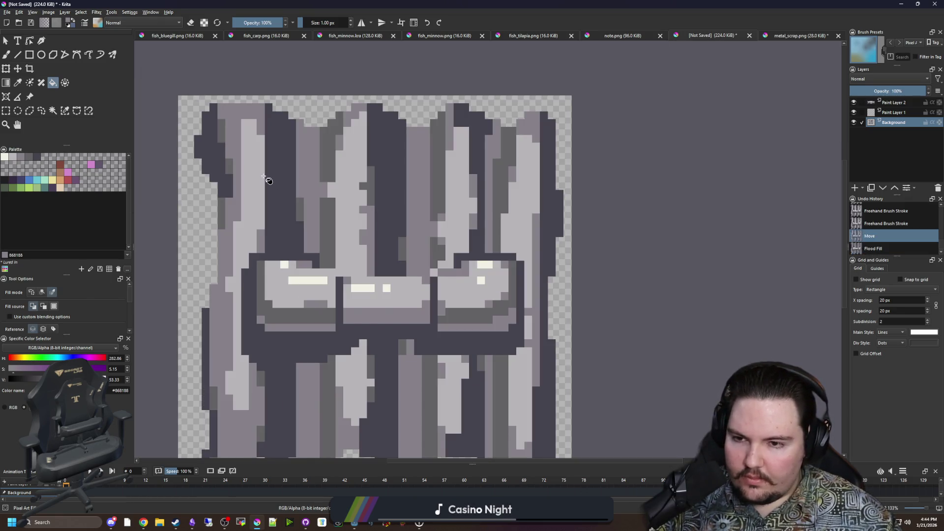
scroll(269, 181, up, 2)
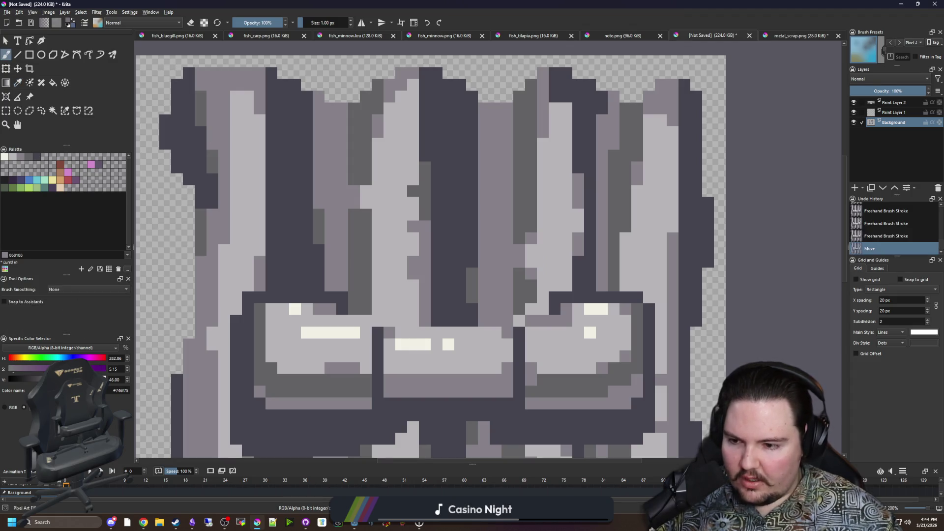
click(245, 195)
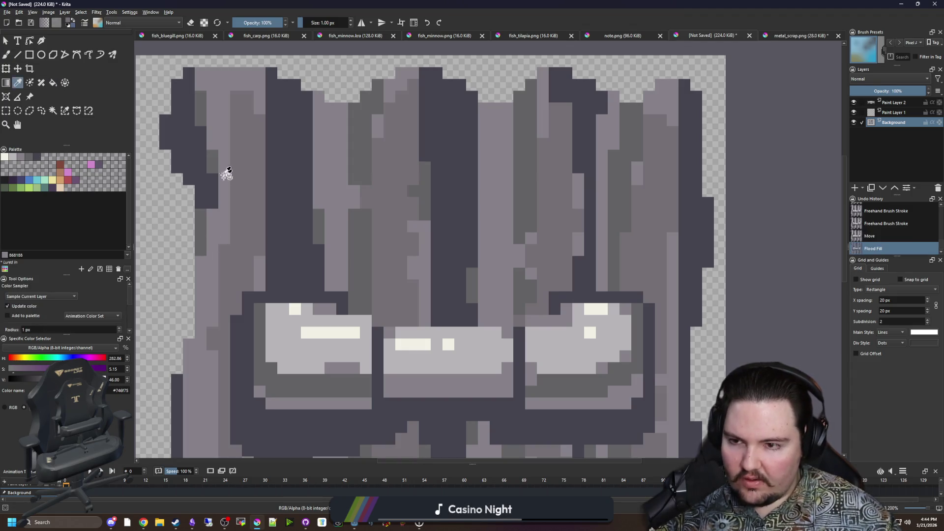
scroll(130, 381, up, 8)
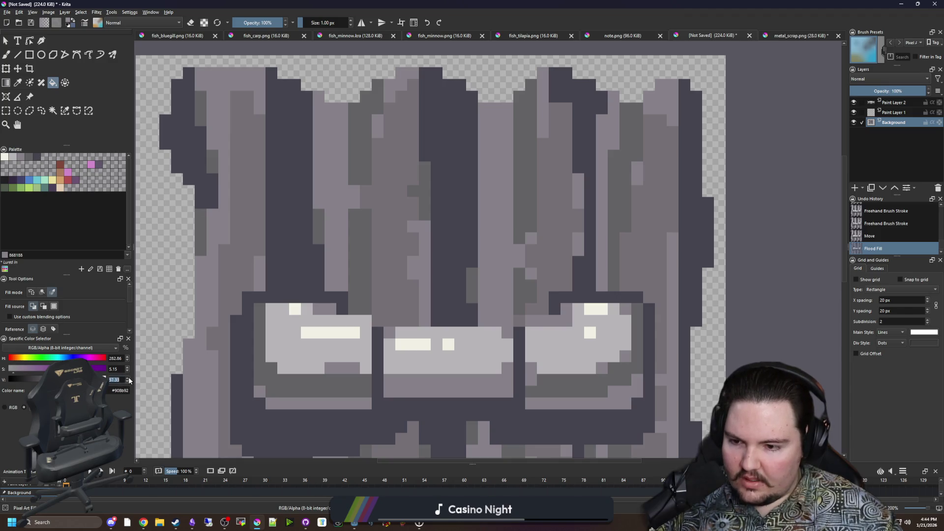
click(253, 178)
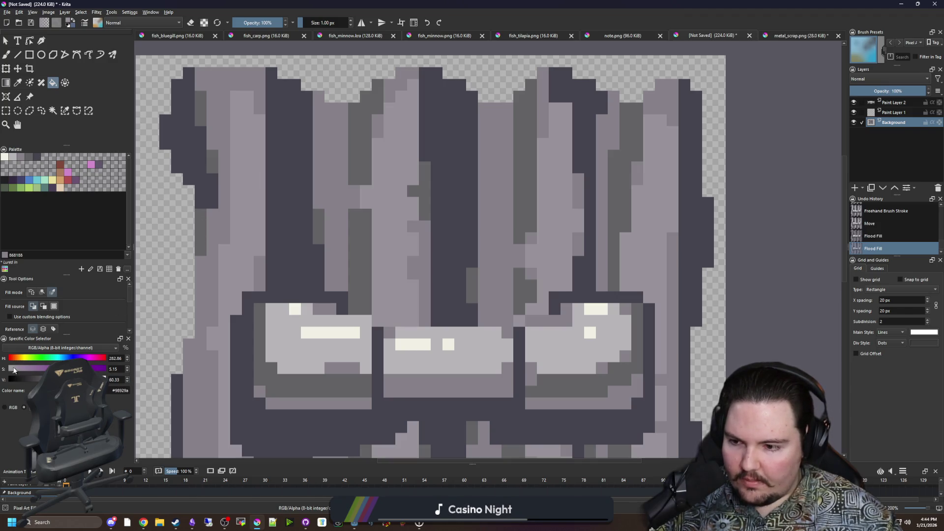
Step: Sample the column grey, brighten its V value slightly, and fill the grey columns with it
scroll(363, 226, down, 6)
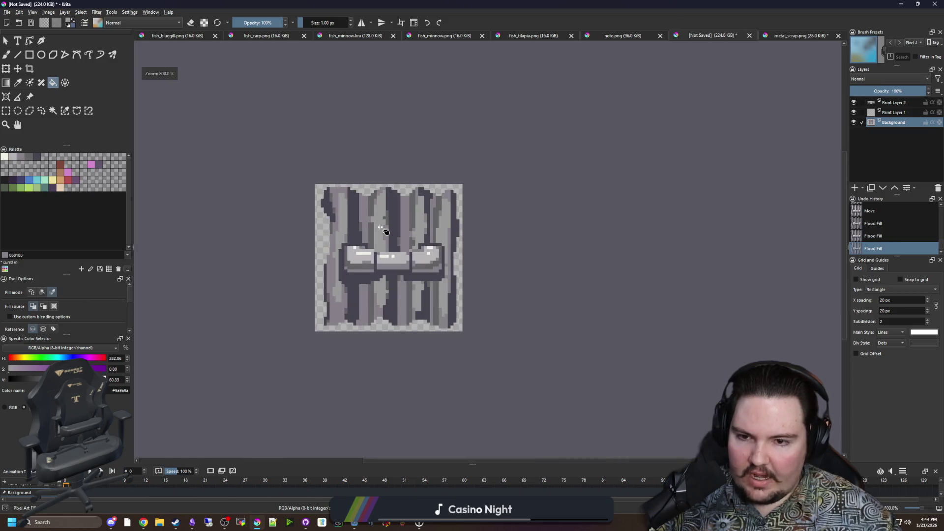
scroll(391, 173, up, 6)
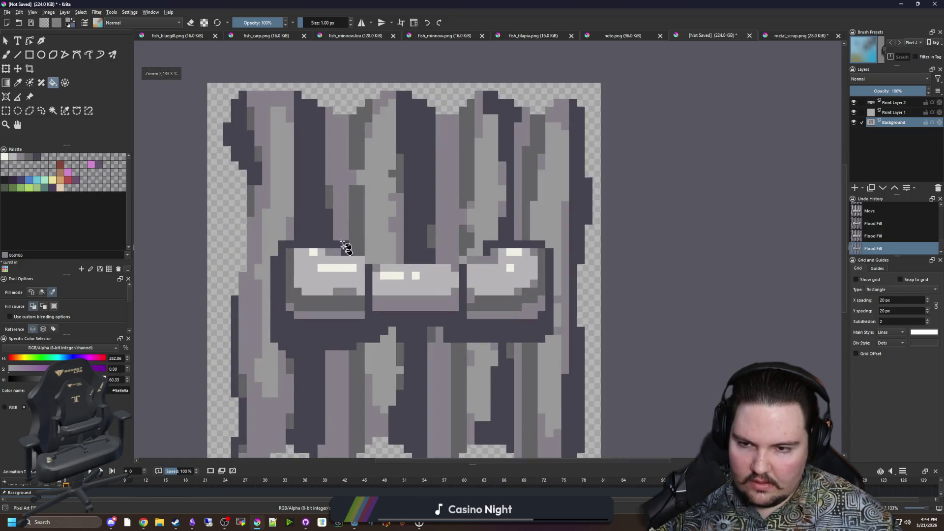
scroll(346, 187, up, 1)
key(p)
scroll(331, 183, up, 2)
click(343, 185)
scroll(318, 268, down, 5)
scroll(320, 260, up, 4)
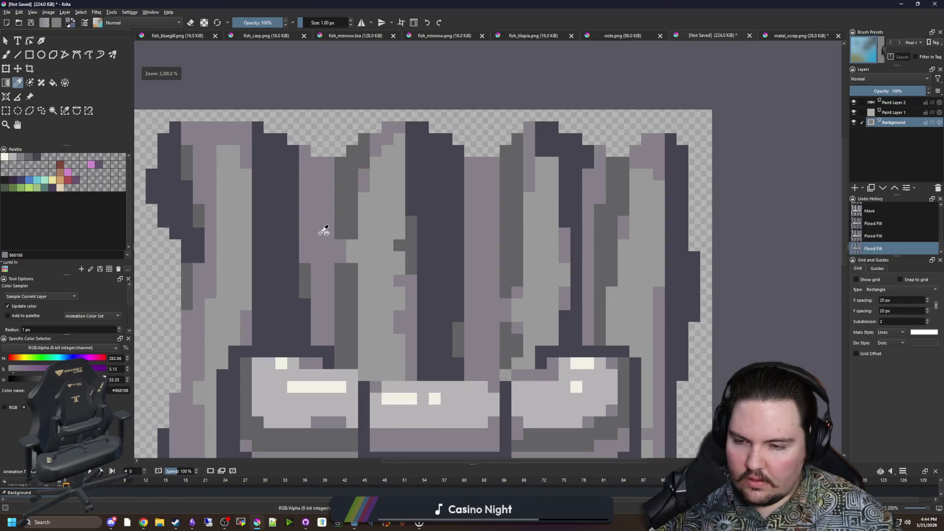
click(347, 220)
key(b)
click(127, 378)
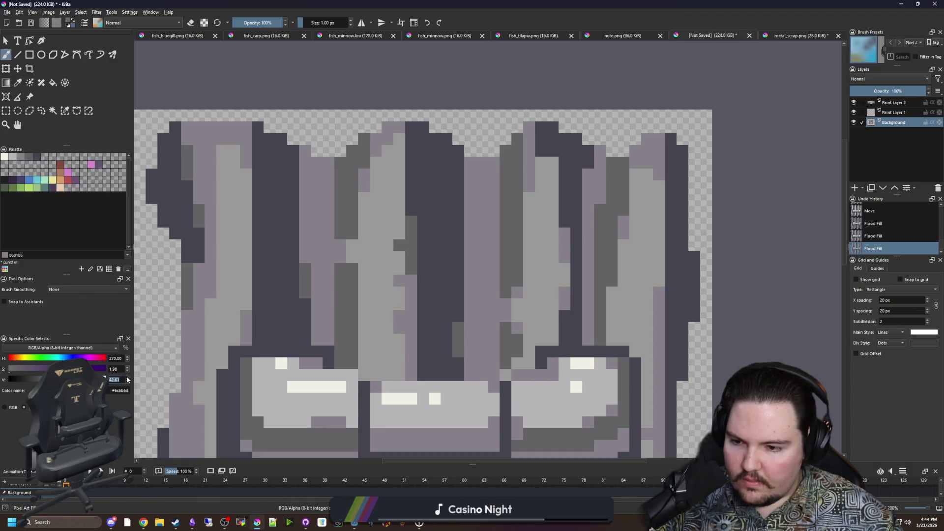
click(126, 377)
key(f)
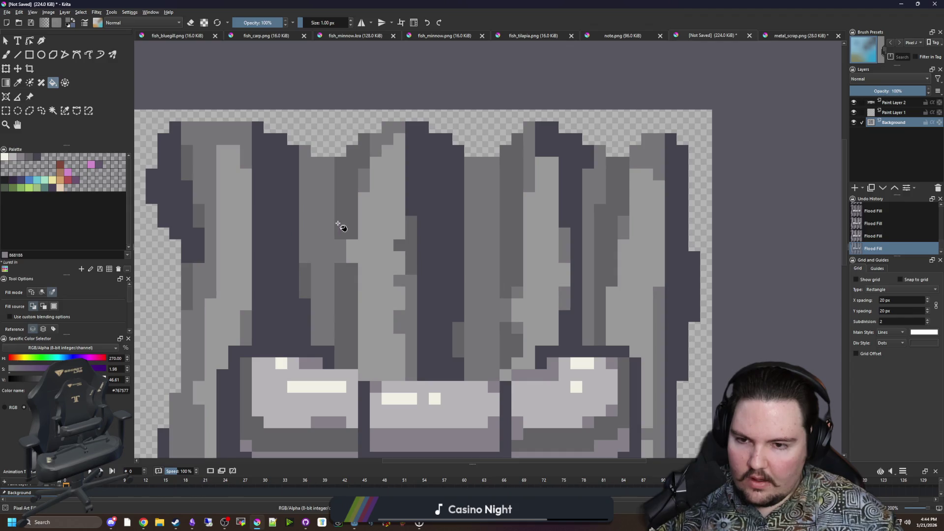
click(347, 225)
scroll(320, 263, up, 1)
Step: Sample the mid-grey, lower its V value, and fill the dark plank columns with it
key(p)
click(307, 238)
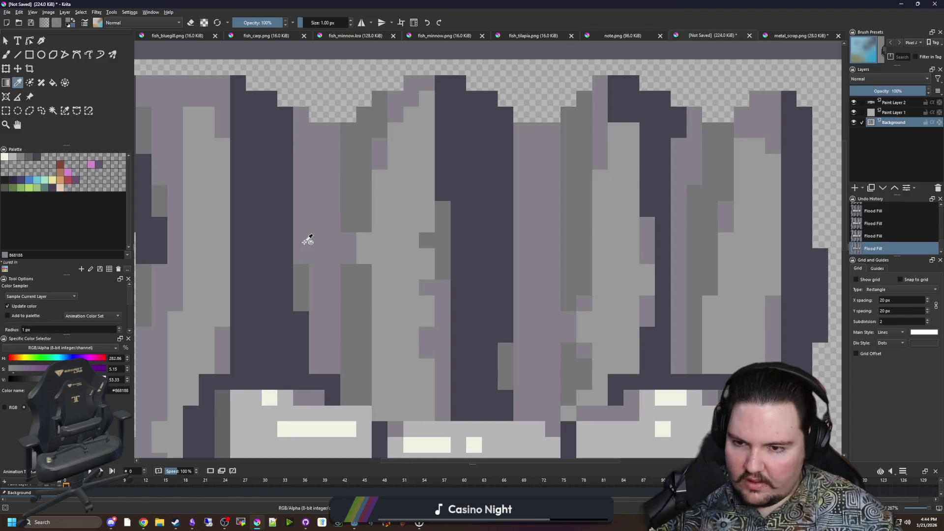
click(303, 282)
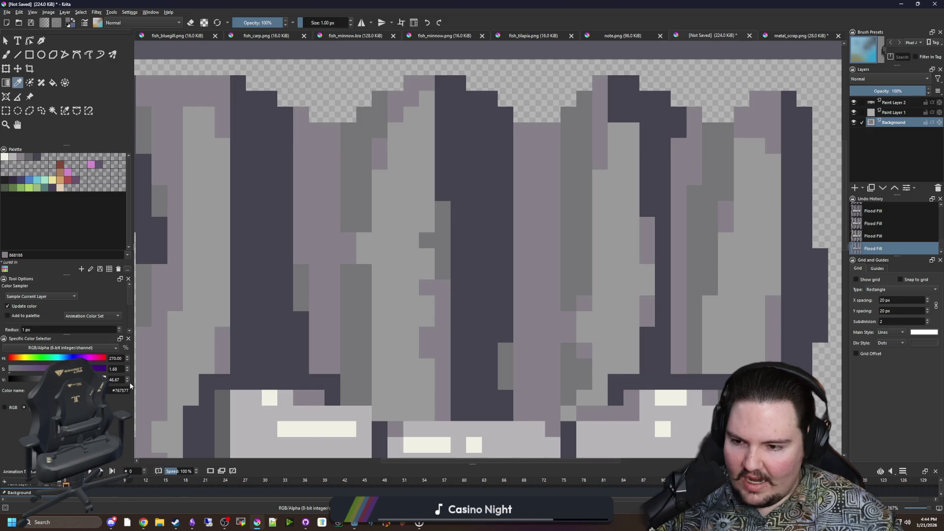
click(127, 382)
click(127, 385)
click(127, 385)
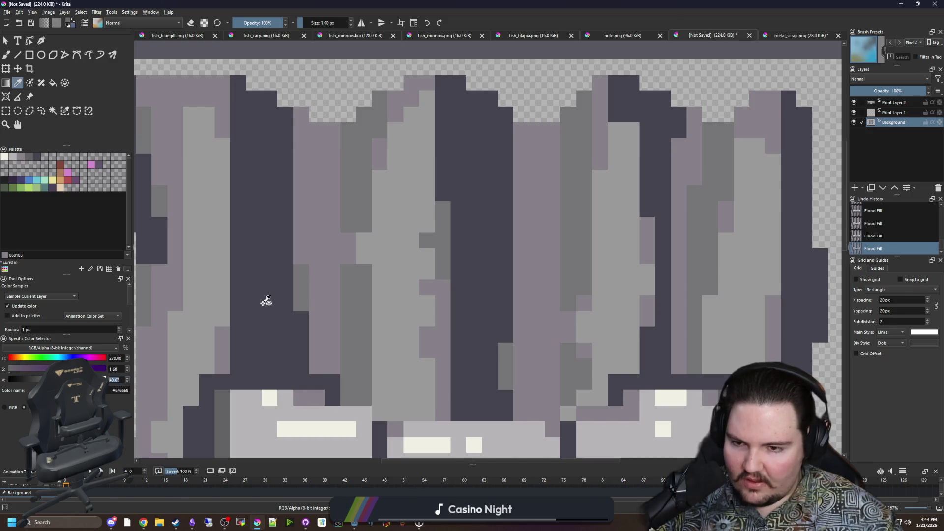
key(f)
click(254, 228)
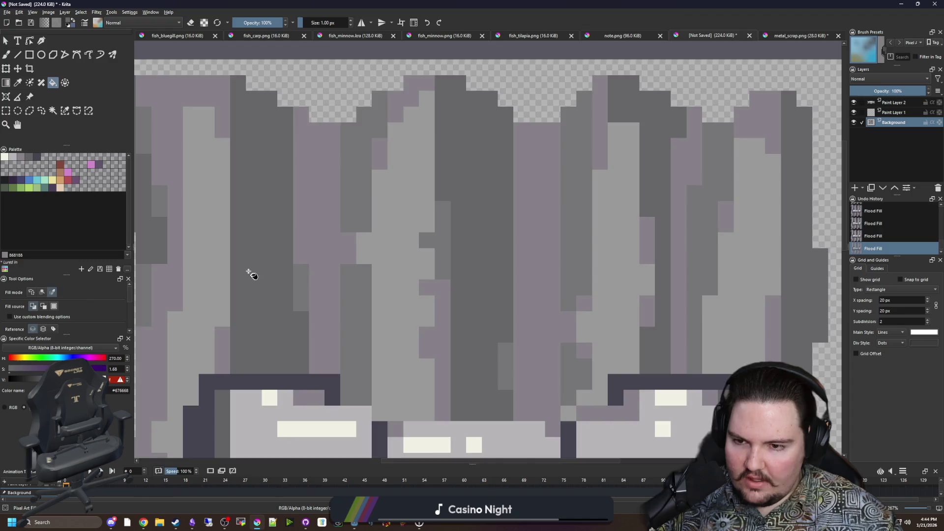
scroll(251, 273, down, 3)
scroll(262, 322, up, 1)
click(127, 386)
click(127, 385)
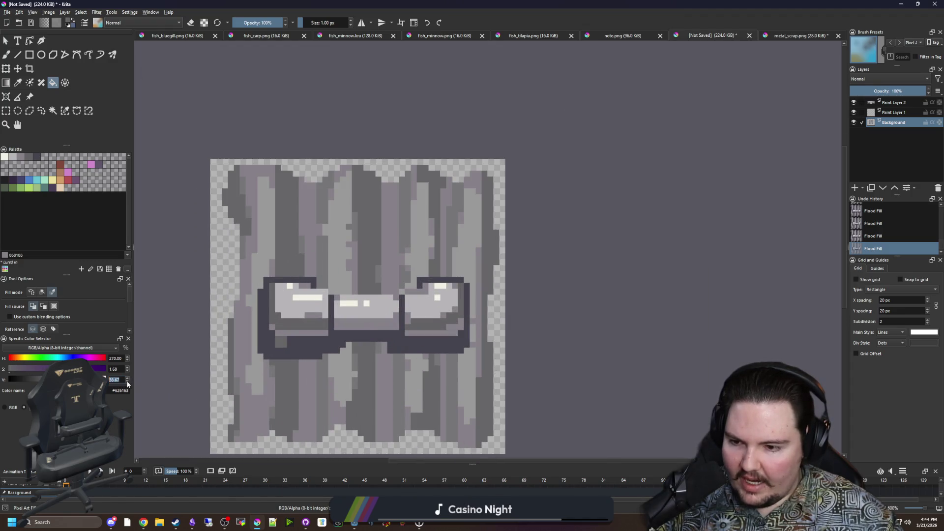
scroll(288, 219, down, 5)
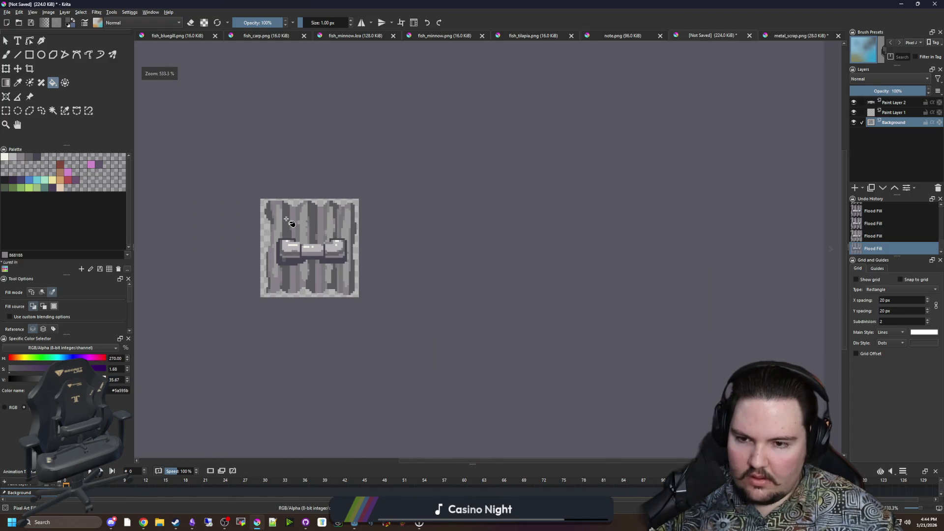
scroll(291, 222, up, 10)
Step: On the upper paint layer, erase the dark rim and stray pixels above the central band
key(b)
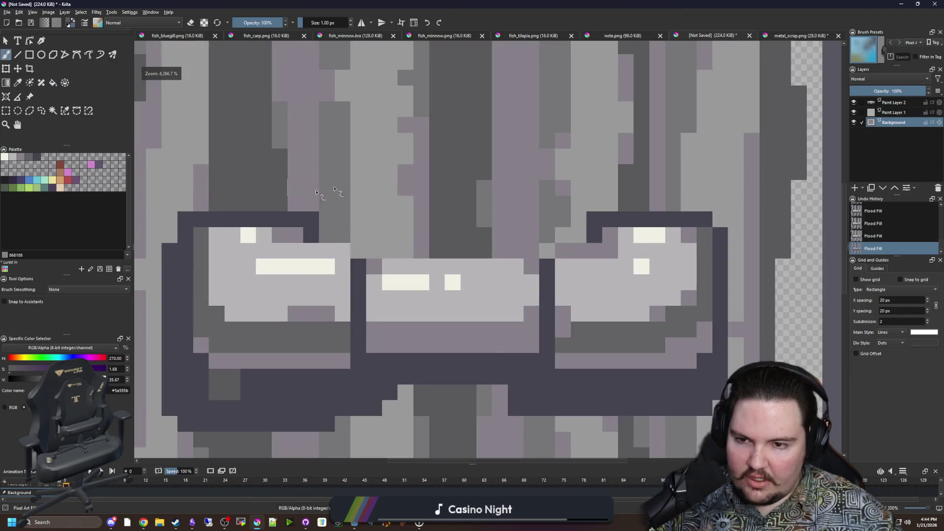
click(886, 104)
key(e)
drag(711, 219, 587, 219)
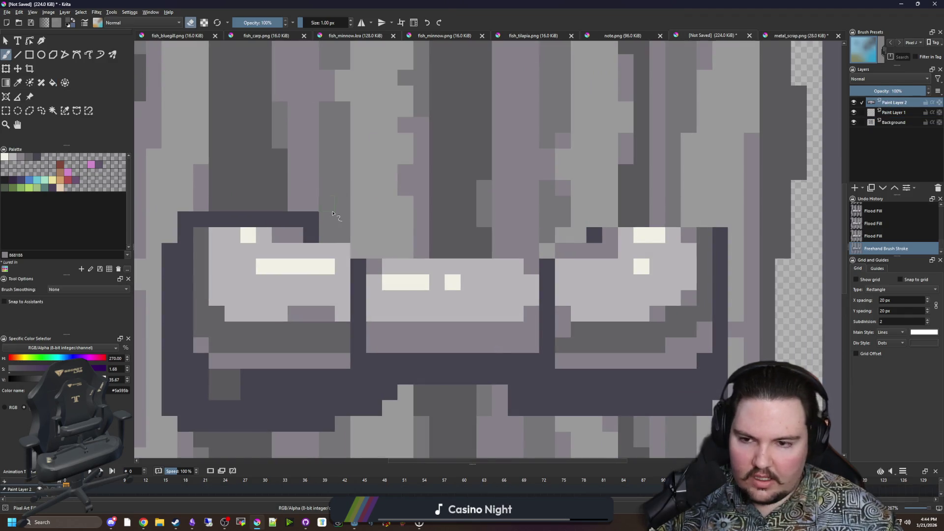
drag(317, 219, 192, 213)
click(189, 209)
click(185, 220)
scroll(295, 187, down, 10)
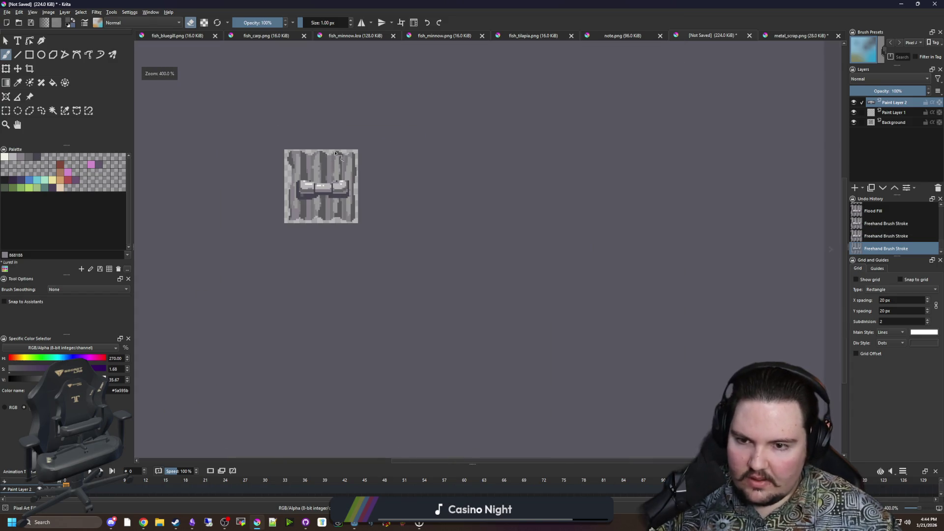
scroll(305, 158, up, 8)
click(210, 189)
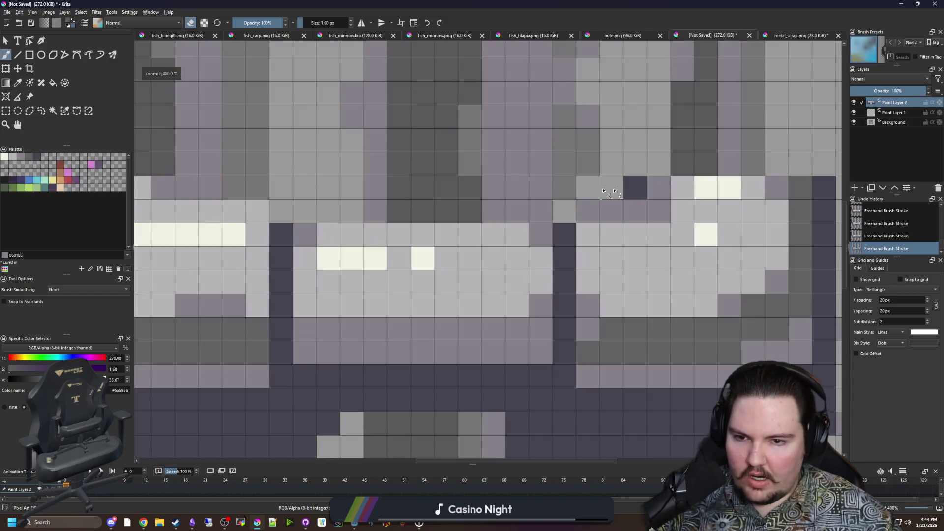
Step: Repaint a few dark outline pixels along the band's top edge
ctrl+click(632, 187)
key(e)
click(616, 190)
click(589, 188)
scroll(388, 268, down, 10)
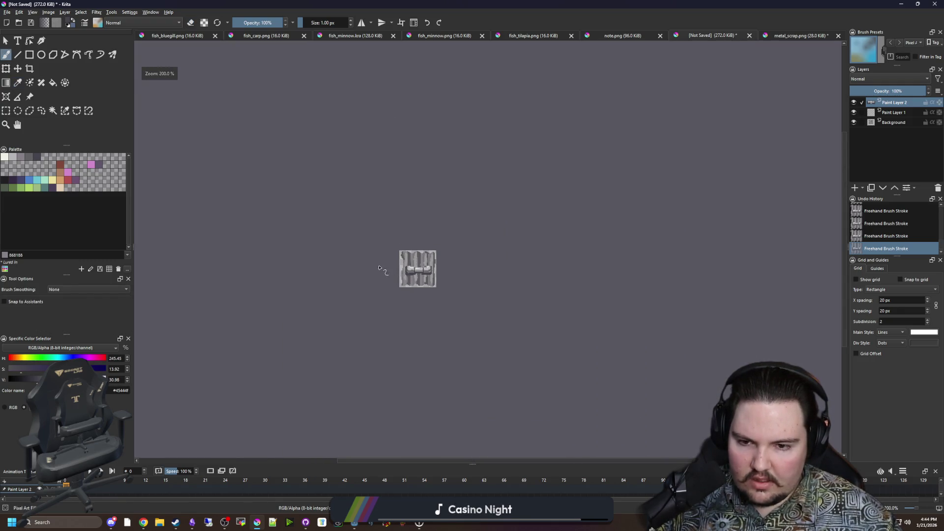
scroll(420, 269, up, 6)
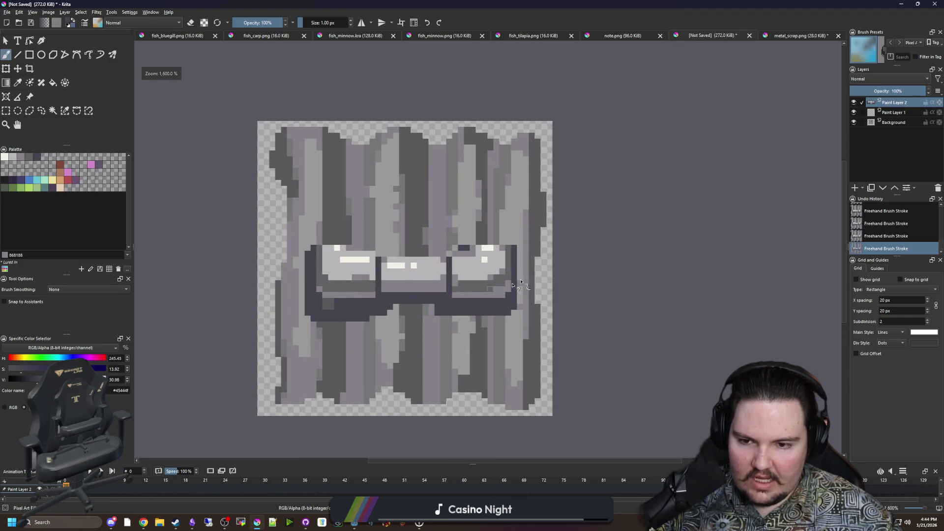
scroll(325, 273, down, 2)
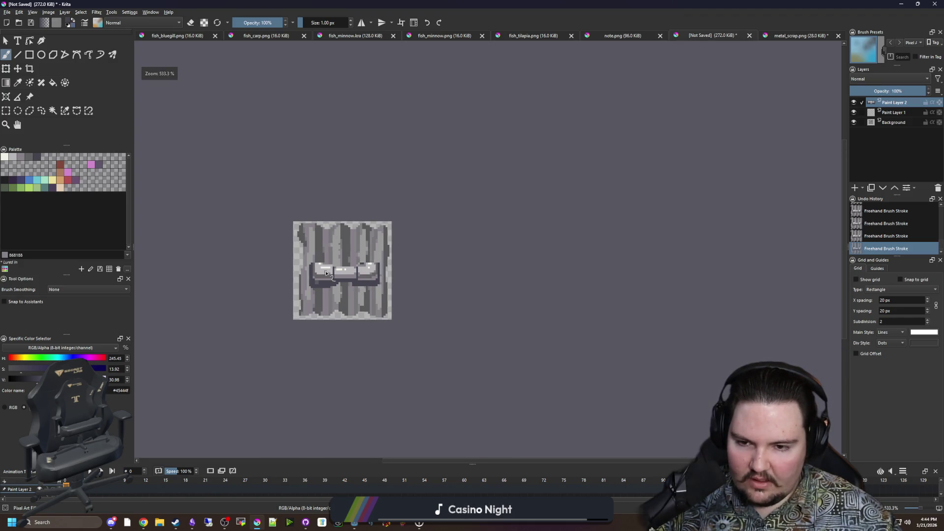
scroll(325, 273, up, 3)
scroll(329, 270, down, 5)
scroll(332, 265, up, 5)
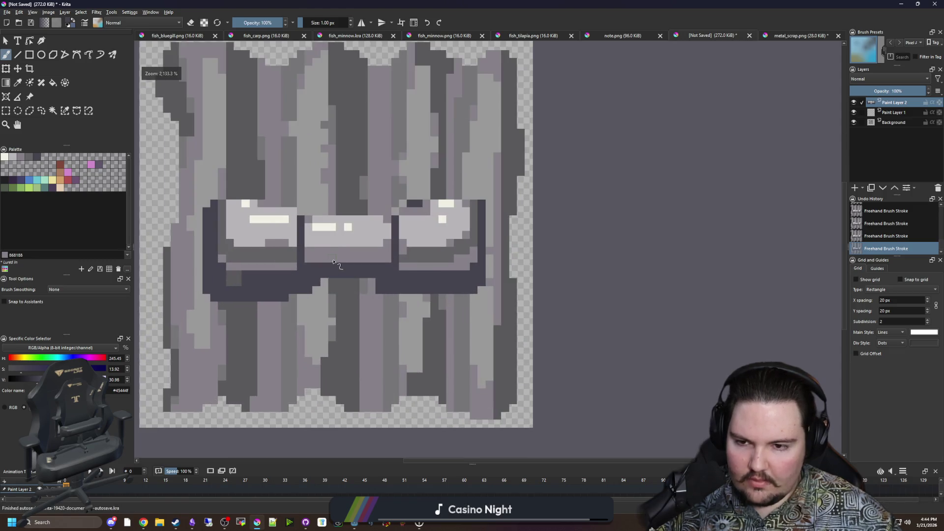
scroll(333, 262, down, 6)
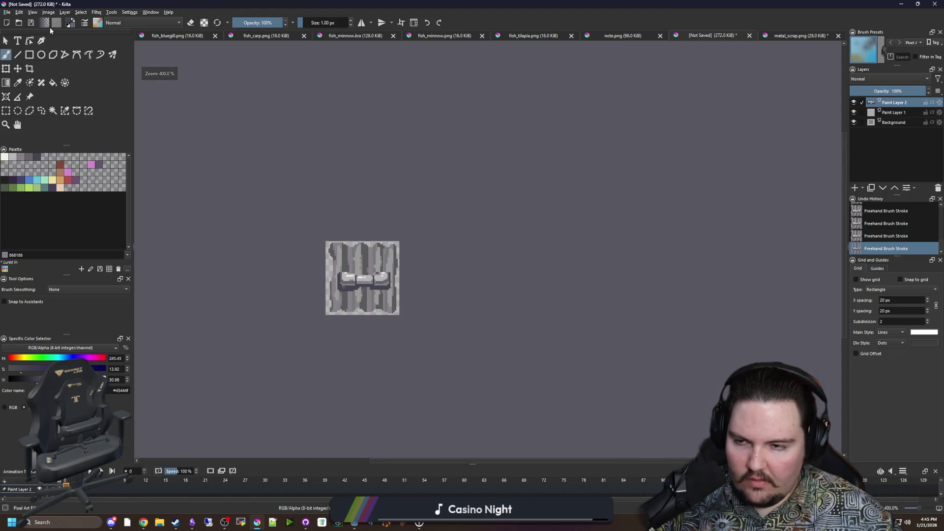
click(7, 12)
click(29, 55)
text(scrap_shield)
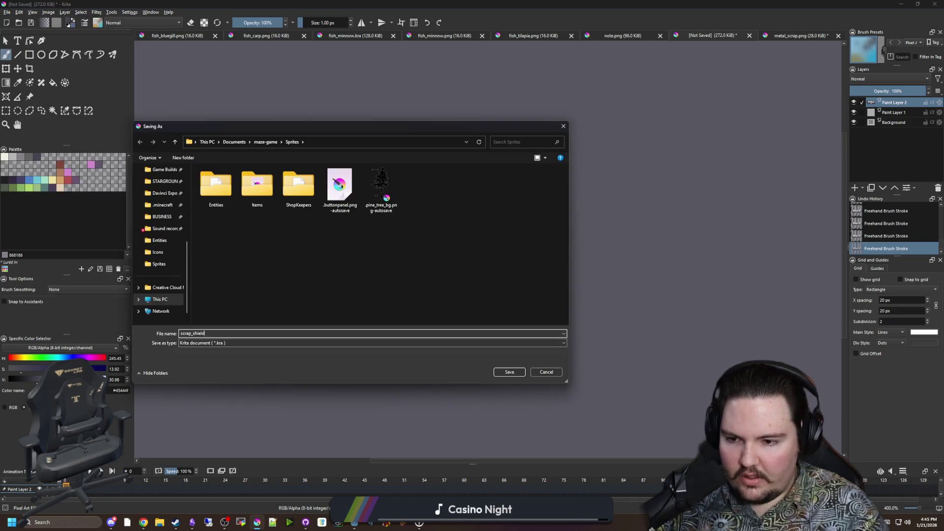
double_click(249, 191)
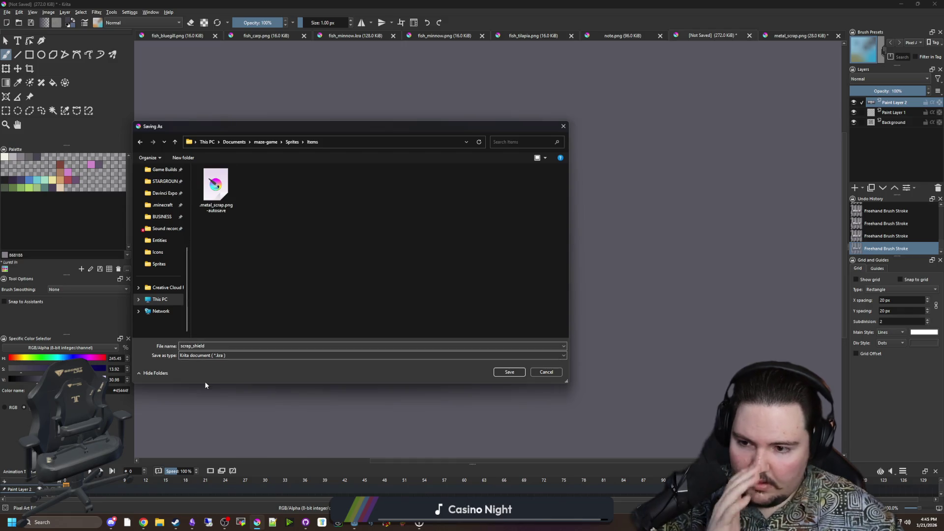
click(206, 355)
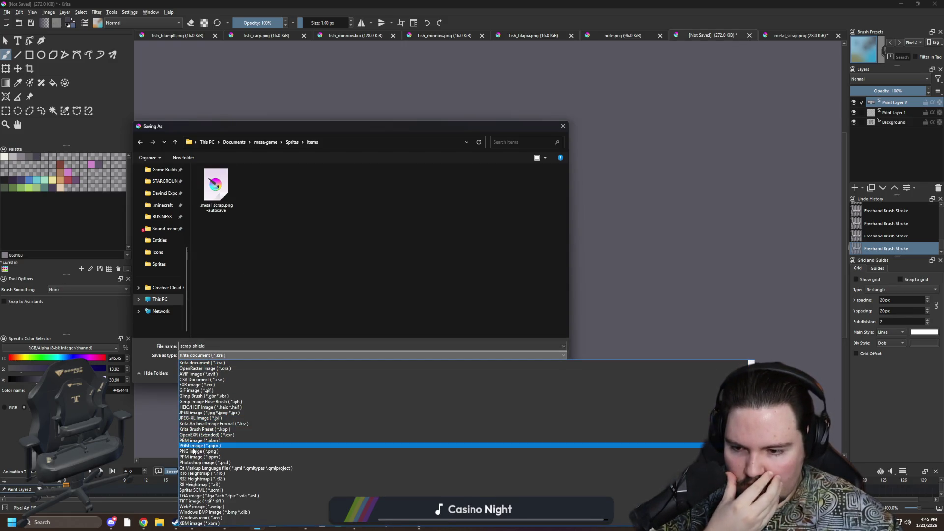
click(202, 446)
click(214, 355)
click(193, 446)
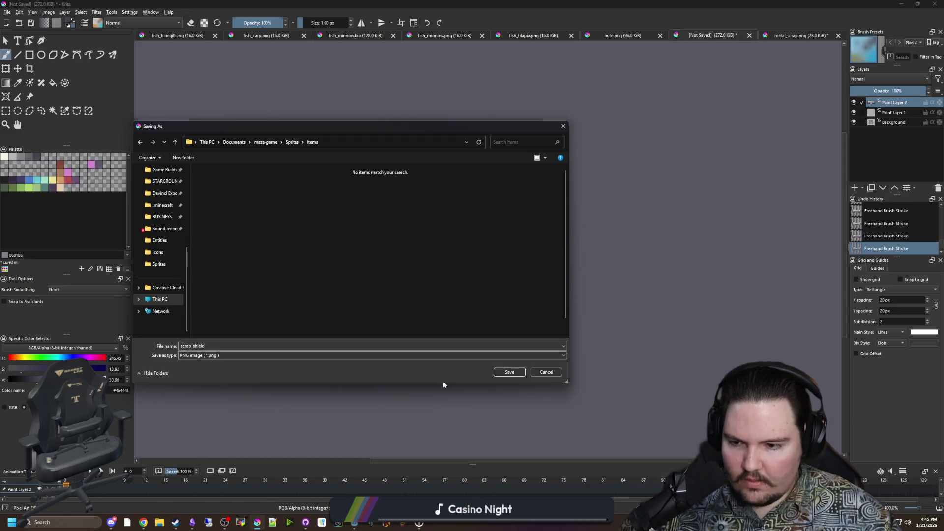
click(510, 372)
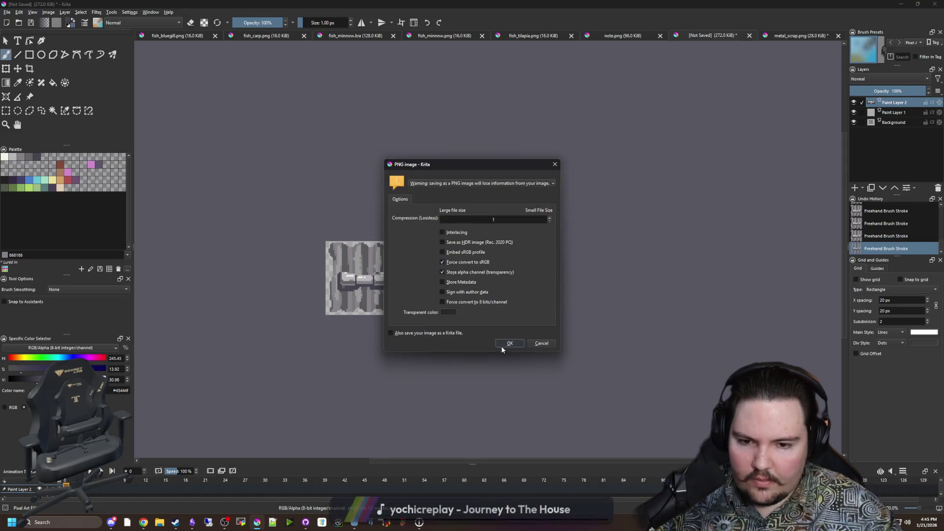
click(501, 344)
scroll(357, 228, up, 2)
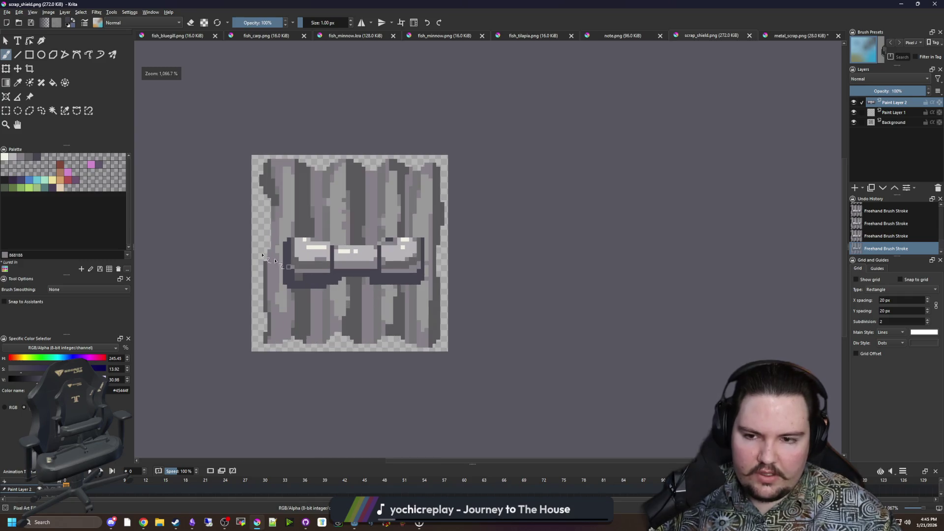
click(18, 69)
scroll(361, 229, up, 1)
drag(351, 248, 351, 236)
scroll(381, 261, down, 3)
key(ctrl+s)
click(512, 346)
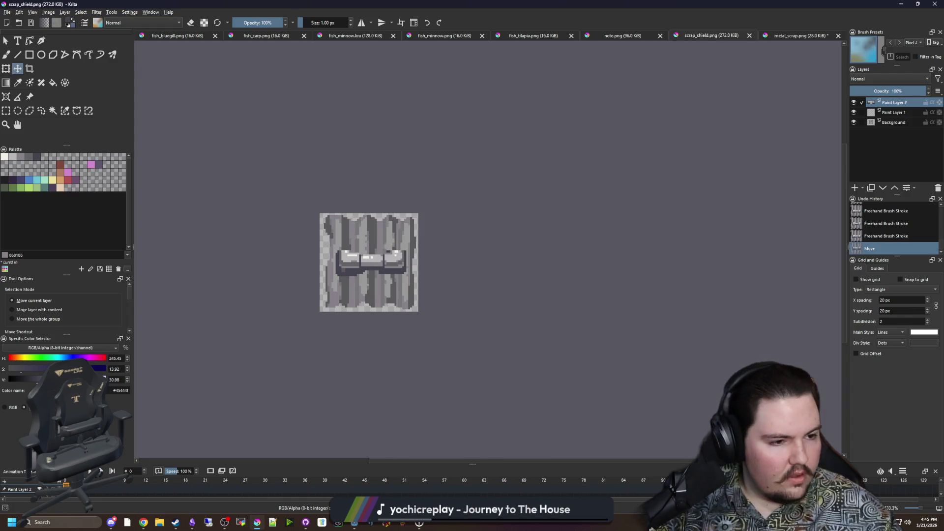
key(alt+Tab)
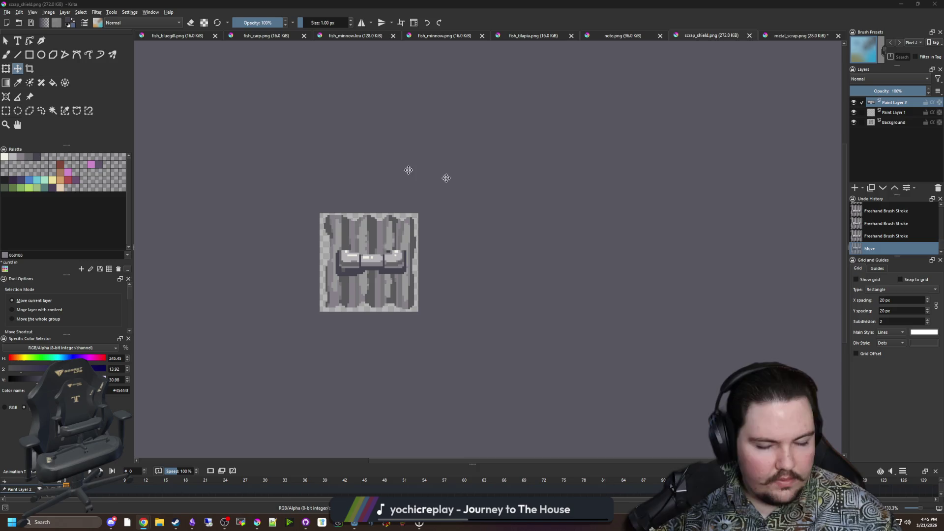
click(7, 12)
Step: Create a new 50×50 px document and delete its white canvas to full transparency
click(17, 20)
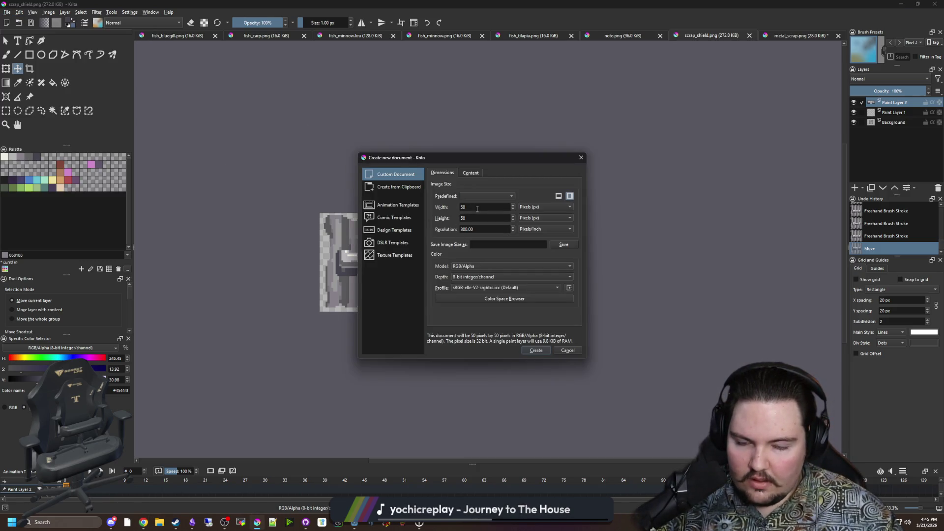
click(546, 349)
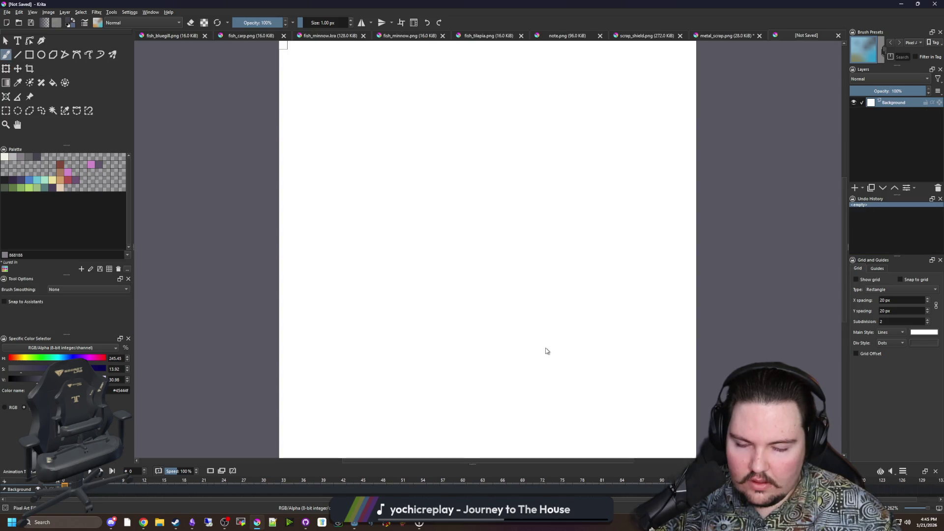
click(8, 113)
drag(253, 185, 647, 430)
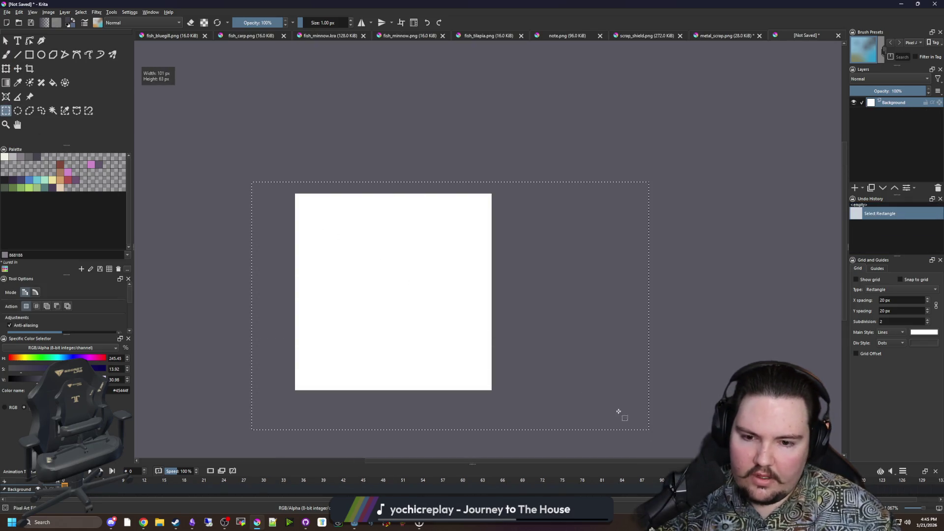
key(Delete)
key(ctrl+shift+a)
Step: Return to the freehand brush and switch from Krita to the browser
scroll(345, 343, up, 2)
key(b)
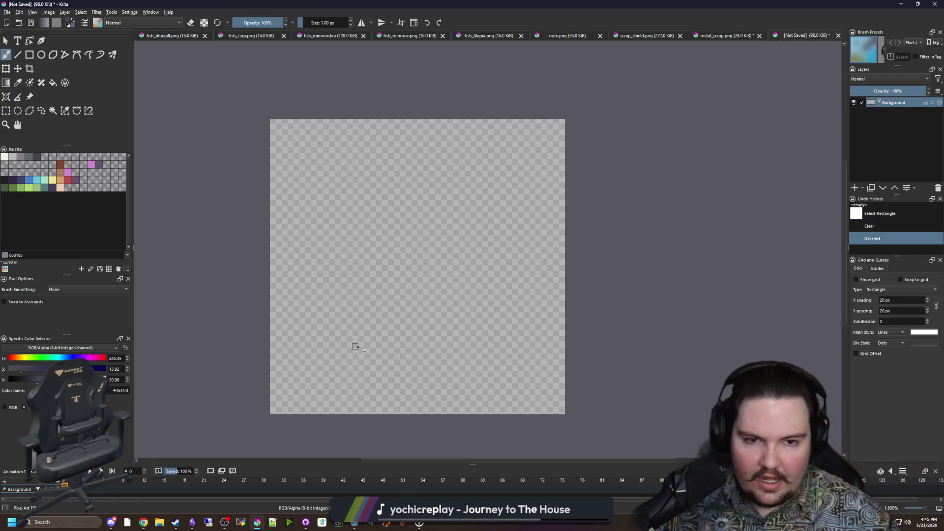
key(alt+Tab)
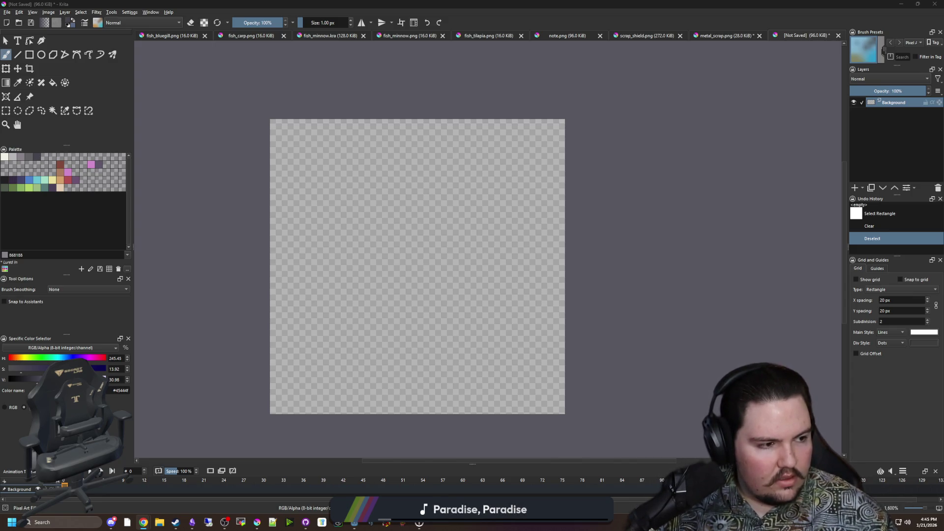
Step: In Godot, filter the FileSystem for 'items' and open items_table.gd
click(418, 194)
click(257, 522)
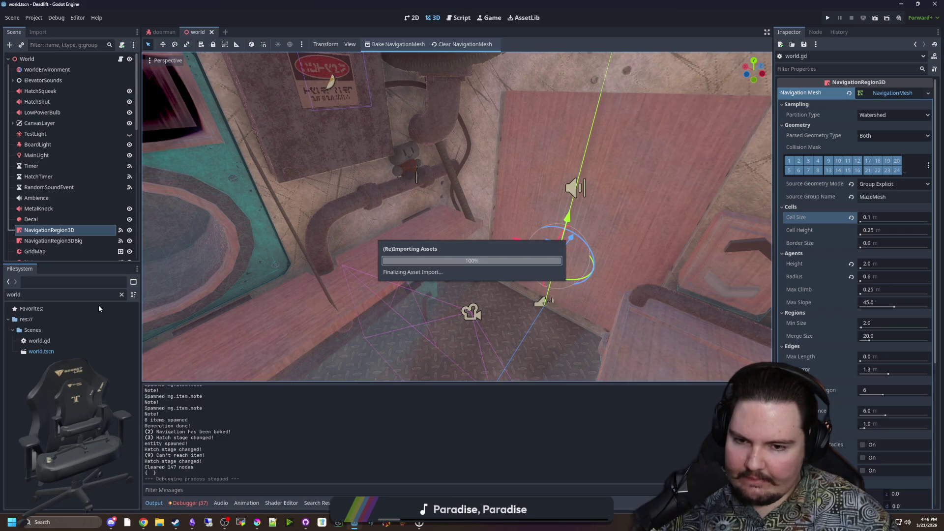
click(121, 295)
text(items)
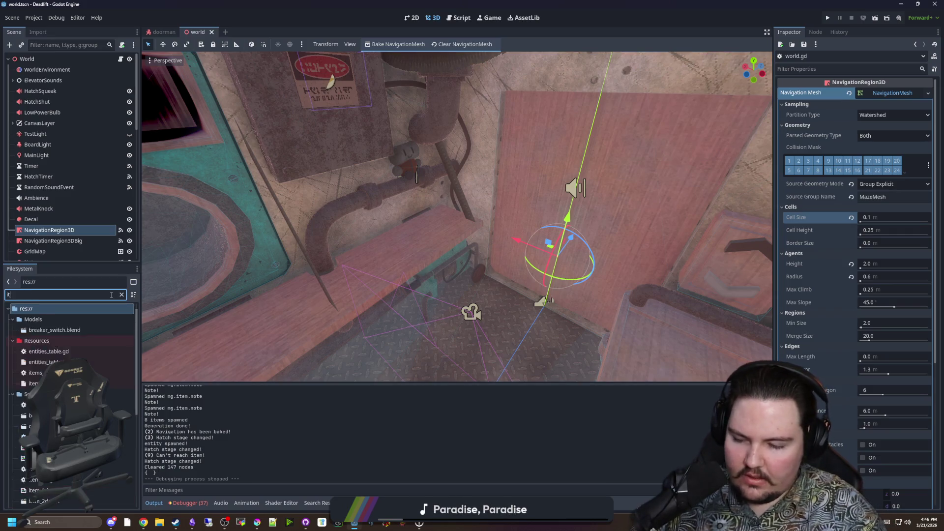
double_click(73, 340)
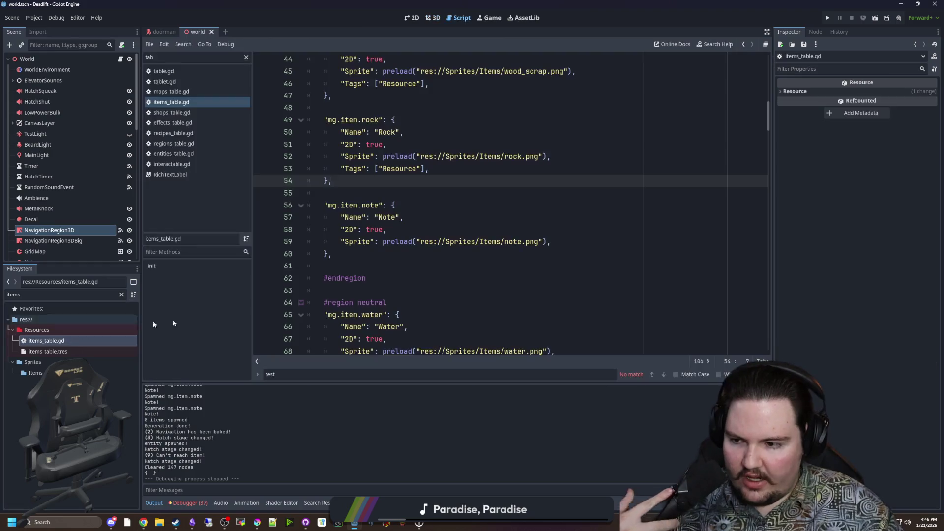
Step: Add a "HeldSprite" default line below the Tags default in the item defaults
scroll(494, 247, up, 2)
click(425, 235)
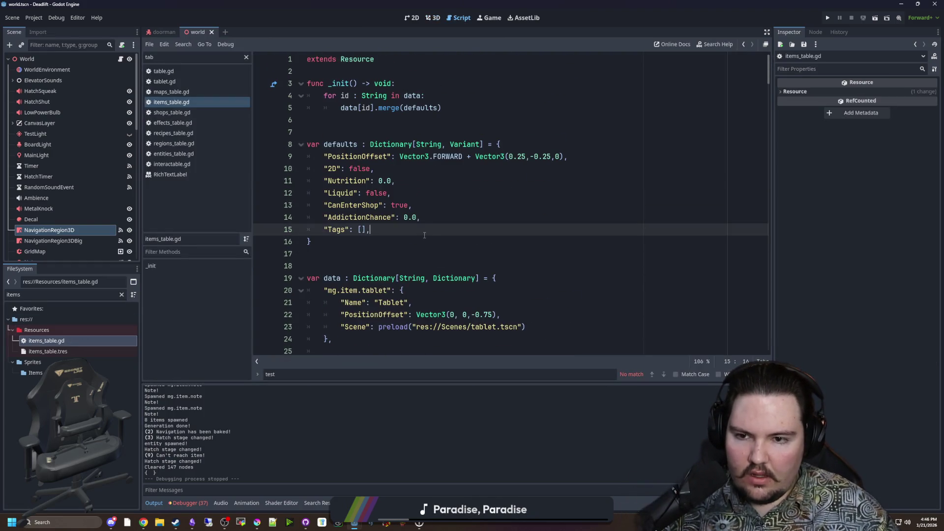
click(424, 198)
click(392, 170)
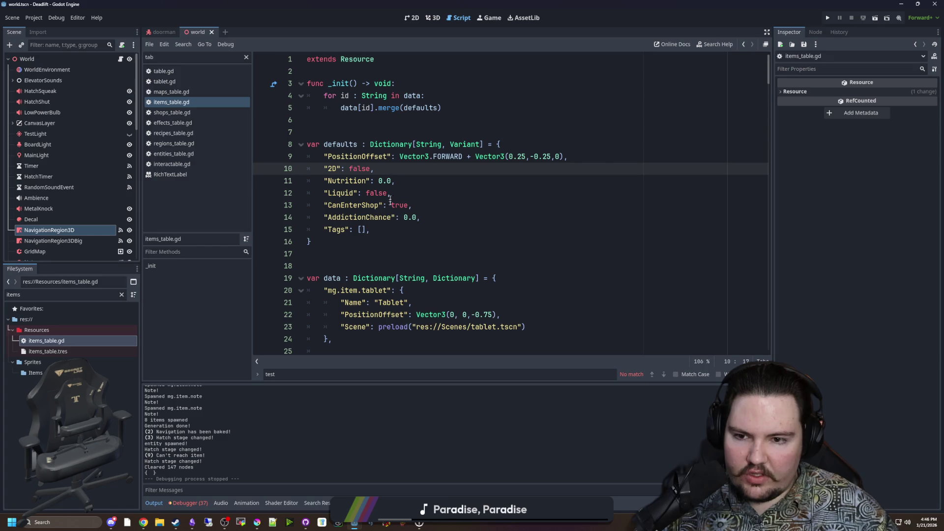
click(380, 234)
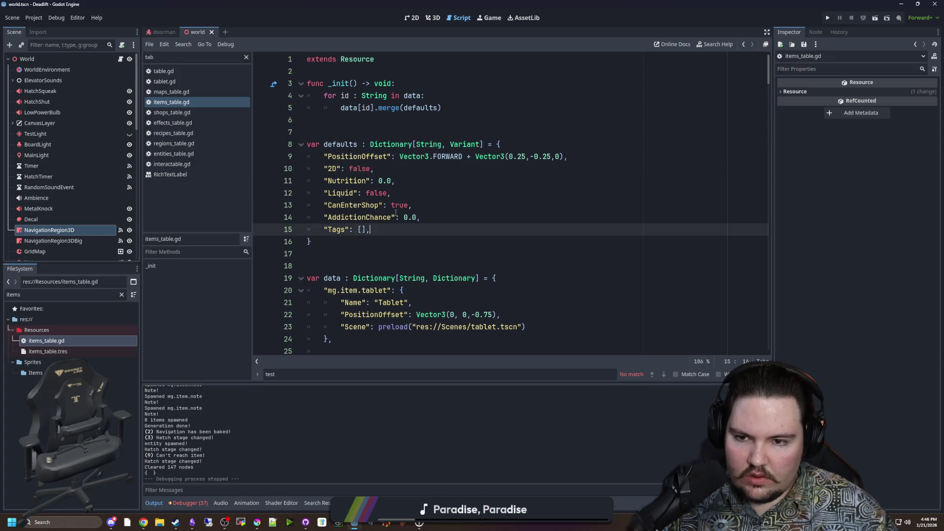
scroll(396, 213, down, 4)
click(375, 228)
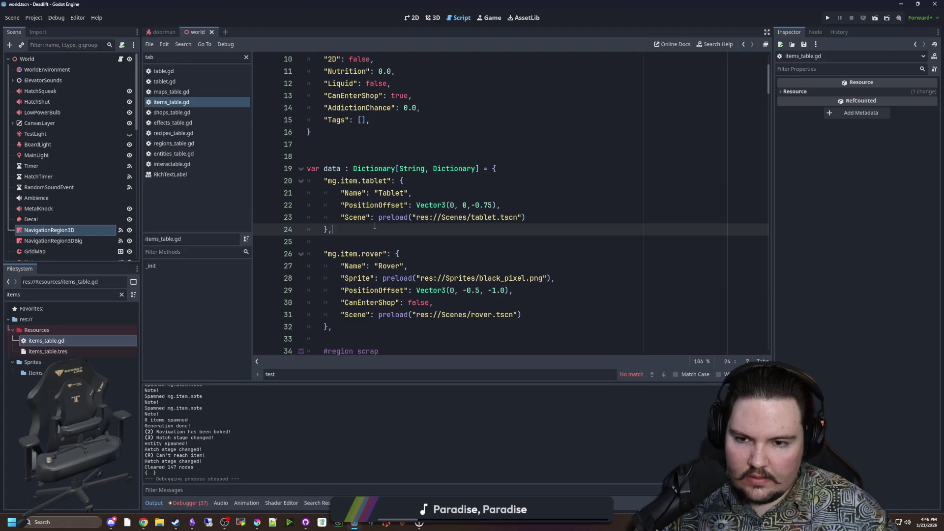
click(382, 119)
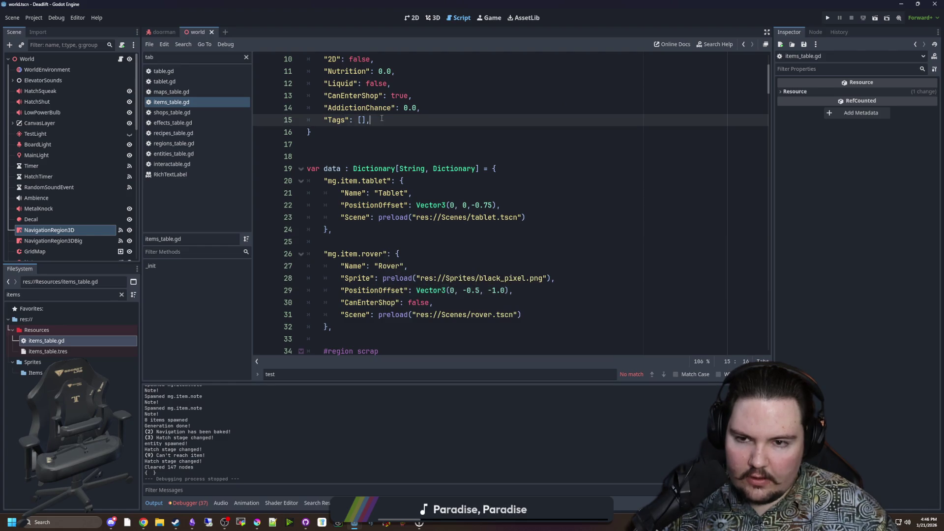
key(Return)
text("HeldSprite": null,)
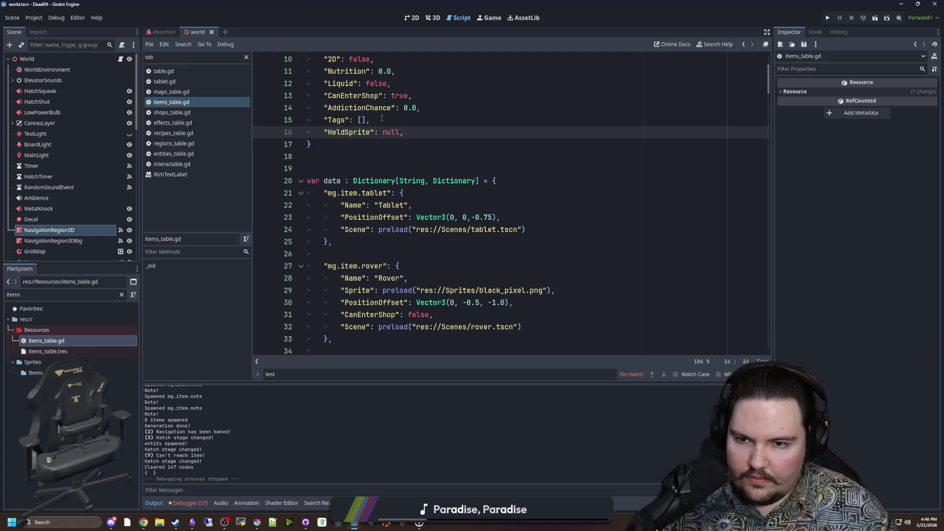
click(381, 118)
click(375, 132)
Step: Duplicate the compass item block and rename the copy's key to improved_flashlight
scroll(454, 211, down, 13)
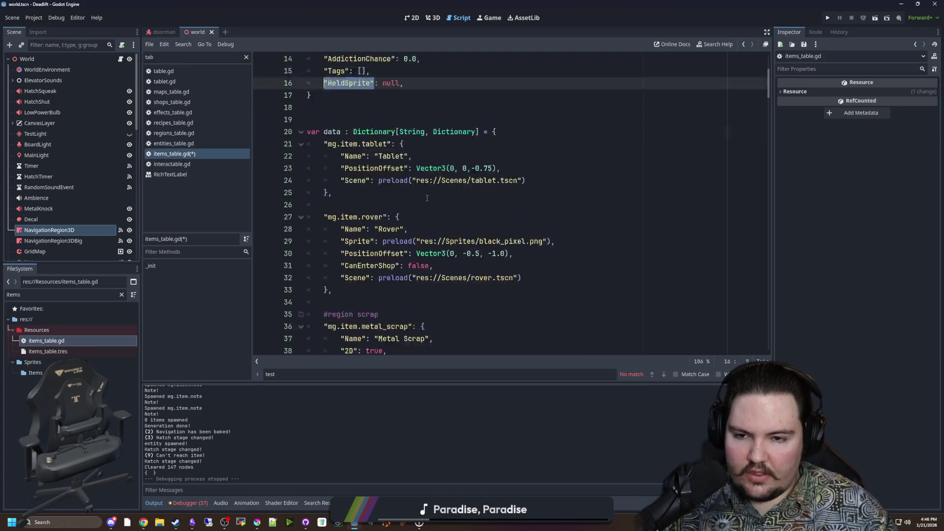
scroll(454, 211, down, 19)
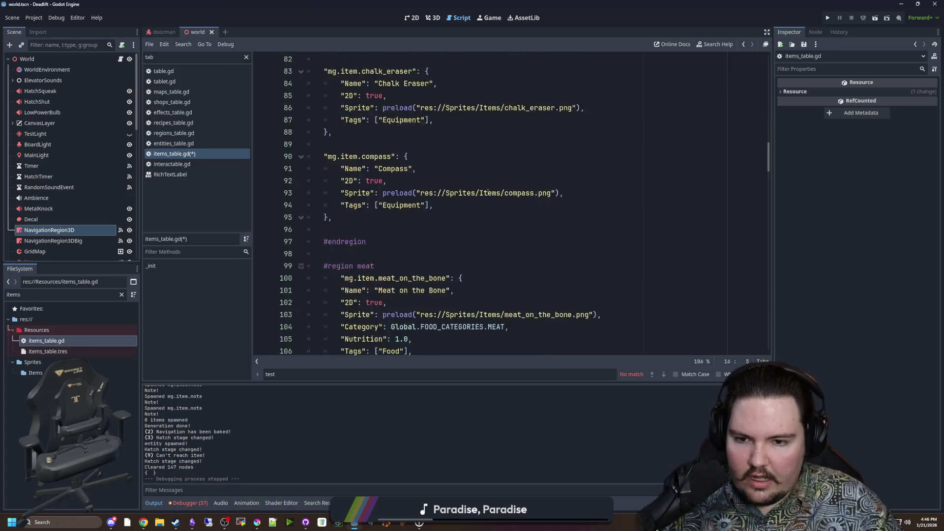
scroll(510, 175, up, 10)
drag(357, 284, 265, 215)
key(ctrl+c)
click(358, 283)
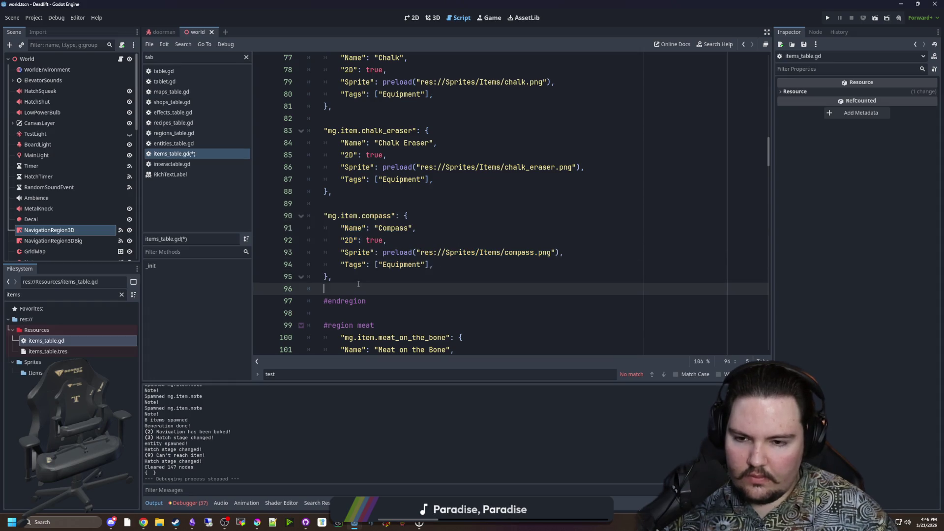
key(Return)
key(ctrl+v)
click(334, 290)
key(BackSpace)
double_click(376, 291)
text(f)
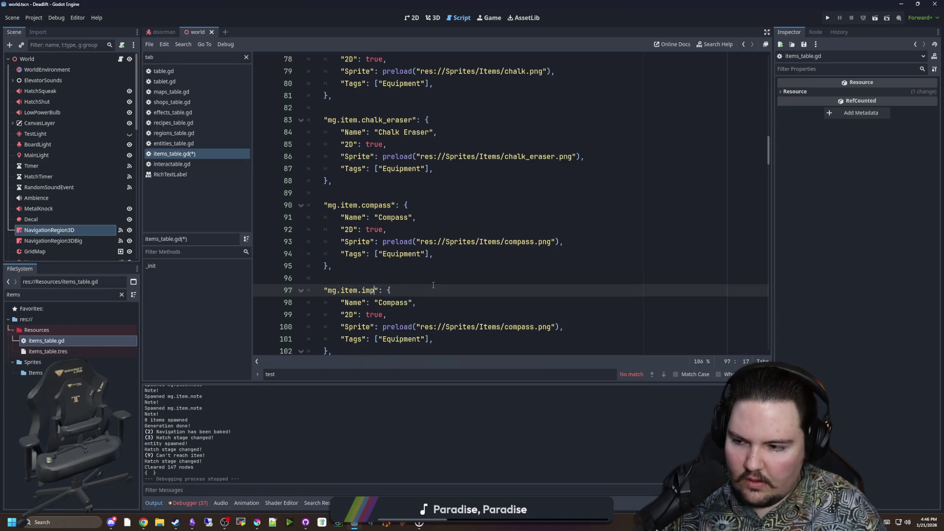
text(proved_flashlight)
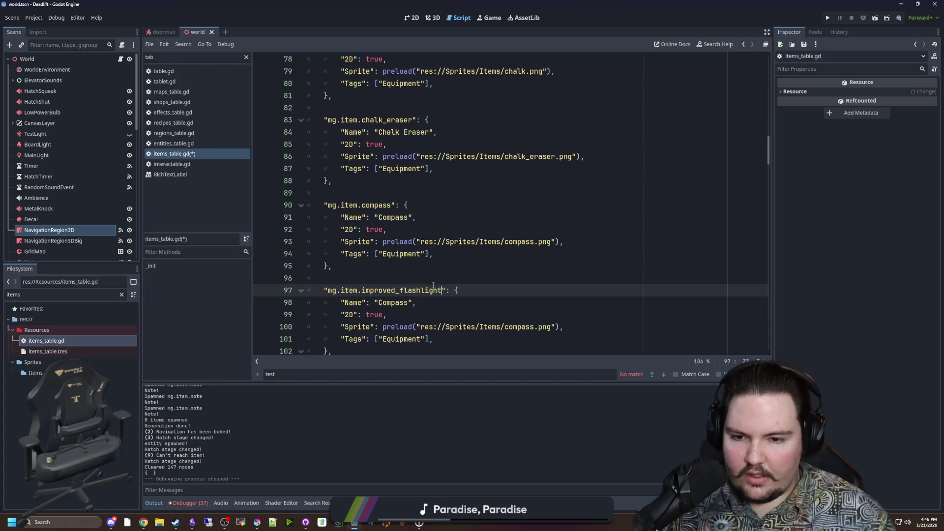
Step: Rename the copy to Improved Flashlight and point its sprite path to improved_flashlight
scroll(433, 286, down, 1)
double_click(403, 265)
text(Improved Flashligh)
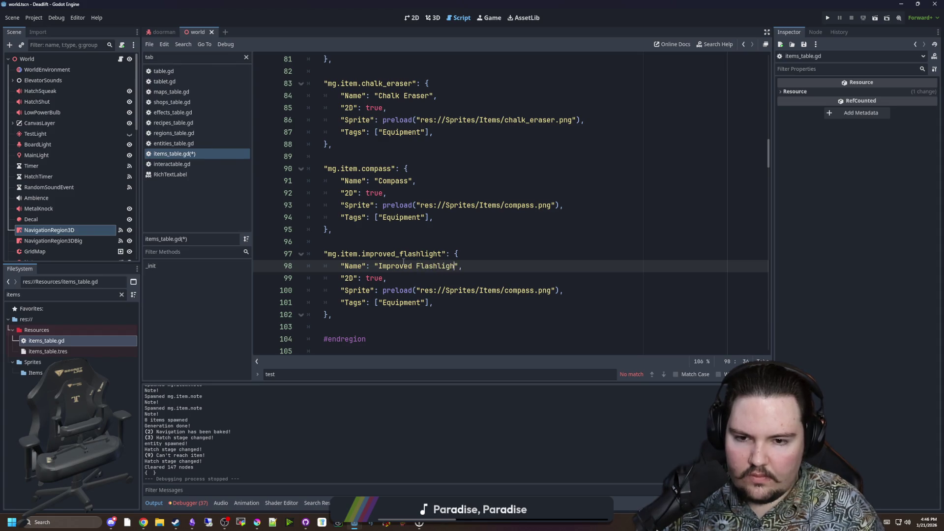
double_click(521, 291)
text(improved_fl;ashligh)
key(BackSpace)
key(BackSpace)
key(BackSpace)
text(ashlight)
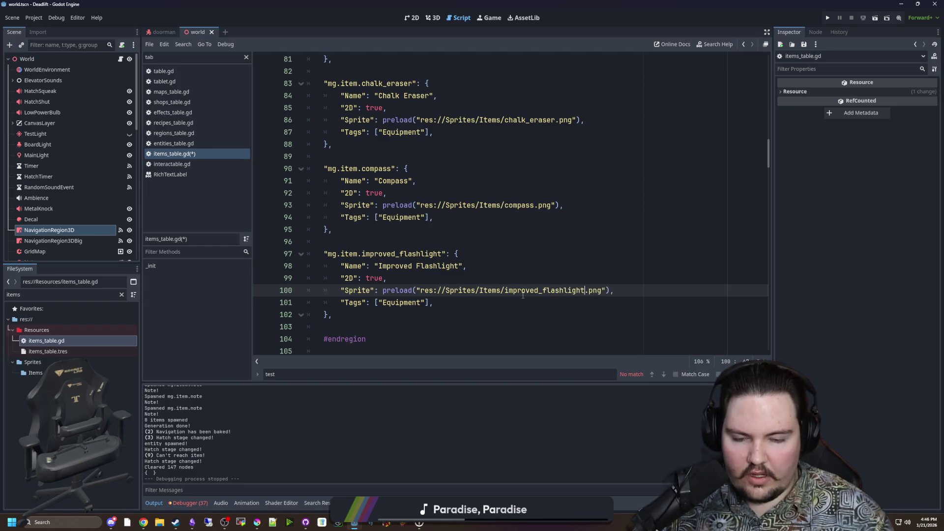
Step: Duplicate the Sprite path line and insert 'held' before .png for the held sprite
drag(615, 290, 340, 290)
key(ctrl+c)
key(End)
key(Return)
key(ctrl+v)
key(Left)
text(held)
click(642, 290)
Step: Minimize GitHub Desktop and bring the unsaved blank Krita document back to the front
key(alt+Tab)
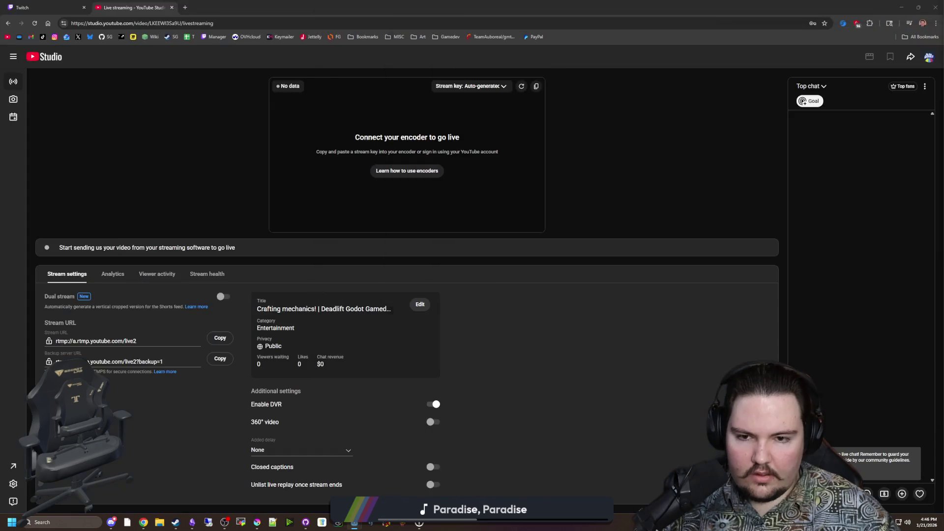
key(alt+Tab)
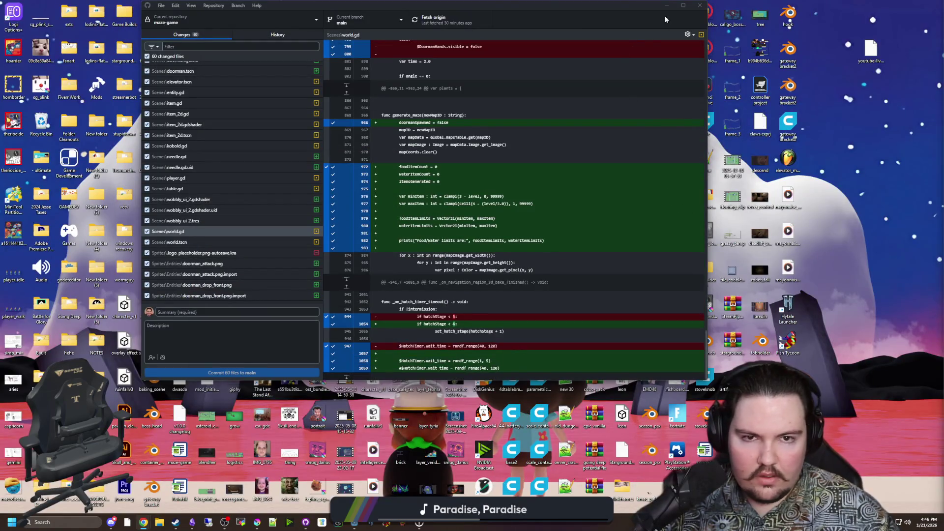
click(667, 5)
mouse_move(258, 522)
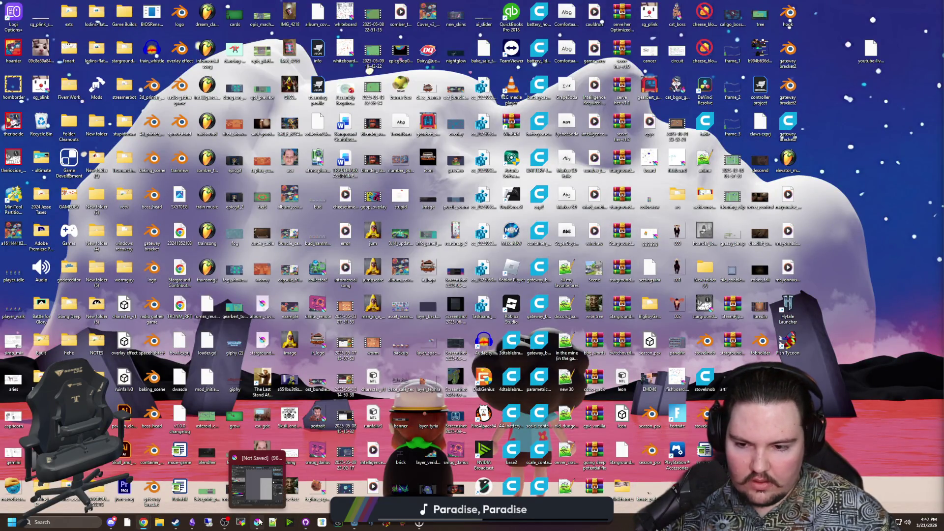
key(alt+Tab)
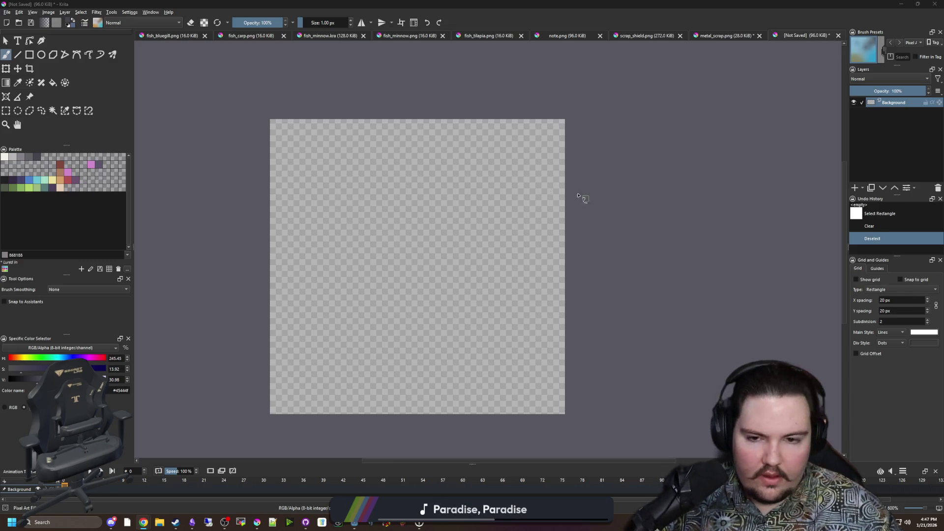
scroll(384, 339, up, 1)
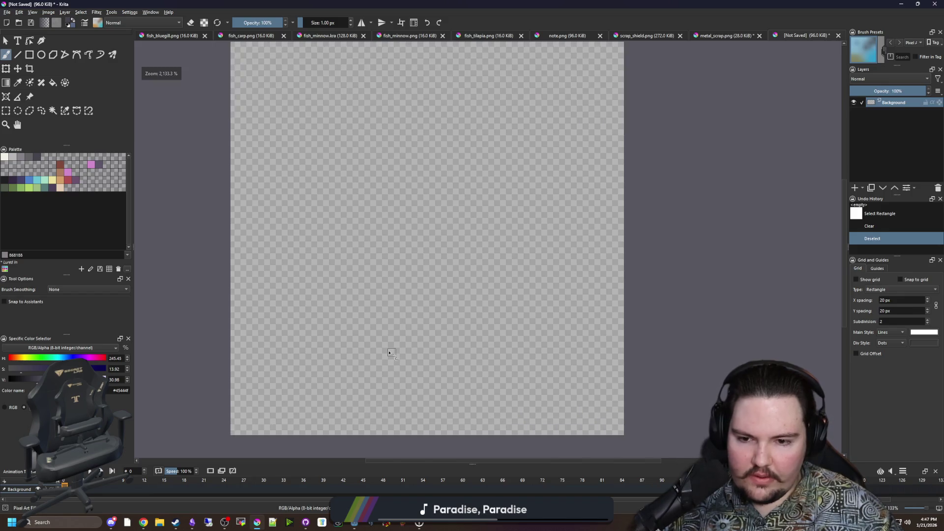
scroll(390, 348, down, 1)
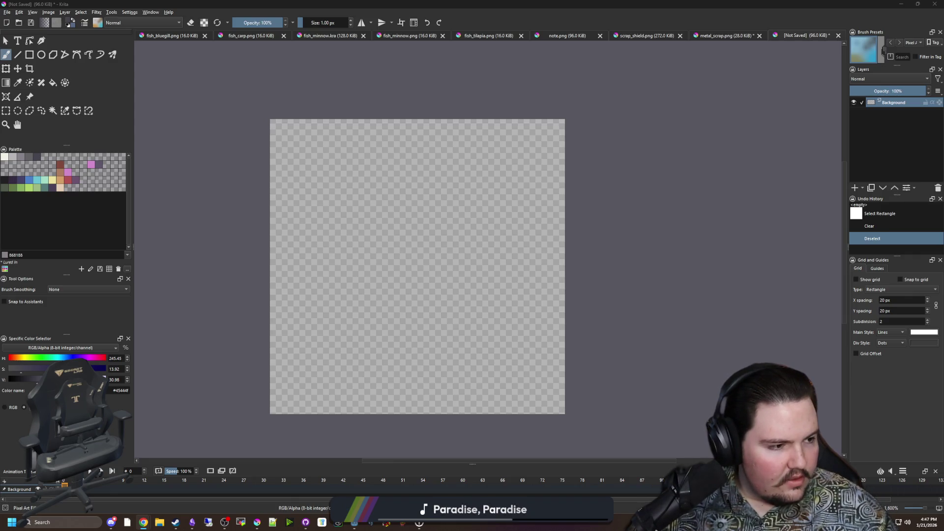
key(alt+Tab)
drag(691, 161, 687, 84)
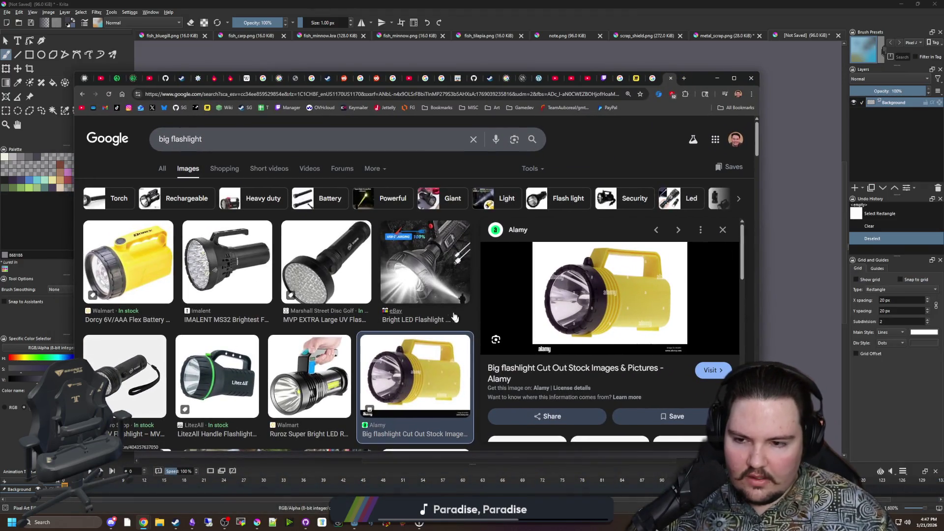
Step: Preview the Dorcy lantern, big flashlight cut-out and yellow Reddit flashlight images in the 'big flashlight' results
click(130, 269)
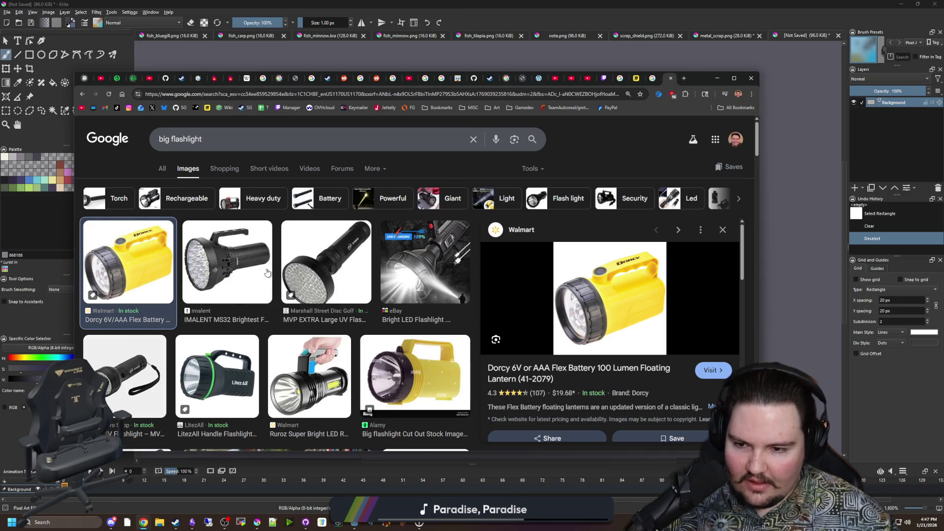
scroll(273, 273, down, 2)
click(408, 274)
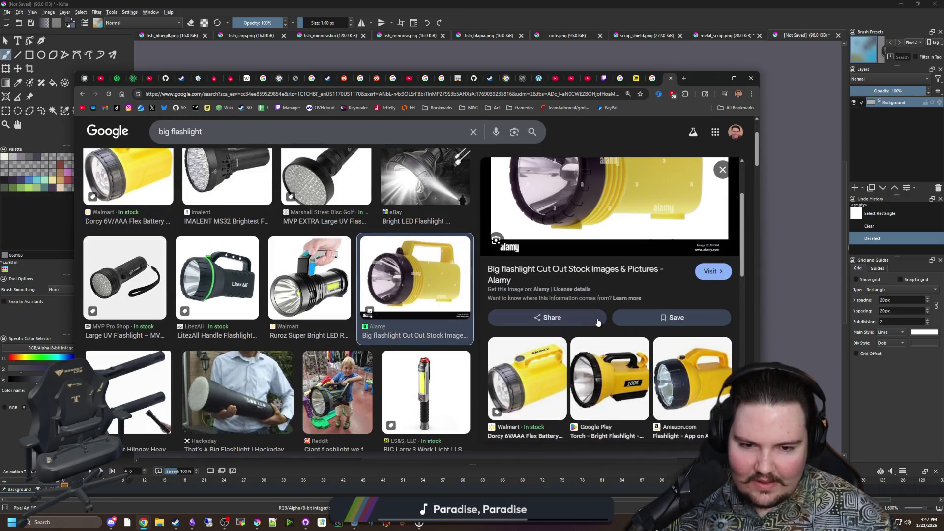
scroll(598, 322, down, 3)
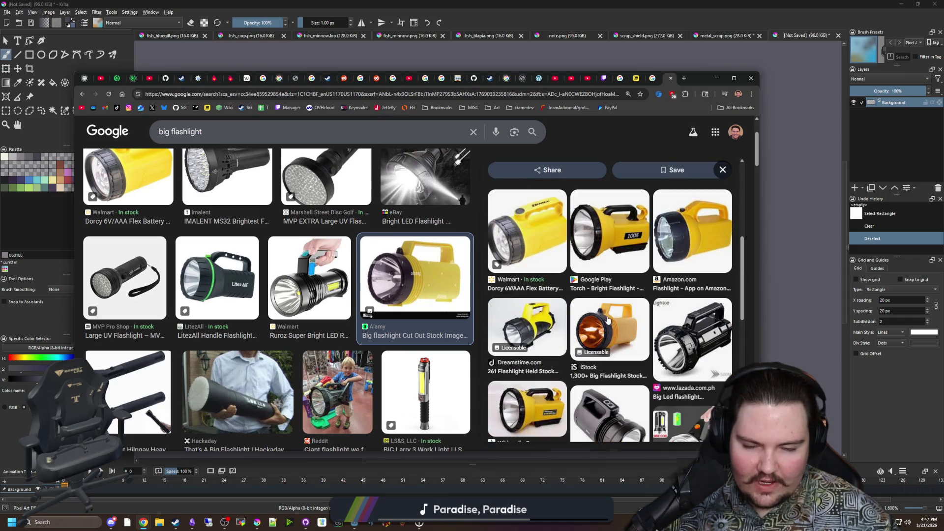
scroll(587, 347, down, 2)
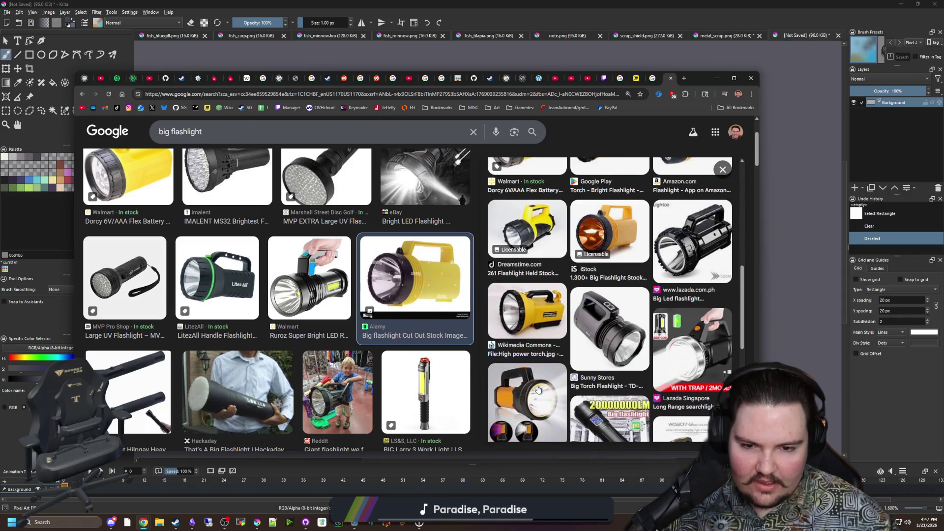
scroll(538, 390, down, 3)
scroll(232, 293, down, 4)
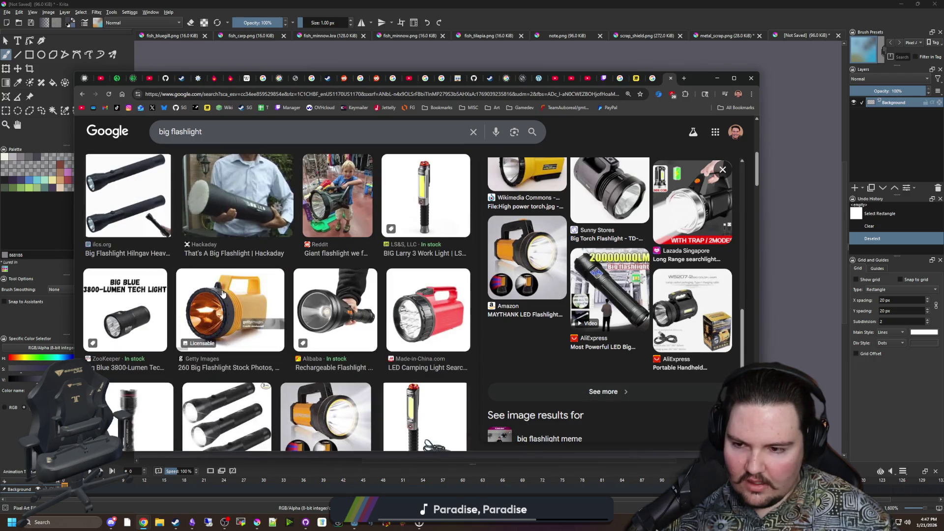
scroll(223, 293, down, 4)
scroll(223, 293, down, 4)
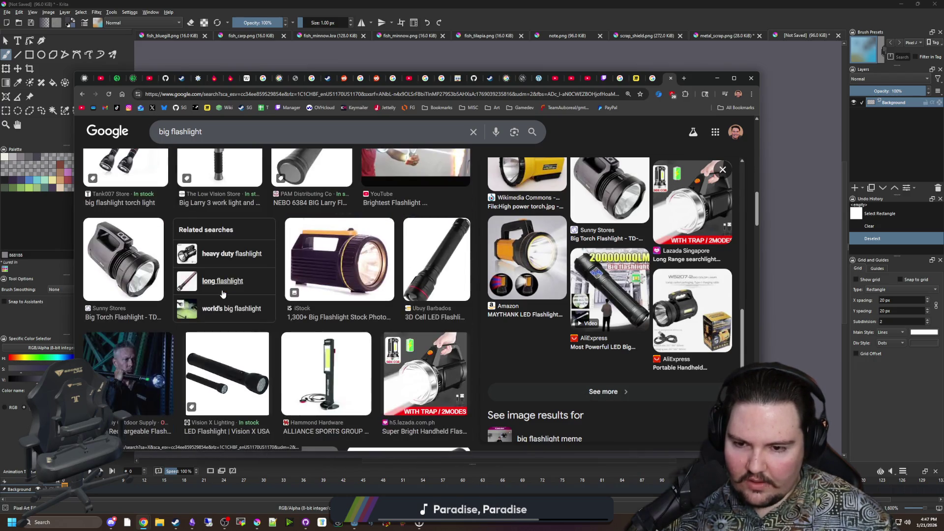
scroll(223, 293, down, 4)
scroll(223, 294, down, 4)
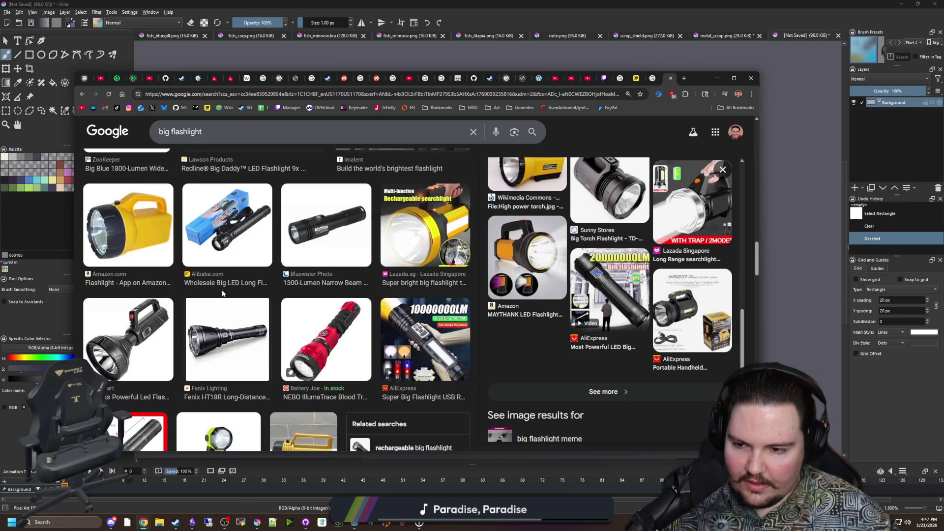
scroll(223, 294, down, 3)
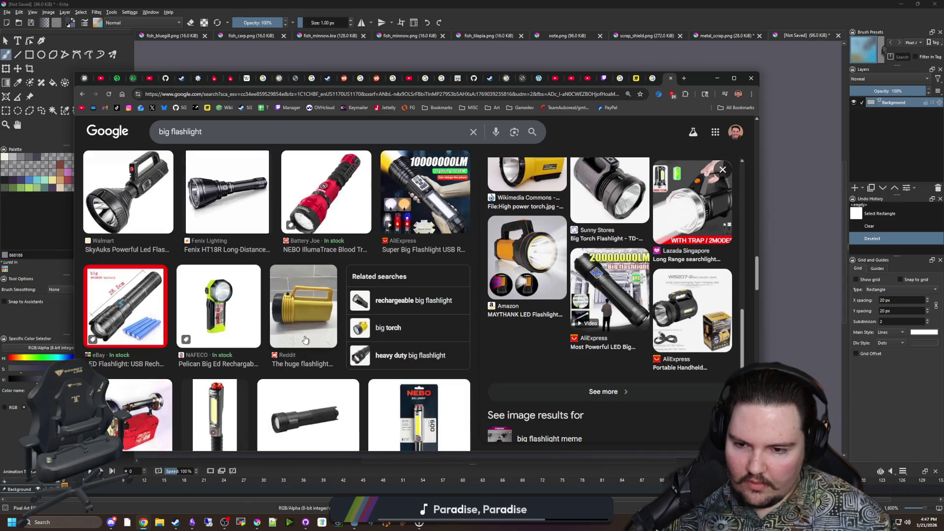
click(305, 339)
scroll(270, 313, up, 15)
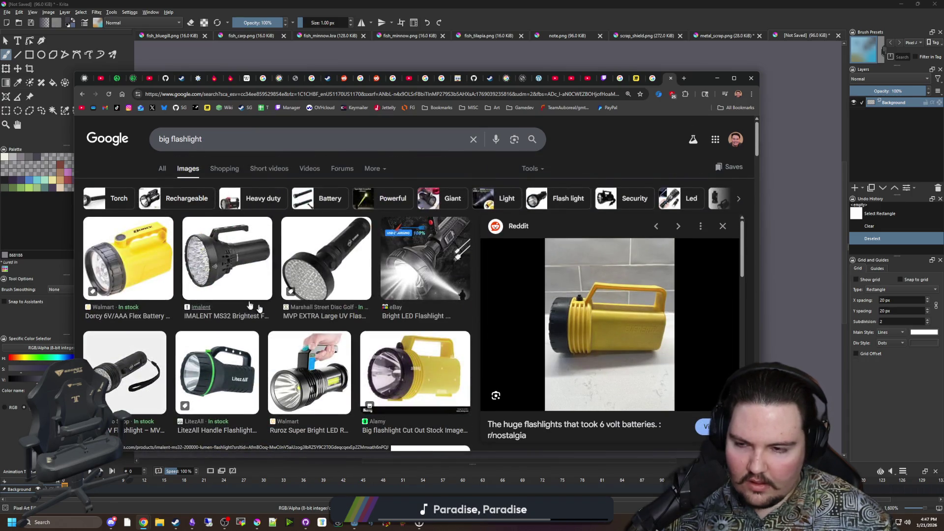
click(162, 169)
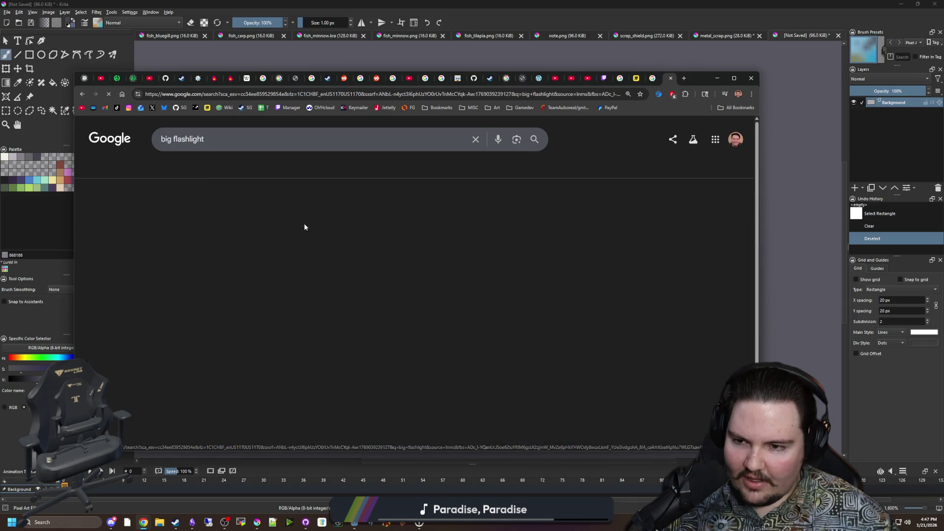
scroll(315, 296, down, 7)
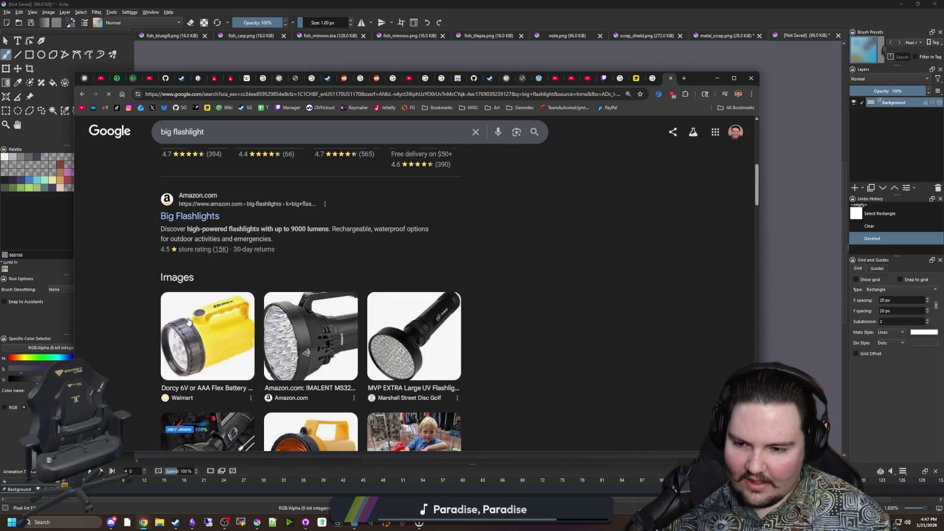
scroll(319, 300, down, 4)
scroll(270, 299, down, 5)
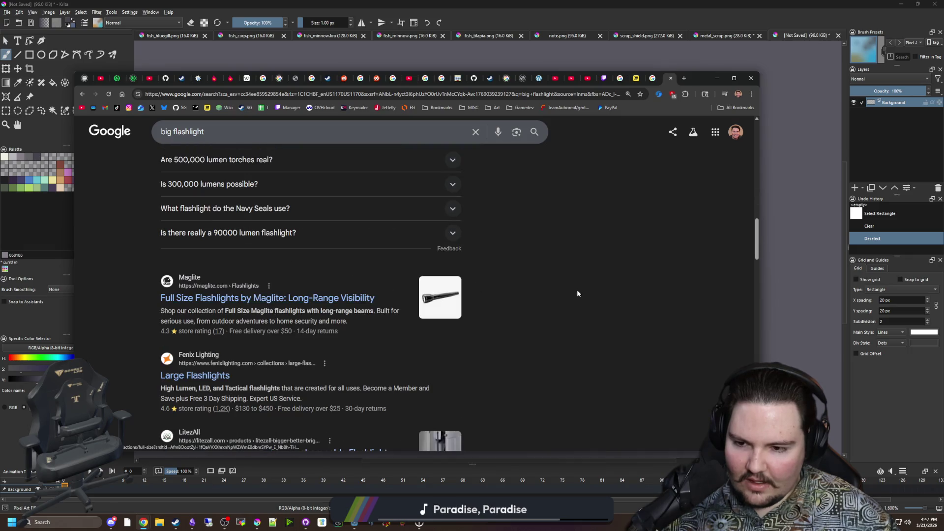
scroll(523, 315, down, 9)
Step: Search 'lantern flashlight', preview the Defiant and Energizer lantern images, then minimize Chrome
click(463, 98)
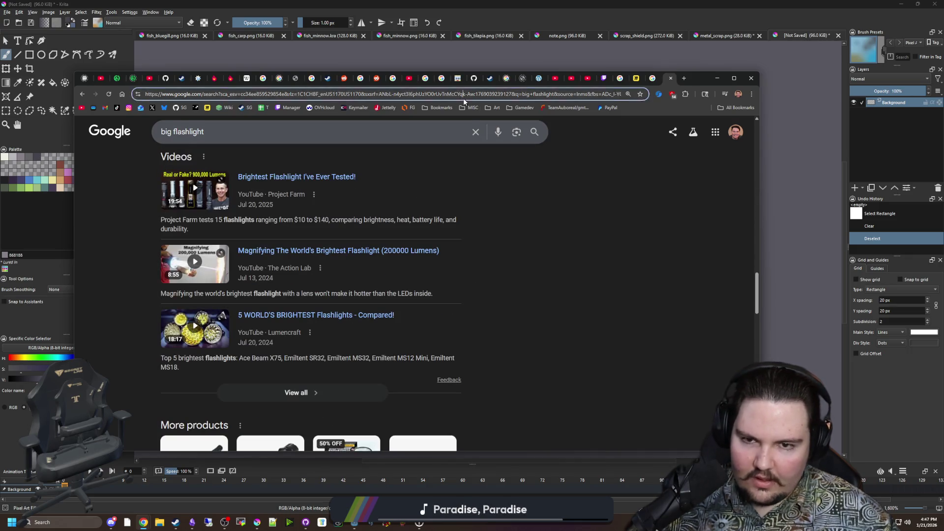
text(lantern flashlig)
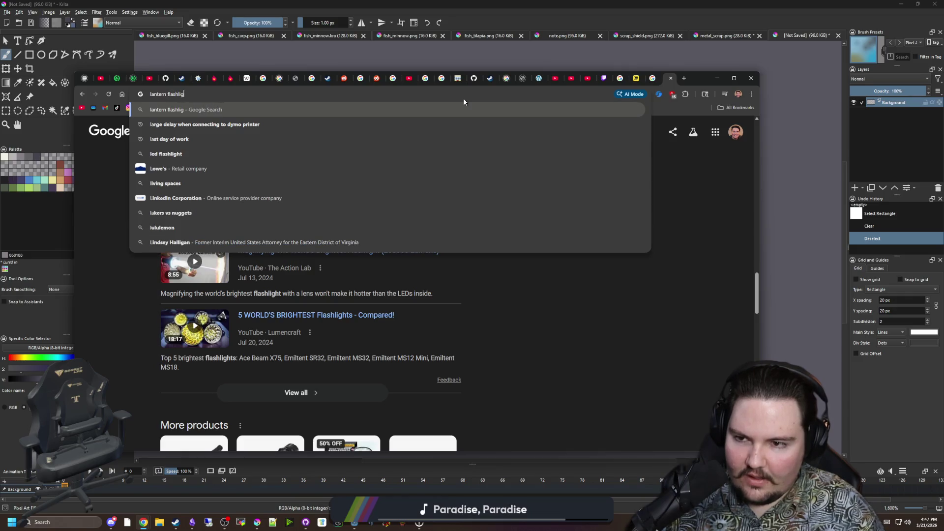
text(ht)
key(Return)
scroll(305, 283, down, 3)
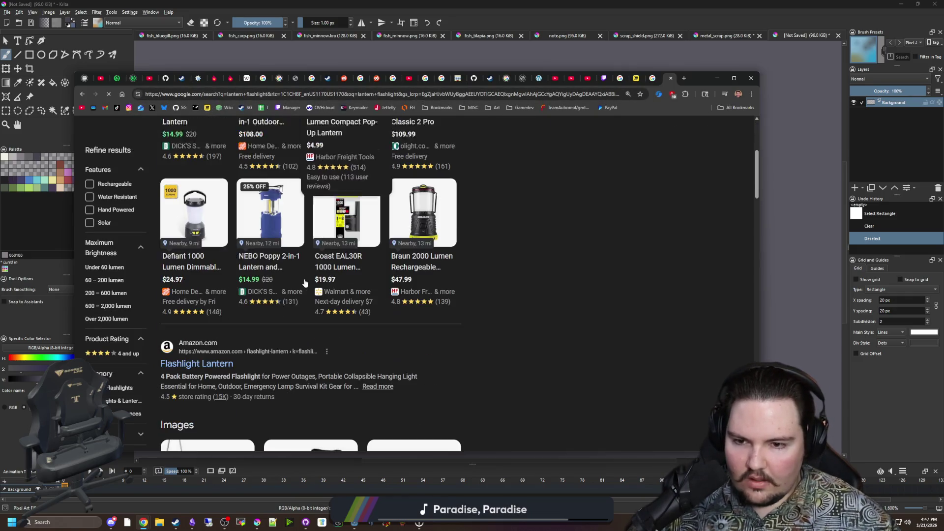
scroll(305, 283, down, 4)
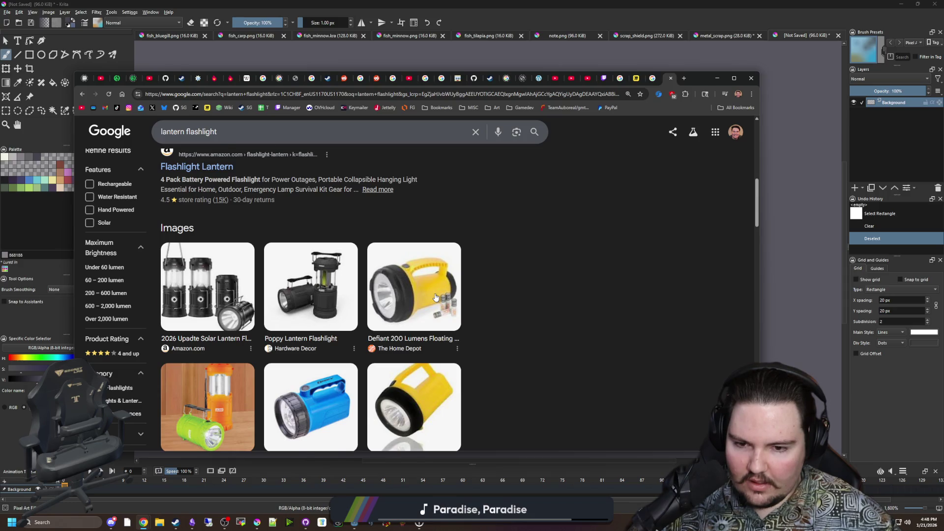
scroll(436, 297, down, 1)
click(413, 252)
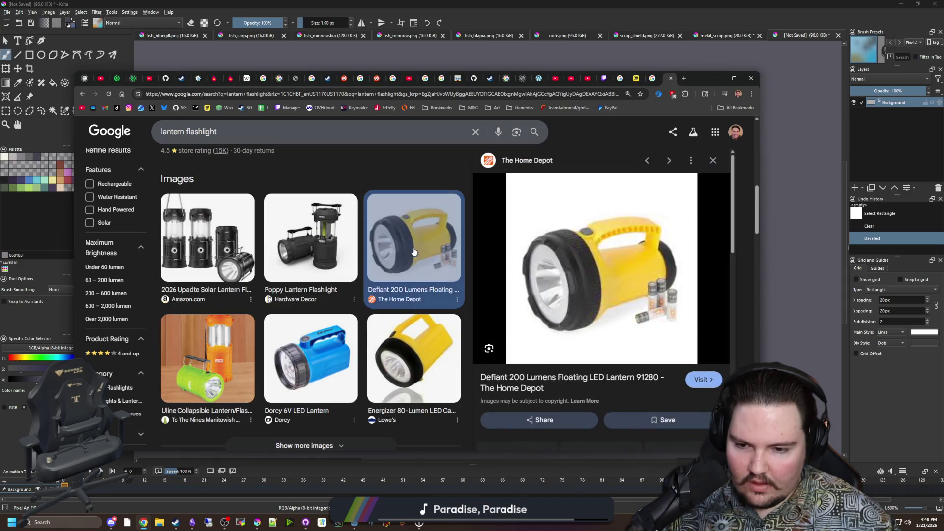
click(408, 383)
click(717, 78)
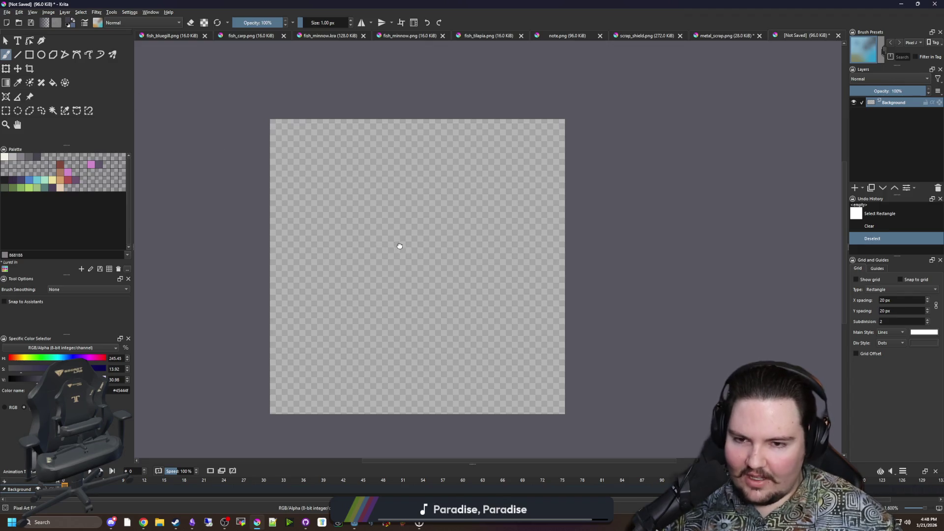
Step: Paint the pale yellow ede19e lantern body with a 7 px brush, leaving a slanted handle hole
scroll(438, 294, up, 1)
scroll(439, 300, down, 1)
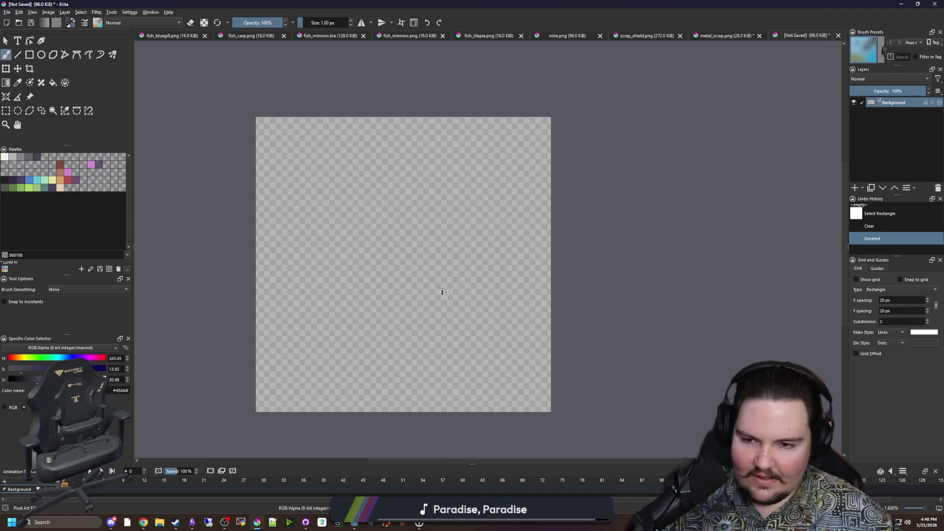
scroll(441, 290, down, 1)
scroll(414, 309, up, 1)
click(49, 182)
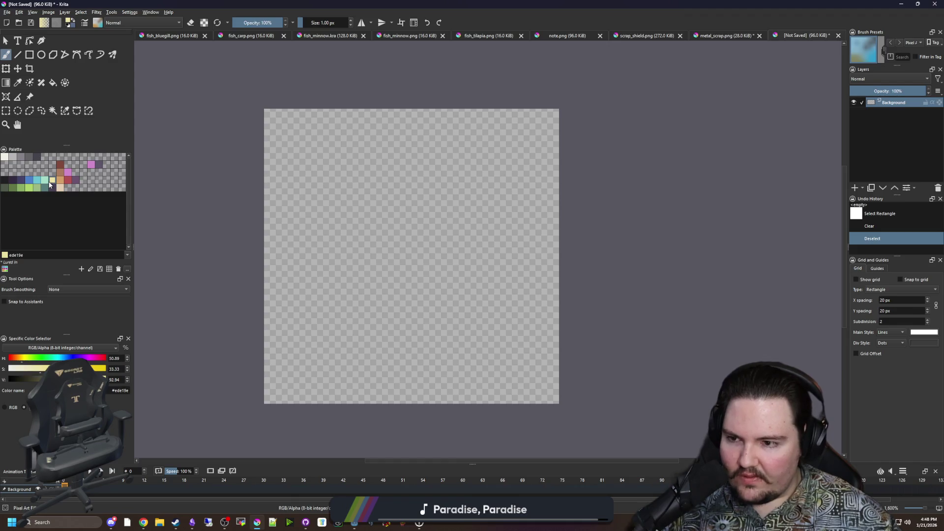
drag(445, 337, 362, 288)
key(ctrl+z)
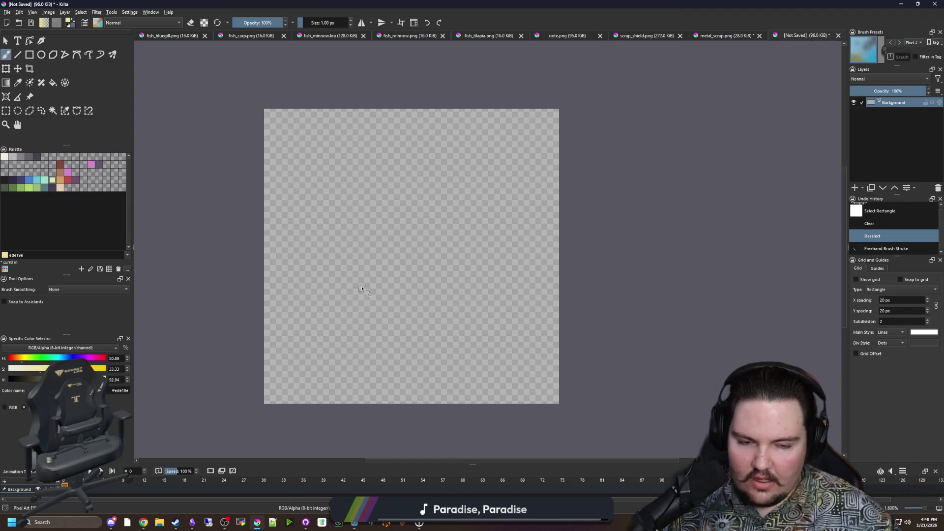
key(bracketright)
key(bracketright)
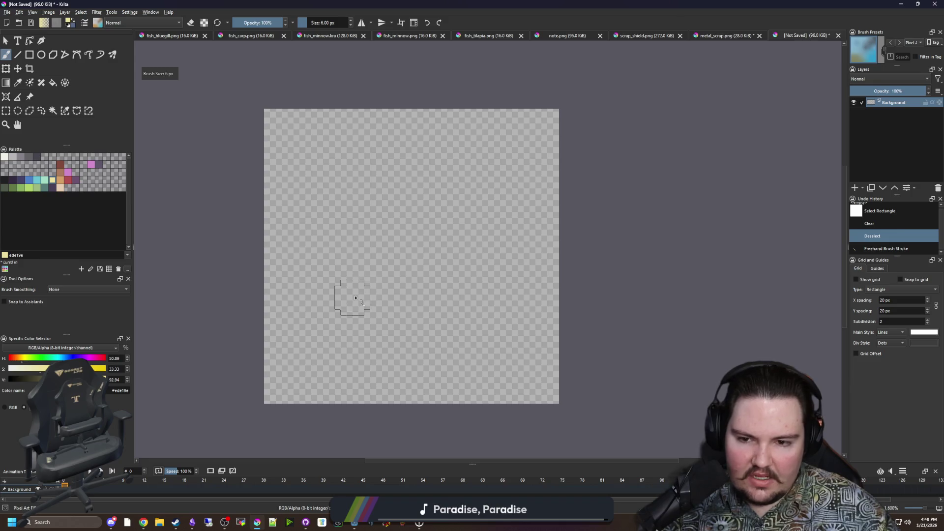
key(bracketright)
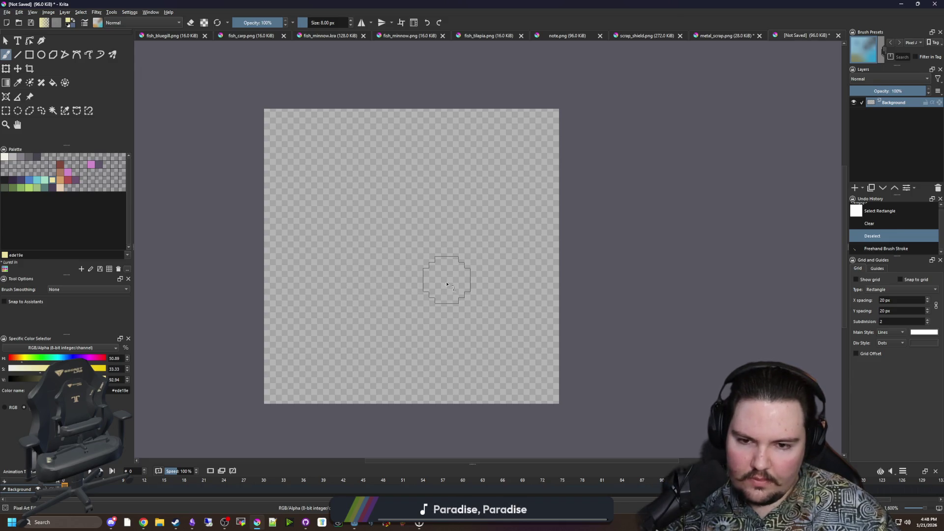
mouse_move(510, 225)
mouse_down()
mouse_move(517, 238)
mouse_move(467, 201)
mouse_move(453, 200)
mouse_move(459, 210)
mouse_move(445, 200)
mouse_move(401, 251)
mouse_move(428, 312)
mouse_move(504, 255)
mouse_move(415, 221)
mouse_move(388, 273)
mouse_move(320, 262)
mouse_move(350, 333)
mouse_move(419, 356)
mouse_move(366, 310)
mouse_move(307, 288)
mouse_move(334, 256)
mouse_move(421, 363)
mouse_move(376, 369)
mouse_move(308, 287)
mouse_move(356, 302)
mouse_up()
key(bracketleft)
key(bracketleft)
key(bracketleft)
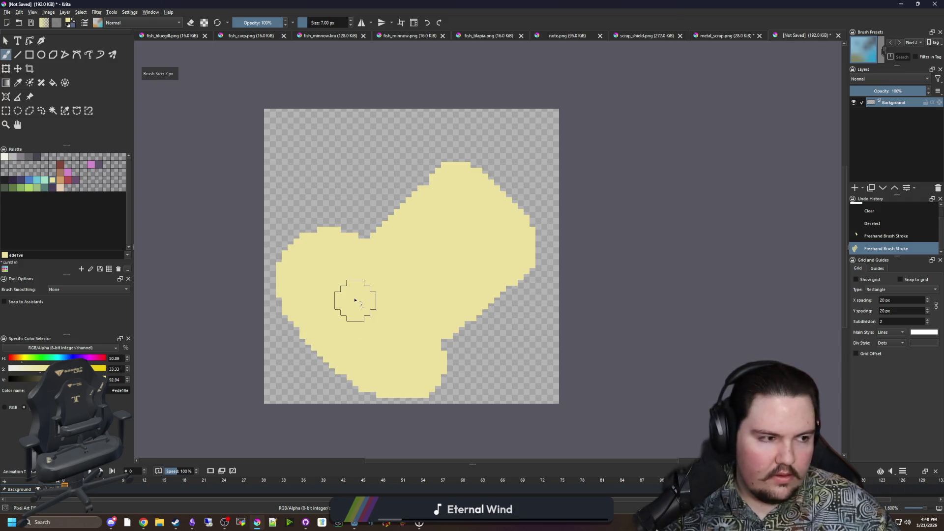
mouse_move(301, 253)
mouse_down()
mouse_move(385, 169)
mouse_move(425, 190)
mouse_move(431, 229)
mouse_up()
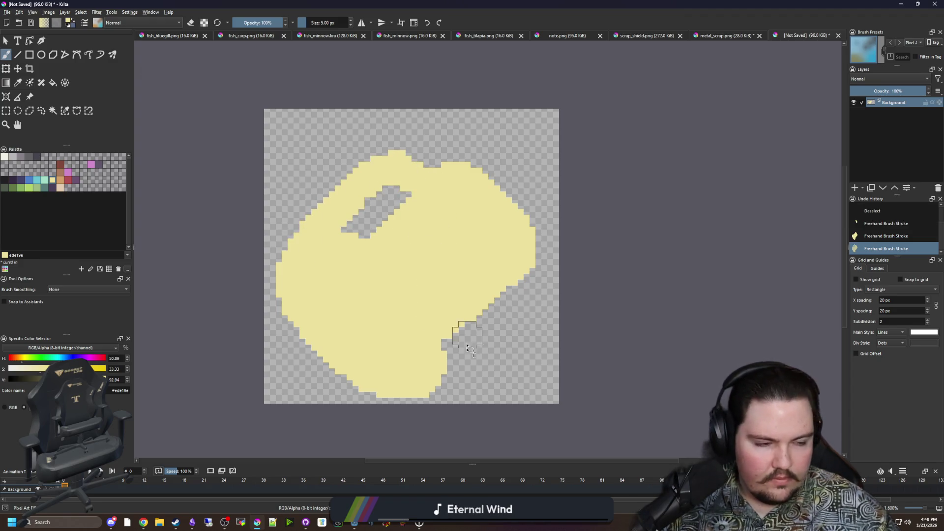
Step: Use eraser mode to cut a notch into the top edge and trim the handle hole's right edge
scroll(462, 368, up, 1)
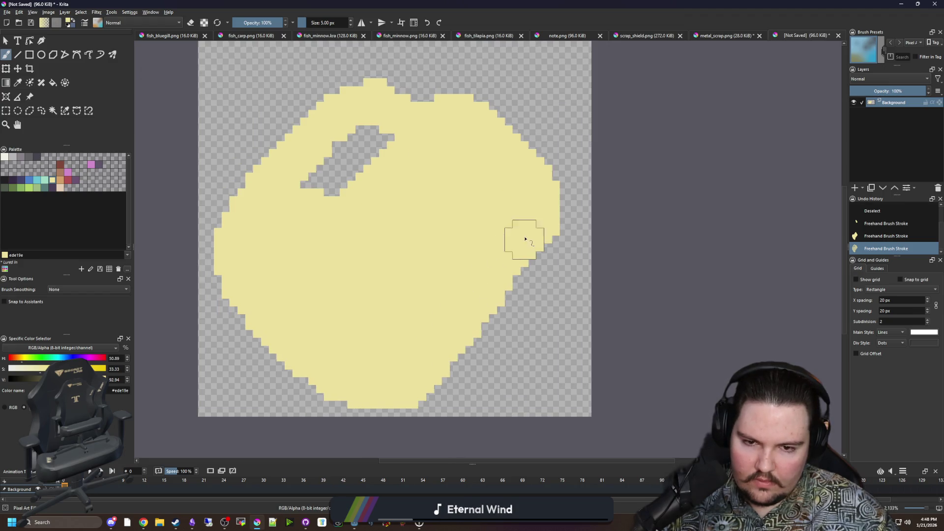
scroll(457, 275, down, 1)
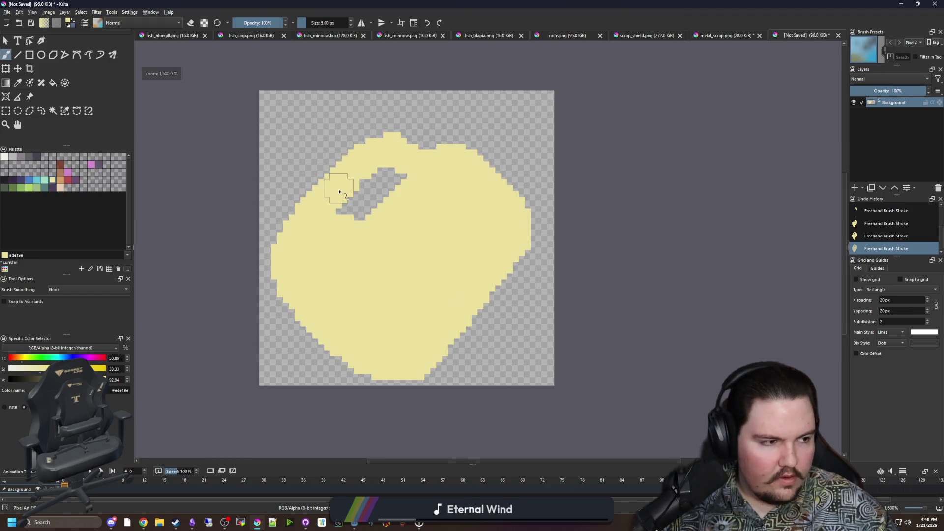
scroll(389, 211, up, 1)
key(e)
mouse_move(362, 220)
mouse_down()
mouse_move(389, 207)
mouse_move(422, 162)
mouse_move(375, 224)
mouse_up()
key(ctrl+z)
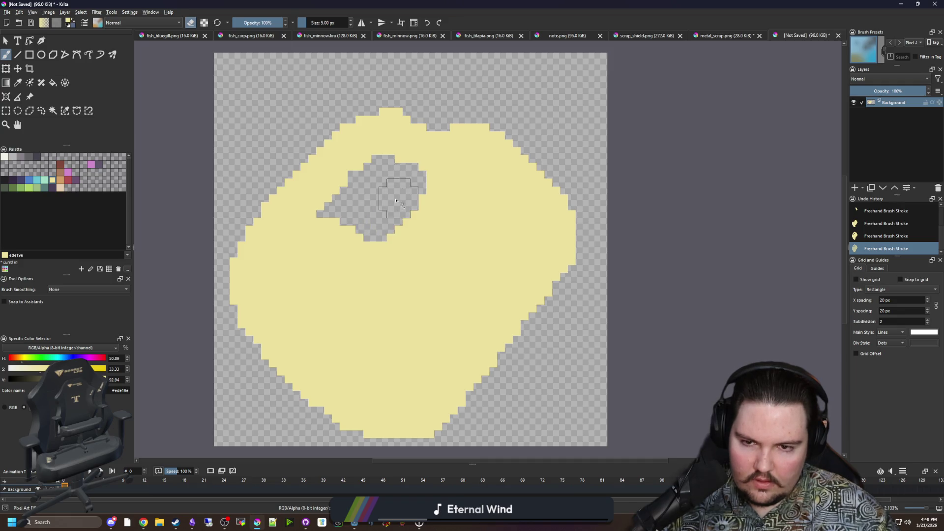
mouse_move(455, 123)
mouse_down()
mouse_move(463, 113)
mouse_move(450, 138)
mouse_up()
key(bracketleft)
key(bracketleft)
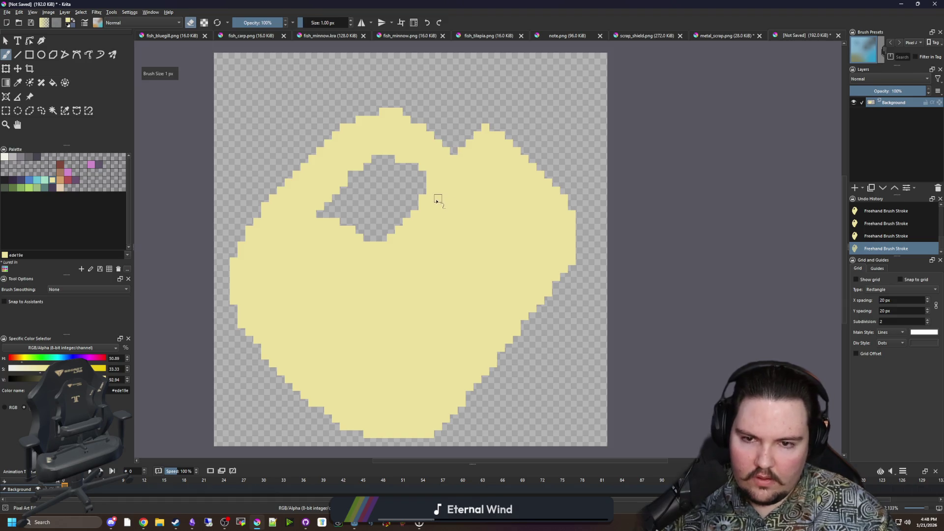
click(431, 190)
scroll(468, 268, down, 1)
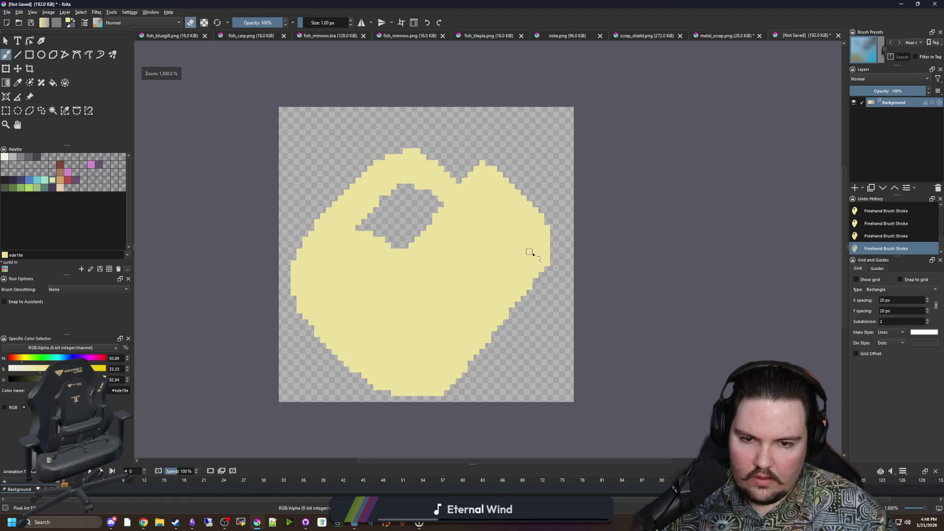
scroll(459, 187, up, 2)
key(e)
Step: Nudge the yellow shape into place with the Move tool and select it with contiguous selection
scroll(459, 199, down, 1)
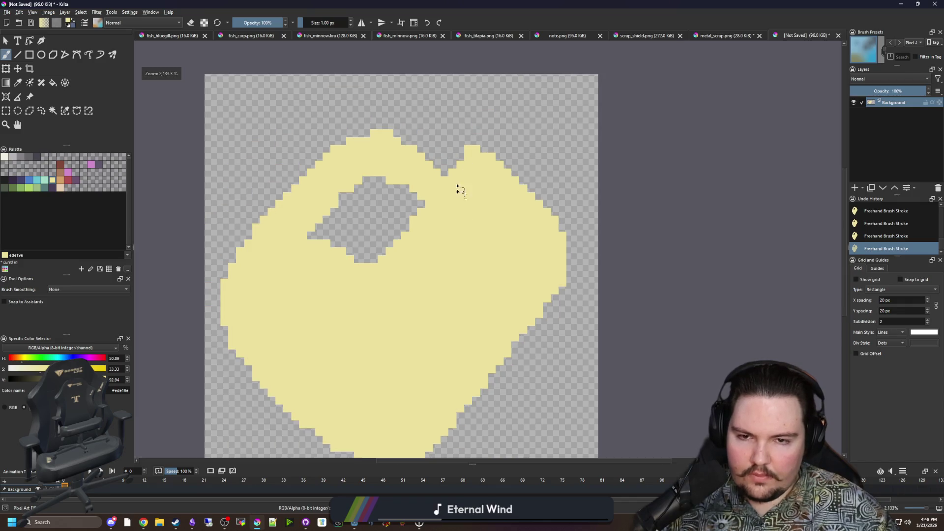
scroll(229, 142, down, 2)
click(18, 68)
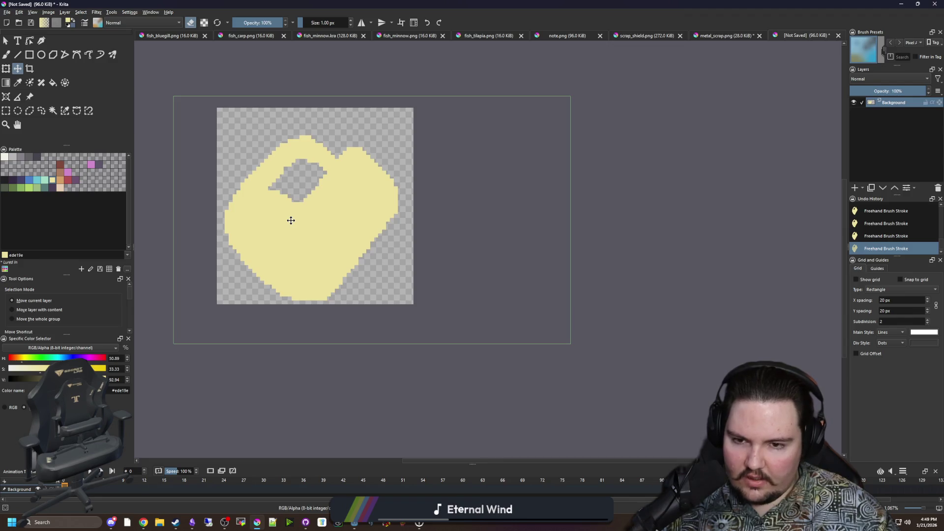
drag(294, 220, 300, 220)
scroll(325, 236, up, 2)
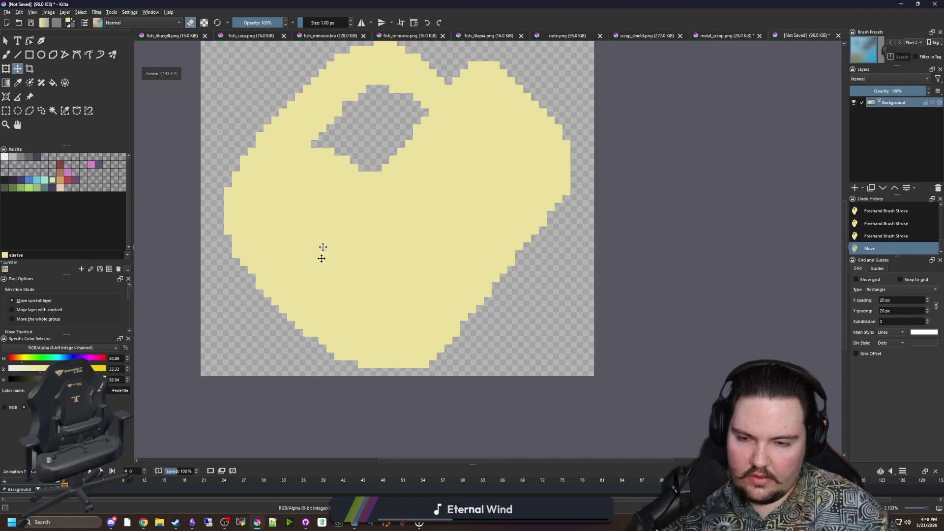
scroll(369, 254, down, 2)
scroll(352, 289, up, 2)
click(52, 110)
click(241, 238)
key(b)
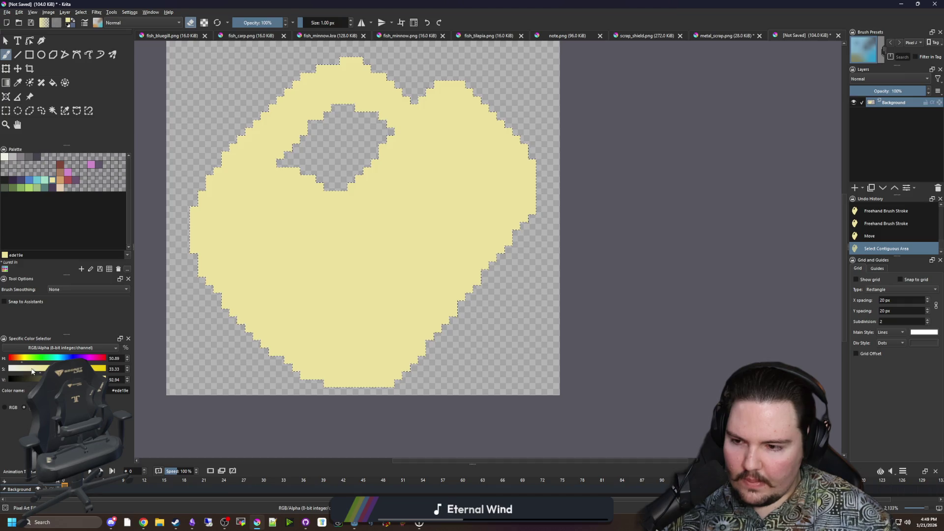
Step: Paint a black ring around the cream lens with a 3 px brush, then smooth its inner edge at 1 px
key(e)
key(d)
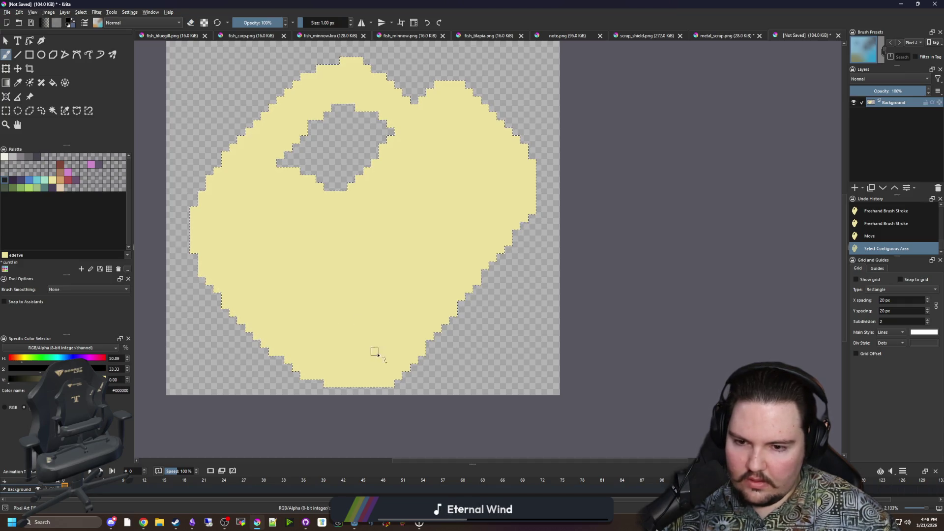
key(bracketright)
key(bracketright)
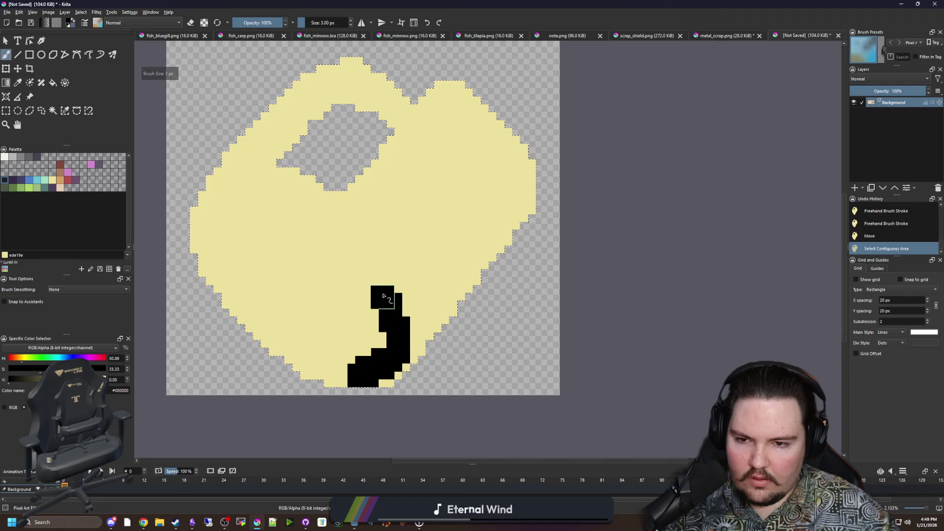
drag(386, 298, 346, 232)
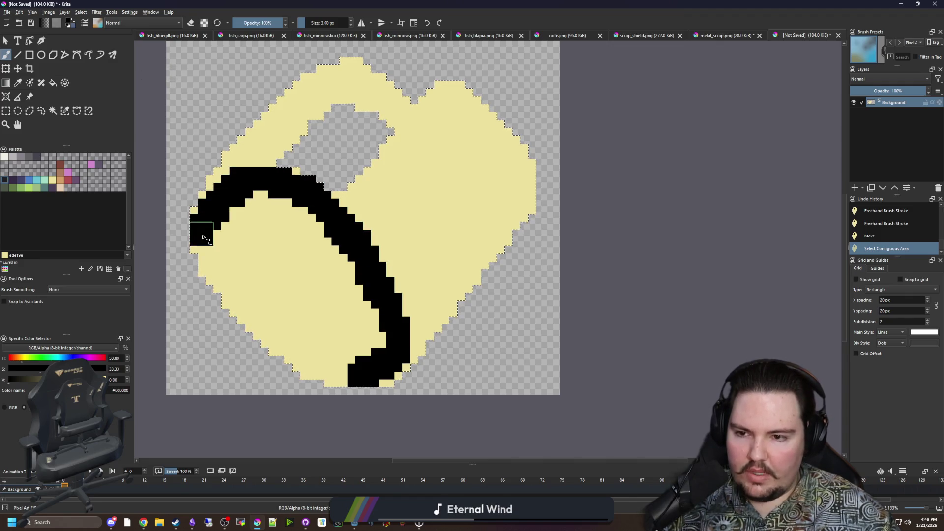
drag(289, 355, 368, 383)
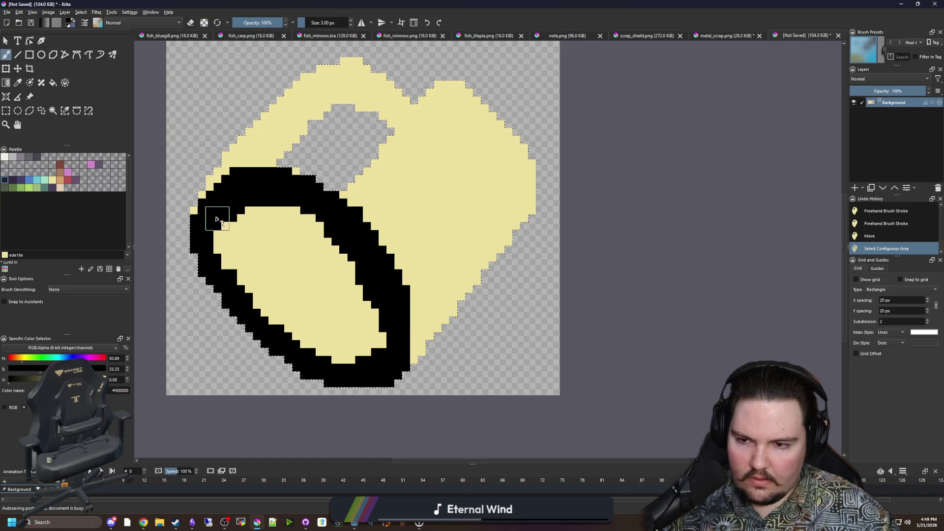
click(383, 340)
scroll(379, 351, up, 2)
key(bracketleft)
key(bracketleft)
click(327, 362)
click(362, 352)
click(374, 340)
click(373, 328)
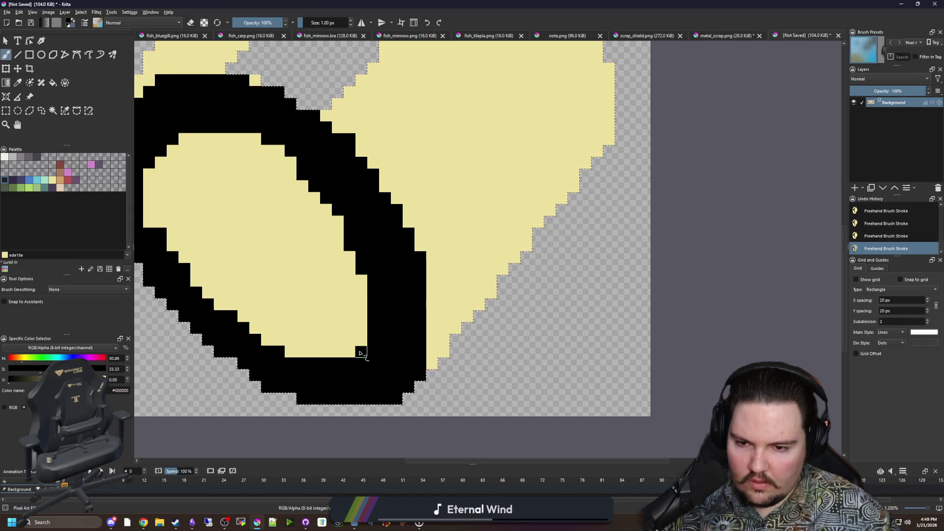
Step: Draw a black line across the lens and bucket-fill the cream strips inside the ring black
scroll(367, 337, down, 1)
scroll(315, 347, up, 1)
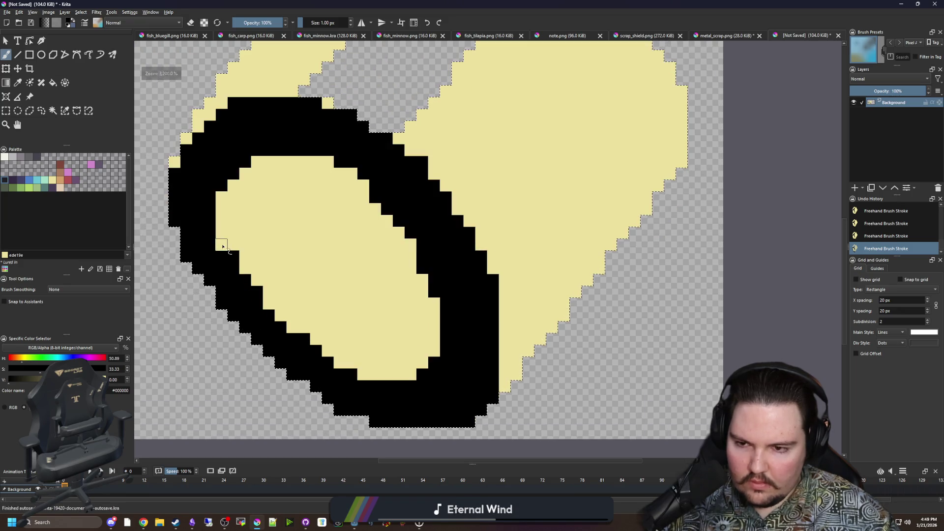
scroll(305, 306, down, 2)
scroll(305, 306, down, 4)
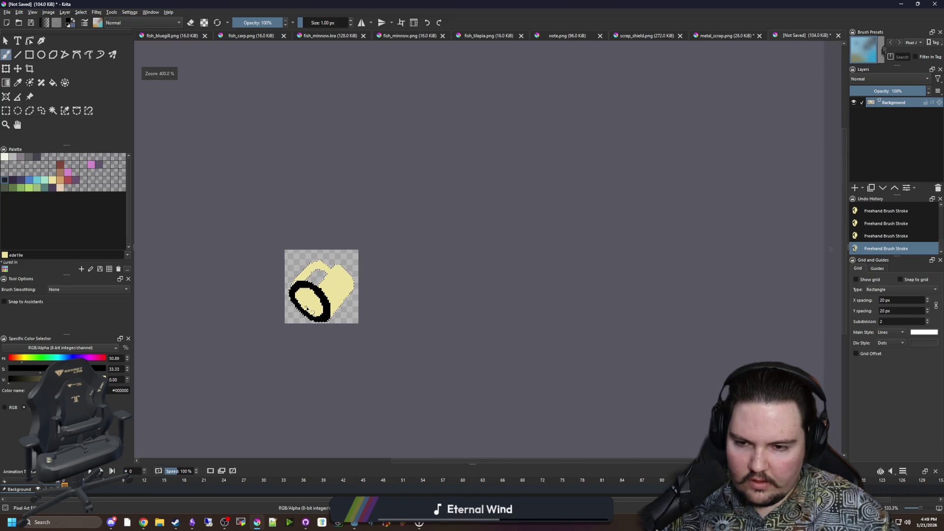
scroll(299, 302, up, 2)
scroll(300, 302, up, 3)
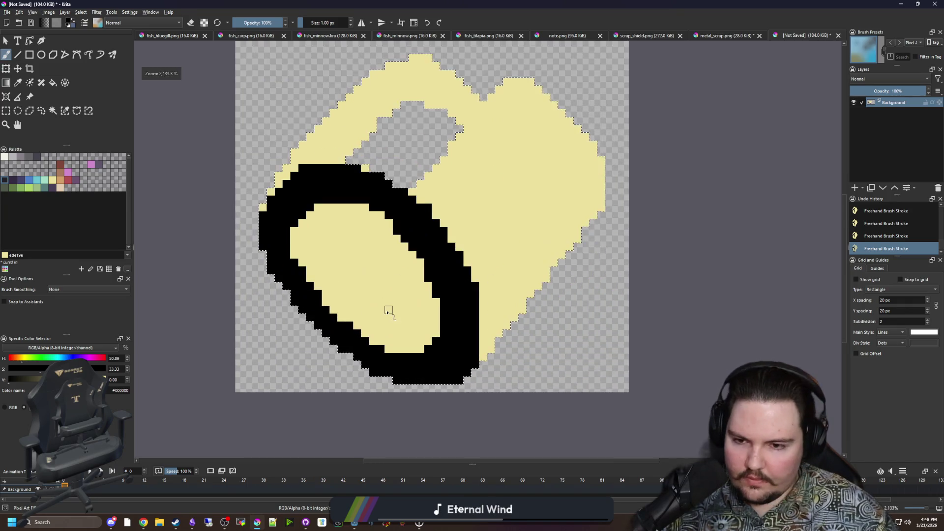
scroll(364, 309, down, 1)
scroll(365, 311, up, 1)
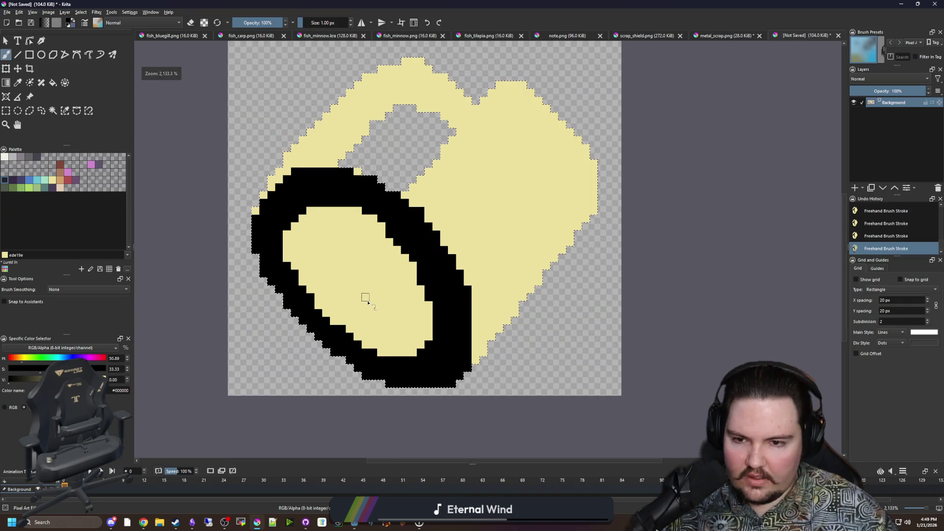
scroll(383, 298, up, 1)
mouse_move(432, 367)
mouse_down()
mouse_move(430, 331)
mouse_move(388, 260)
mouse_move(307, 197)
mouse_move(224, 173)
mouse_up()
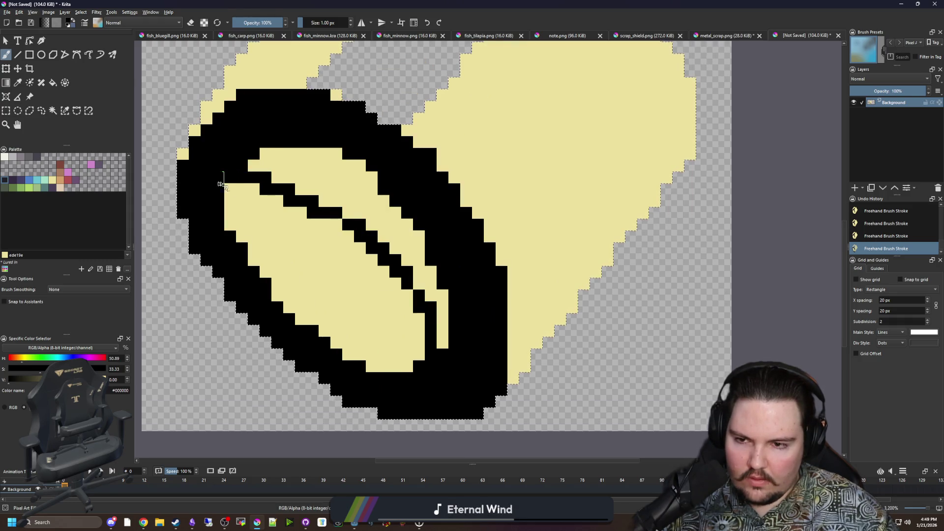
key(f)
click(335, 214)
key(ctrl+z)
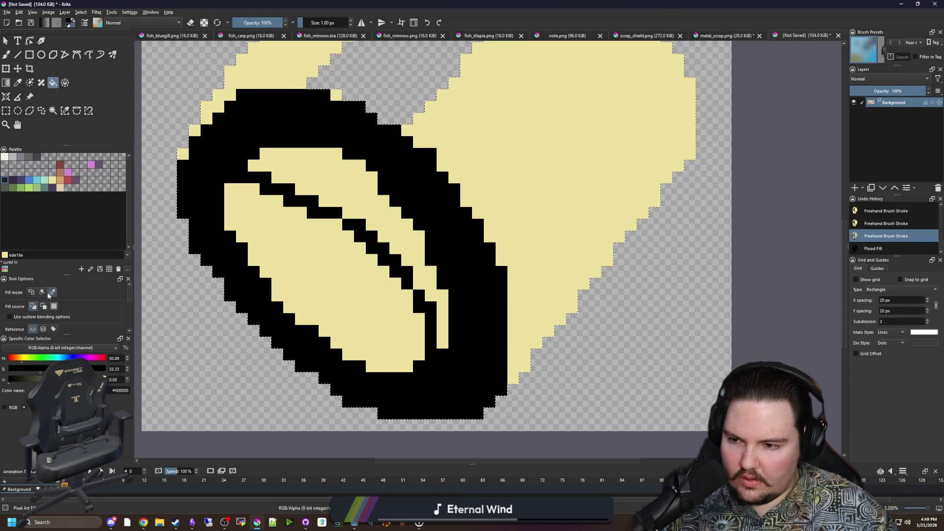
click(327, 183)
Step: Thicken the black ring along its top-left and right edges
key(b)
click(230, 95)
mouse_move(510, 375)
mouse_down()
mouse_move(512, 308)
mouse_move(512, 343)
mouse_up()
mouse_move(501, 259)
mouse_down()
mouse_move(507, 272)
mouse_move(451, 190)
mouse_up()
scroll(274, 233, down, 1)
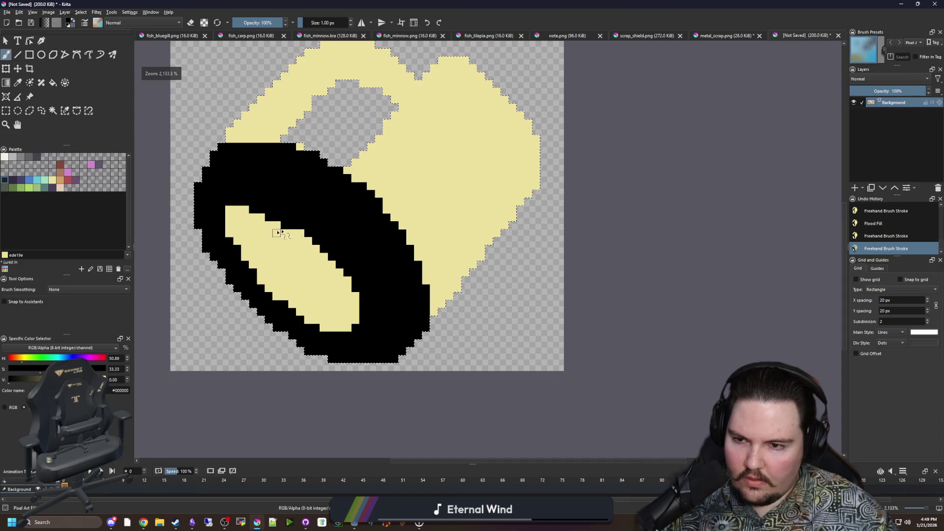
scroll(274, 233, up, 1)
Step: Select the black rim and shade its lower-right edge grey with a 3 px brush
click(257, 177)
scroll(257, 177, down, 1)
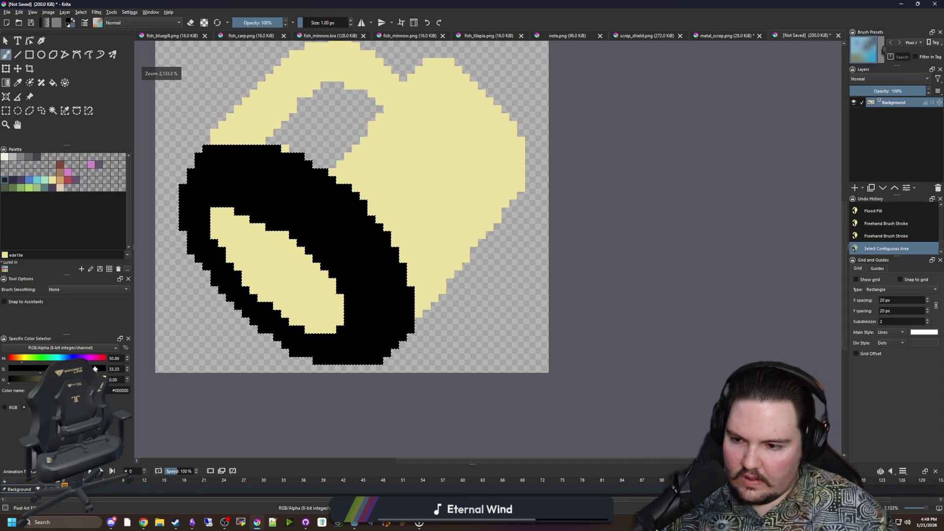
click(31, 157)
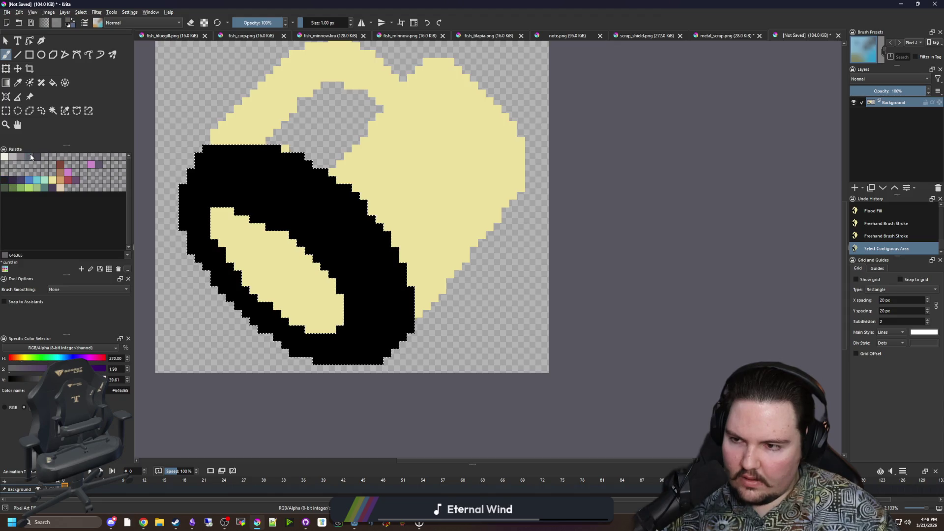
key(])
key(])
mouse_move(400, 341)
mouse_down()
mouse_move(396, 275)
mouse_move(364, 222)
mouse_move(315, 182)
mouse_move(222, 152)
mouse_move(191, 174)
mouse_move(236, 152)
mouse_move(287, 154)
mouse_move(344, 228)
mouse_up()
scroll(344, 227, up, 1)
scroll(374, 295, down, 1)
scroll(408, 368, up, 1)
Step: Clear the selection and rectangle-select the entire canvas
key(ctrl+shift+a)
scroll(348, 253, down, 8)
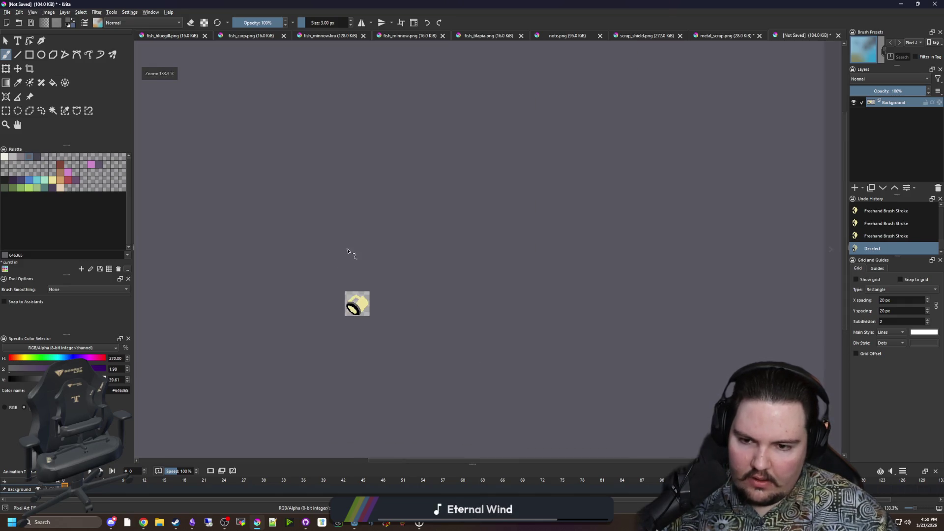
scroll(352, 295, up, 7)
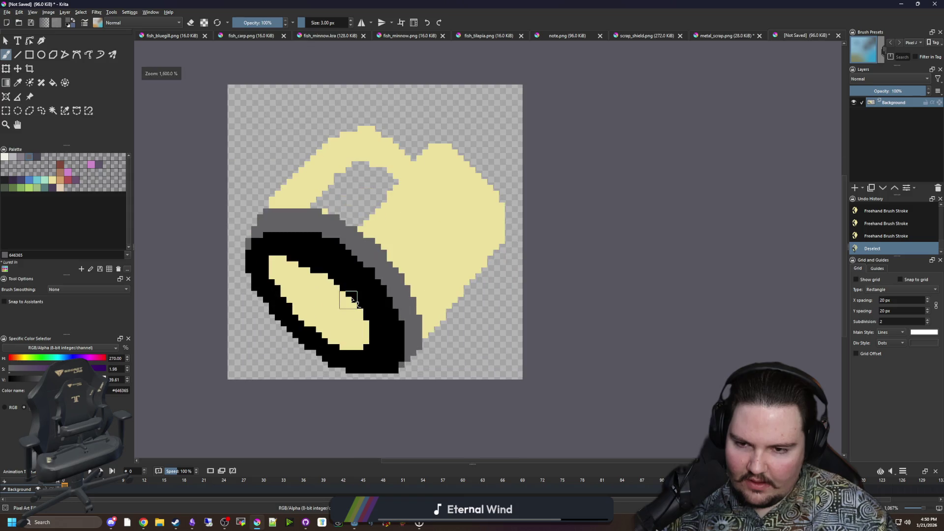
click(5, 110)
drag(658, 426, 139, 42)
Step: Delete everything on the canvas, deselect, and check the browser
key(Delete)
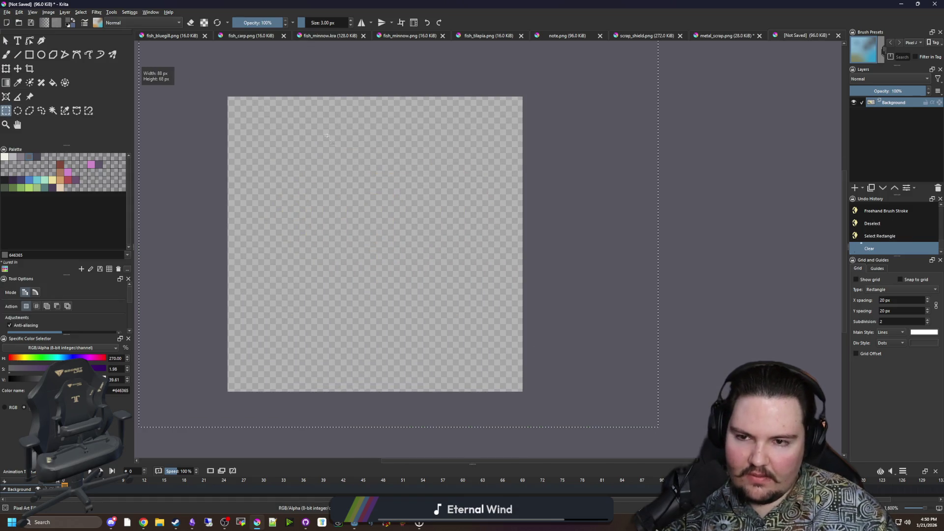
key(ctrl+shift+a)
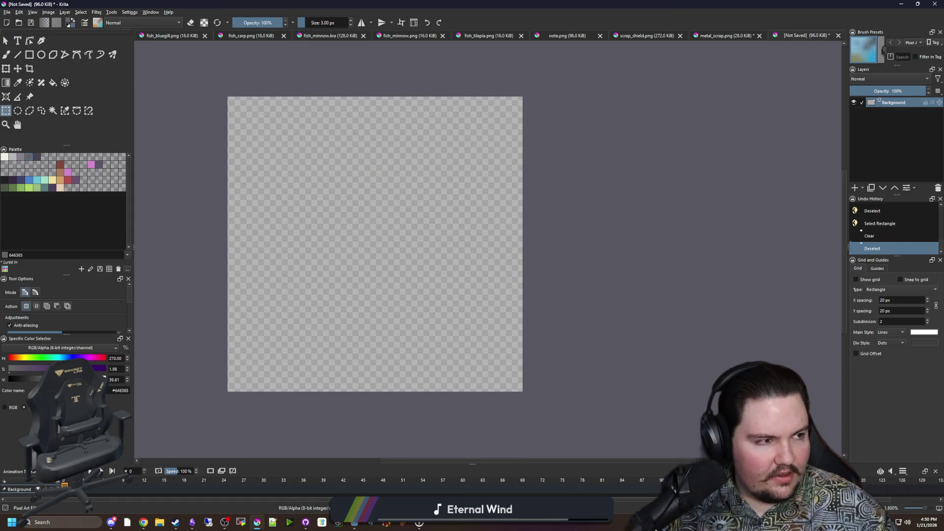
key(alt+Tab)
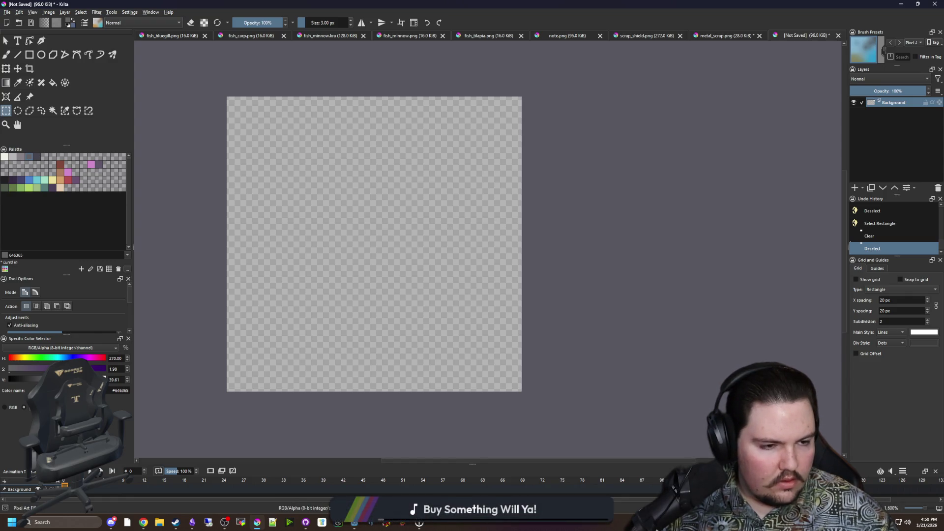
key(alt+Tab)
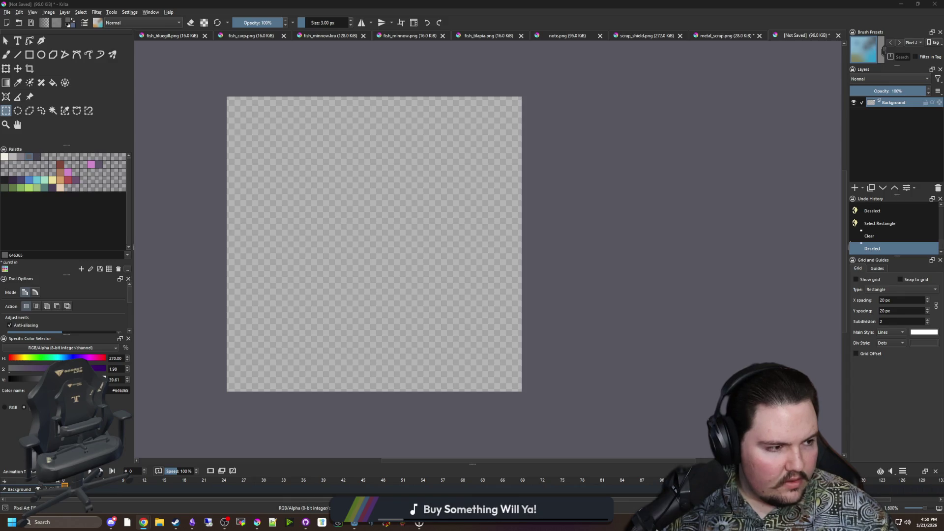
Step: Back in Krita, pick the light green 9cb882 swatch for the freehand brush
click(207, 230)
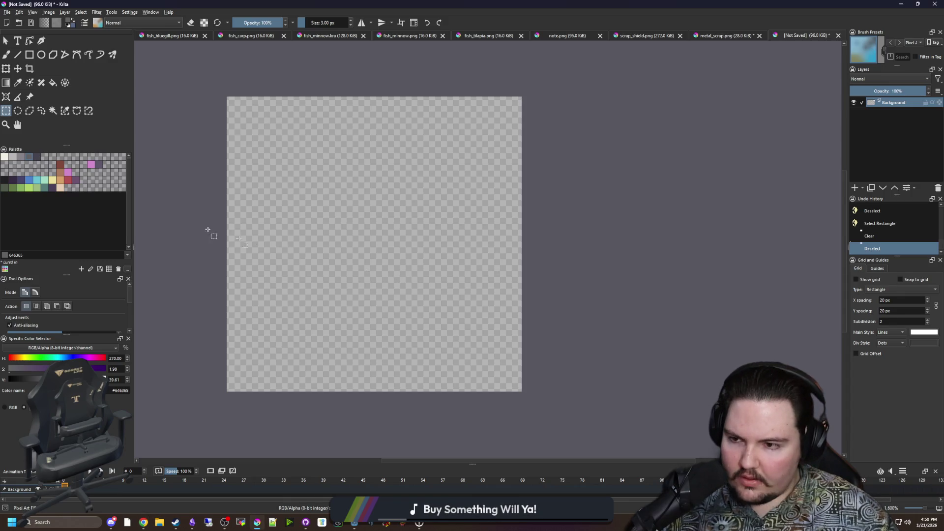
click(38, 188)
key(b)
key(ctrl+z)
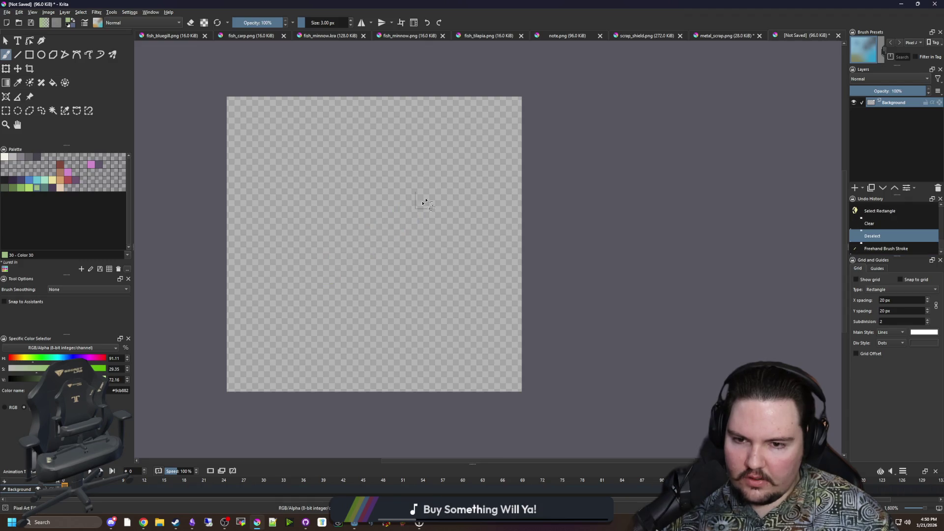
Step: Sketch trial green outline strokes, then wipe them out with an 11 px eraser
mouse_move(428, 143)
mouse_down()
mouse_move(508, 256)
mouse_move(413, 309)
mouse_move(353, 357)
mouse_up()
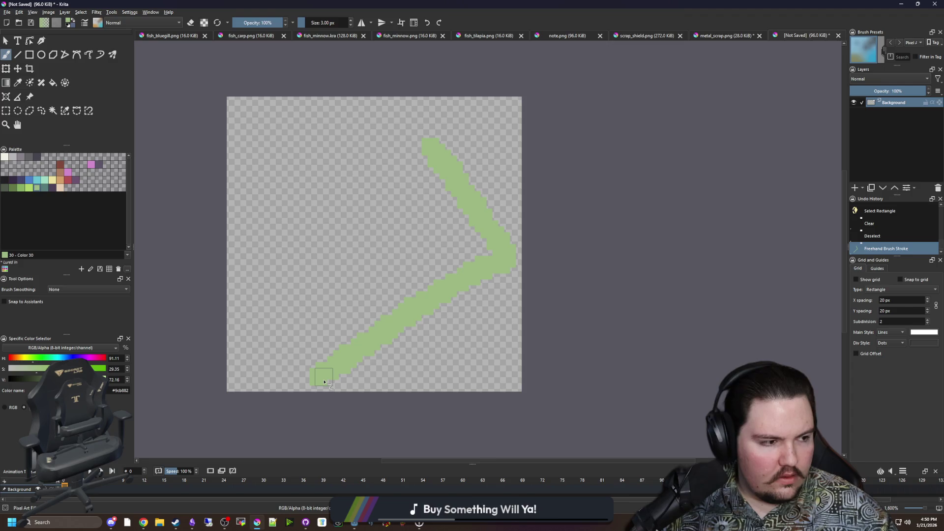
drag(236, 269, 327, 249)
key(ctrl+z)
mouse_move(231, 268)
mouse_down()
mouse_move(271, 230)
mouse_move(433, 135)
mouse_up()
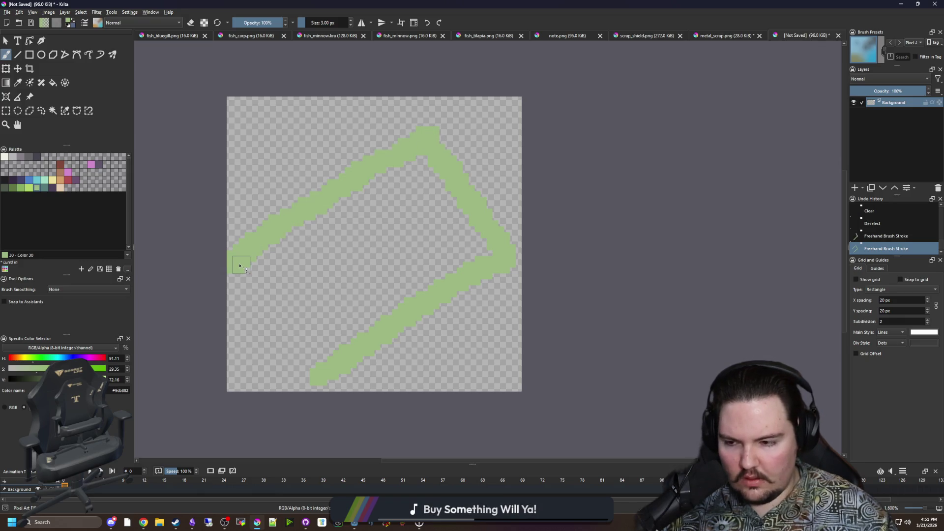
key(e)
click(320, 377)
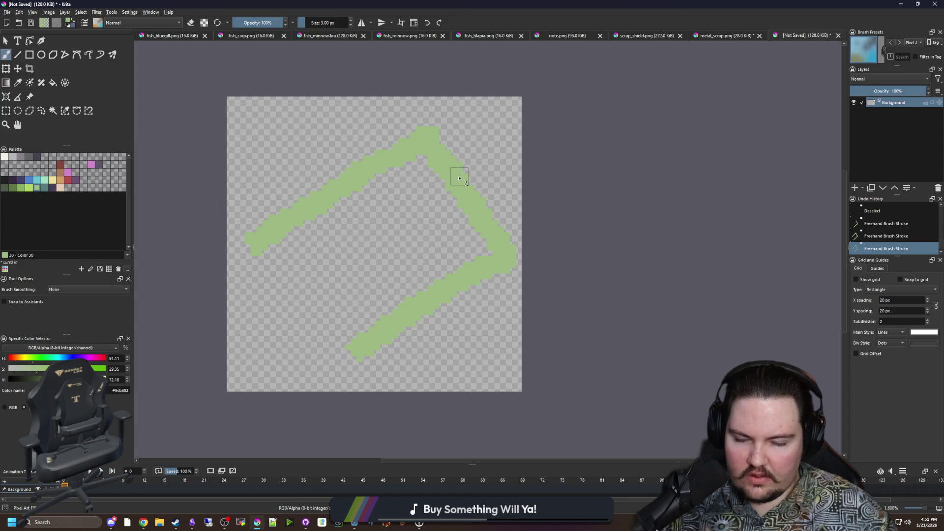
drag(523, 226, 453, 271)
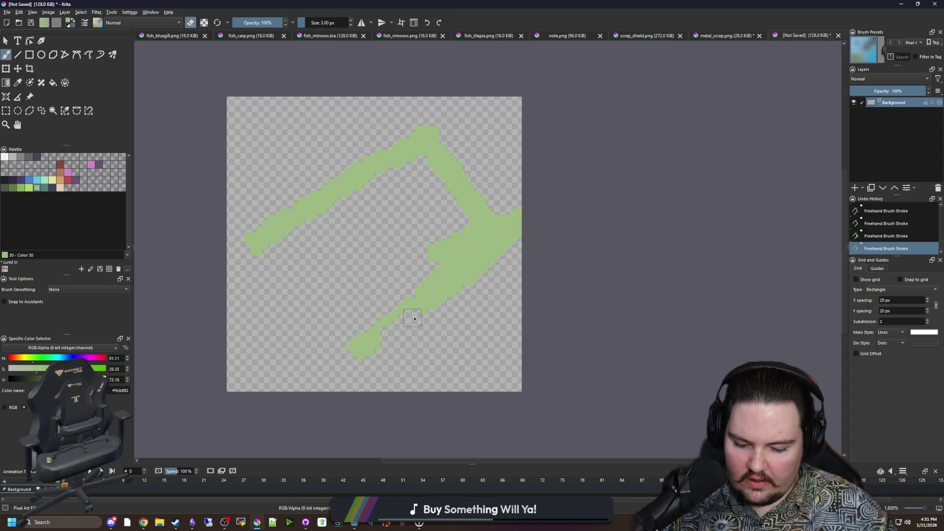
key(bracketright)
mouse_move(414, 319)
mouse_down()
mouse_move(482, 266)
mouse_move(392, 165)
mouse_move(332, 224)
mouse_up()
key(bracketleft)
key(bracketleft)
key(e)
drag(374, 363, 419, 339)
key(ctrl+z)
Step: Outline the green hexagon's left side, flood-fill it, and touch up its edges
mouse_move(308, 376)
mouse_down()
mouse_move(489, 281)
mouse_move(482, 201)
mouse_move(445, 157)
mouse_move(383, 135)
mouse_move(319, 198)
mouse_move(251, 238)
mouse_up()
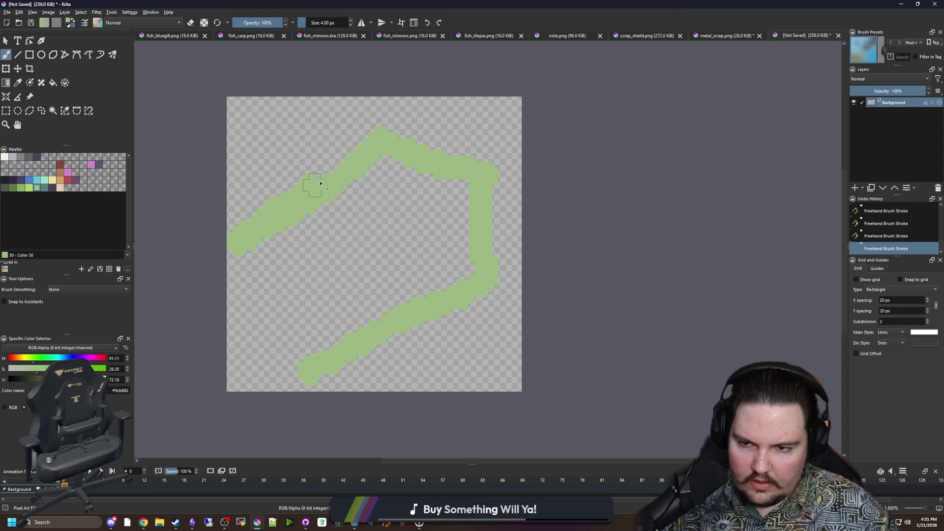
mouse_move(236, 270)
mouse_down()
mouse_move(236, 317)
mouse_move(317, 365)
mouse_up()
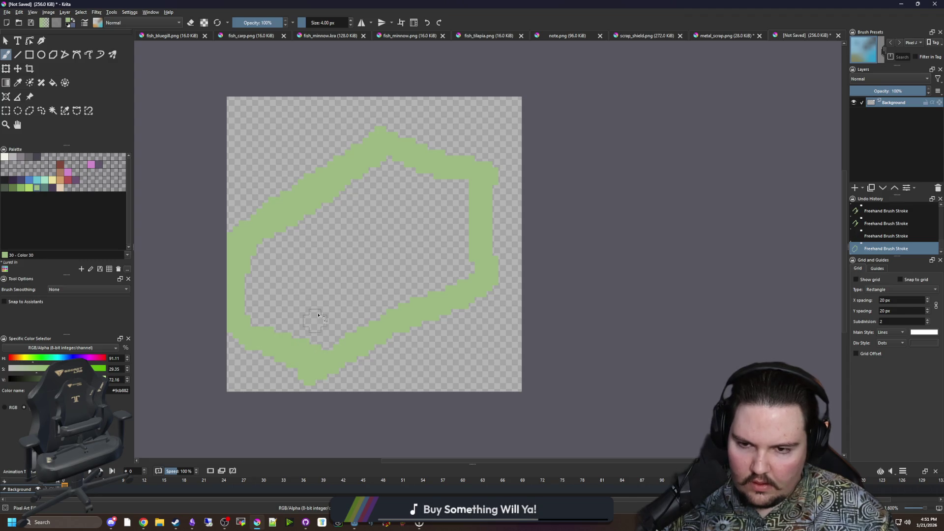
key(f)
click(330, 273)
scroll(320, 394, up, 1)
key(b)
drag(285, 375, 253, 350)
mouse_move(356, 401)
mouse_down()
mouse_move(175, 321)
mouse_move(376, 402)
mouse_up()
click(21, 68)
scroll(359, 249, down, 1)
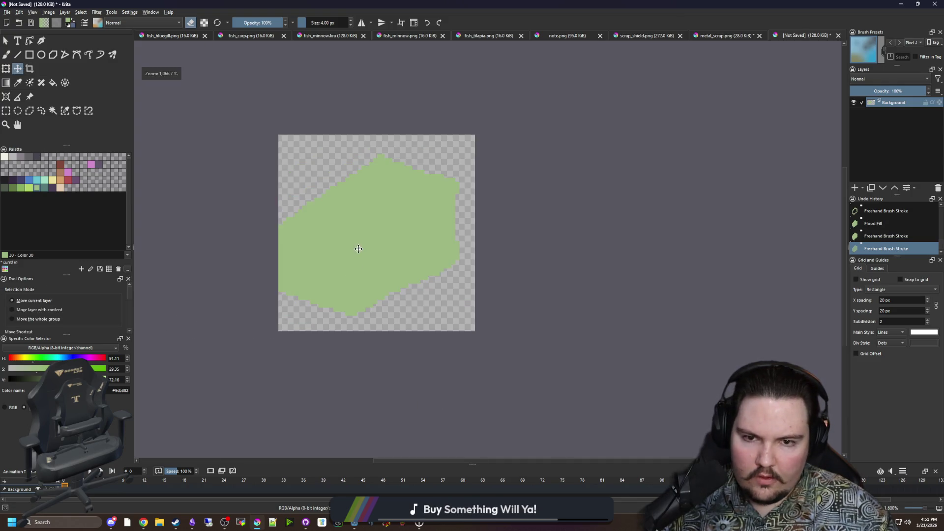
Step: Nudge the green shape and touch up its right-edge outline
key(Right)
key(Right)
scroll(468, 222, up, 1)
key(b)
drag(552, 285, 546, 129)
click(546, 129)
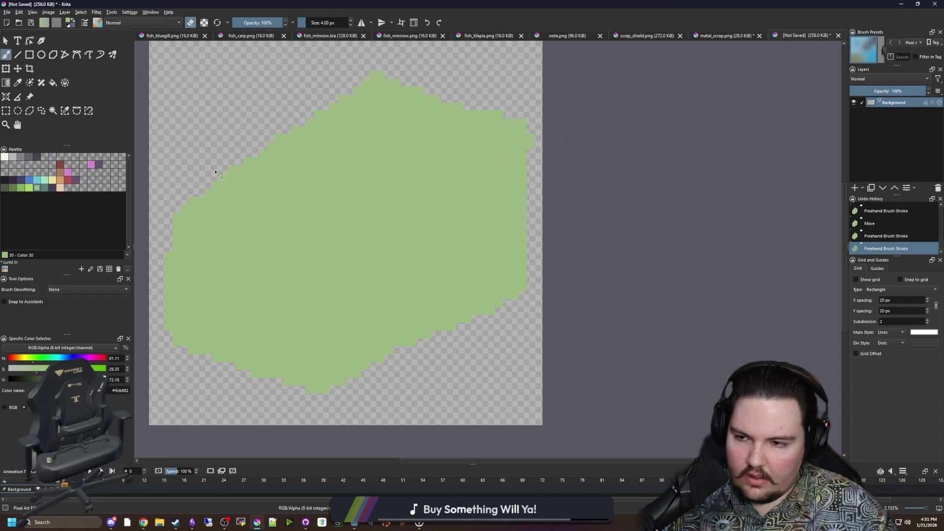
Step: Fill the shape pale cream ede19e and trim its lower-right and top-right edges
click(54, 181)
key(shift+BackSpace)
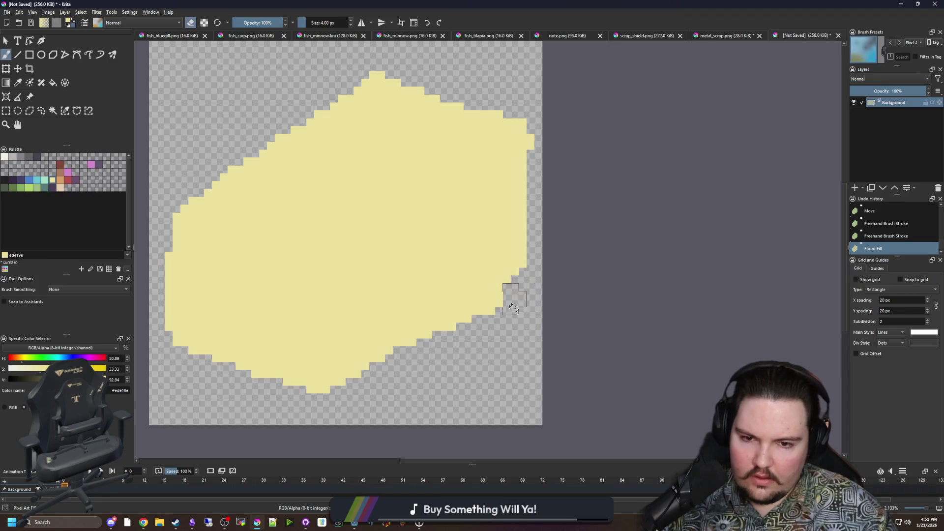
drag(559, 279, 448, 352)
mouse_move(550, 268)
mouse_down()
mouse_move(409, 371)
mouse_move(531, 266)
mouse_move(415, 347)
mouse_move(405, 333)
mouse_up()
mouse_move(512, 173)
mouse_down()
mouse_move(541, 126)
mouse_move(544, 142)
mouse_move(522, 143)
mouse_move(538, 143)
mouse_up()
Step: Contiguous-select the whole yellow shape
scroll(551, 213, left, 1)
scroll(551, 213, up, 1)
scroll(370, 246, down, 5)
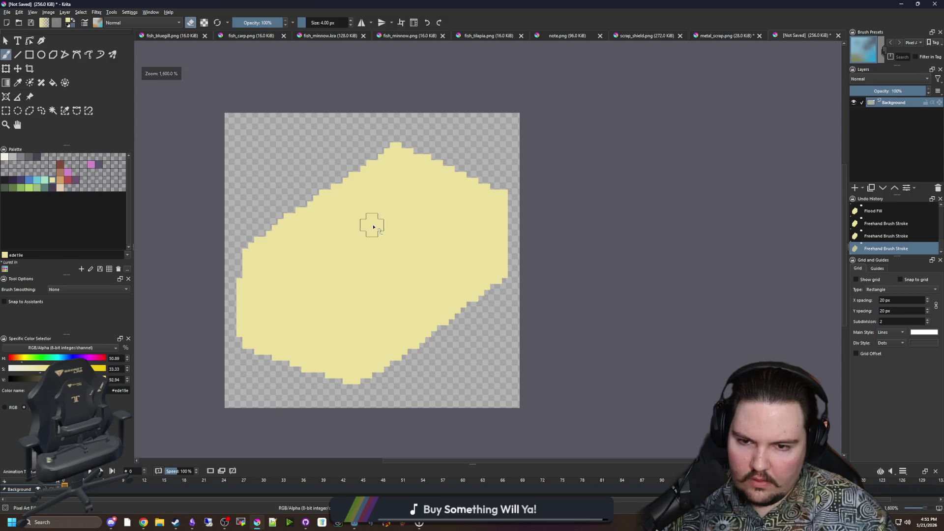
scroll(363, 220, up, 5)
scroll(359, 295, down, 1)
scroll(337, 274, up, 1)
scroll(457, 215, down, 2)
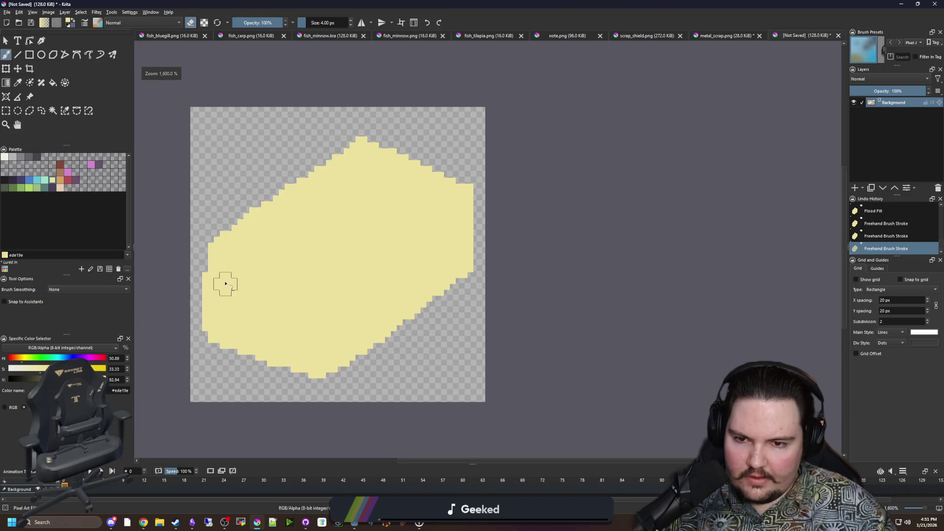
scroll(223, 283, up, 2)
click(53, 110)
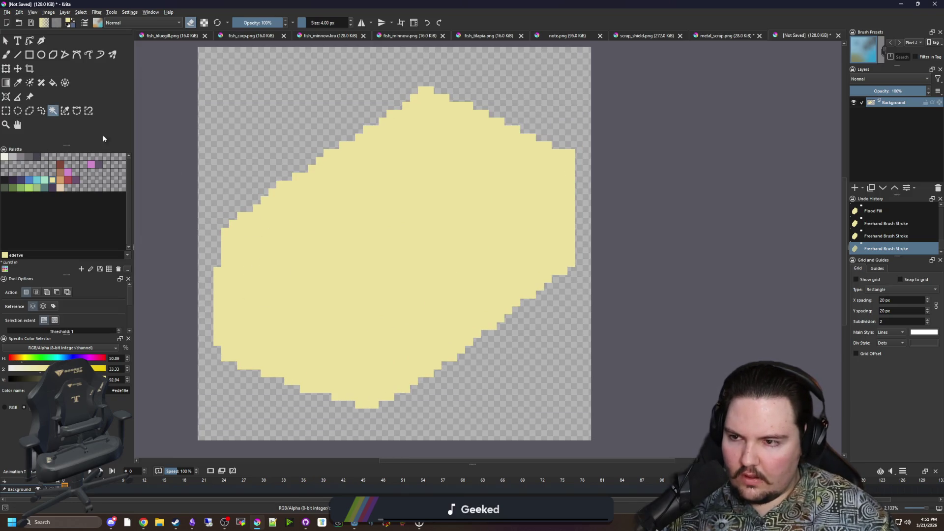
click(308, 261)
Step: Paint the lower-left block dark grey #646365, trimming its right edge with yellow
key(b)
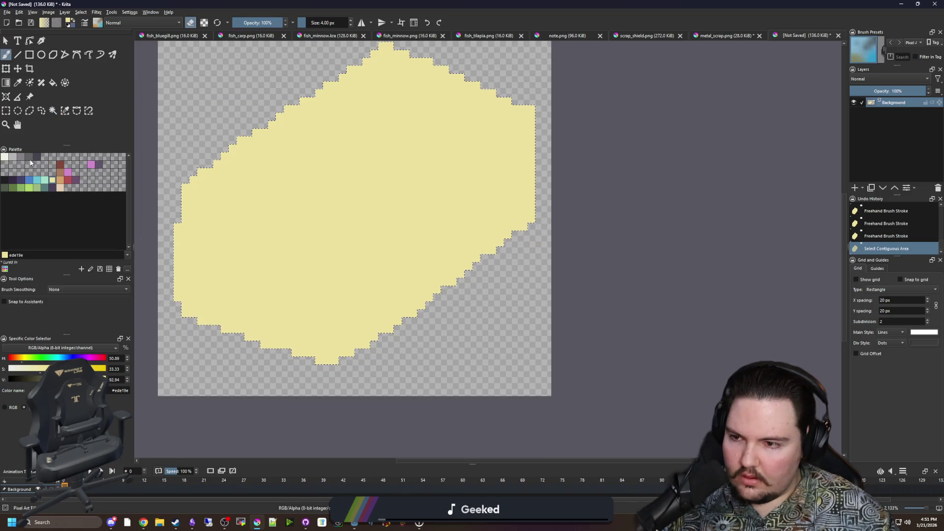
click(27, 158)
key(e)
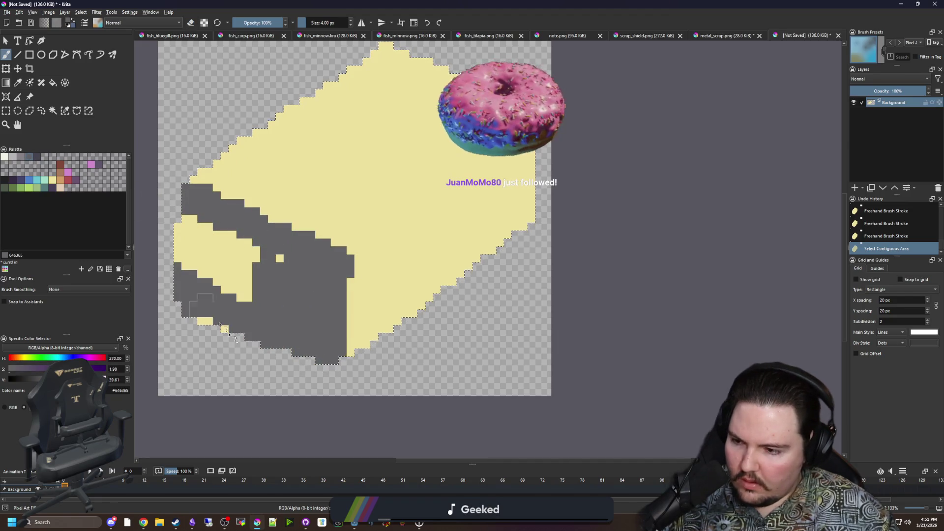
click(234, 249)
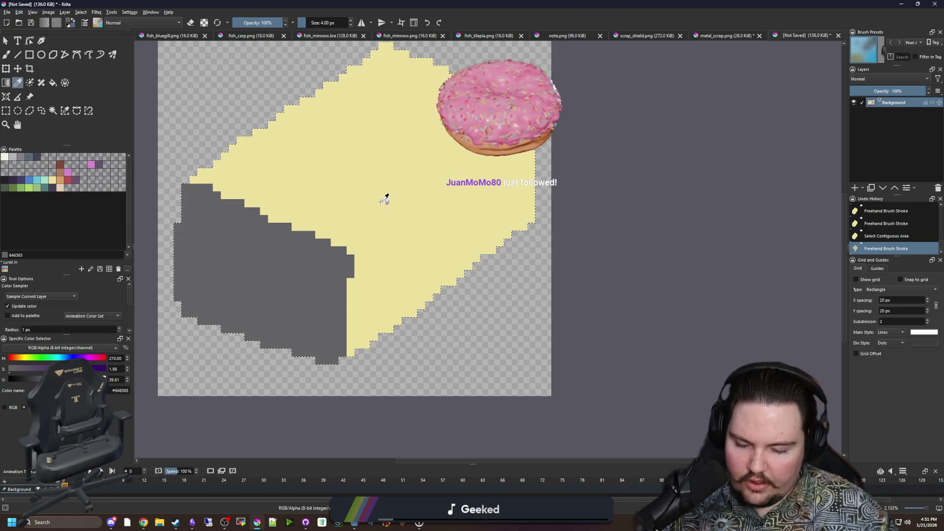
ctrl+click(354, 352)
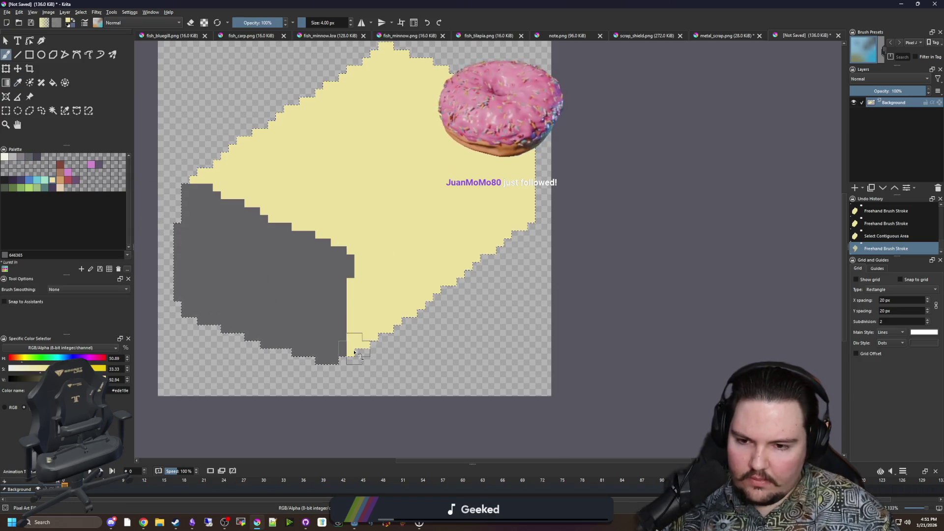
ctrl+click(324, 255)
click(323, 248)
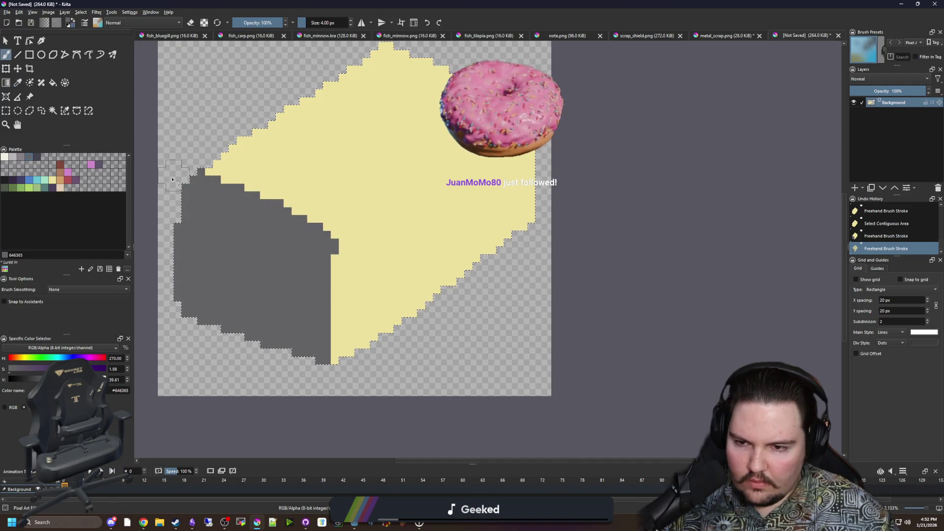
ctrl+click(343, 265)
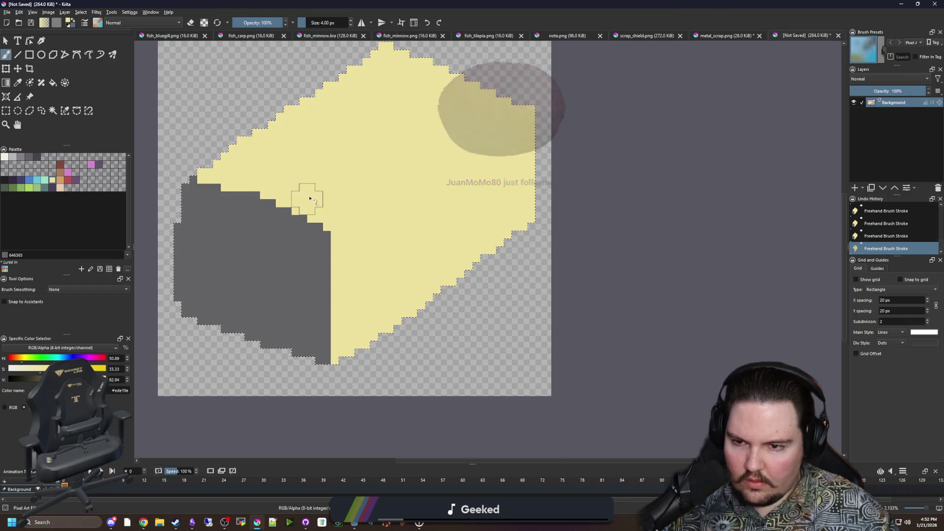
Step: Paint a light grey b8b5b9 band along the yellow body's edge
click(17, 157)
click(53, 110)
click(328, 209)
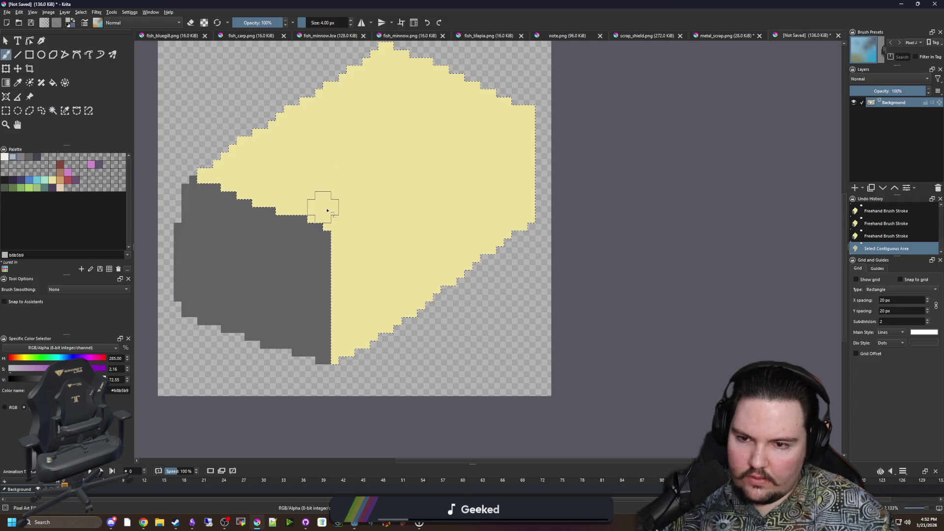
mouse_move(299, 204)
mouse_down()
mouse_move(232, 187)
mouse_move(344, 222)
mouse_move(350, 336)
mouse_up()
mouse_move(351, 294)
mouse_down()
mouse_move(348, 226)
mouse_move(359, 219)
mouse_move(320, 244)
mouse_up()
Step: Deselect, pick cream #f2f0e5, select the dark grey front area and paint a cream disc inside it
scroll(228, 268, up, 1)
key(ctrl+shift+a)
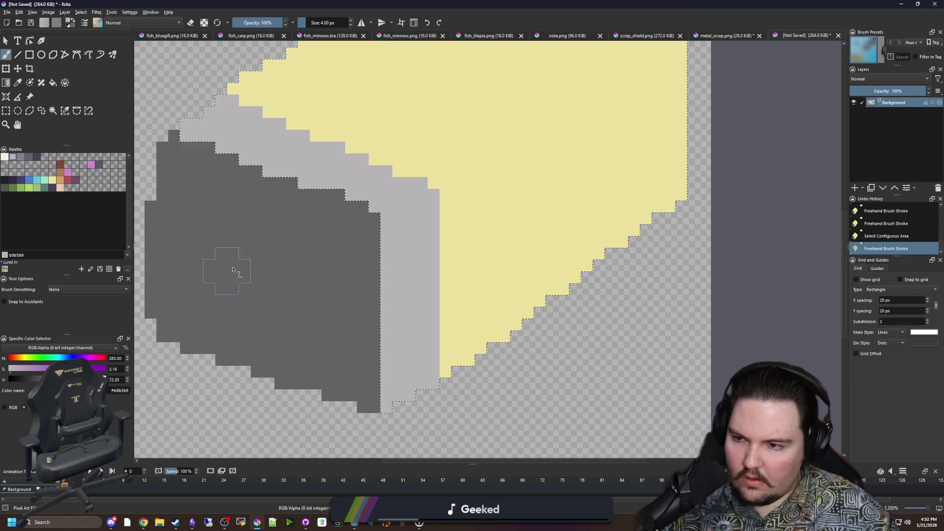
click(5, 157)
click(52, 110)
click(299, 242)
key(b)
mouse_move(343, 257)
mouse_down()
mouse_move(314, 211)
mouse_move(354, 251)
mouse_up()
mouse_move(302, 210)
mouse_down()
mouse_move(257, 204)
mouse_move(226, 280)
mouse_move(322, 358)
mouse_move(344, 257)
mouse_move(311, 232)
mouse_move(253, 249)
mouse_move(303, 303)
mouse_up()
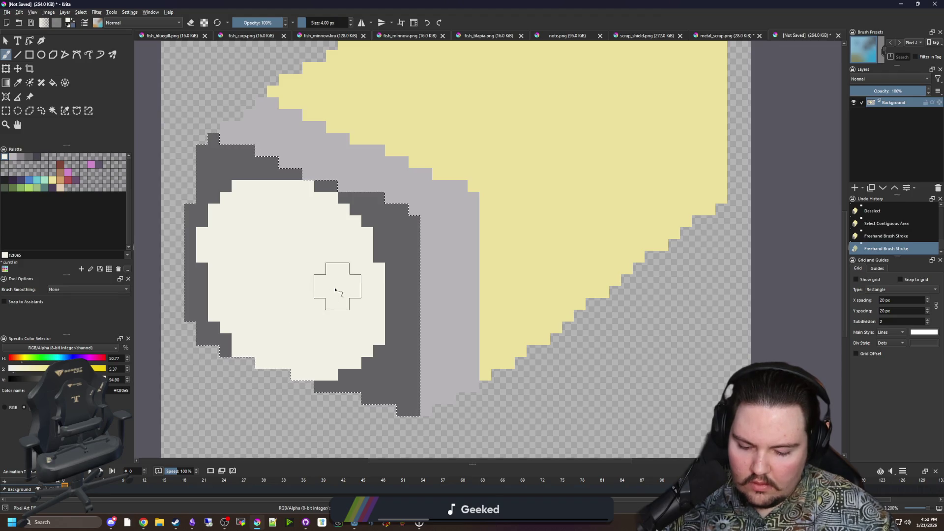
Step: With a 1 px brush in dark grey #646365, round off the lens's bottom, top and right edges
key(p)
click(396, 249)
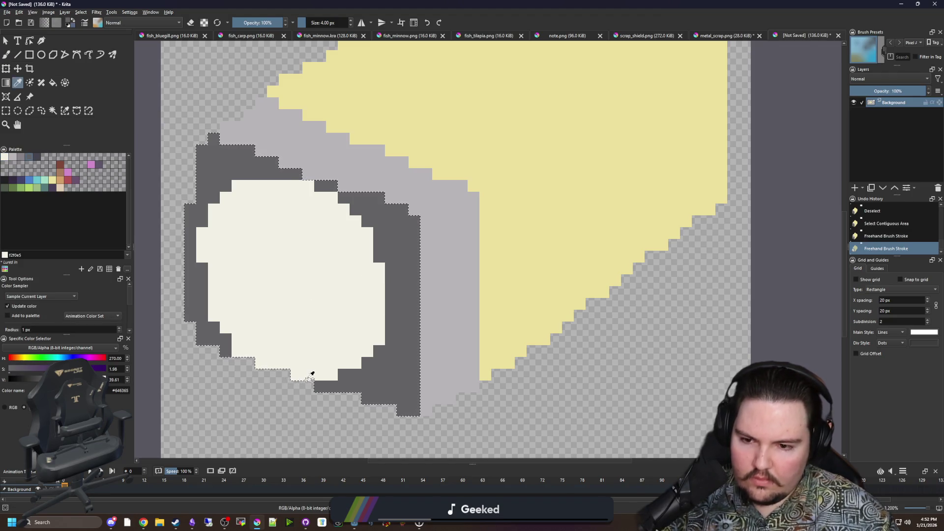
key(b)
key(bracketleft)
key(bracketleft)
key(bracketleft)
scroll(275, 376, up, 1)
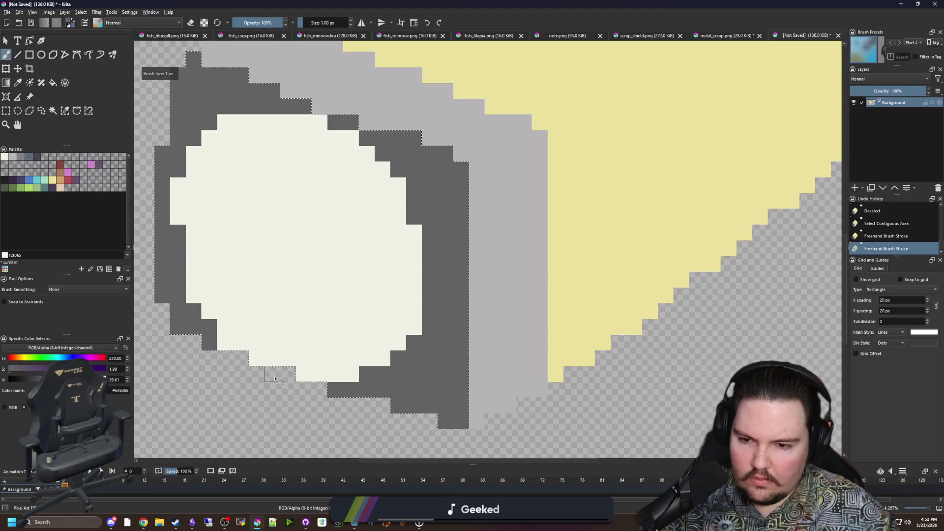
mouse_move(249, 358)
mouse_down()
mouse_move(290, 363)
mouse_move(206, 343)
mouse_up()
drag(300, 373, 351, 374)
click(381, 358)
drag(304, 122, 319, 122)
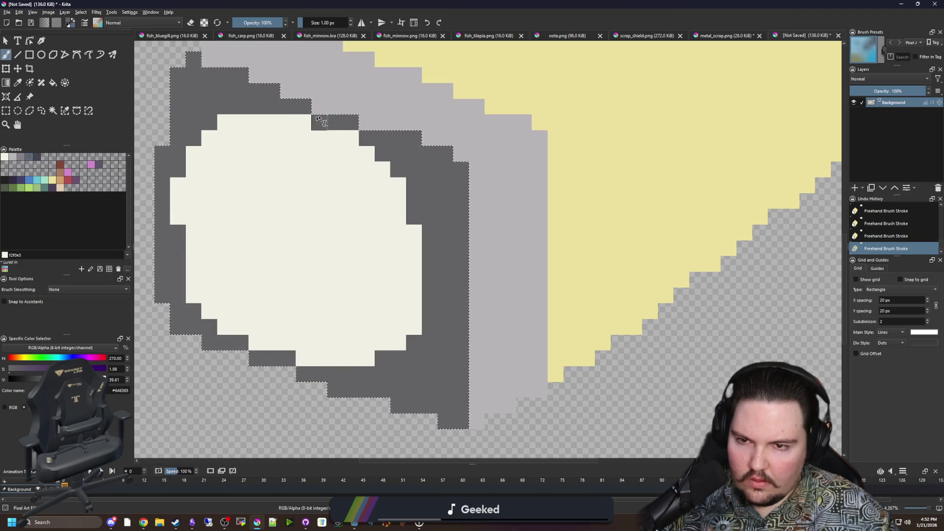
click(351, 138)
click(414, 327)
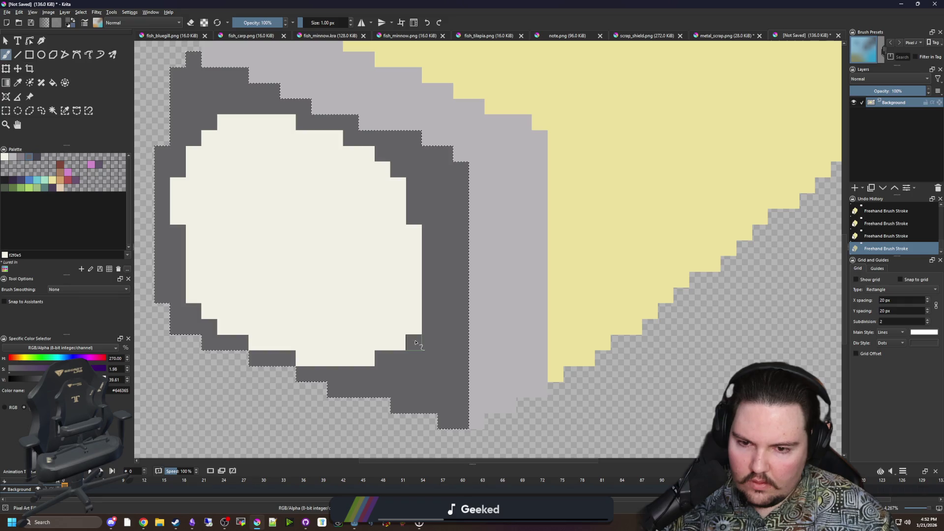
Step: Reshape the lens's lower-left and left edge with dark grey pixels
scroll(411, 322, down, 5)
scroll(233, 322, up, 5)
ctrl+click(238, 310)
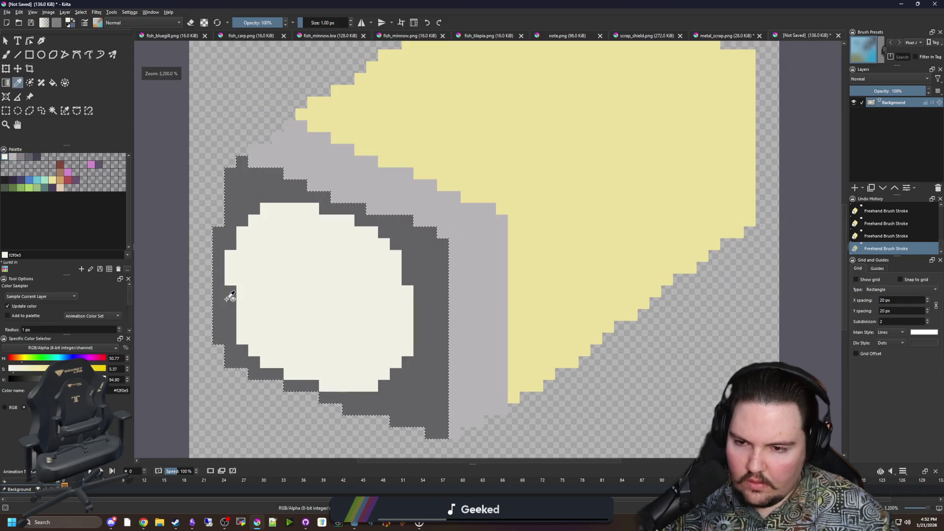
scroll(276, 314, down, 3)
scroll(306, 313, up, 4)
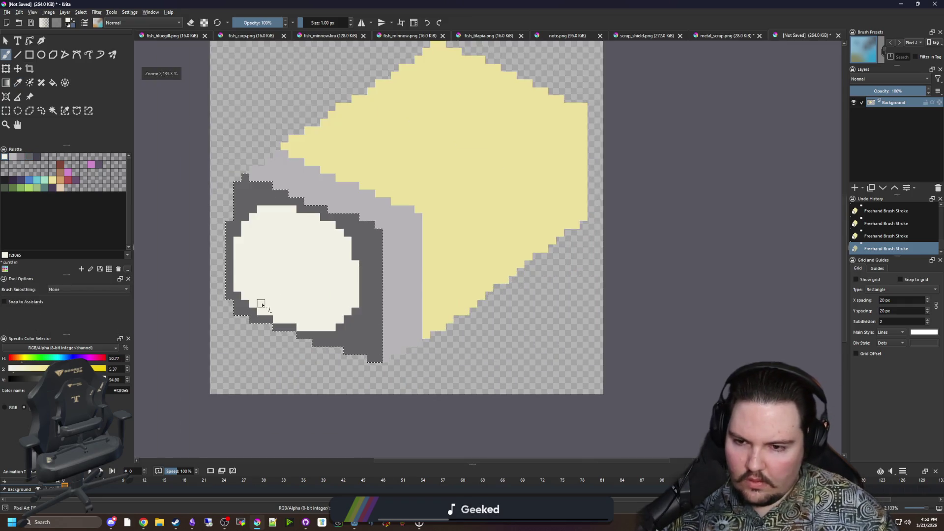
ctrl+click(196, 289)
click(216, 284)
mouse_move(216, 283)
mouse_down()
mouse_move(211, 152)
mouse_move(243, 127)
mouse_move(290, 113)
mouse_up()
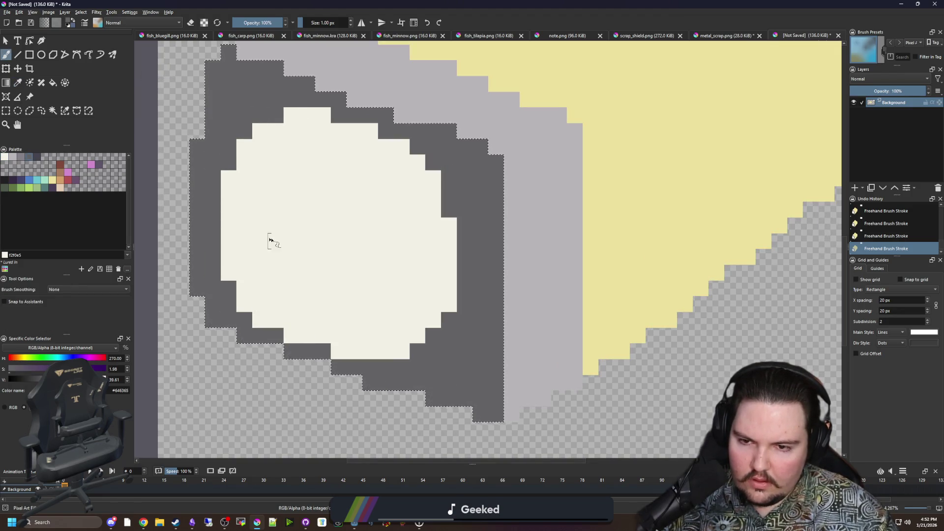
Step: Pick the red handle colour, enlarge the brush and paint the handle up into the yellow body
scroll(316, 221, down, 2)
scroll(316, 221, up, 1)
ctrl+click(317, 222)
scroll(297, 157, down, 5)
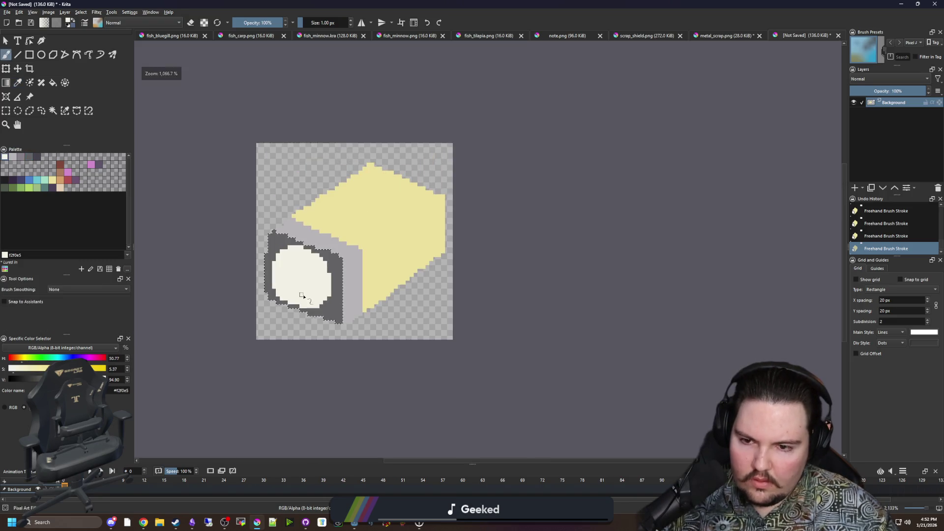
scroll(311, 274, up, 3)
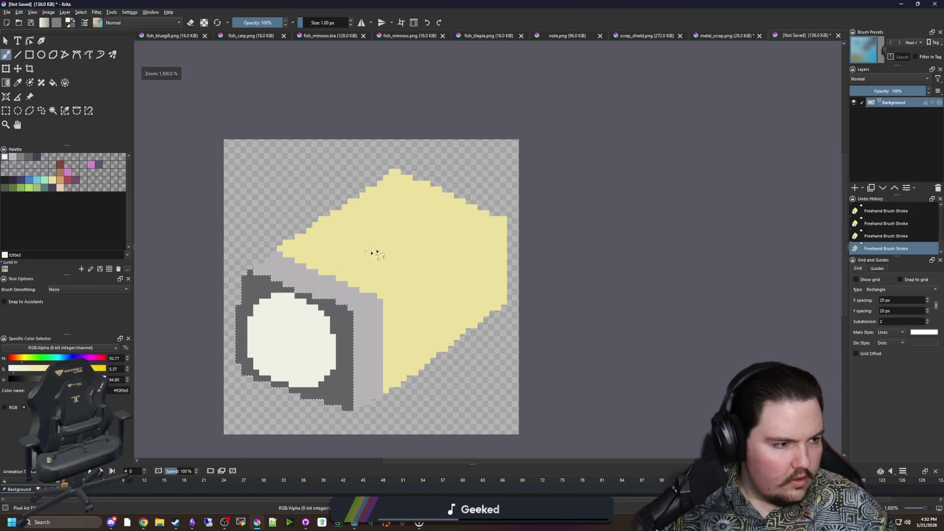
drag(364, 257, 299, 246)
scroll(295, 261, up, 1)
scroll(315, 271, up, 1)
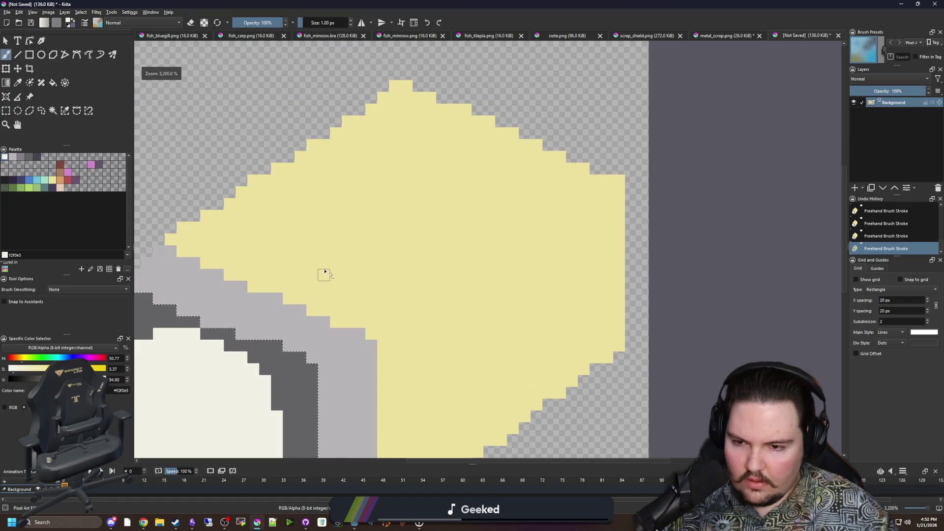
key(p)
click(286, 316)
click(69, 178)
key(b)
key(bracketright)
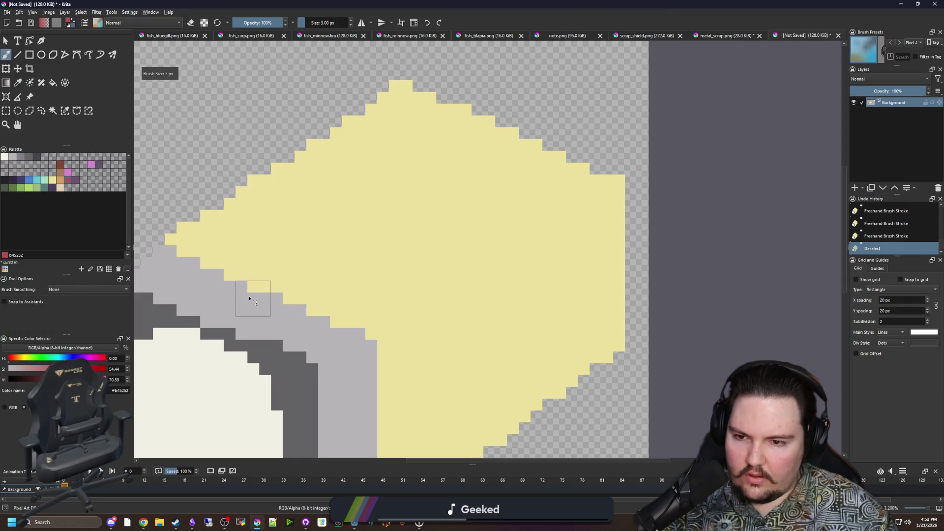
key(bracketright)
mouse_move(251, 300)
mouse_down()
mouse_move(261, 226)
mouse_move(393, 133)
mouse_move(432, 144)
mouse_move(439, 207)
mouse_up()
Step: With a 3 px brush, extend the red handle along the body's stair-stepped upper edge and fill gaps
scroll(407, 166, down, 6)
scroll(417, 198, up, 6)
key(bracketleft)
key(bracketleft)
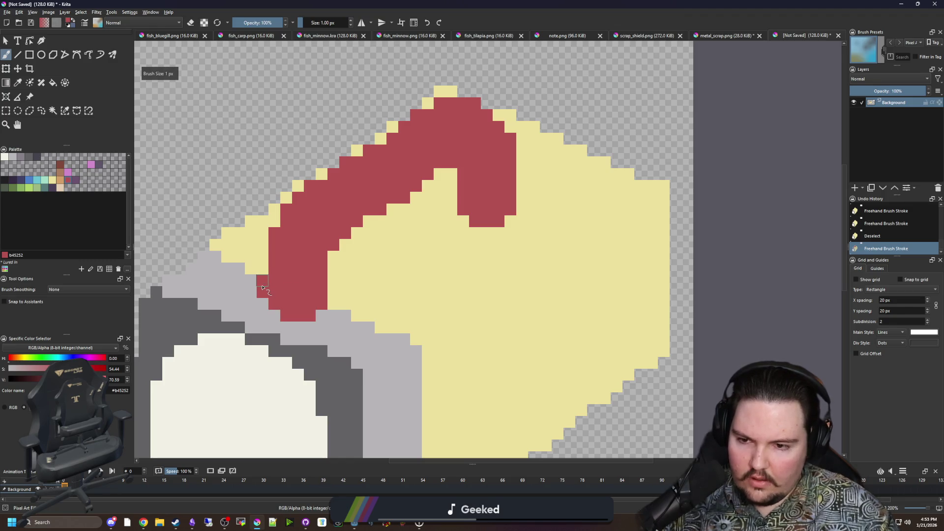
mouse_move(270, 270)
mouse_down()
mouse_move(273, 219)
mouse_move(268, 243)
mouse_move(360, 154)
mouse_up()
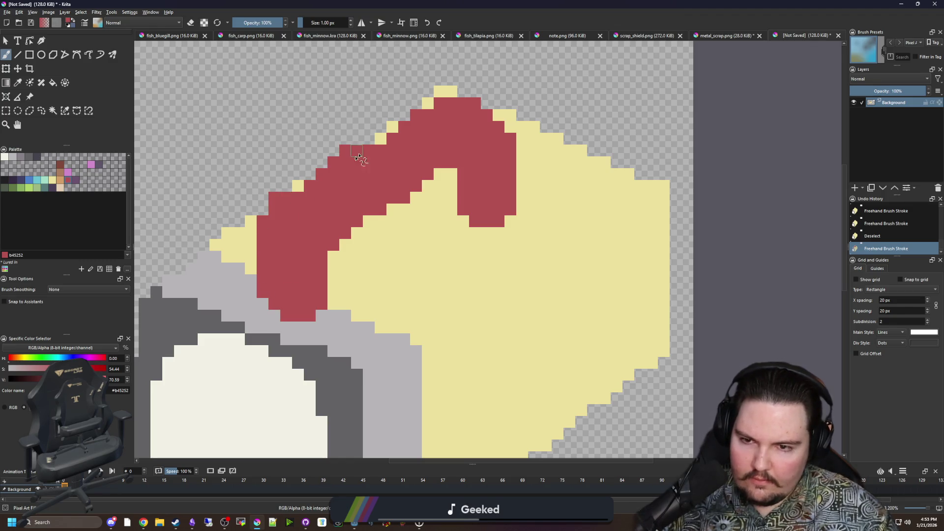
mouse_move(324, 180)
mouse_down()
mouse_move(387, 121)
mouse_move(441, 101)
mouse_up()
drag(391, 120, 389, 114)
mouse_move(470, 182)
mouse_down()
mouse_move(438, 179)
mouse_move(437, 197)
mouse_up()
mouse_move(311, 320)
mouse_down()
mouse_move(317, 330)
mouse_move(327, 259)
mouse_up()
drag(332, 298, 334, 244)
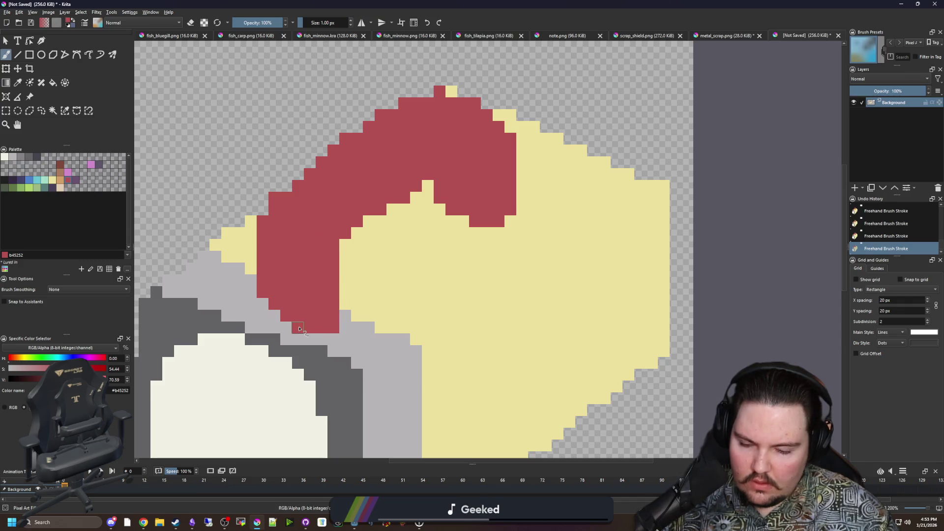
Step: Paint red over the remaining yellow cells near the handle's right end
ctrl+click(295, 330)
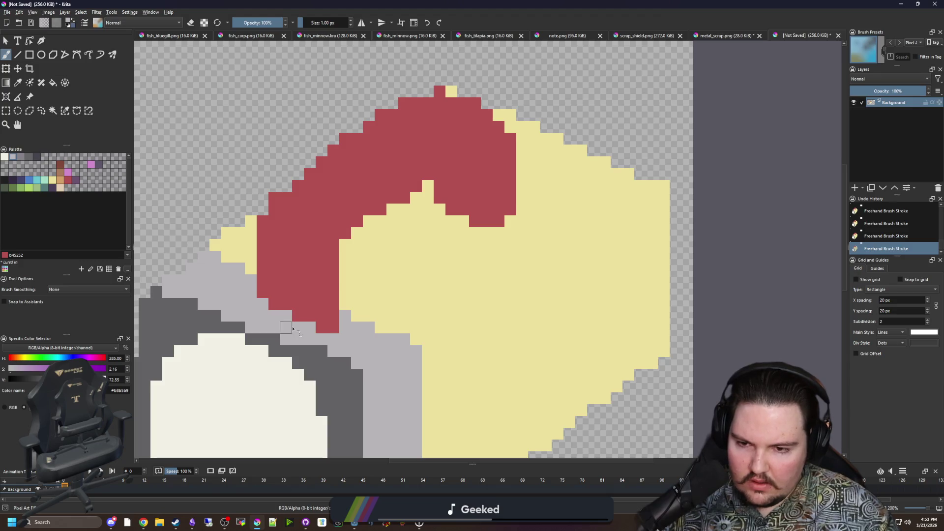
ctrl+click(472, 194)
drag(435, 202, 429, 181)
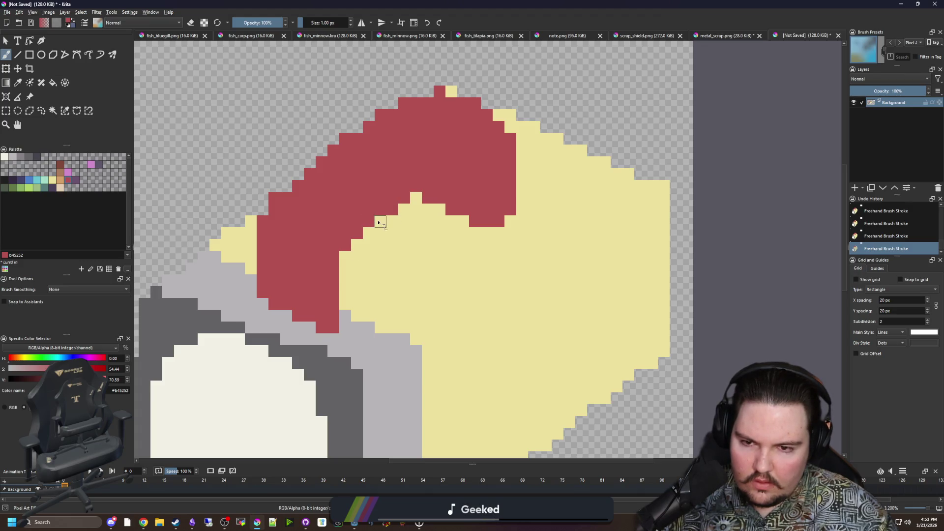
scroll(360, 236, down, 1)
scroll(413, 243, up, 2)
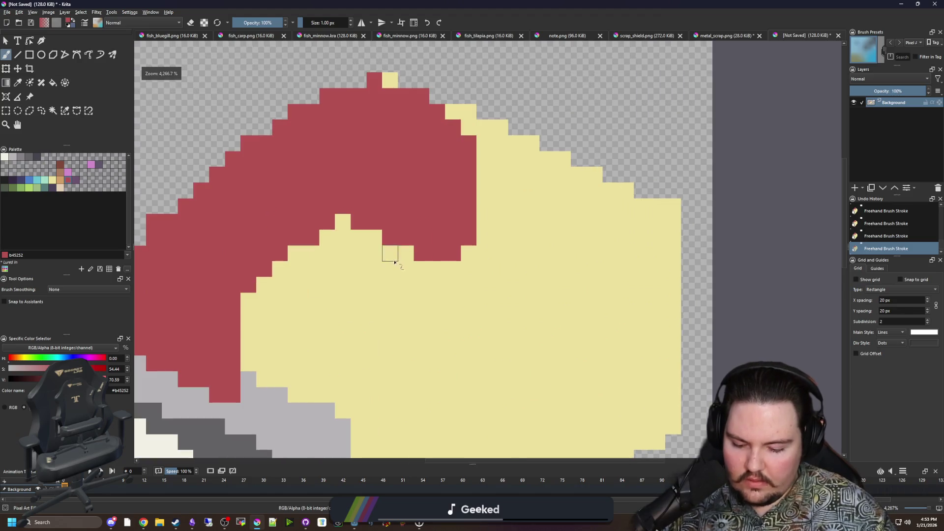
ctrl+click(345, 224)
Step: Restore one yellow cell, then outline the handle's inner edge and underside in near-black
click(359, 221)
click(4, 179)
mouse_move(374, 215)
mouse_down()
mouse_move(459, 212)
mouse_move(459, 155)
mouse_move(430, 196)
mouse_move(443, 172)
mouse_move(319, 295)
mouse_move(317, 377)
mouse_up()
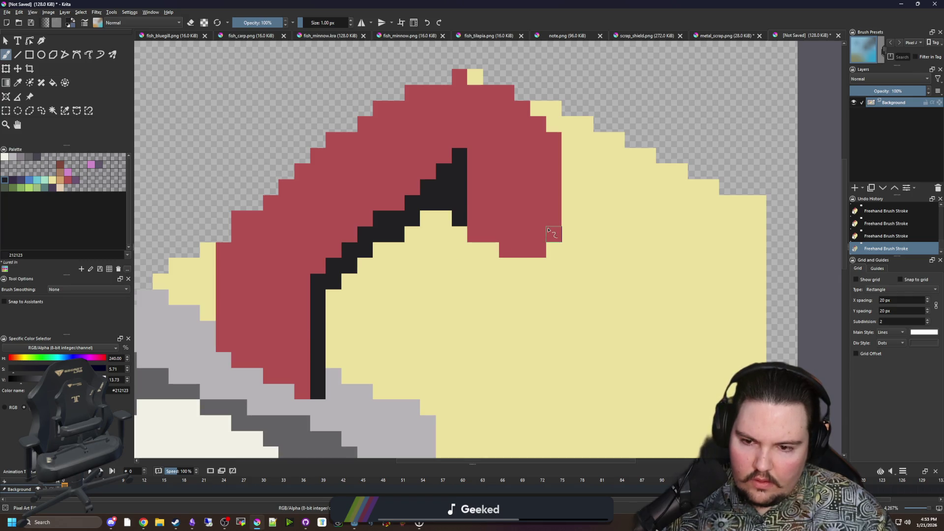
mouse_move(538, 265)
mouse_down()
mouse_move(554, 234)
mouse_move(556, 148)
mouse_up()
scroll(554, 142, down, 6)
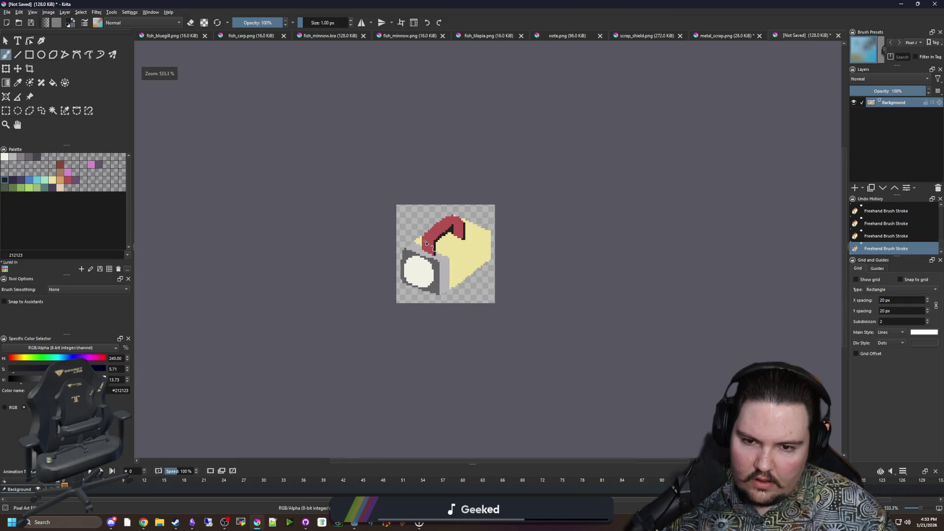
scroll(452, 229, up, 6)
mouse_move(398, 224)
mouse_down()
mouse_move(478, 230)
mouse_move(446, 240)
mouse_up()
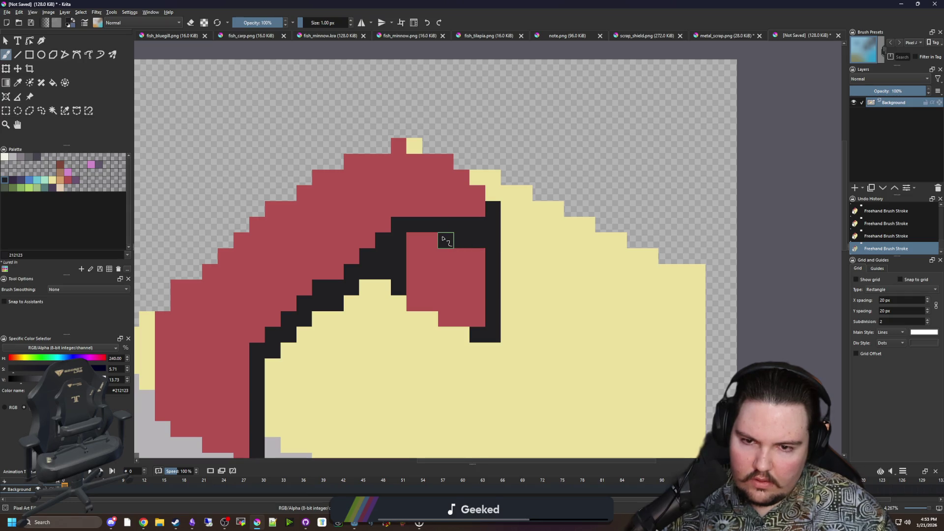
Step: Extend the near-black outline pixel by pixel and along the handle's top edge
ctrl+click(479, 257)
ctrl+click(453, 228)
click(430, 240)
click(462, 256)
scroll(440, 256, down, 10)
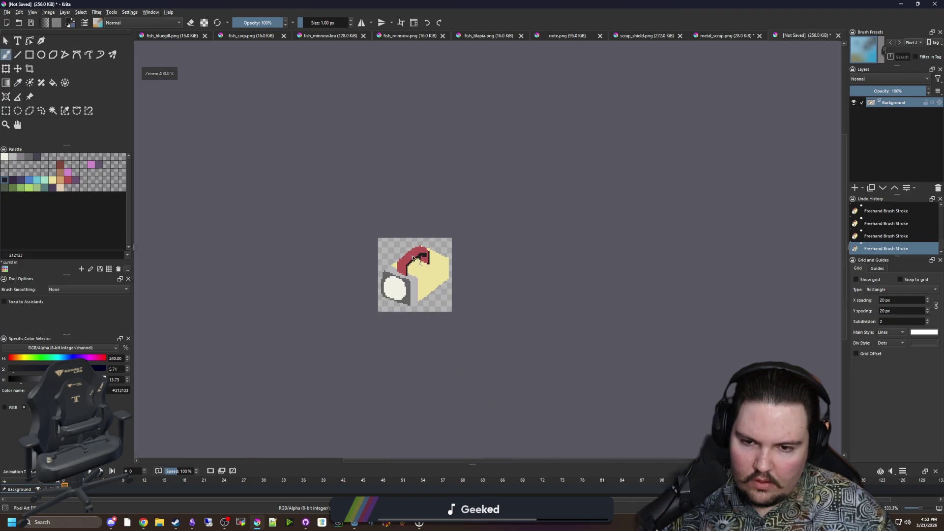
scroll(452, 266, up, 6)
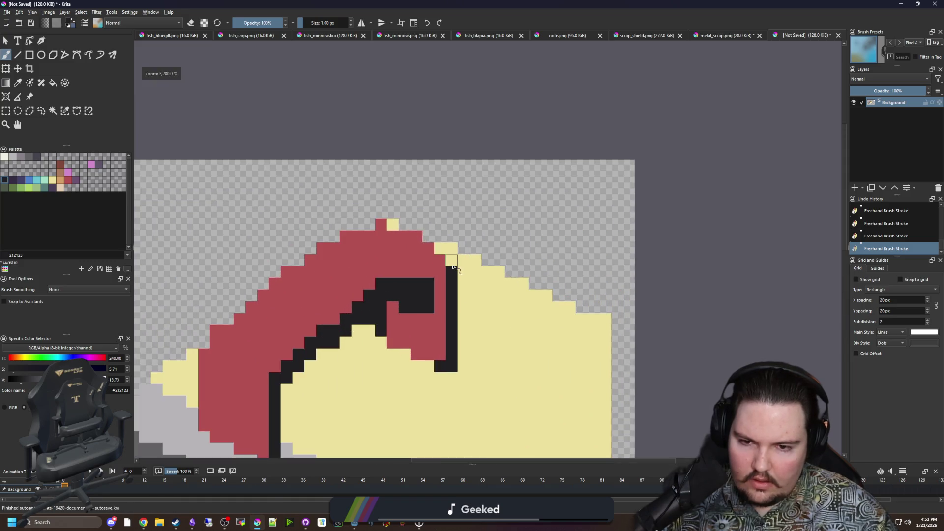
click(451, 260)
drag(416, 225, 380, 225)
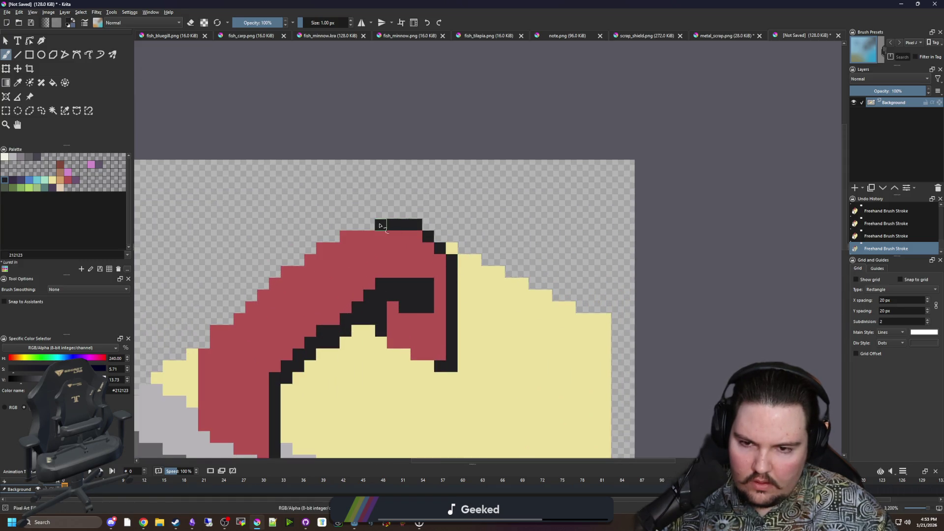
scroll(371, 225, down, 8)
scroll(367, 278, up, 6)
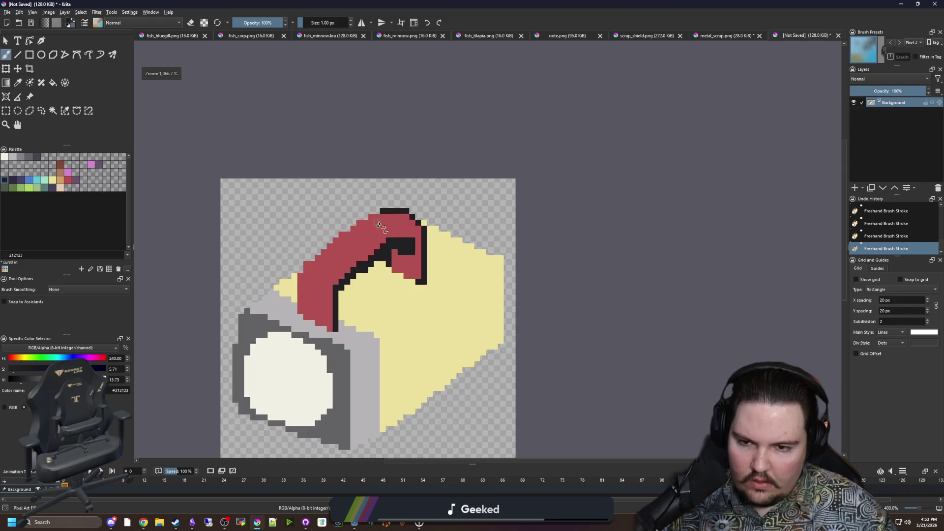
scroll(366, 279, down, 2)
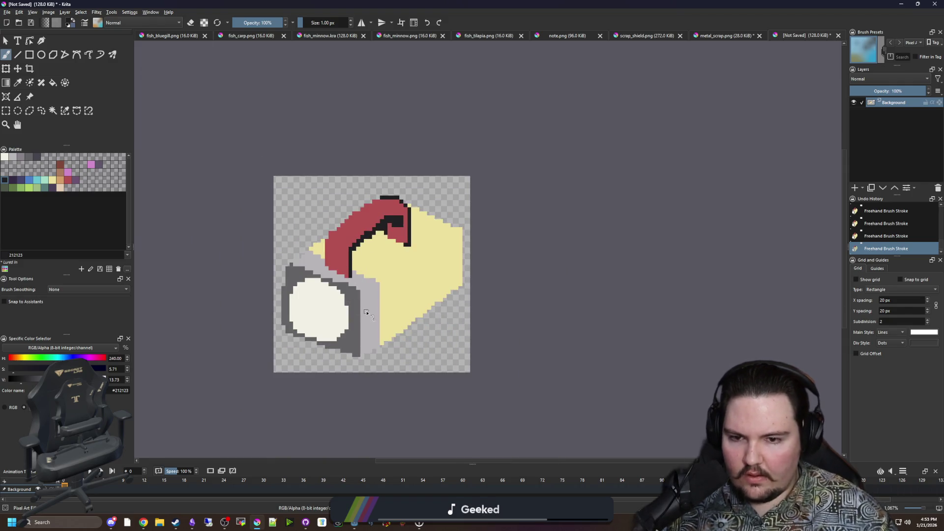
scroll(382, 278, up, 2)
scroll(374, 212, up, 2)
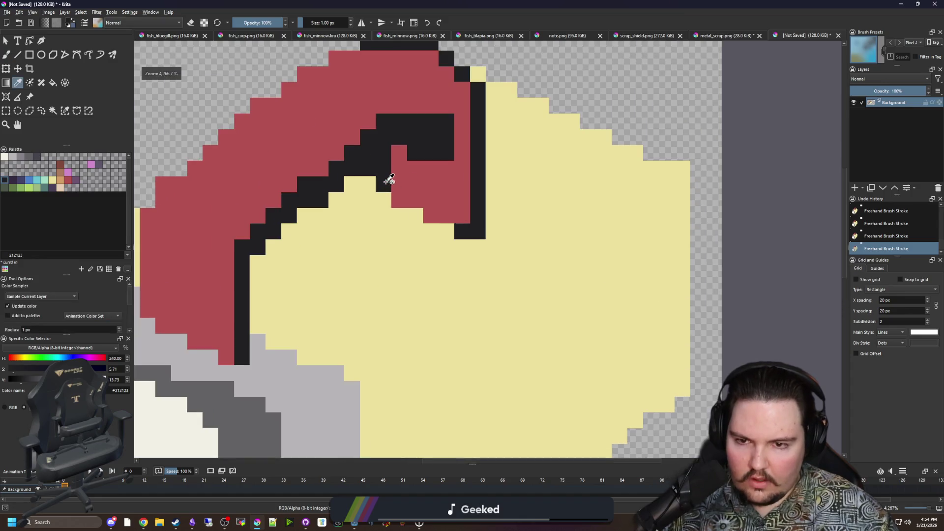
scroll(379, 200, down, 1)
scroll(370, 276, down, 1)
scroll(362, 302, up, 1)
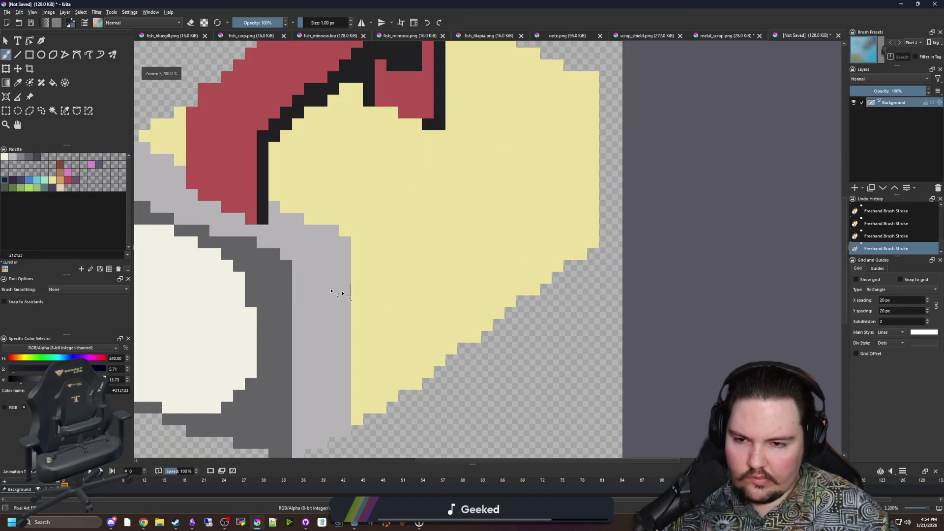
scroll(445, 258, down, 1)
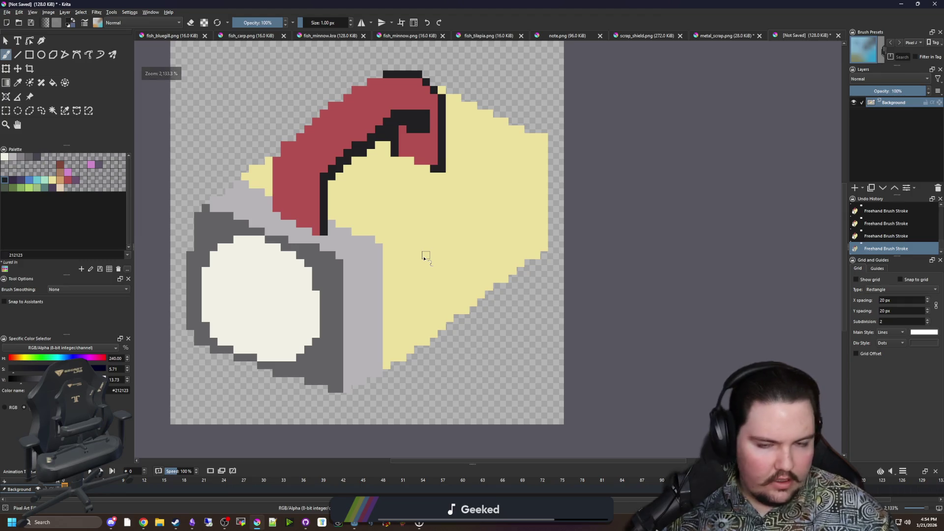
scroll(433, 216, up, 1)
drag(434, 213, 334, 226)
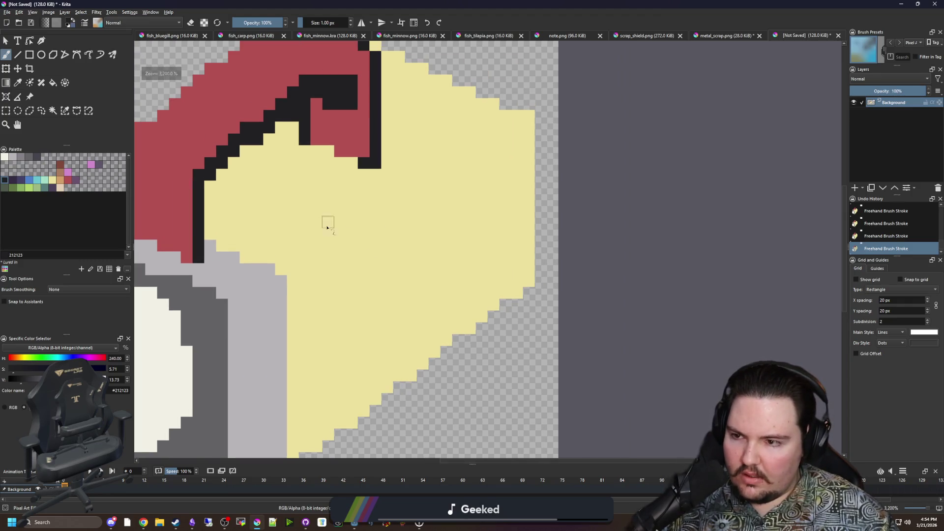
Step: Flood-fill the cream body, including leftover pixels, with tan #d3a068
click(62, 179)
key(f)
click(347, 253)
scroll(418, 265, down, 2)
scroll(417, 265, up, 1)
click(204, 209)
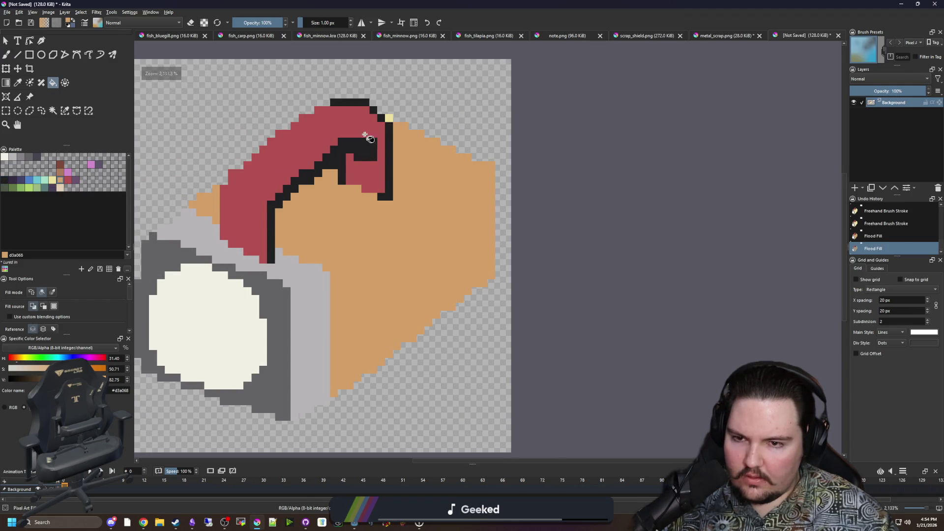
Step: Split the body with a diagonal #a77b5b line and fill its lower-right face brown
click(65, 172)
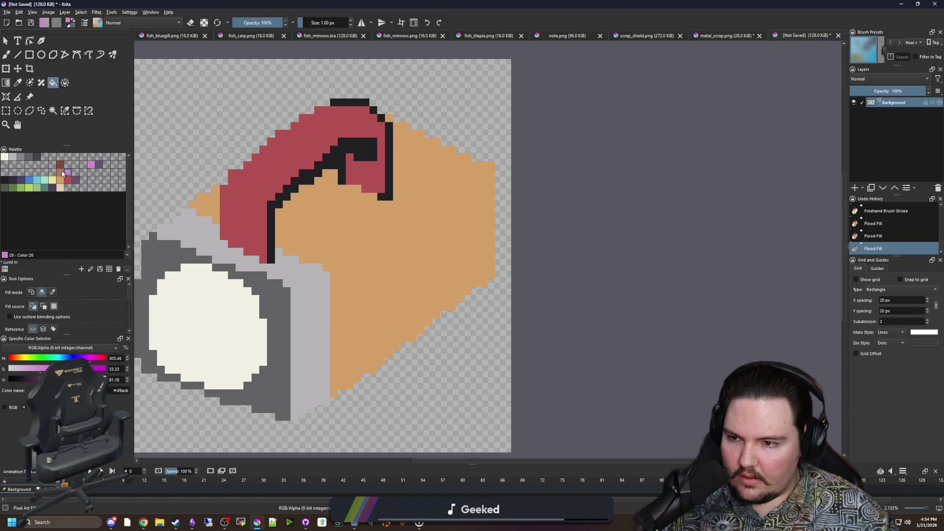
click(53, 110)
click(407, 253)
key(b)
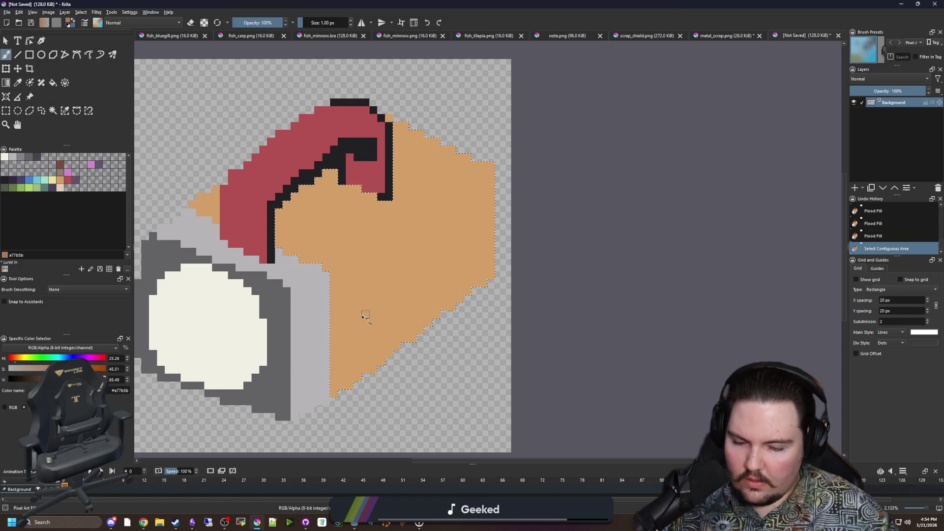
drag(329, 264, 494, 172)
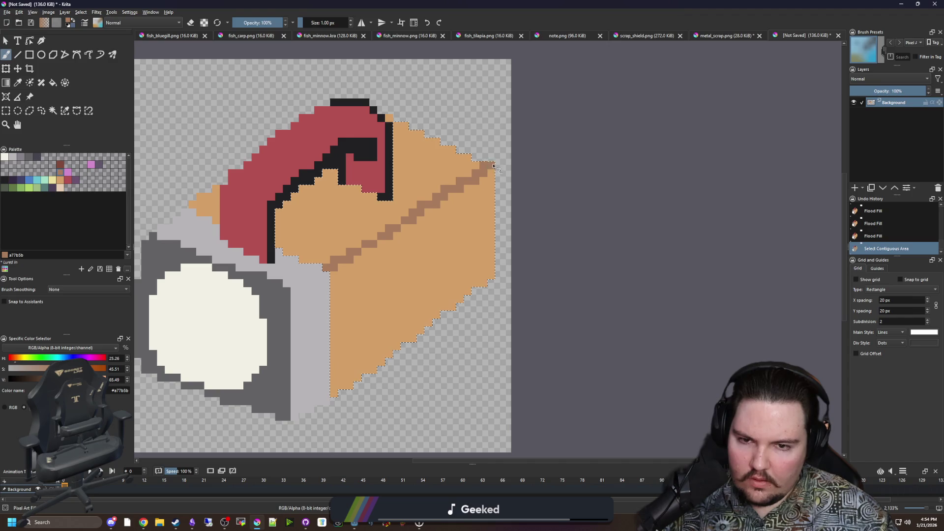
key(f)
click(438, 280)
scroll(431, 308, down, 2)
key(ctrl+shift+a)
scroll(382, 297, up, 2)
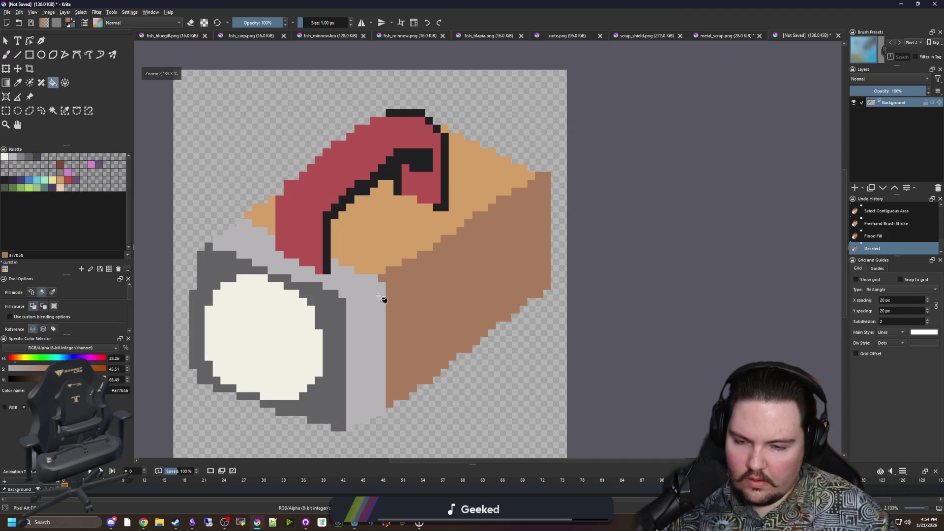
scroll(219, 326, up, 2)
Step: Erase stray pixels along the rim's outer-left edge
key(b)
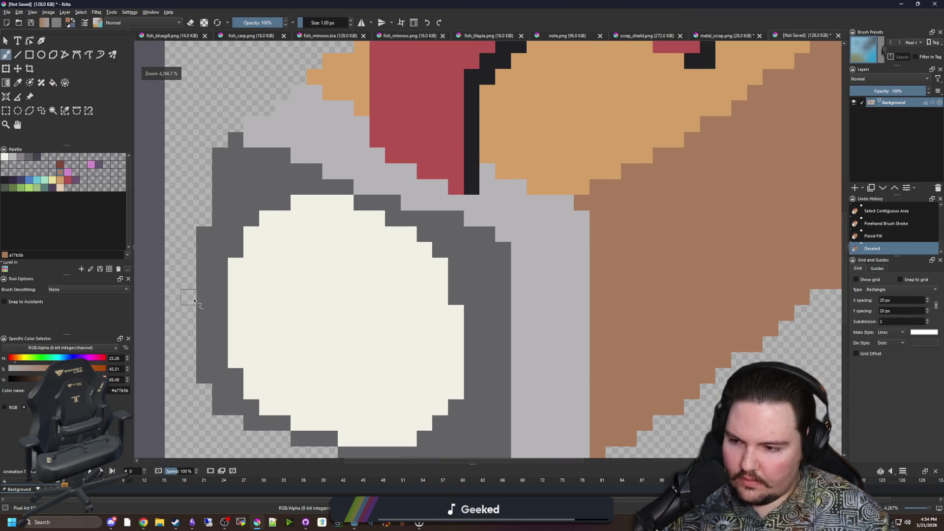
key(e)
drag(295, 177, 295, 231)
click(295, 290)
Step: Erase the rim's outer-left grey pixel column and place a dark grey pixel on the rim
mouse_move(289, 294)
mouse_down()
mouse_move(294, 322)
mouse_move(295, 222)
mouse_up()
scroll(294, 221, down, 4)
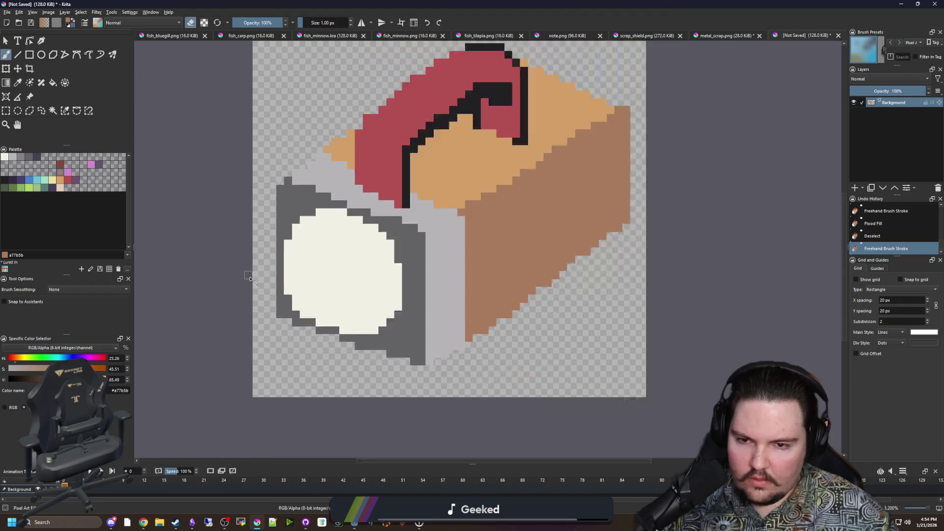
scroll(277, 211, up, 3)
ctrl+click(301, 220)
key(e)
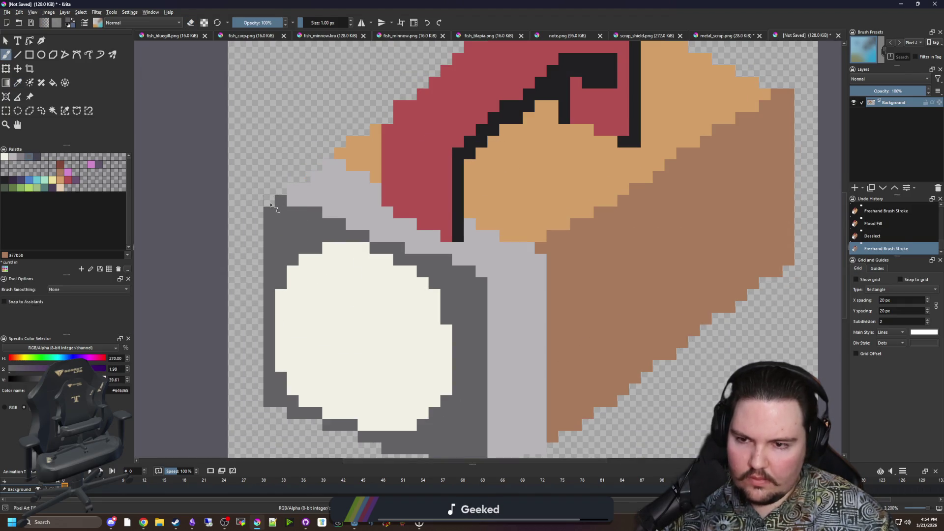
click(270, 201)
key(ctrl+z)
key(p)
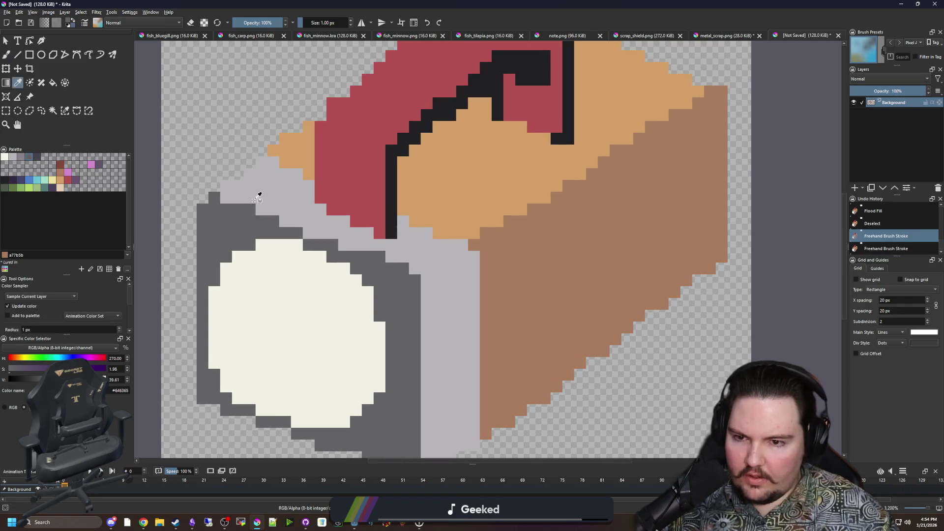
scroll(259, 193, up, 1)
key(ctrl+shift+z)
Step: Paint purple-grey #868188 shading pixels on the rim, recolouring a dark grey rim pixel
click(5, 157)
click(20, 157)
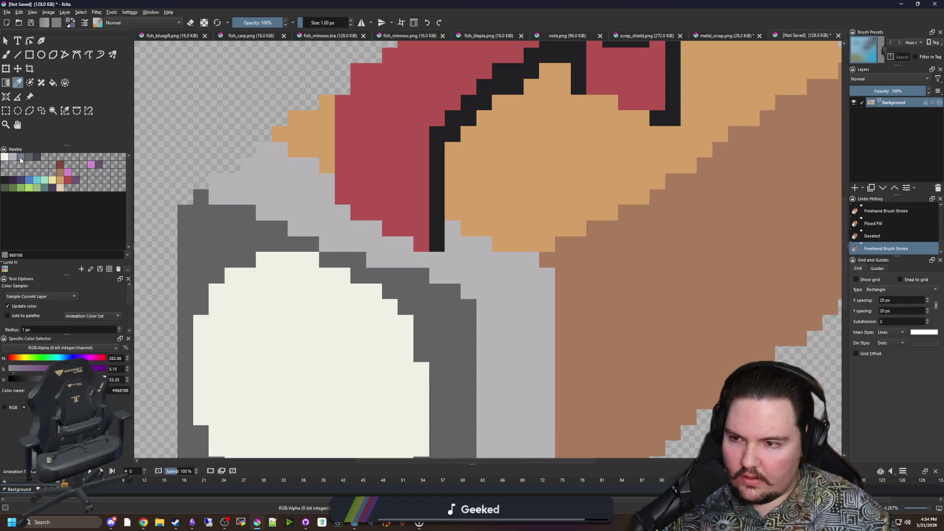
key(b)
click(248, 213)
click(232, 212)
click(280, 228)
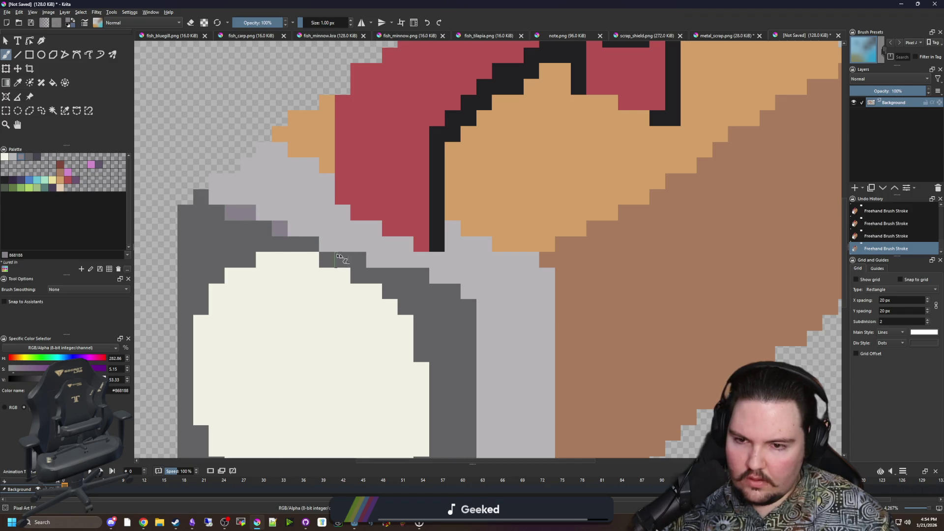
click(474, 307)
scroll(475, 307, down, 3)
scroll(392, 372, up, 2)
scroll(295, 231, up, 2)
Step: Add cream #f2f0e5 highlight pixels on the rim, including a 2x2 highlight
click(13, 157)
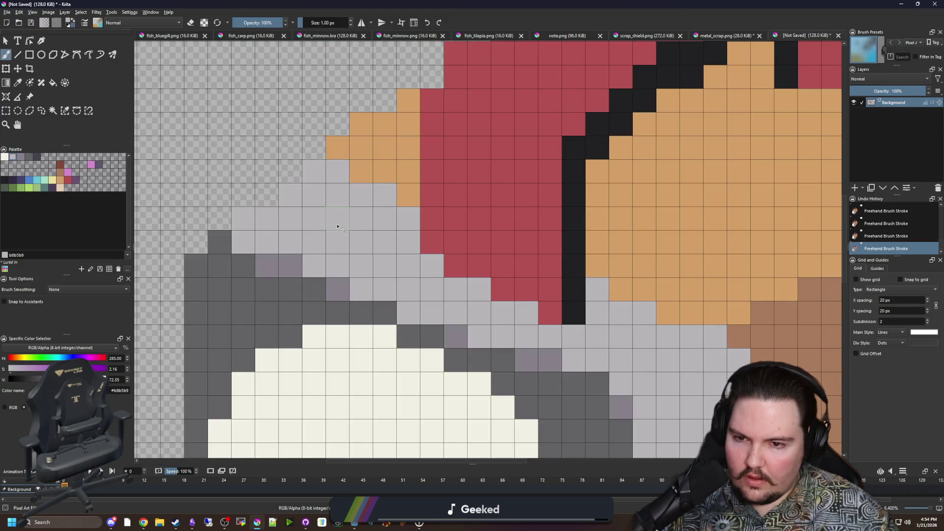
click(4, 157)
click(338, 219)
click(313, 219)
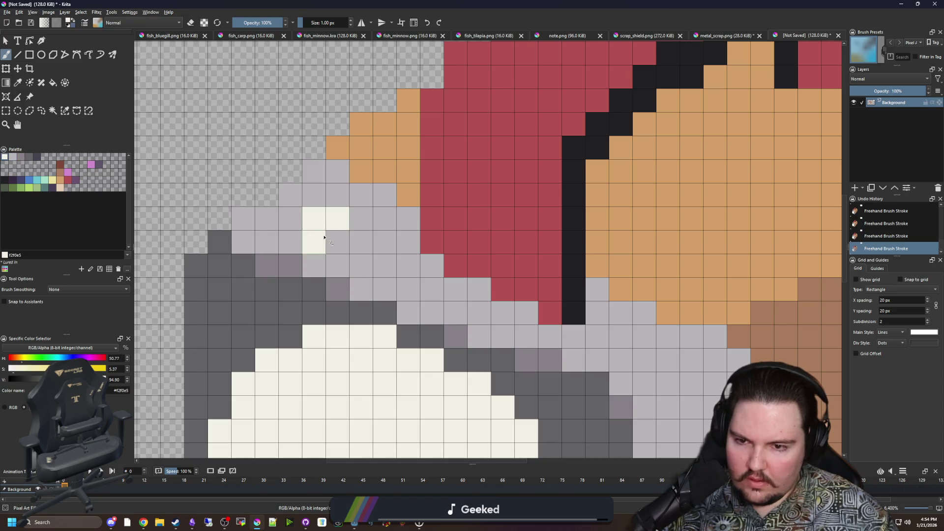
drag(314, 243, 337, 243)
scroll(352, 236, down, 3)
scroll(485, 232, right, 3)
mouse_move(487, 246)
mouse_down()
mouse_move(481, 220)
mouse_move(459, 228)
mouse_up()
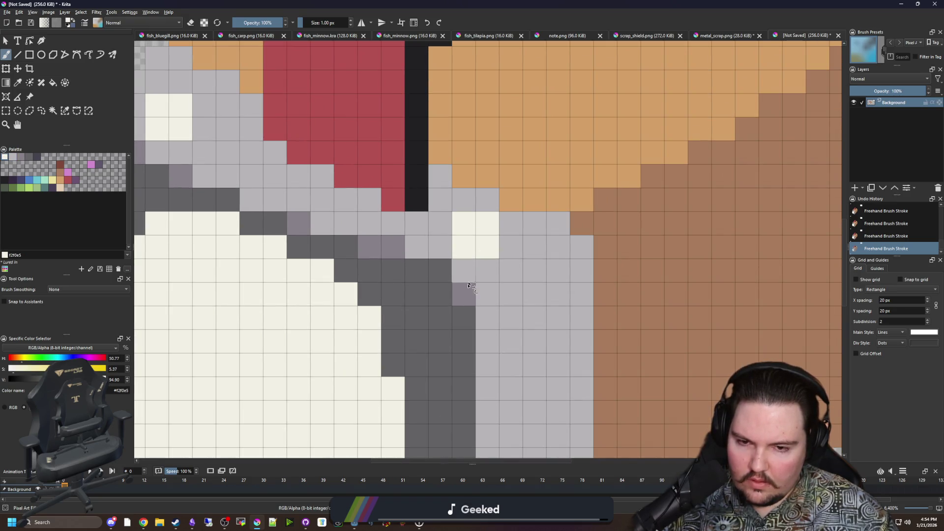
scroll(460, 228, down, 1)
Step: Flood-fill the rim's light grey side column with purple-grey #868188
key(p)
click(387, 239)
key(f)
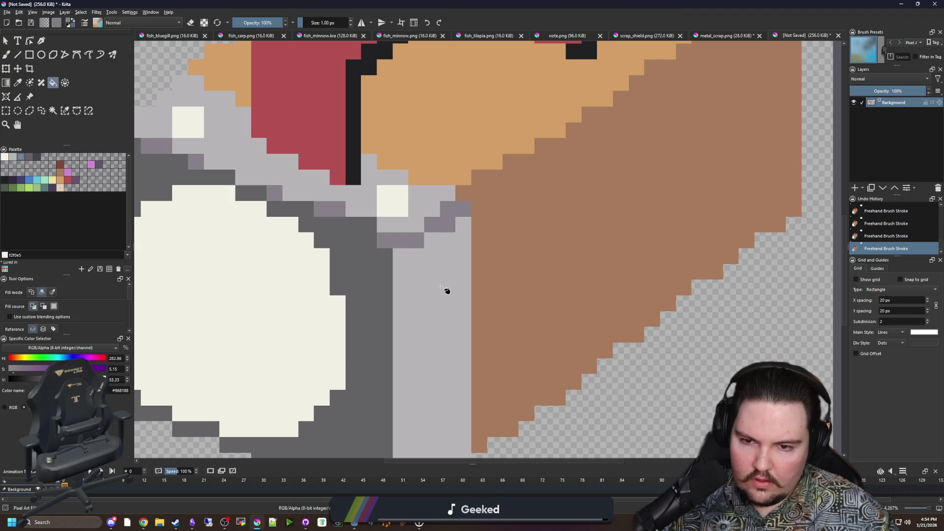
click(445, 288)
scroll(417, 271, down, 3)
scroll(386, 245, up, 2)
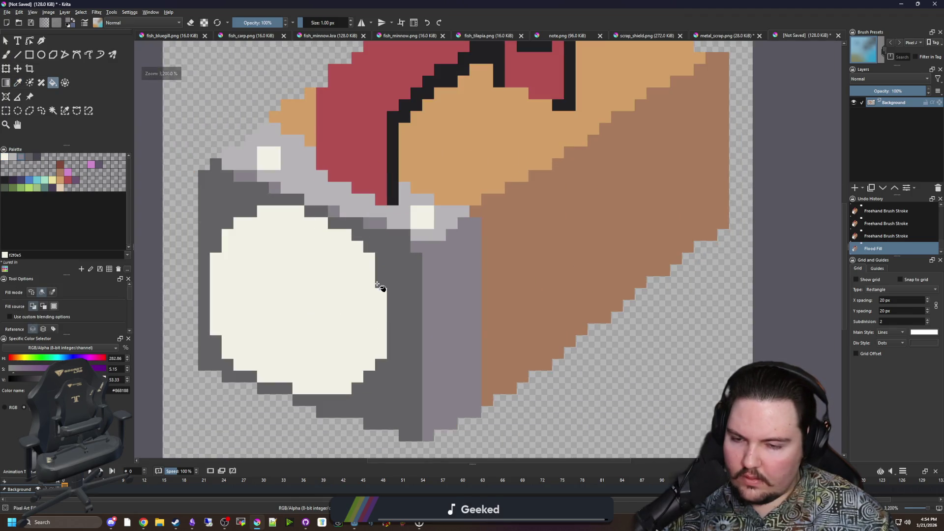
scroll(252, 287, up, 1)
Step: Shade the lens's left and bottom edges with grey pixels and lighten one dark rim pixel
key(b)
click(211, 282)
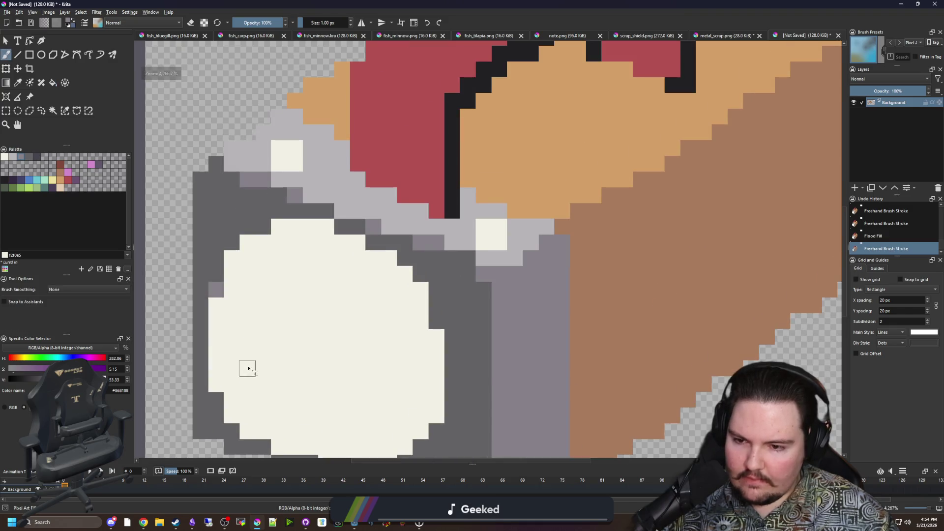
click(206, 290)
click(380, 368)
click(319, 368)
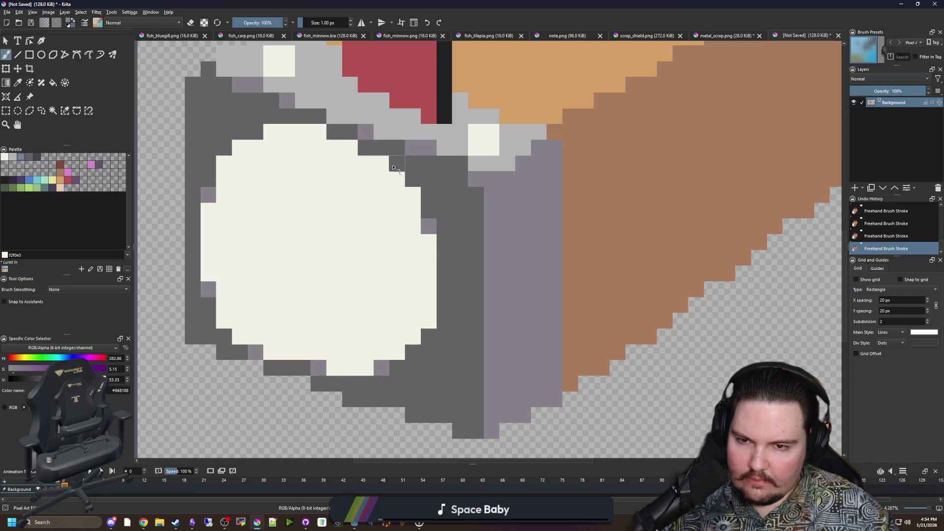
click(381, 156)
scroll(293, 220, down, 1)
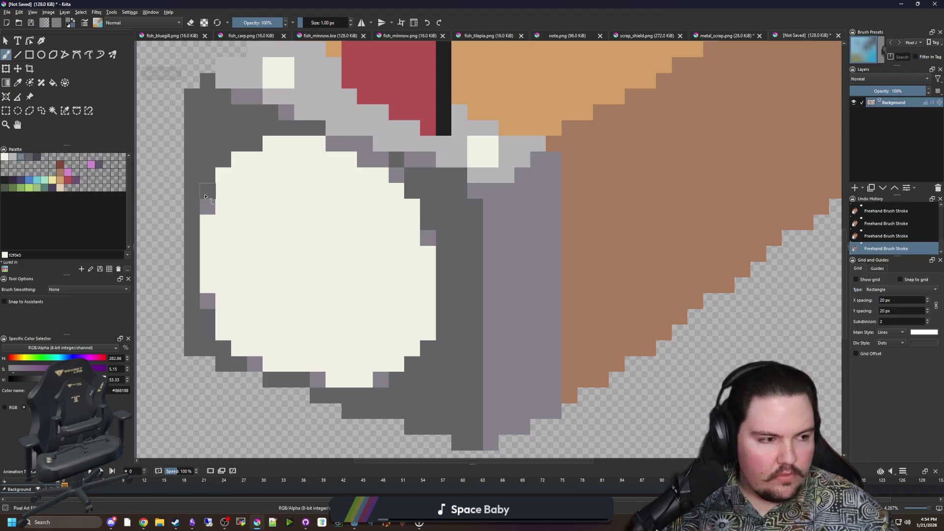
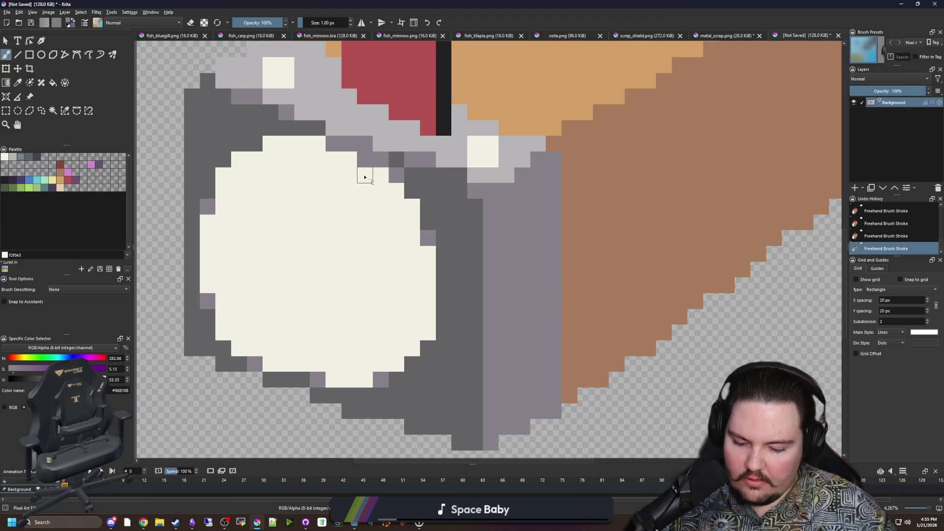
Step: Paint a light grey block in the lens centre with a 4 px brush
ctrl+click(364, 120)
key(bracketright)
key(bracketright)
key(bracketright)
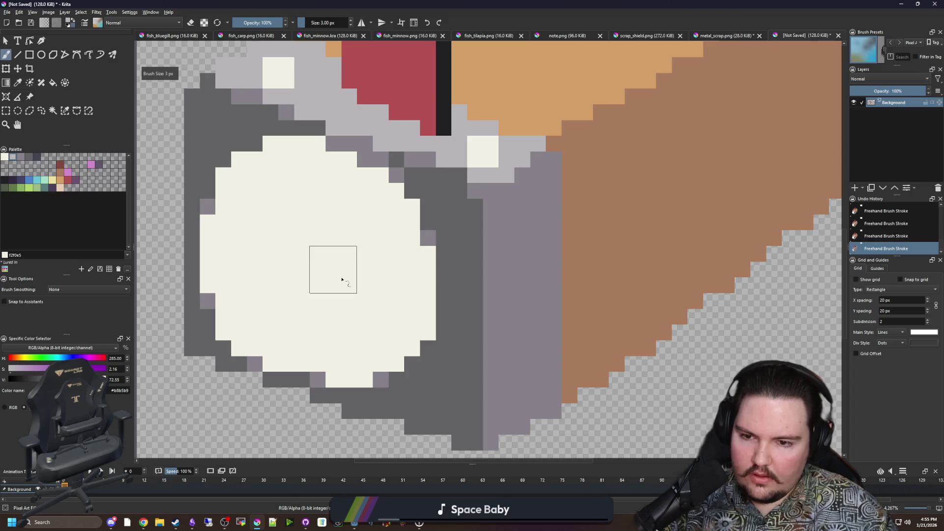
click(327, 278)
drag(330, 278, 329, 261)
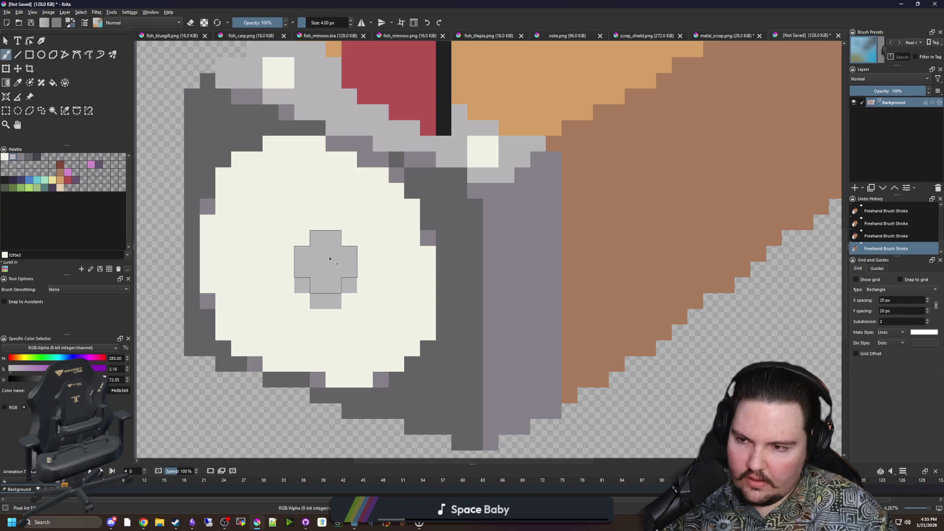
Step: Paint a dark grey arc beside the grey centre with a 1 px brush
ctrl+click(458, 287)
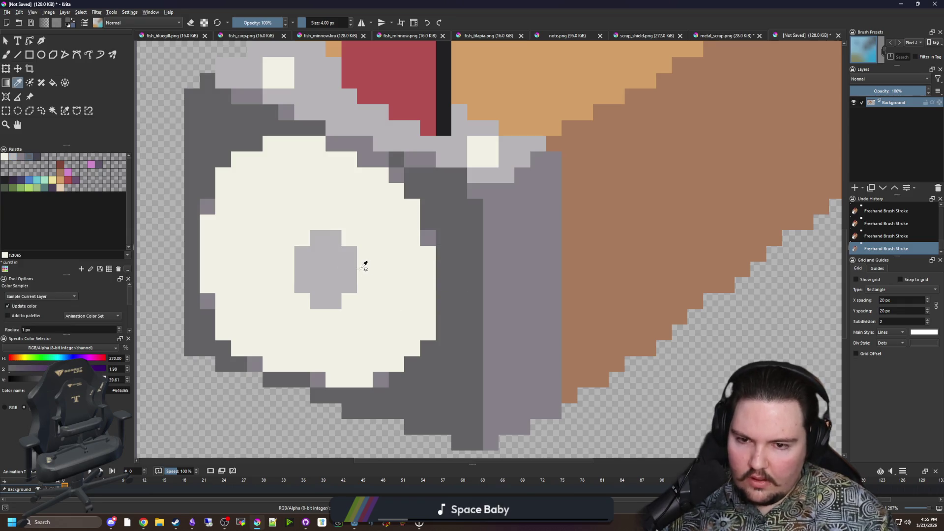
key(bracketleft)
key(bracketleft)
key(bracketleft)
mouse_move(333, 317)
mouse_down()
mouse_move(346, 317)
mouse_move(365, 254)
mouse_move(349, 219)
mouse_move(365, 225)
mouse_move(377, 290)
mouse_move(364, 316)
mouse_up()
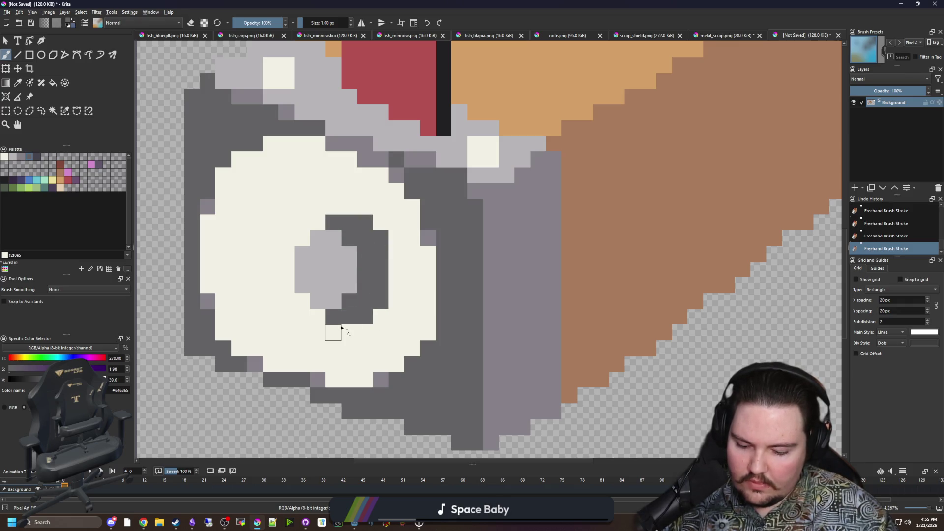
Step: Draw a light grey dividing line across the white lens and fill its left part grey
key(p)
click(328, 260)
key(b)
drag(353, 208, 350, 155)
drag(334, 333, 349, 381)
key(f)
click(286, 348)
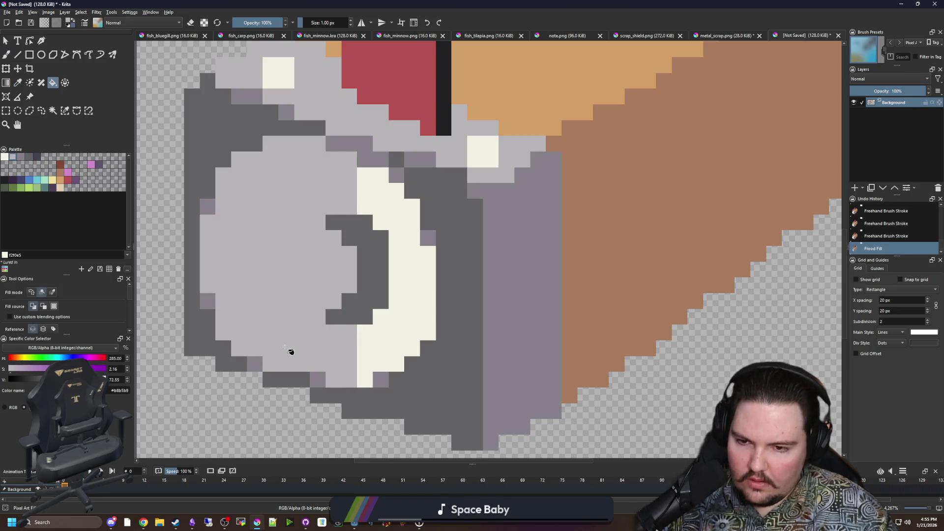
Step: Paint a cream L-shaped highlight on the lens's right side
ctrl+click(401, 316)
key(b)
mouse_move(337, 301)
mouse_down()
mouse_move(315, 301)
mouse_move(295, 266)
mouse_move(317, 239)
mouse_move(326, 284)
mouse_move(343, 262)
mouse_move(331, 256)
mouse_up()
scroll(295, 268, down, 7)
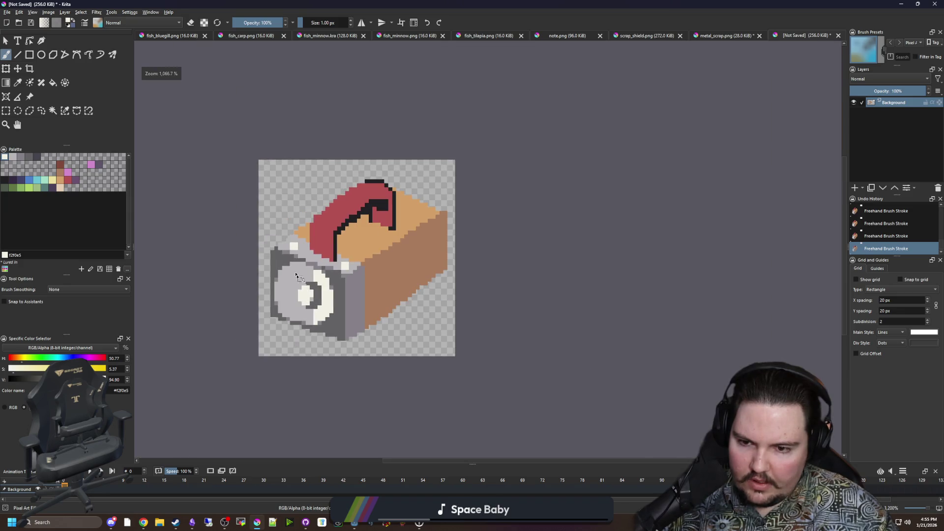
Step: Add a single cream pixel on the lens ring
scroll(283, 273, up, 5)
scroll(362, 281, up, 2)
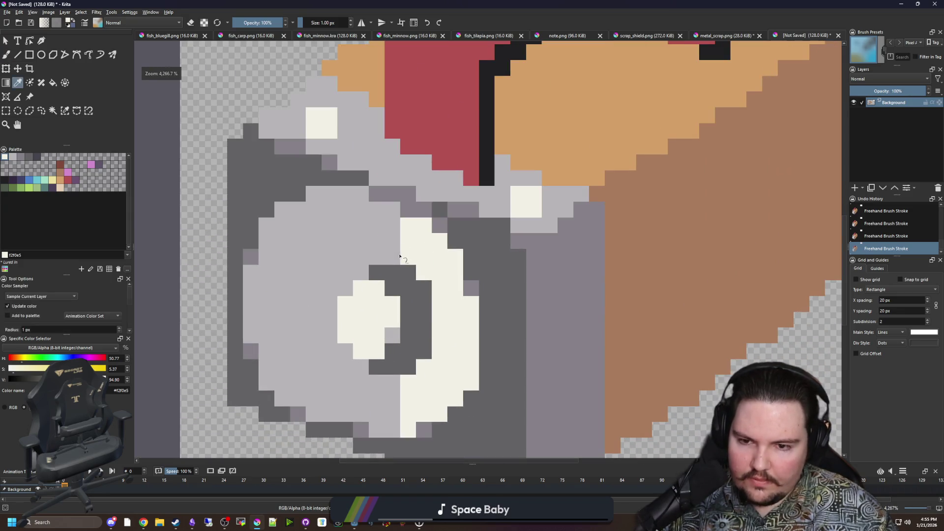
click(392, 242)
scroll(396, 397, down, 10)
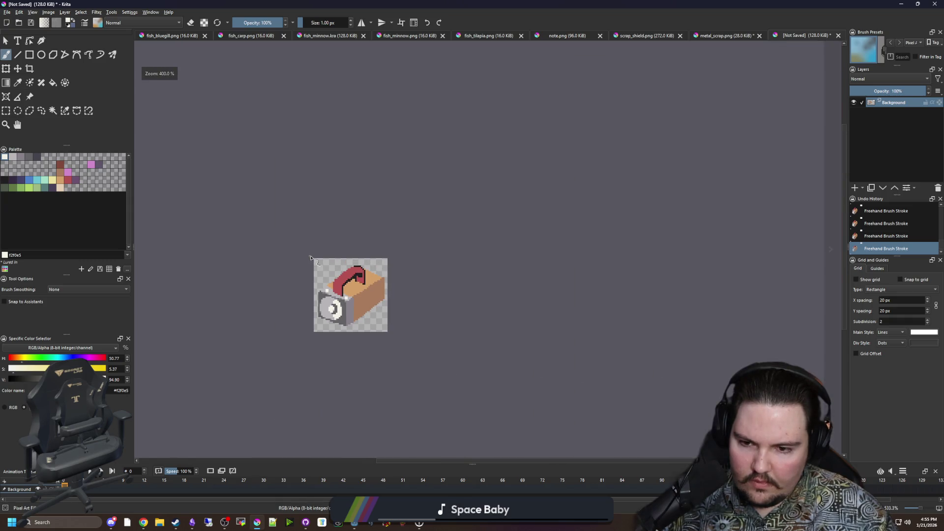
scroll(311, 257, down, 3)
scroll(324, 290, up, 7)
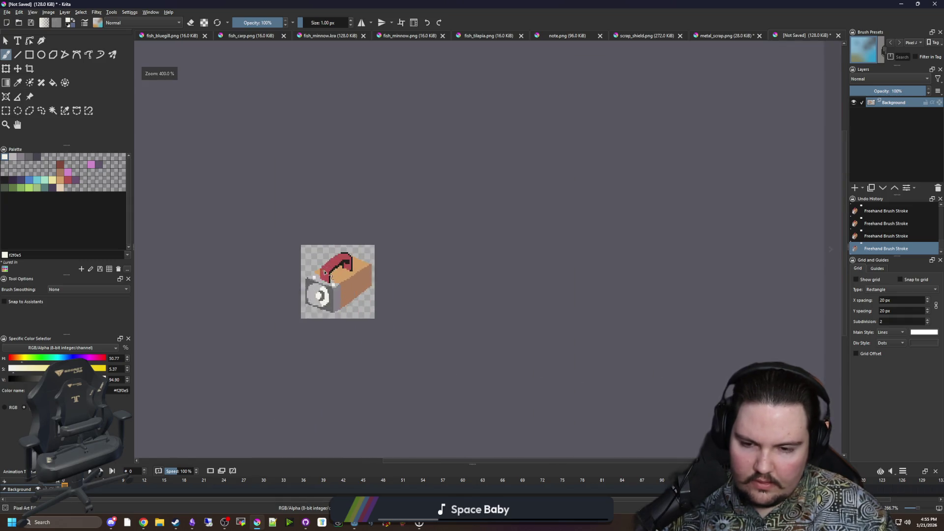
scroll(326, 316, up, 3)
scroll(274, 326, down, 2)
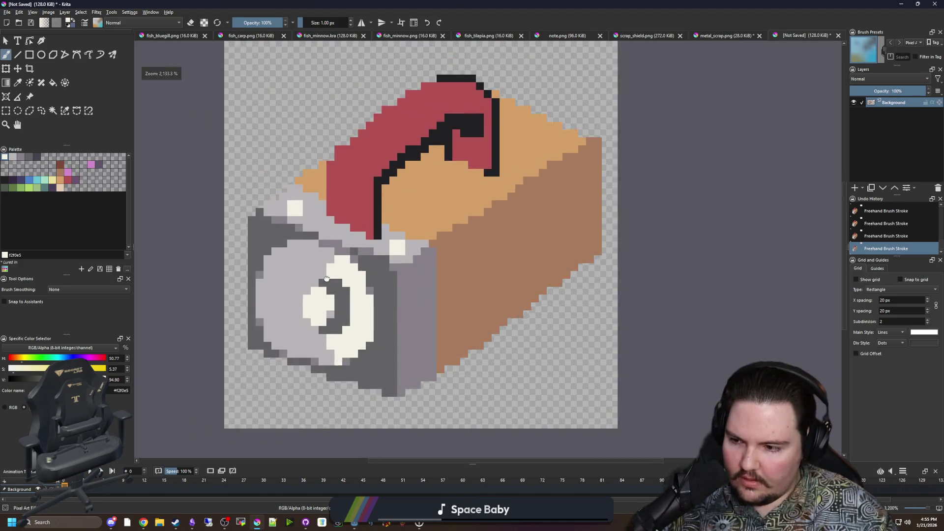
scroll(333, 295, up, 2)
Step: Paint horizontal and diagonal cream glare strokes across the lens's upper-left
key(p)
key(b)
drag(313, 297, 232, 296)
key(ctrl+z)
mouse_move(302, 296)
mouse_down()
mouse_move(240, 299)
mouse_move(238, 279)
mouse_up()
drag(238, 311, 254, 312)
mouse_move(327, 243)
mouse_down()
mouse_move(285, 203)
mouse_move(333, 191)
mouse_up()
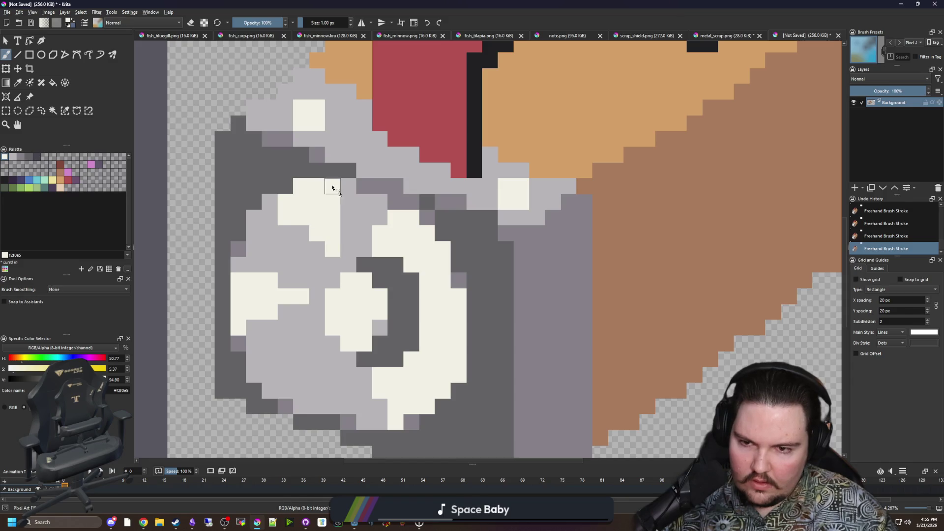
click(348, 186)
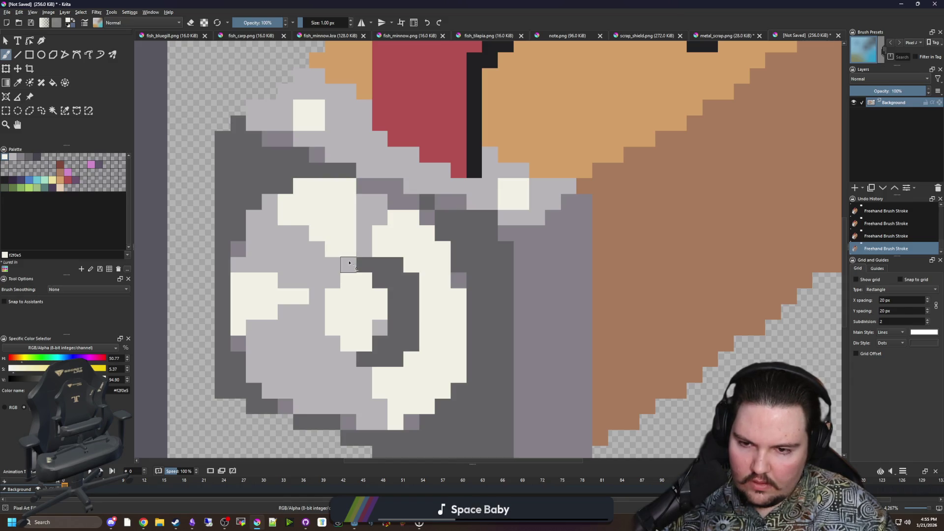
click(301, 233)
Step: Darken the lens's upper-left edge with sampled mauve-grey
ctrl+click(362, 185)
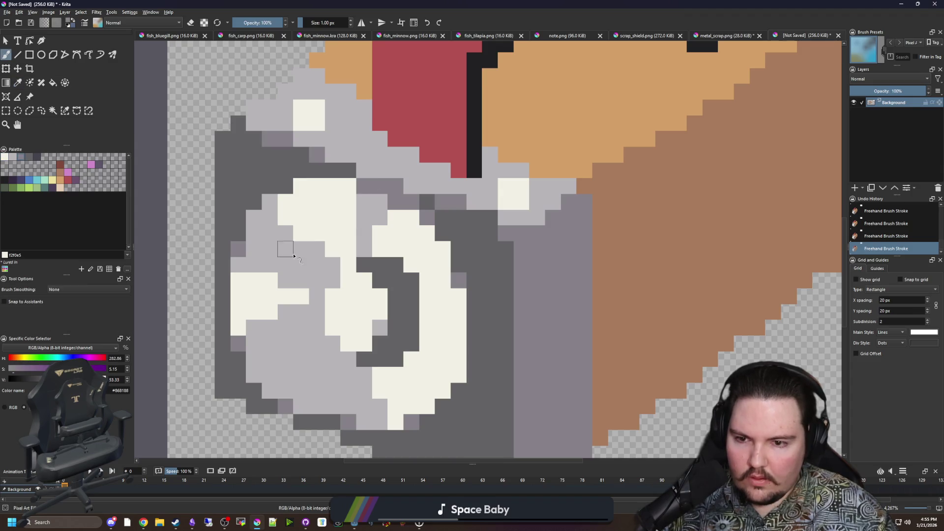
drag(254, 237, 267, 239)
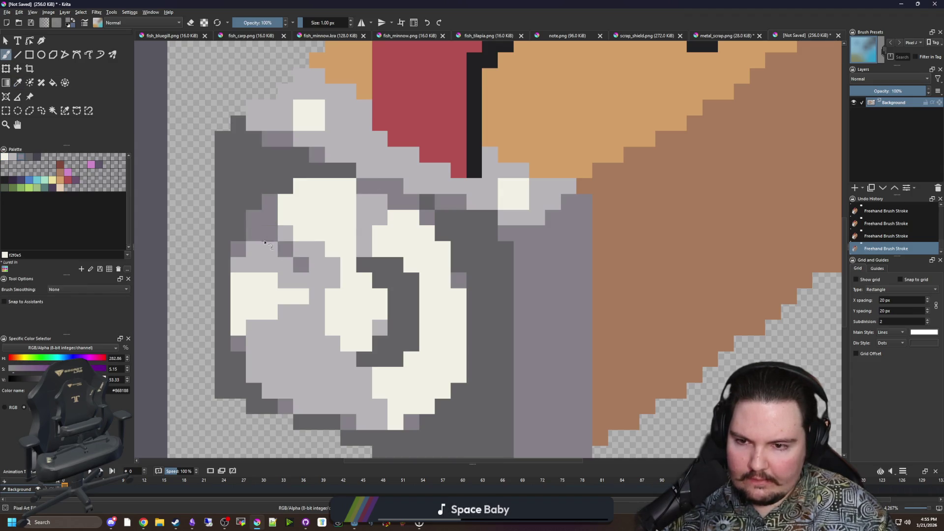
scroll(309, 345, down, 9)
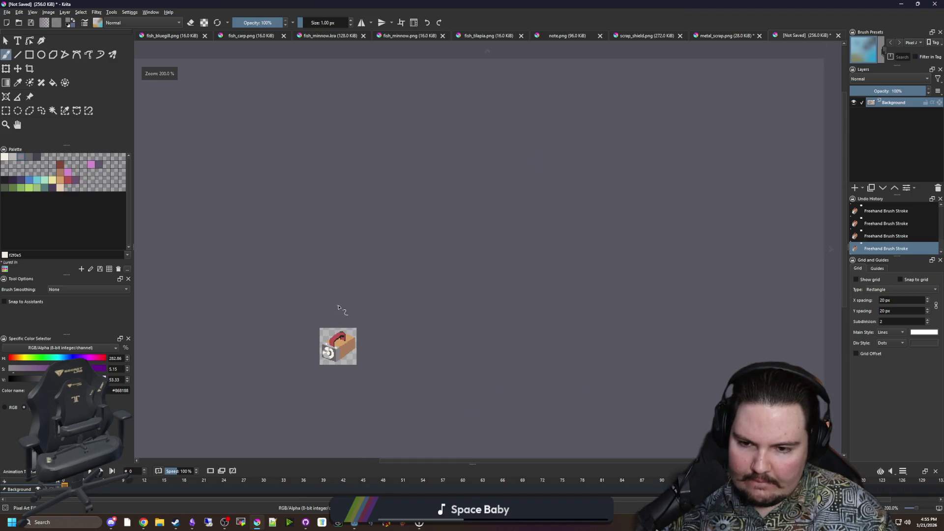
scroll(331, 365, up, 8)
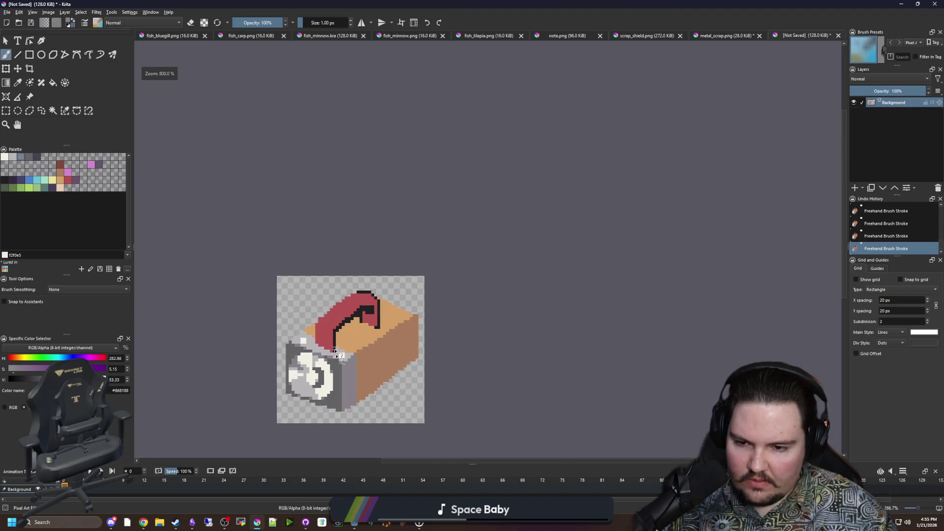
scroll(344, 261, down, 2)
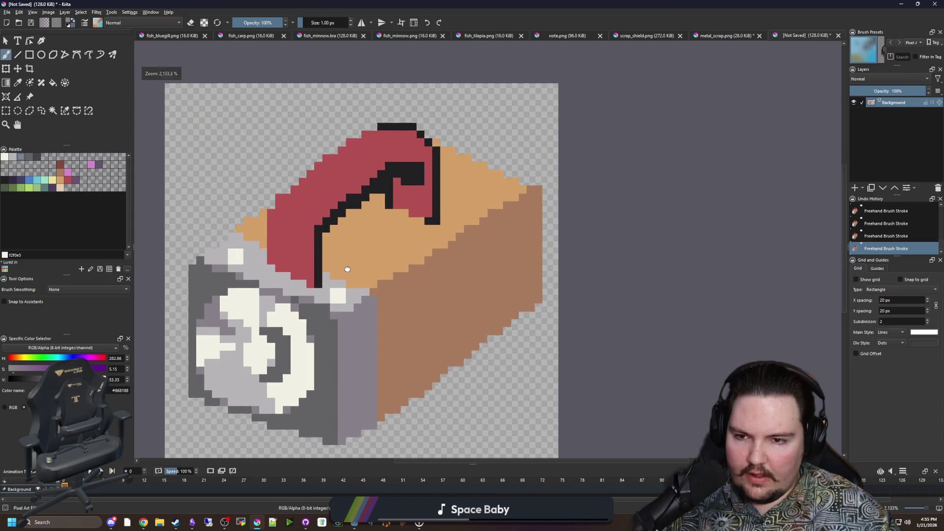
scroll(346, 275, up, 2)
Step: Draw a light grey line across the red handle and fill its upper area light grey
key(f)
ctrl+click(495, 327)
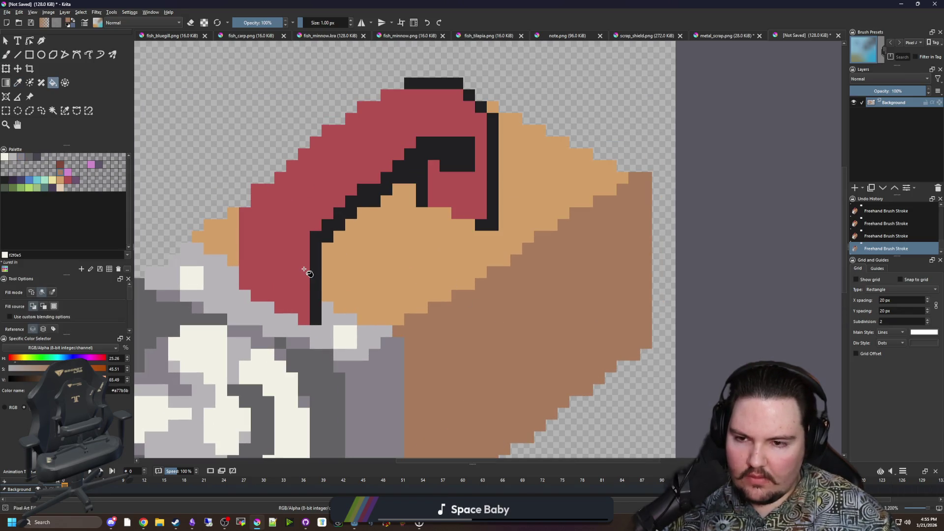
key(b)
ctrl+click(291, 331)
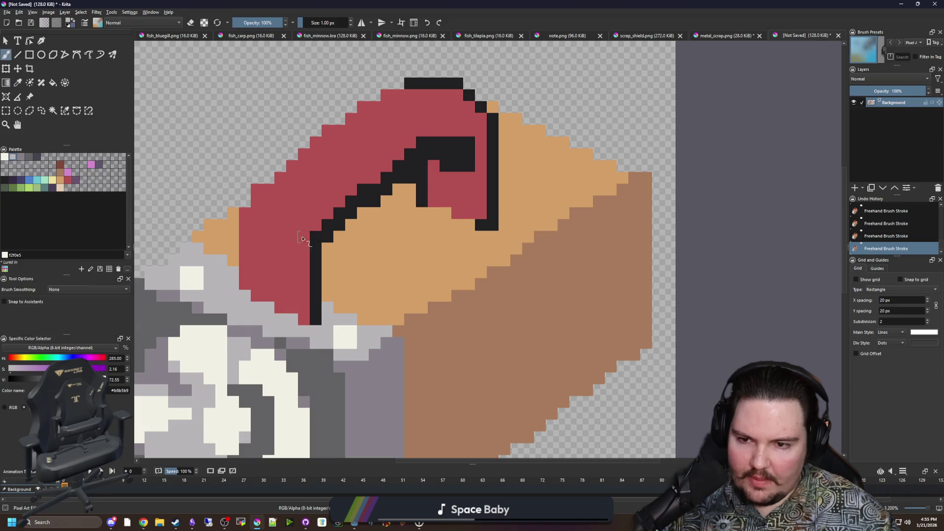
drag(311, 224, 274, 202)
key(f)
click(324, 160)
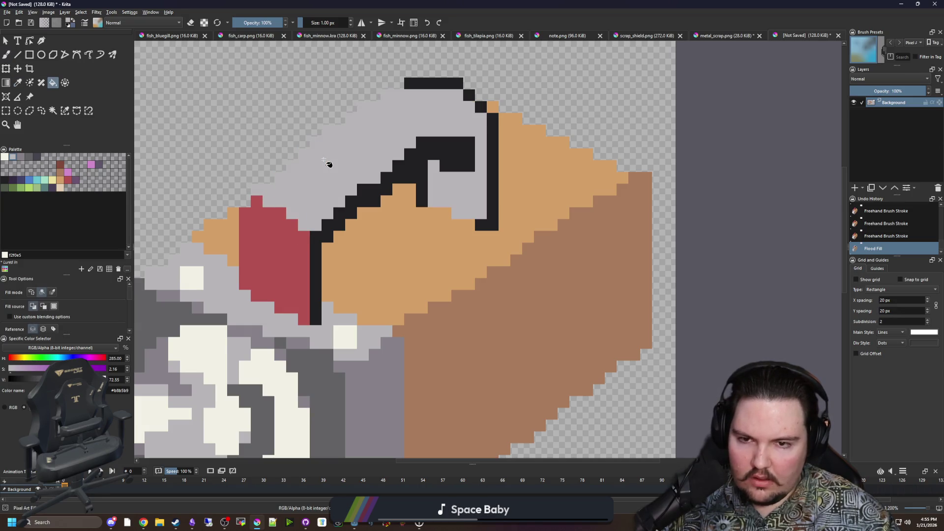
Step: Fill the handle loop, top outline and remaining red parts with dark grey
ctrl+click(310, 361)
drag(481, 140, 481, 169)
click(469, 196)
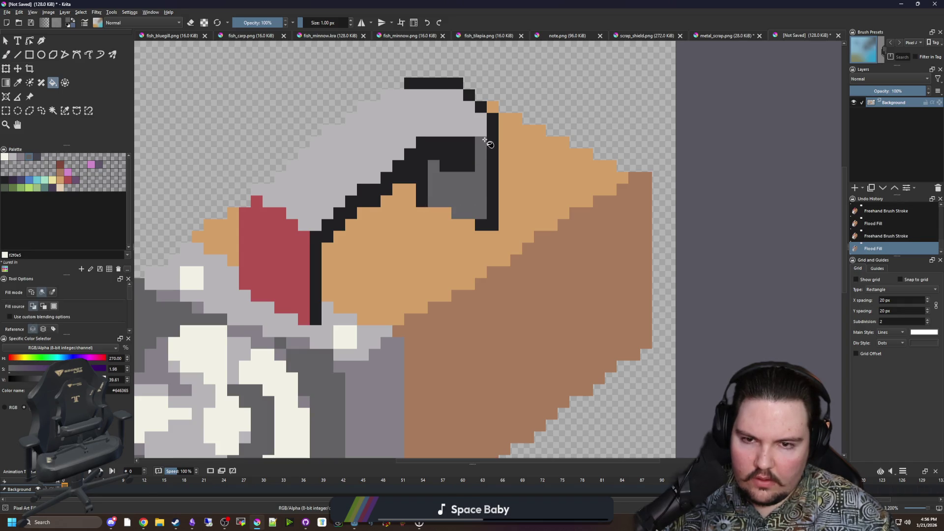
scroll(487, 143, down, 1)
key(b)
drag(482, 120, 443, 76)
scroll(413, 232, down, 3)
scroll(413, 231, down, 2)
scroll(388, 235, up, 5)
key(f)
click(386, 236)
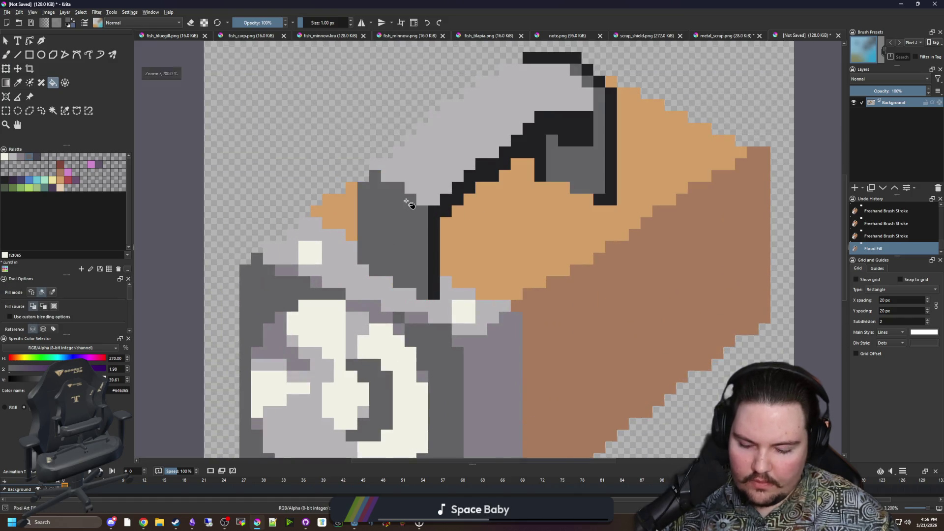
Step: Add mauve-grey shading pixels to the handle, undoing the last two
scroll(411, 204, up, 1)
key(p)
click(338, 404)
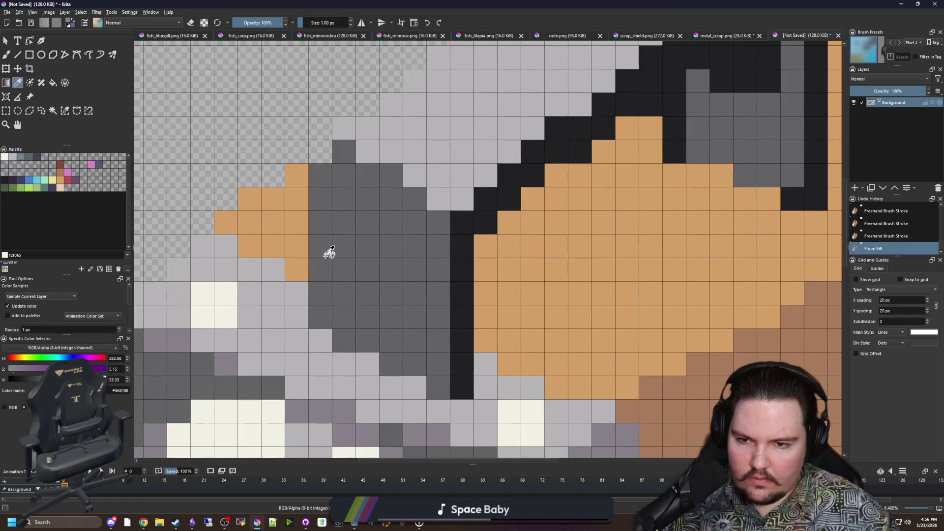
key(b)
click(391, 175)
click(368, 175)
click(415, 199)
drag(415, 244, 301, 324)
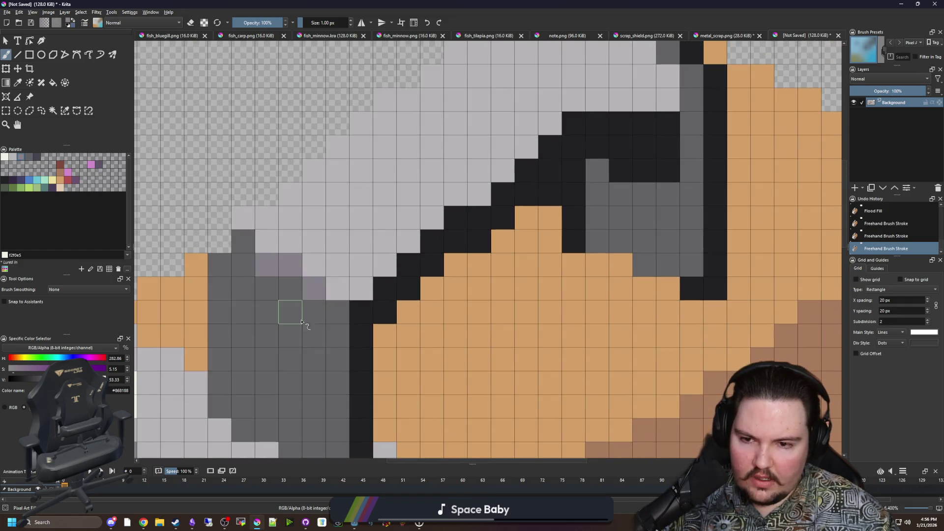
scroll(300, 324, down, 1)
key(ctrl+z)
key(ctrl+z)
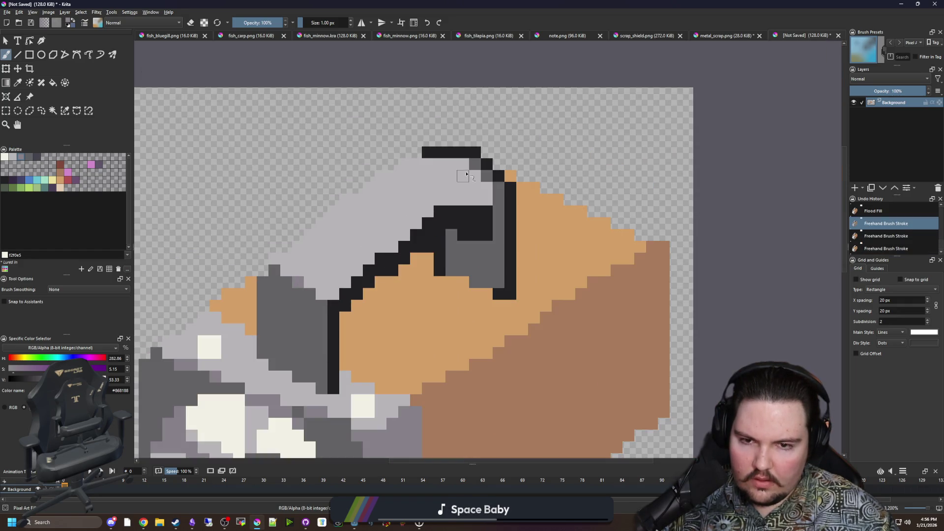
Step: Restore the undone shading pixels and repaint three handle outline pixels black
key(ctrl+shift+z)
key(ctrl+shift+z)
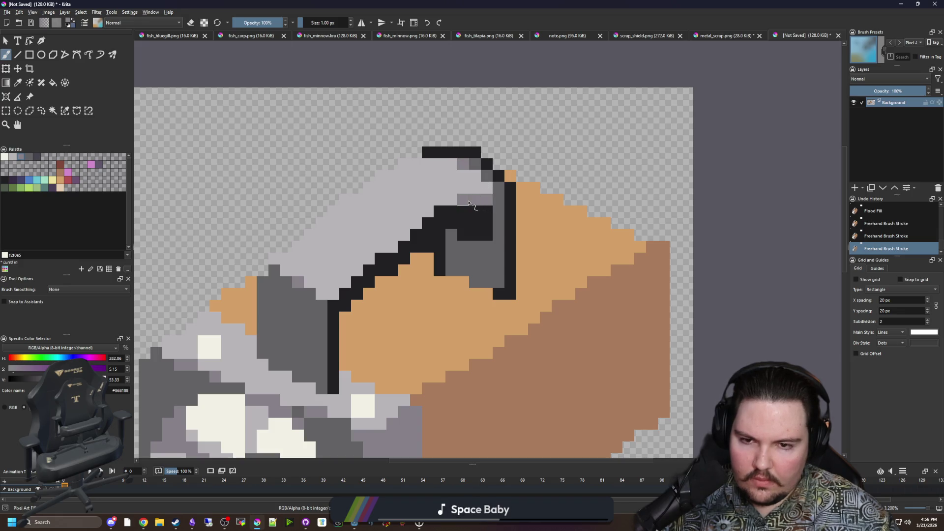
scroll(429, 229, down, 5)
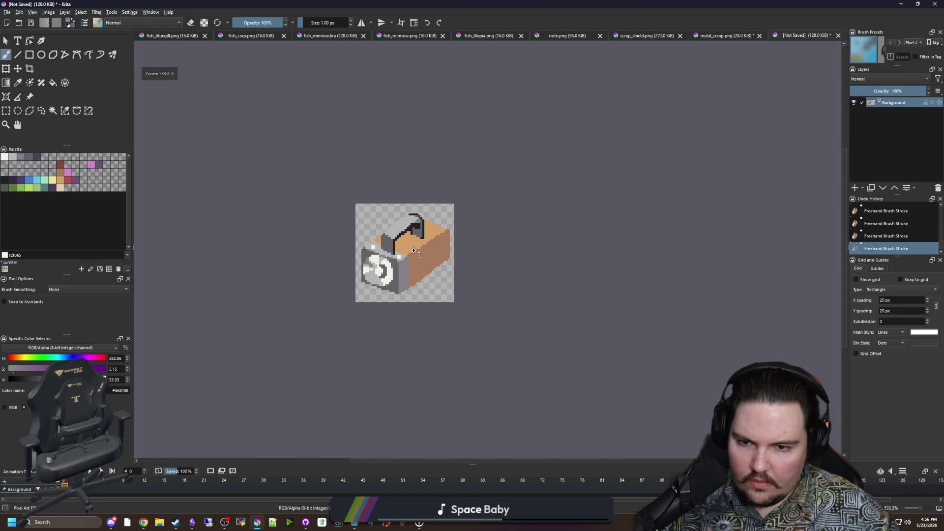
scroll(414, 239, up, 4)
scroll(415, 240, up, 2)
ctrl+click(447, 236)
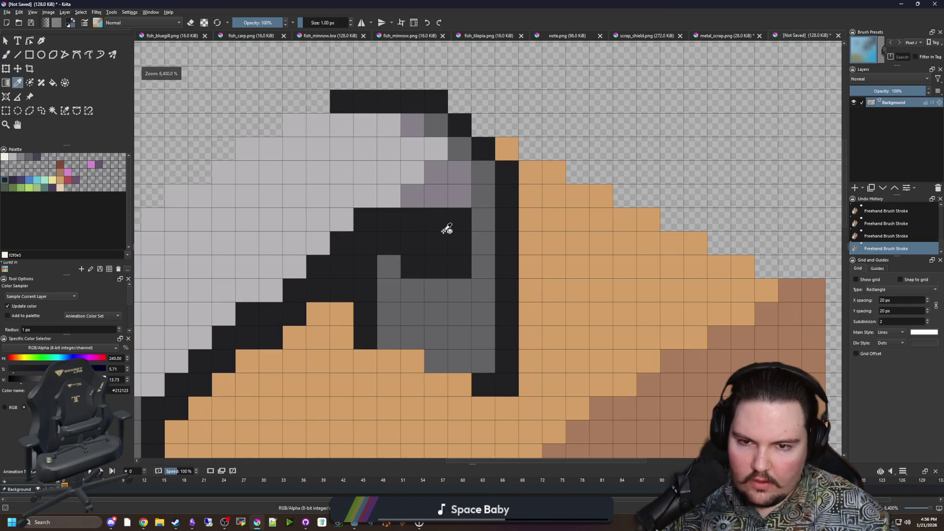
click(412, 195)
click(439, 177)
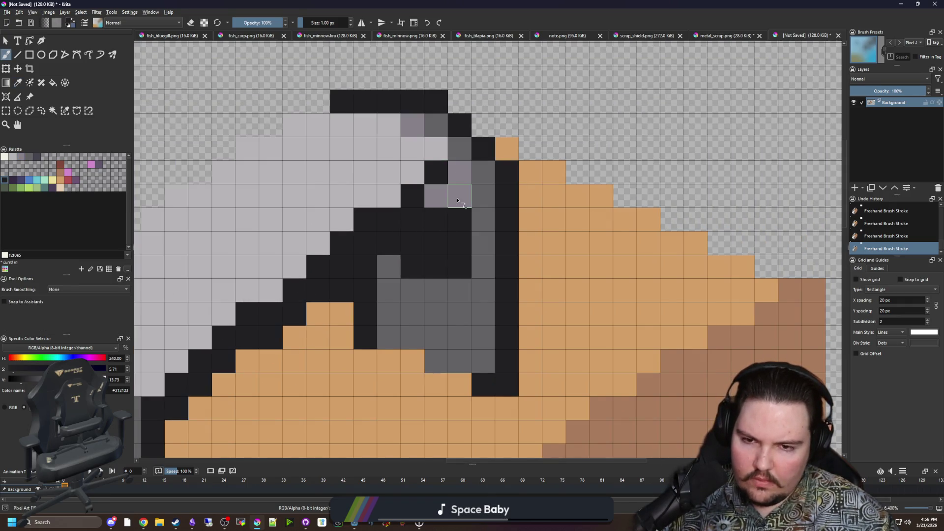
click(436, 195)
Step: Paint dark grey pixels on the handle, covering the extra black pixels
click(460, 172)
click(460, 149)
ctrl+click(477, 189)
mouse_move(460, 196)
mouse_down()
mouse_move(436, 219)
mouse_move(450, 261)
mouse_move(438, 268)
mouse_up()
scroll(438, 267, down, 5)
scroll(405, 266, up, 1)
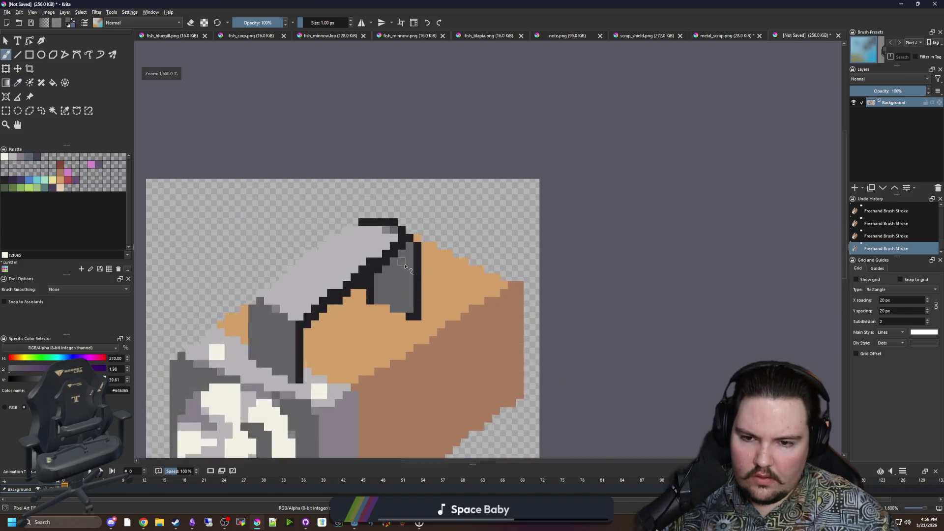
scroll(405, 266, up, 4)
Step: Paint two light grey pixels on the flashlight head
ctrl+click(348, 221)
click(403, 194)
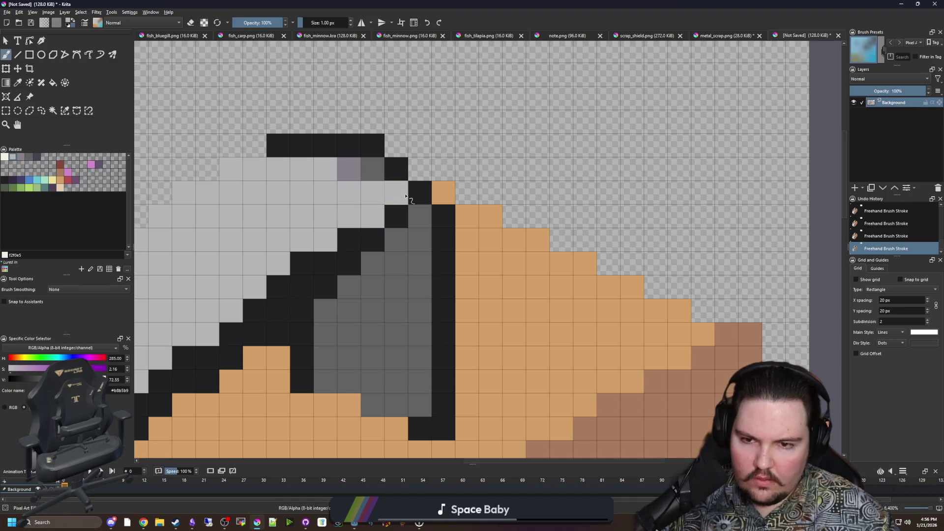
scroll(406, 197, down, 5)
scroll(347, 236, up, 4)
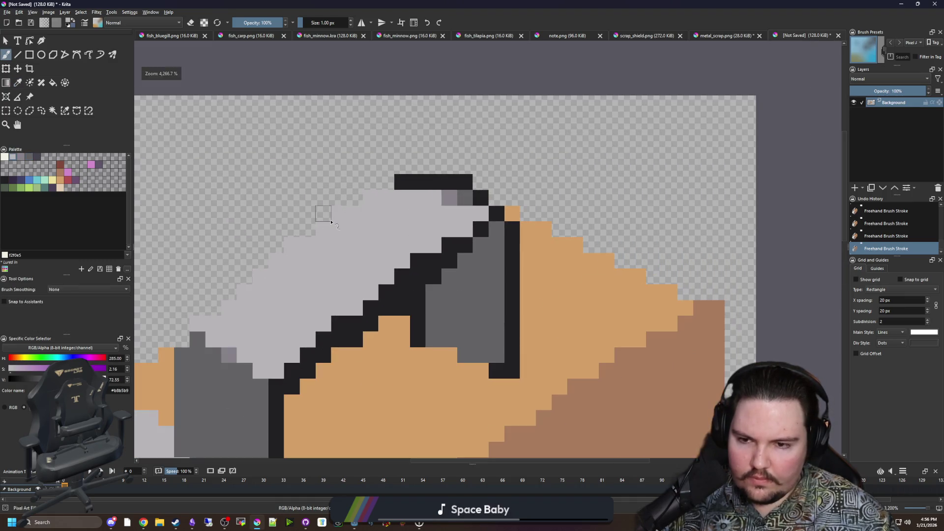
scroll(340, 229, left, 2)
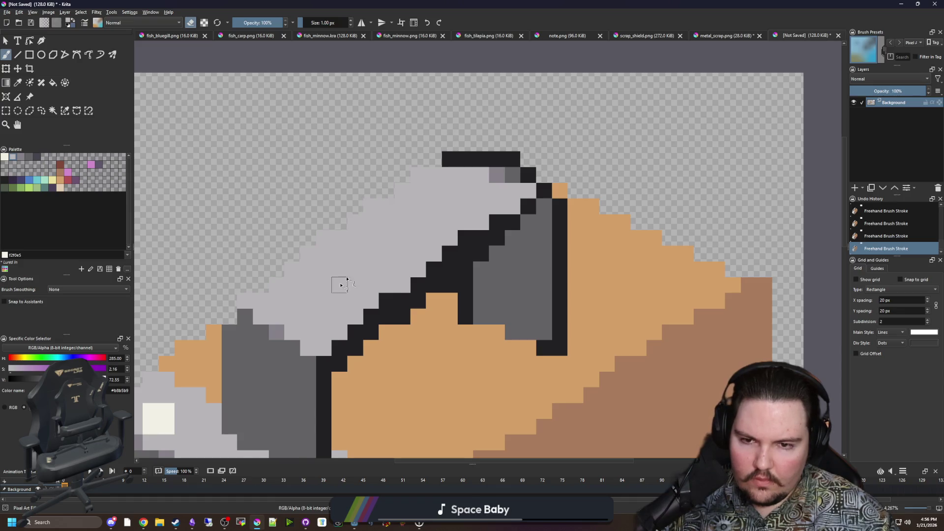
scroll(340, 285, down, 4)
scroll(456, 330, up, 3)
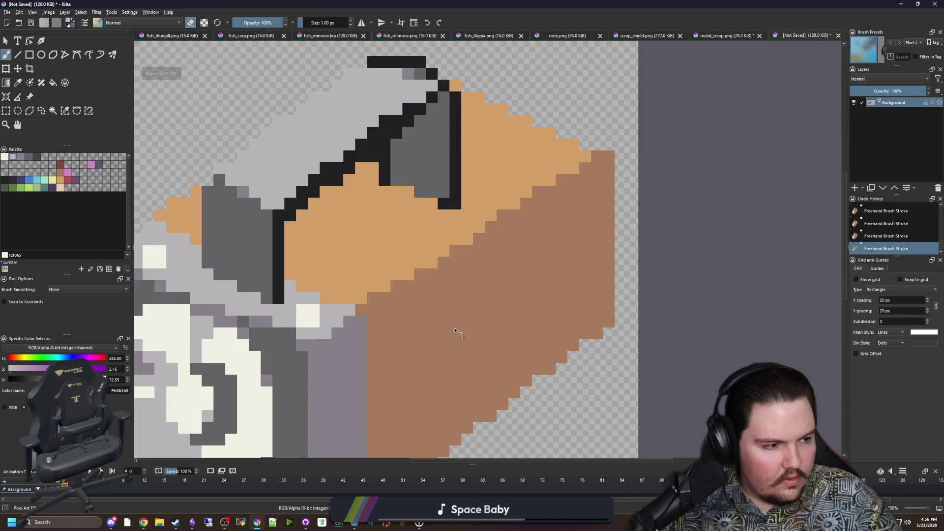
scroll(442, 284, down, 3)
scroll(349, 236, up, 3)
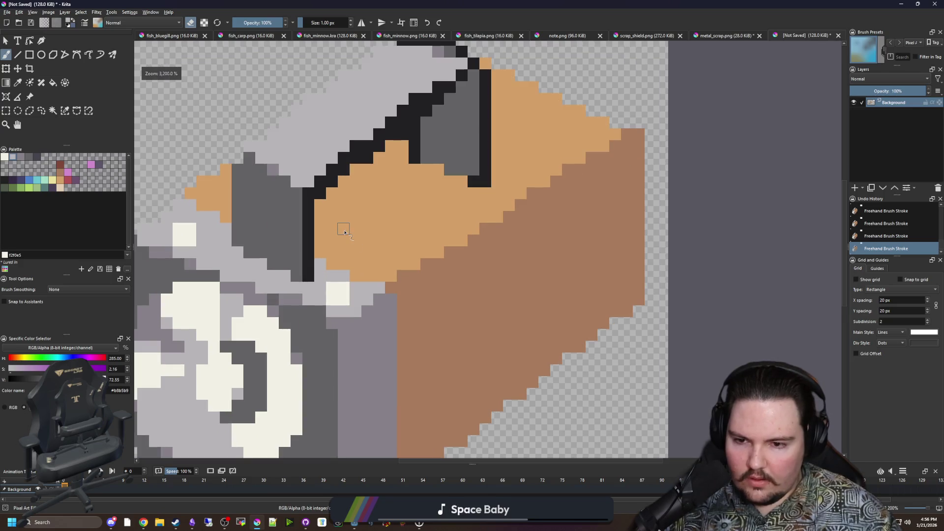
scroll(281, 301, up, 1)
Step: Paint two medium grey pixels on the lens housing
ctrl+click(433, 280)
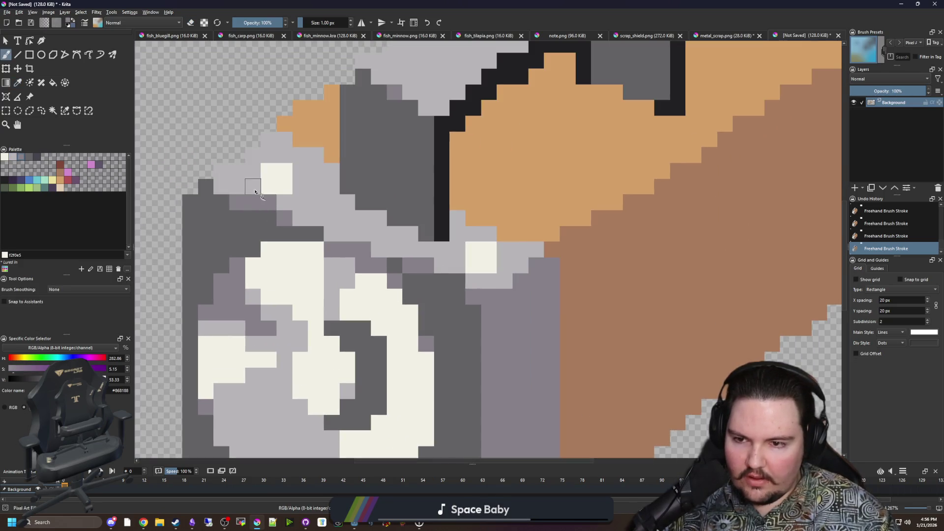
drag(258, 194, 253, 169)
scroll(457, 258, down, 3)
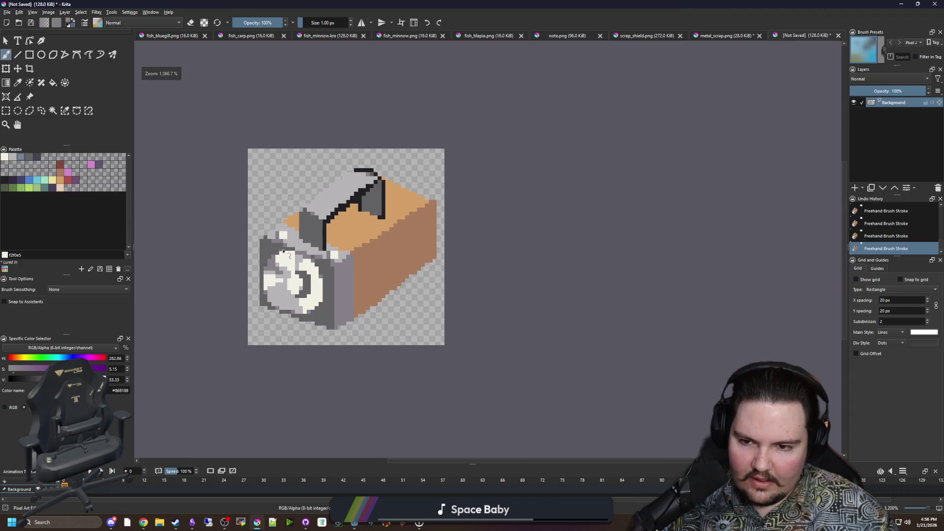
scroll(325, 251, up, 3)
Step: Add off-white highlight pixels and two pairs of white pixels on the body
scroll(325, 251, down, 2)
ctrl+click(322, 236)
scroll(370, 248, up, 3)
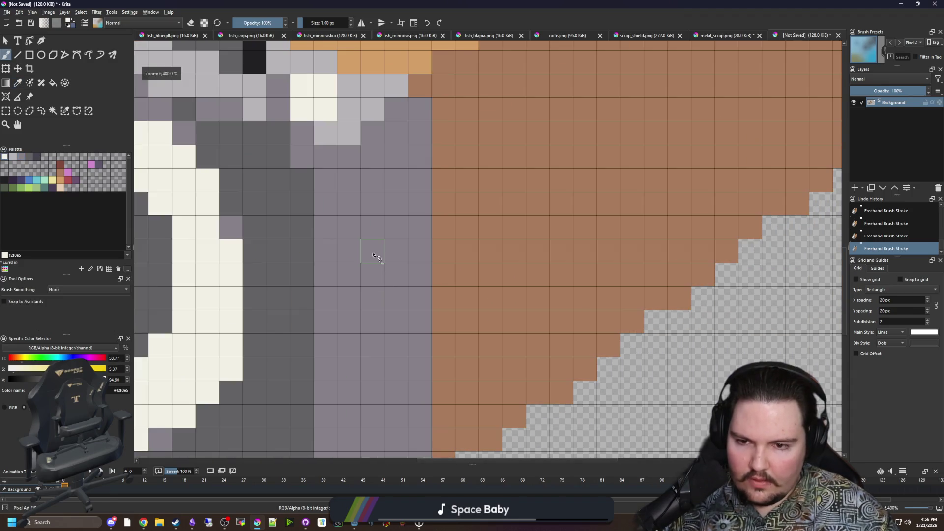
drag(373, 227, 396, 227)
scroll(381, 307, down, 1)
scroll(382, 310, up, 1)
mouse_move(382, 310)
mouse_down()
mouse_move(405, 310)
mouse_move(379, 301)
mouse_up()
scroll(382, 358, down, 1)
scroll(342, 267, up, 1)
Step: Paint three cells dark grey, then erase the brown box's rightmost pixel column
ctrl+click(335, 267)
drag(398, 190, 380, 160)
scroll(384, 167, down, 4)
scroll(436, 248, up, 2)
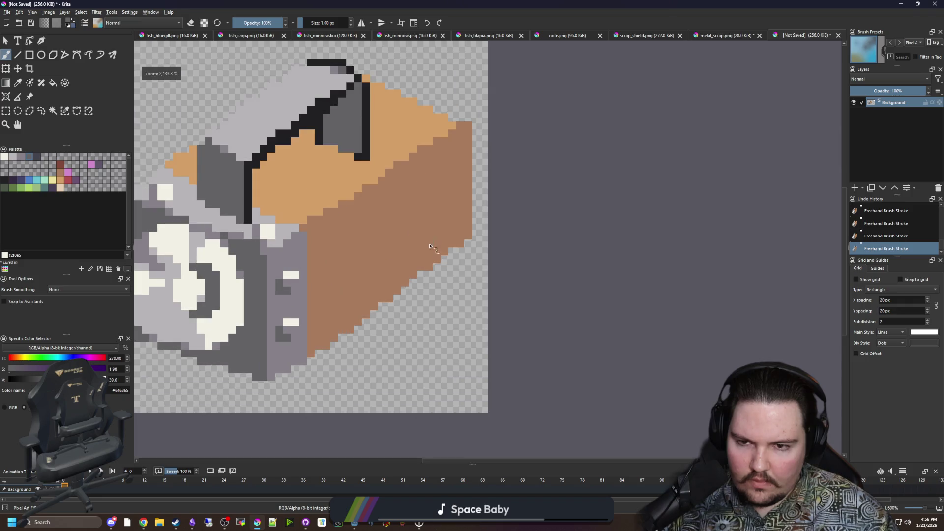
scroll(436, 248, up, 1)
scroll(506, 148, down, 1)
scroll(507, 148, up, 1)
key(e)
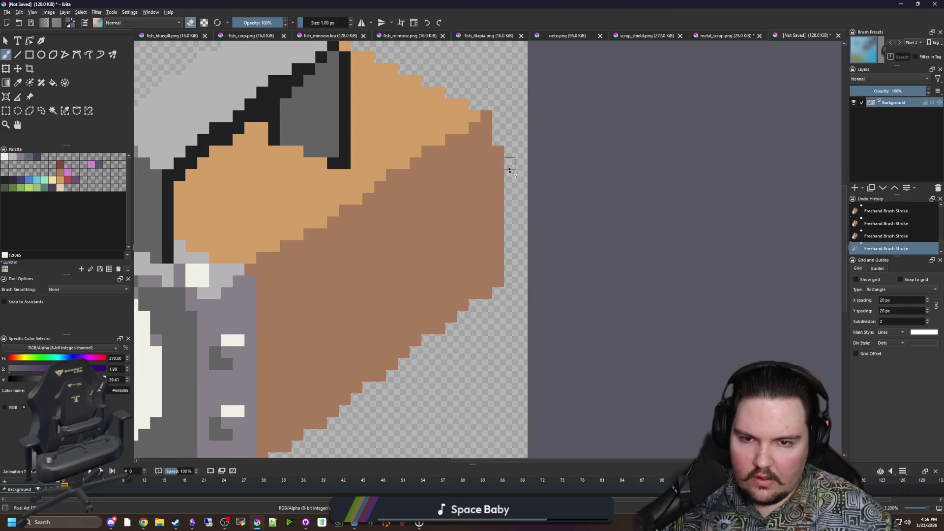
drag(506, 296, 503, 153)
Step: Sample the darker brown and recolour the dark column and black pixels beside the lid brown
scroll(473, 210, down, 2)
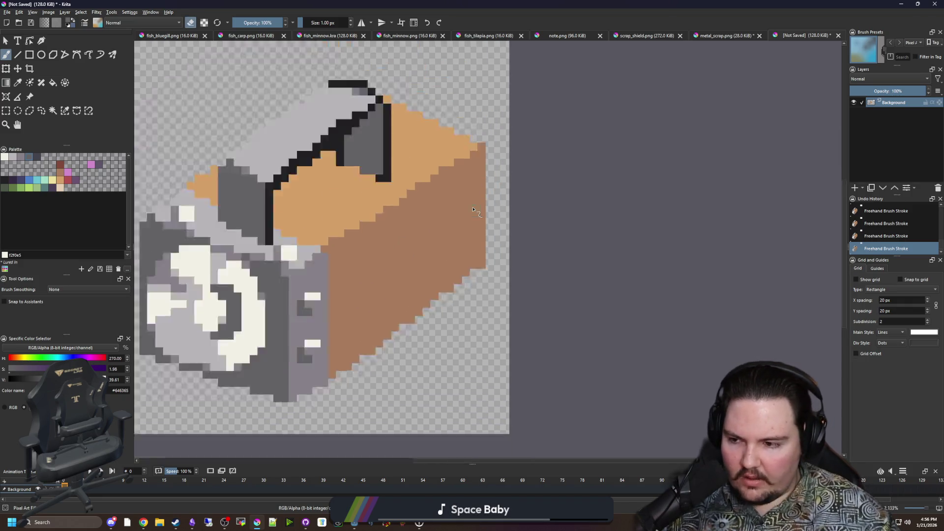
scroll(473, 210, up, 1)
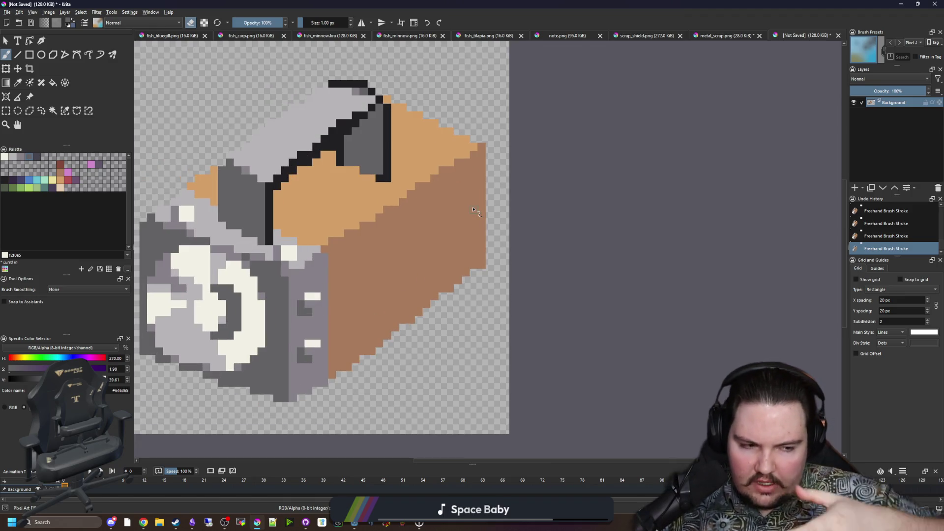
scroll(282, 208, up, 1)
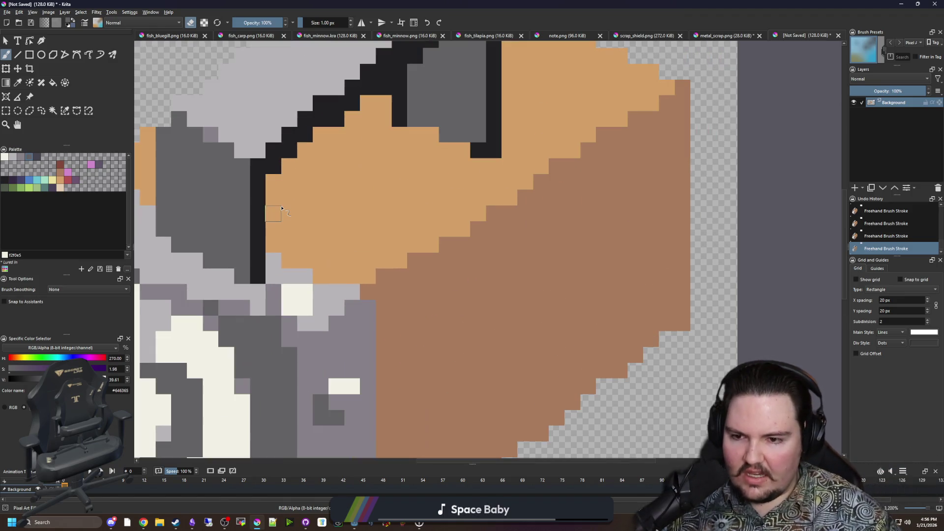
scroll(300, 249, up, 1)
key(p)
click(500, 335)
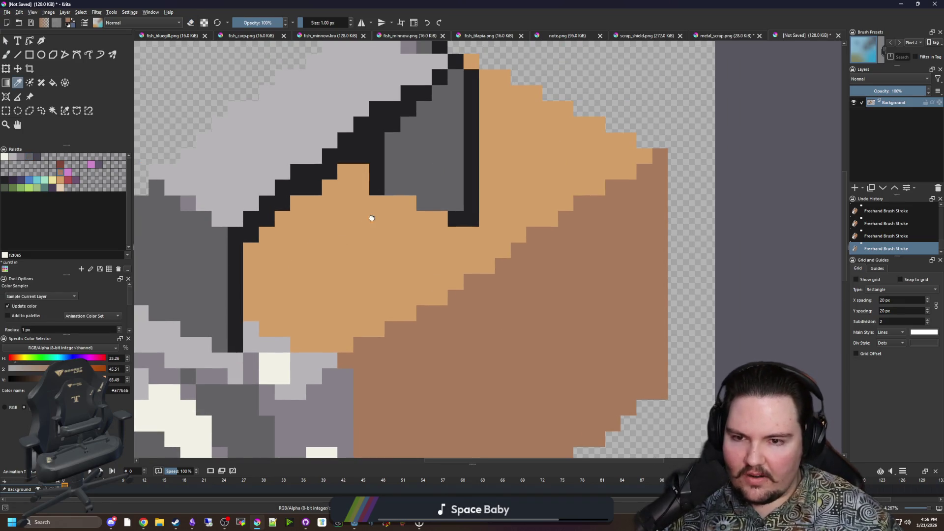
key(b)
drag(374, 214, 455, 221)
drag(316, 351, 313, 318)
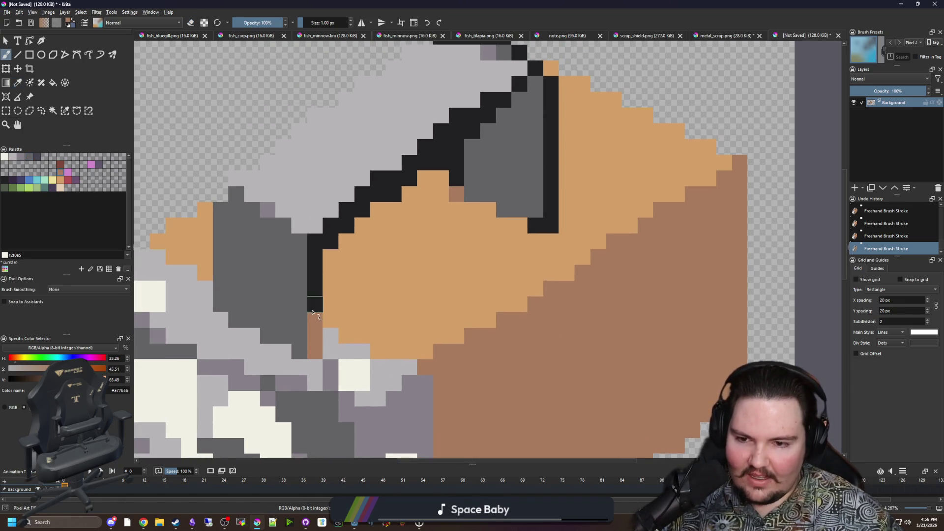
drag(539, 222, 552, 182)
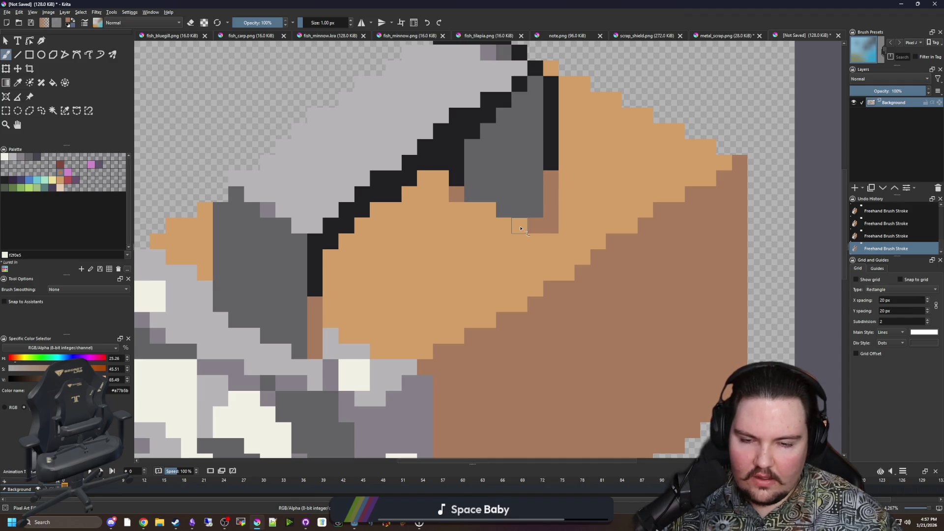
Step: Paint a diagonal brown stripe across the orange top and flood-fill part of the top face brown
mouse_move(524, 227)
mouse_down()
mouse_move(379, 315)
mouse_move(336, 303)
mouse_up()
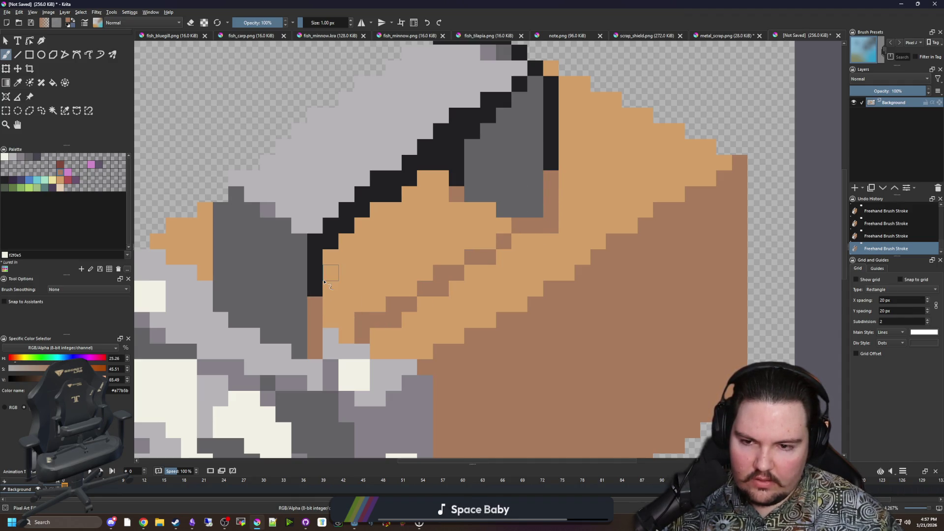
key(f)
click(438, 248)
scroll(397, 278, down, 5)
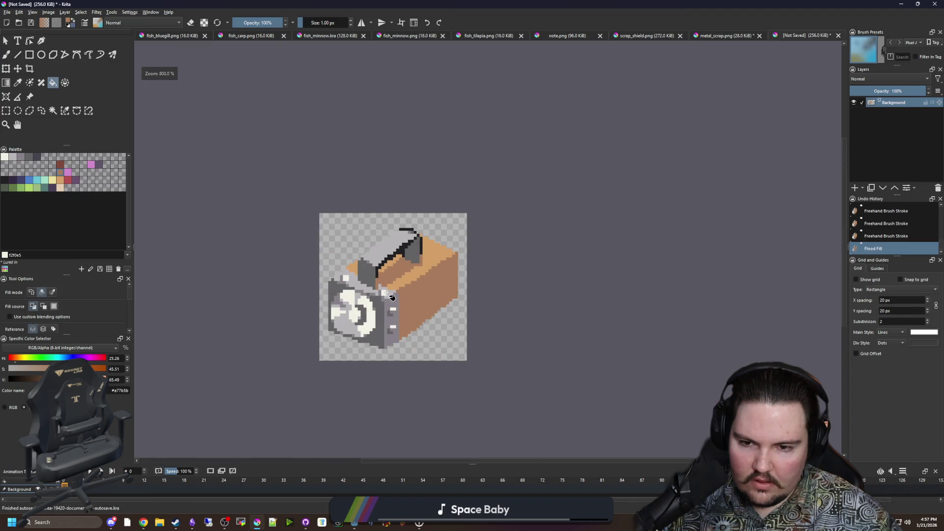
scroll(388, 291, up, 5)
key(b)
click(318, 251)
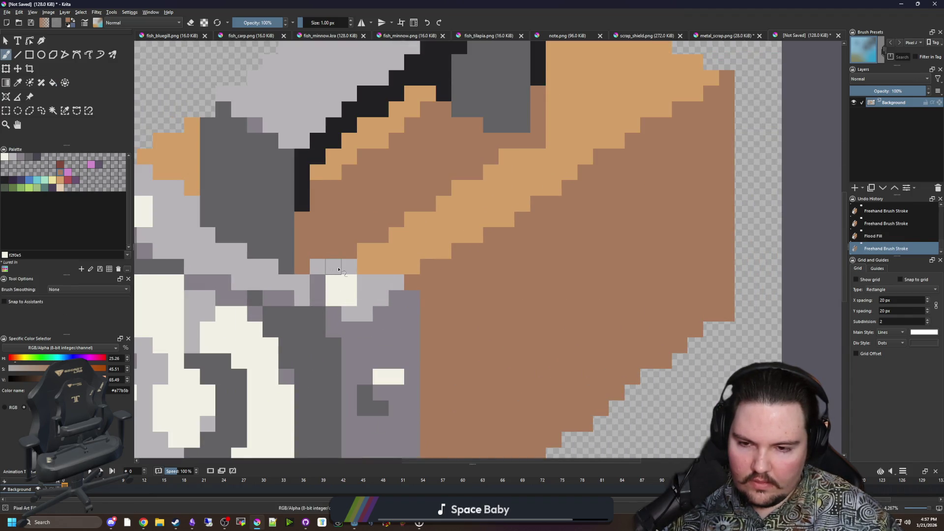
scroll(338, 270, down, 5)
scroll(446, 345, up, 7)
Step: Sample the medium grey, paint grey pixels near the lens housing and body, then undo the last two
key(p)
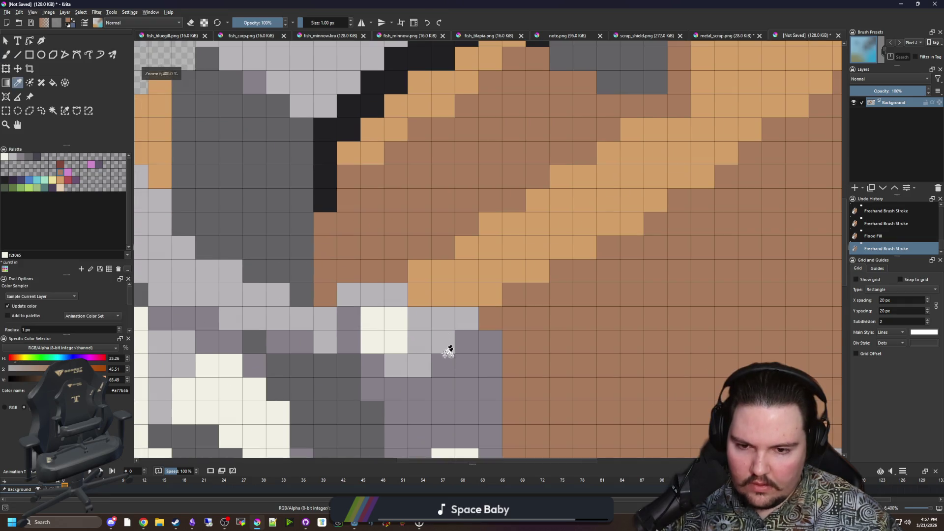
click(447, 344)
key(b)
click(325, 247)
scroll(325, 247, down, 4)
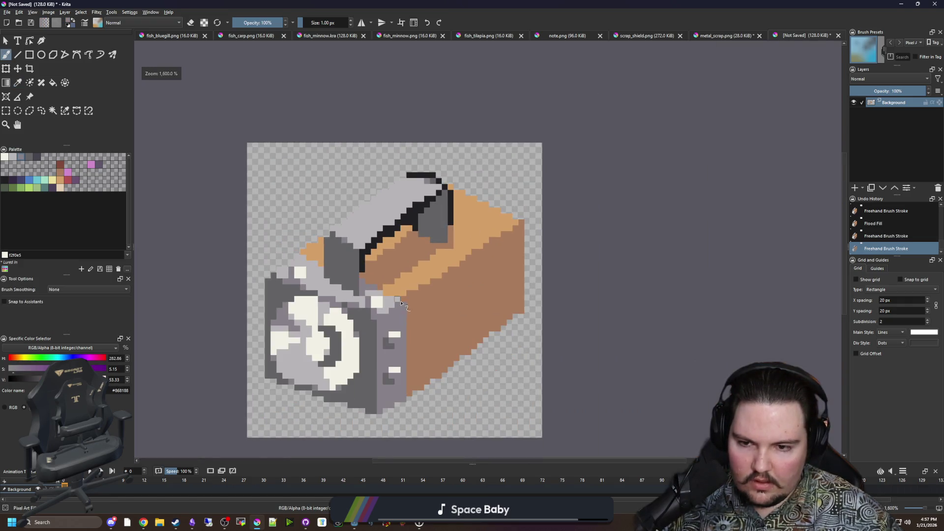
scroll(318, 267, up, 4)
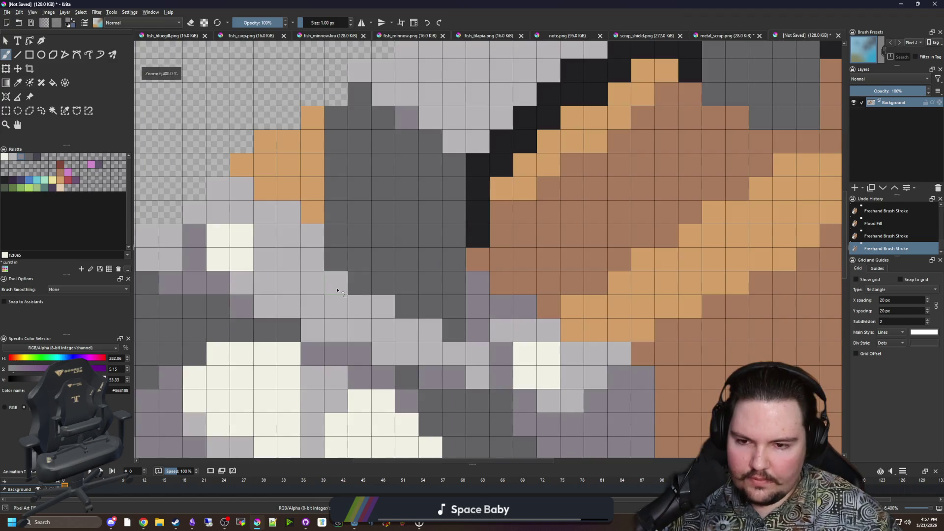
click(336, 284)
scroll(315, 332, down, 3)
click(336, 328)
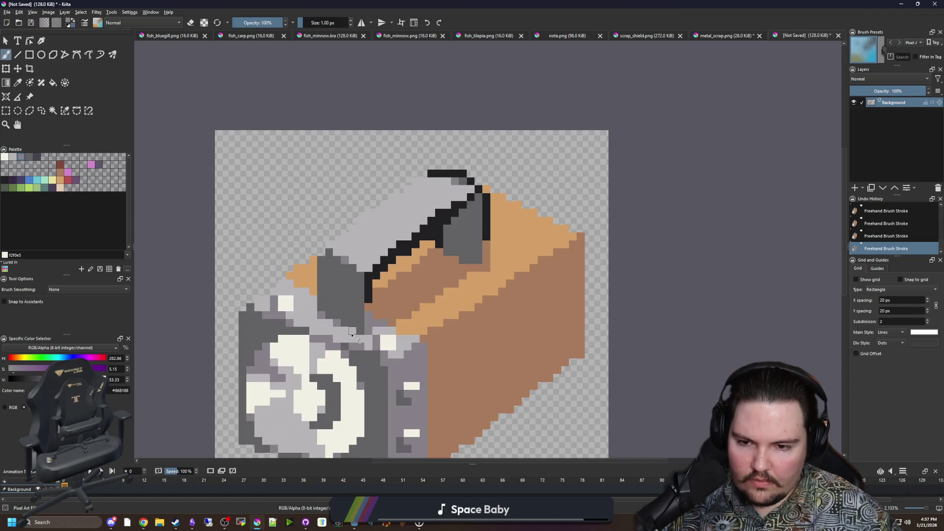
scroll(351, 335, down, 6)
scroll(360, 298, up, 6)
key(ctrl+z)
key(ctrl+z)
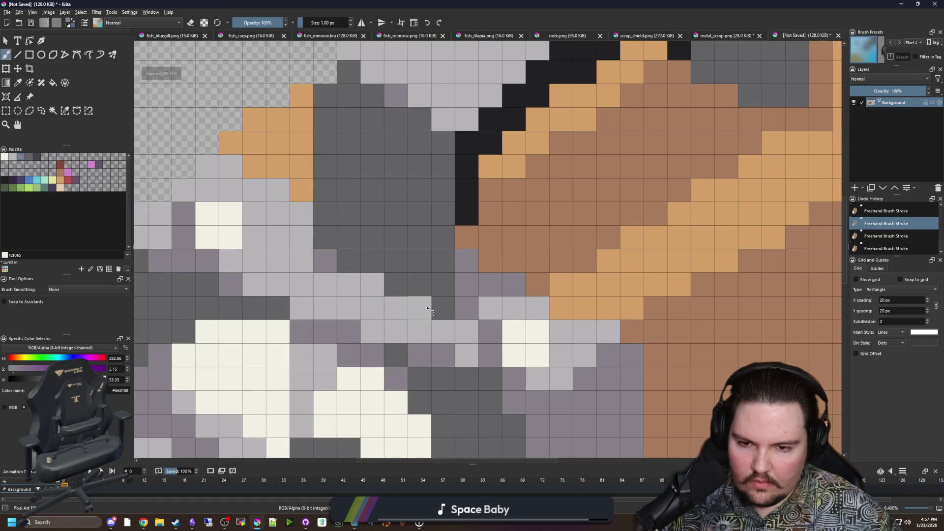
Step: Repaint a grey pixel on the body, then sample the tan colour from the top stripes
click(426, 308)
scroll(426, 308, down, 3)
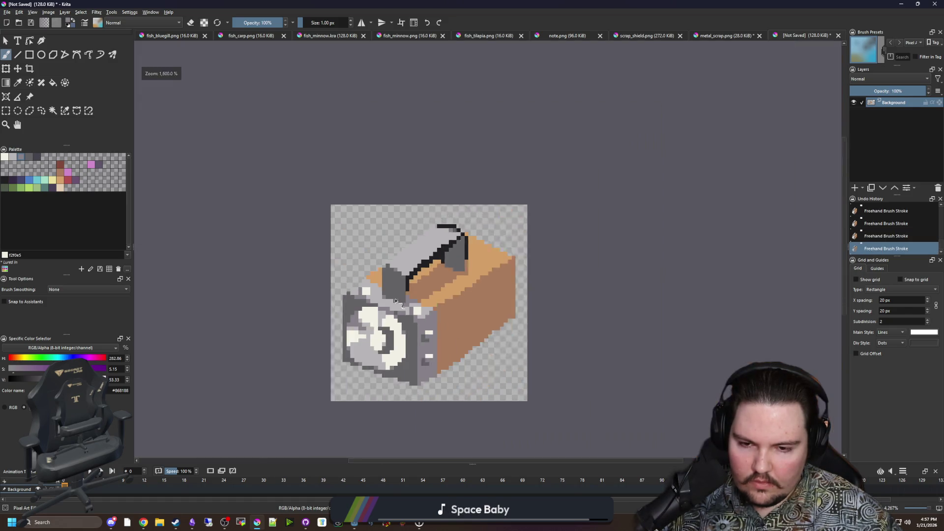
scroll(371, 264, up, 2)
scroll(486, 300, up, 2)
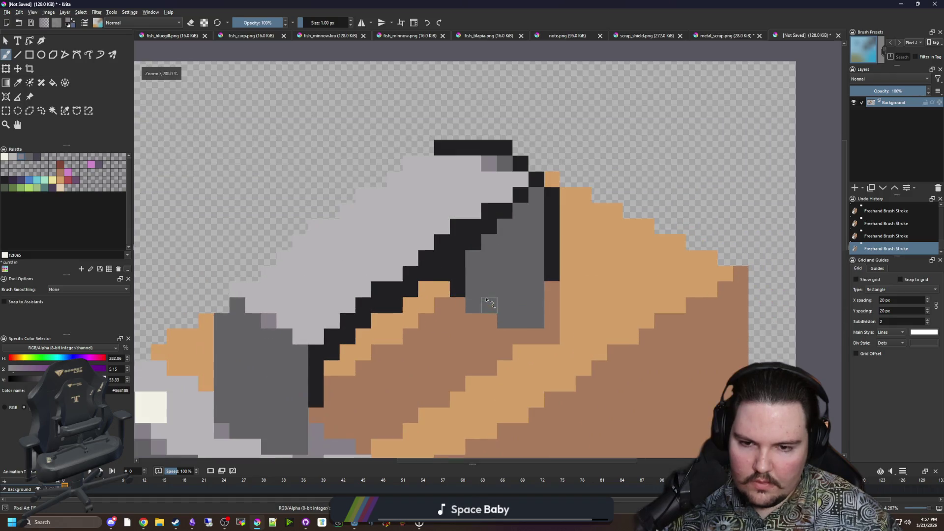
scroll(460, 258, down, 2)
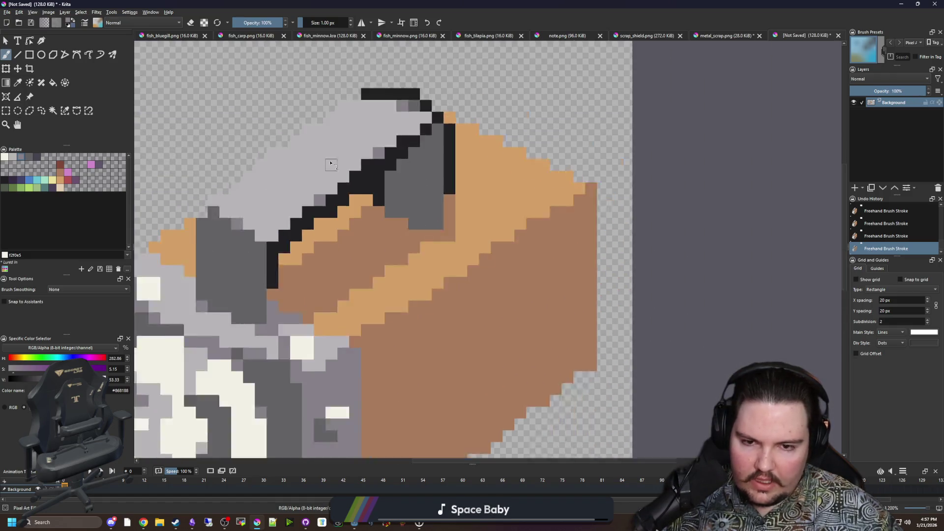
scroll(465, 259, up, 1)
mouse_move(468, 262)
mouse_down()
mouse_move(430, 204)
mouse_move(417, 203)
mouse_up()
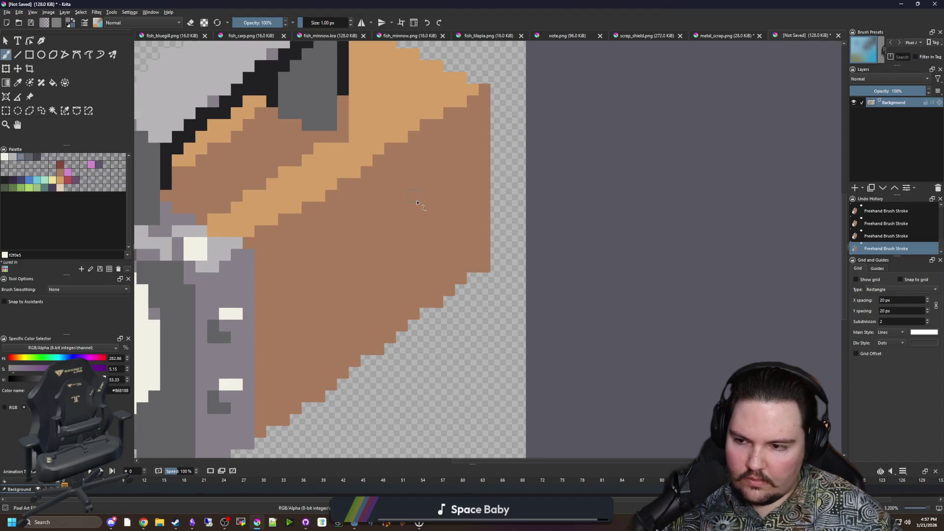
ctrl+click(325, 190)
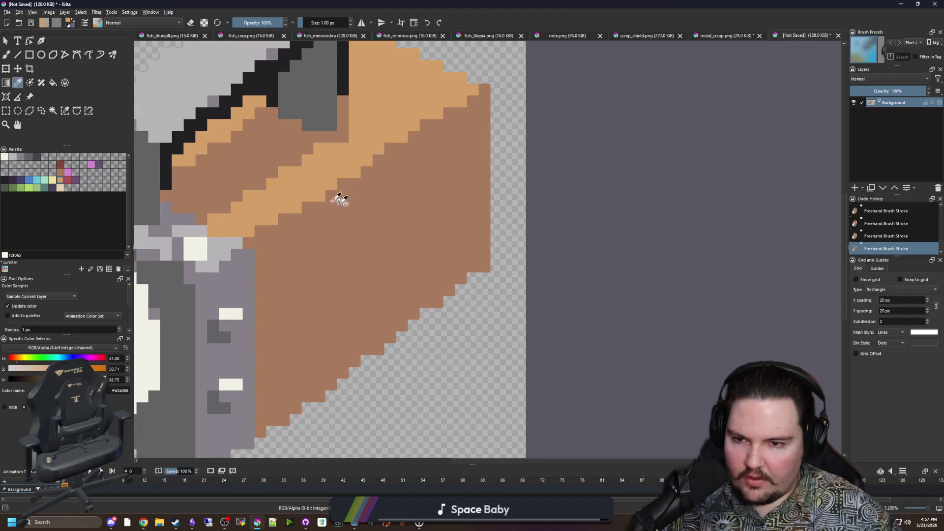
Step: Draw a tan panel outline on the box side and fix its corner pixels
scroll(377, 243, up, 1)
mouse_move(312, 239)
mouse_down()
mouse_move(465, 130)
mouse_move(462, 254)
mouse_move(310, 362)
mouse_move(294, 268)
mouse_move(298, 298)
mouse_move(310, 280)
mouse_move(289, 311)
mouse_up()
ctrl+click(270, 285)
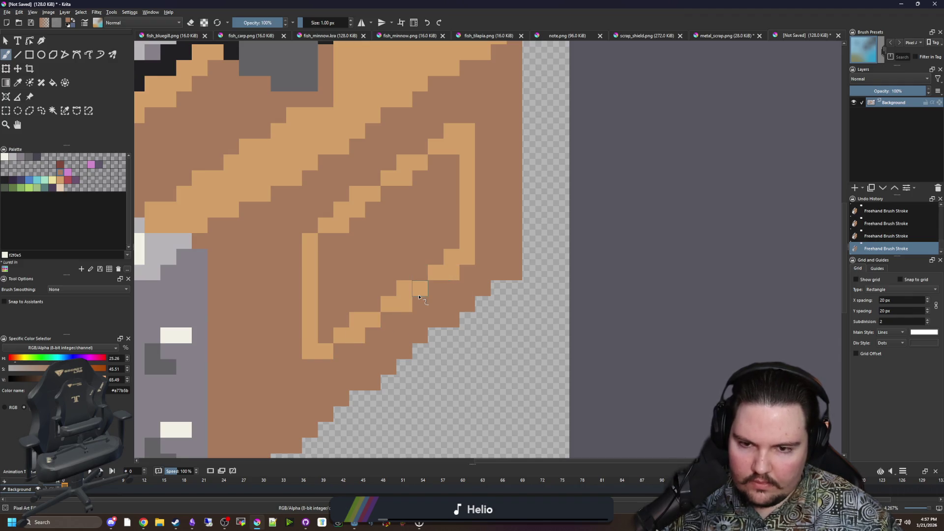
scroll(348, 283, down, 10)
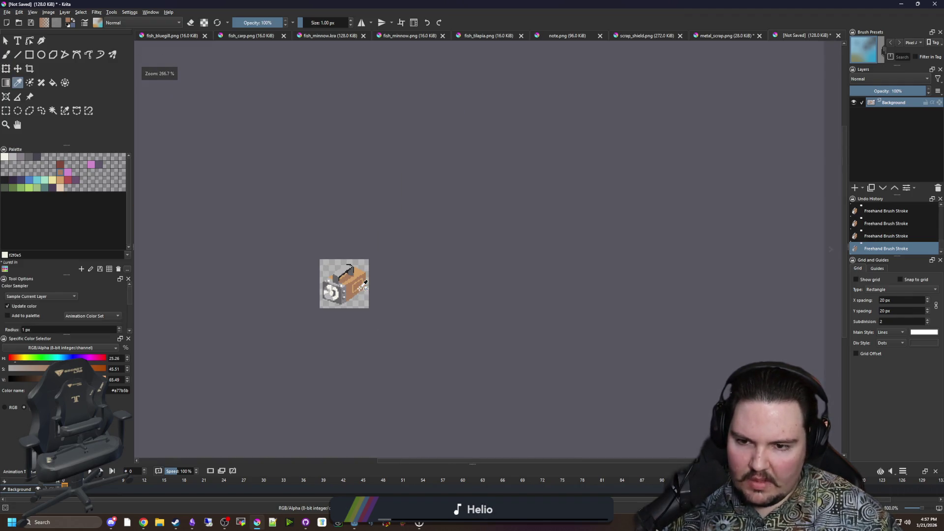
scroll(364, 295, up, 5)
Step: Paint mid-grey pixels on the box side and two light-grey pixels in the column
ctrl+click(261, 197)
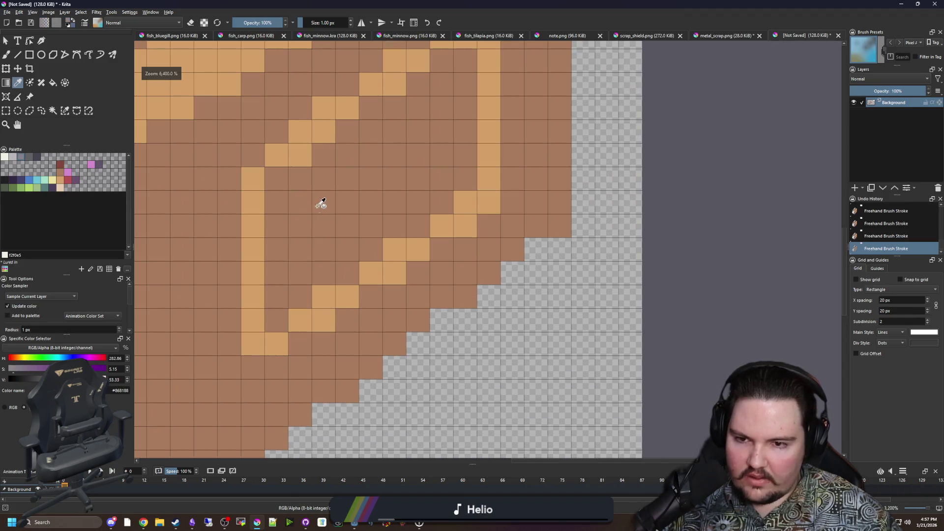
scroll(320, 203, up, 8)
click(301, 242)
click(300, 202)
scroll(300, 265, down, 10)
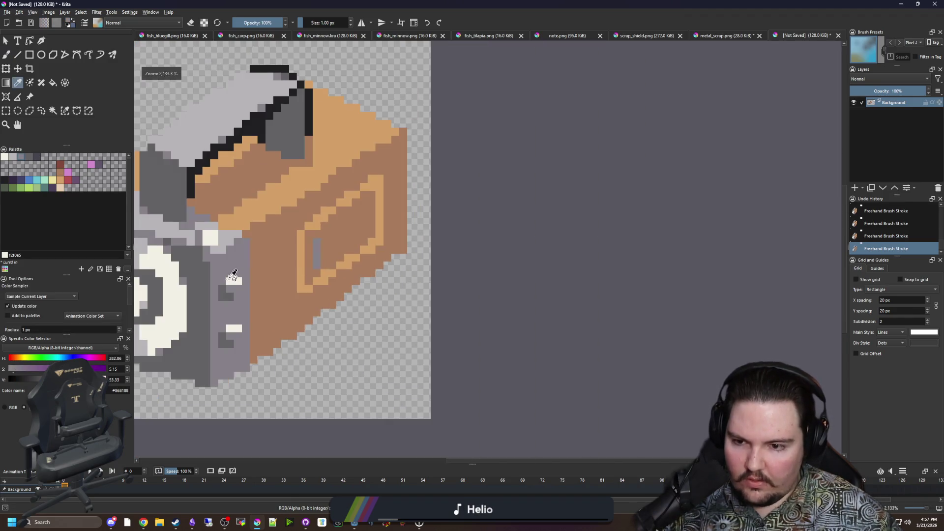
ctrl+click(238, 271)
scroll(237, 271, up, 8)
drag(350, 278, 352, 251)
scroll(352, 250, down, 8)
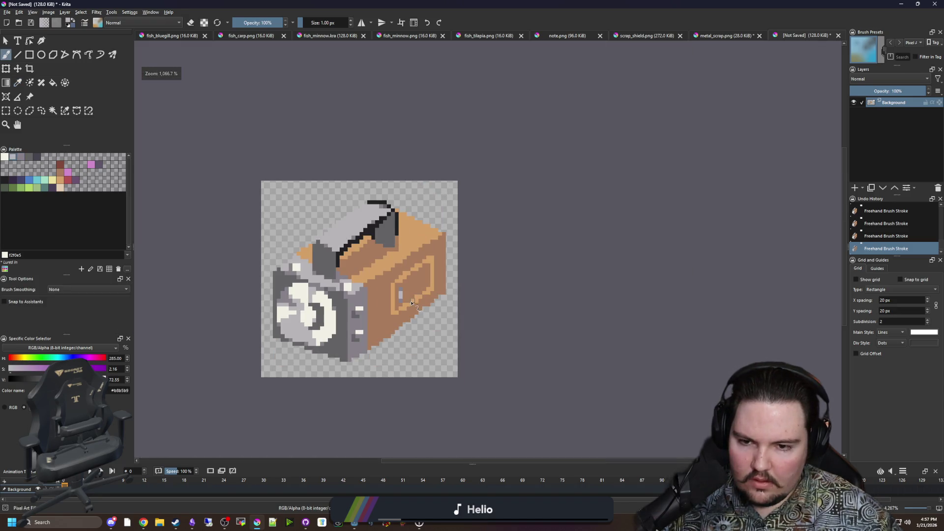
scroll(367, 319, up, 4)
Step: Sample the box side's brown, then re-sample the mid grey for painting
key(p)
click(398, 330)
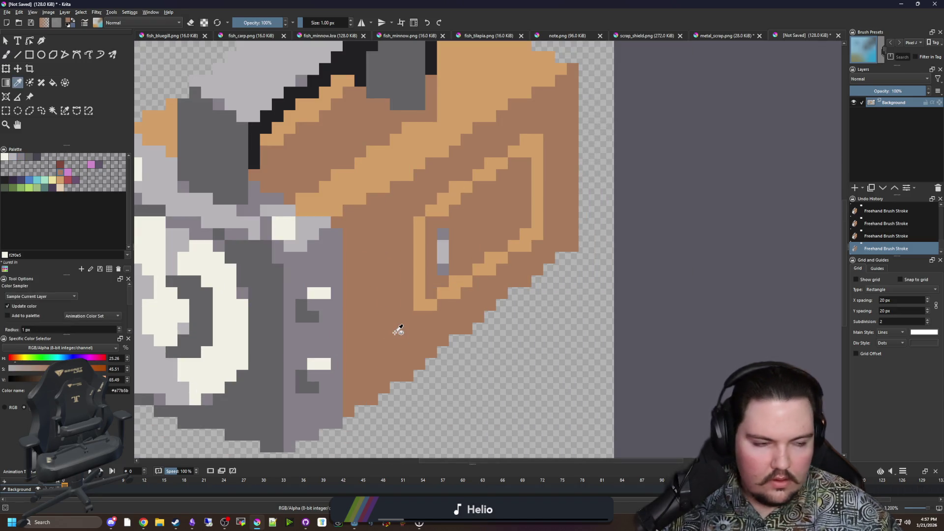
click(445, 272)
scroll(445, 272, down, 5)
scroll(409, 184, up, 8)
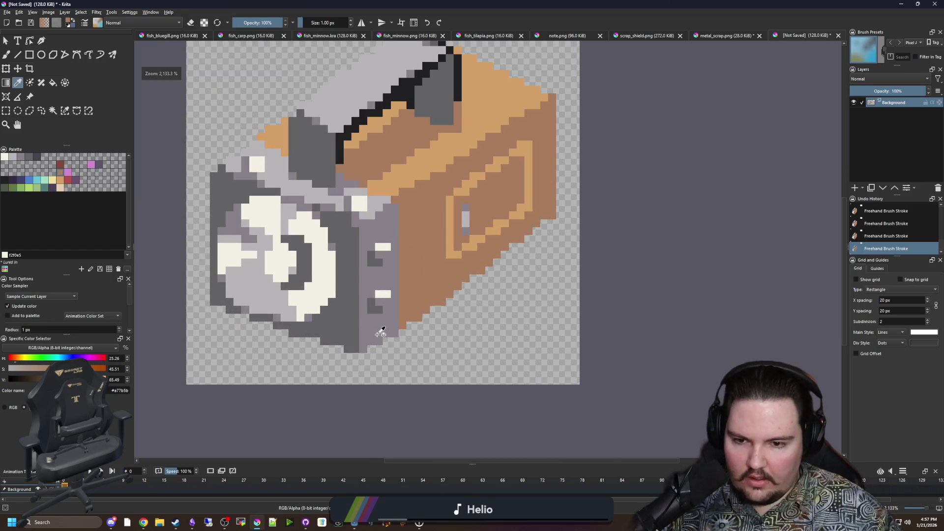
key(b)
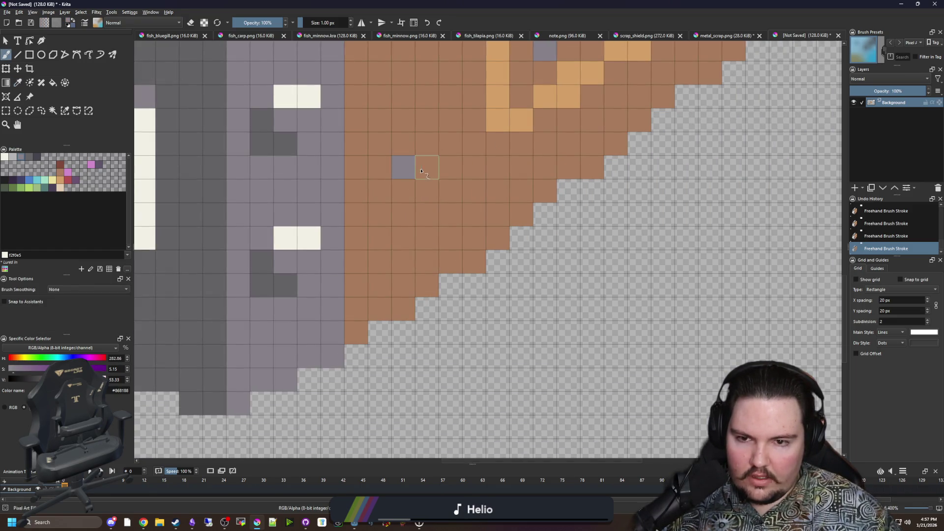
Step: Draw a grey line down the box side with a darker-grey bottom row and near-black base
mouse_move(447, 226)
mouse_down()
mouse_move(450, 347)
mouse_move(423, 357)
mouse_move(377, 336)
mouse_move(356, 356)
mouse_up()
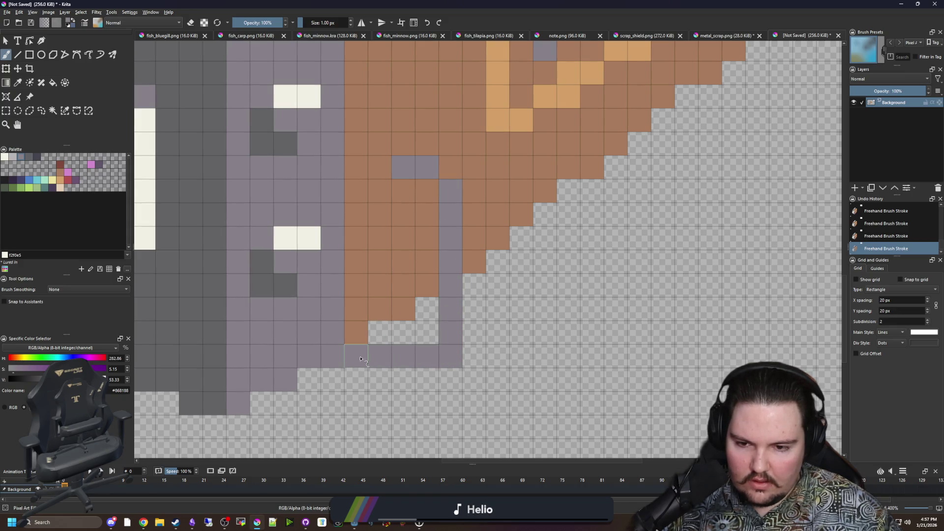
ctrl+click(252, 295)
drag(350, 357, 396, 357)
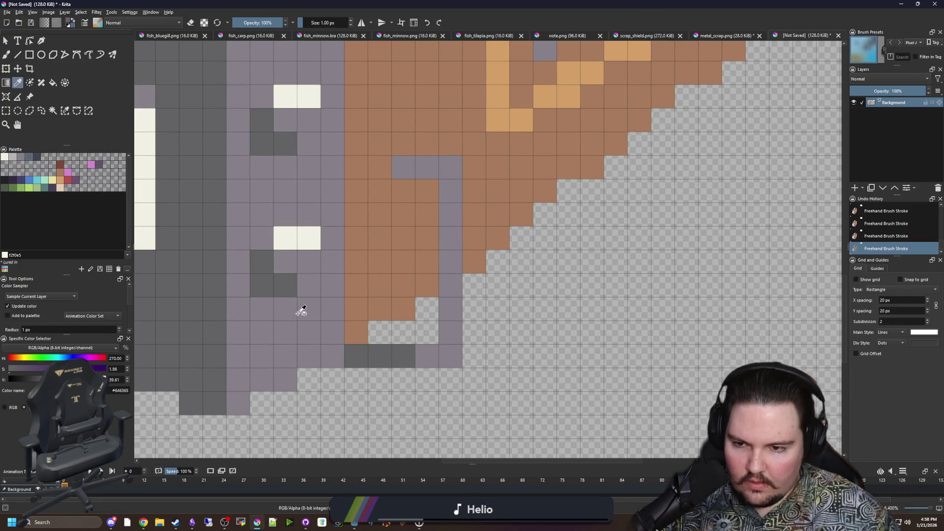
scroll(375, 294, down, 2)
ctrl+click(328, 63)
scroll(432, 291, up, 1)
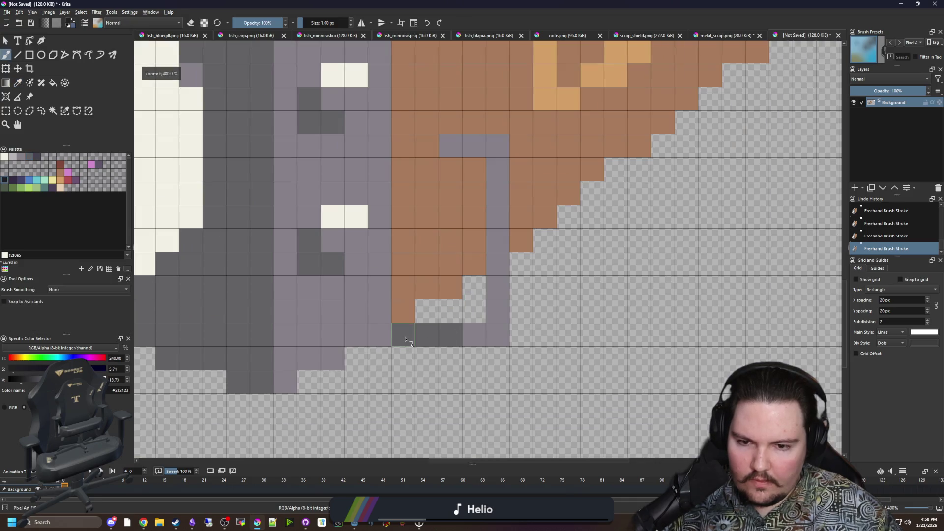
drag(403, 335, 428, 335)
scroll(438, 364, down, 3)
scroll(388, 377, down, 2)
scroll(391, 379, up, 3)
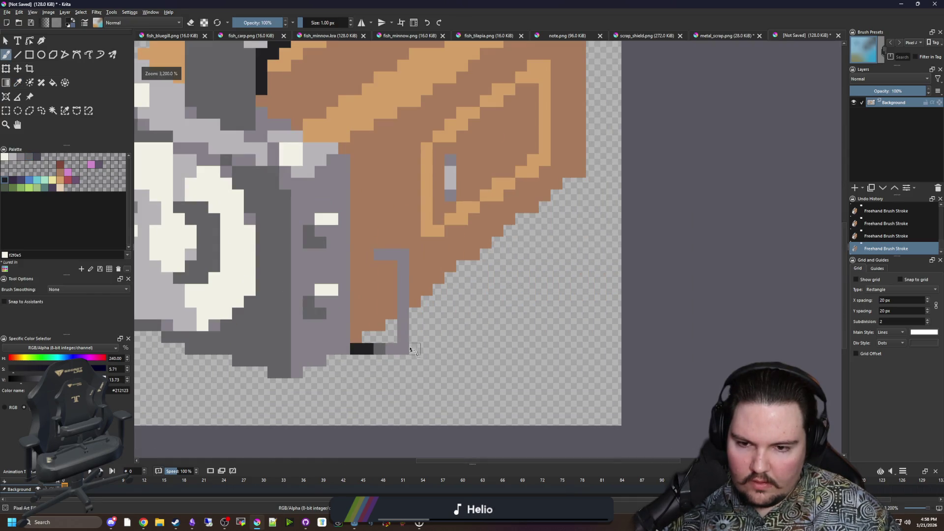
scroll(396, 382, down, 3)
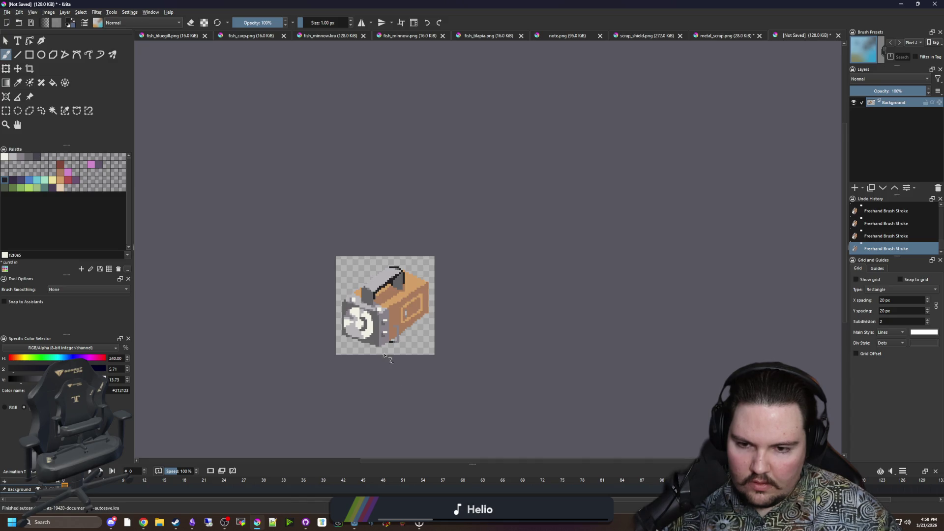
scroll(388, 317, up, 5)
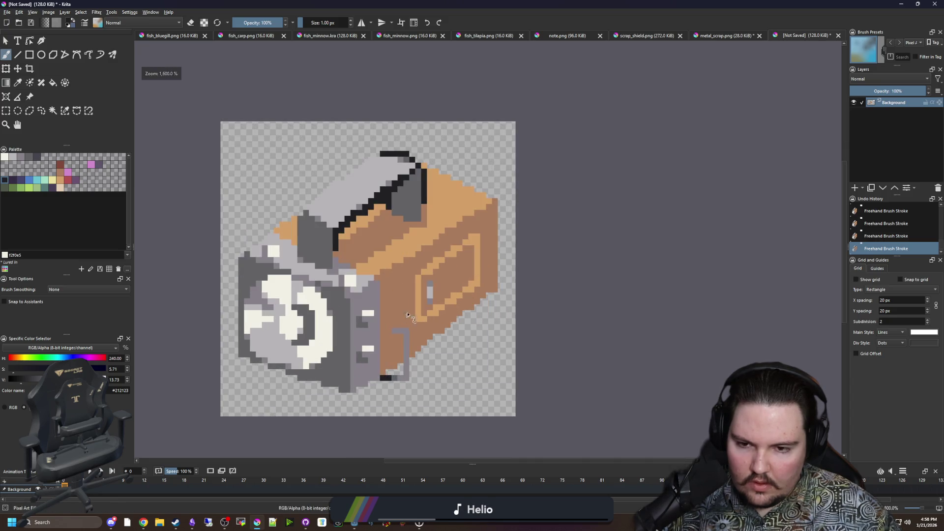
Step: Paint a mid-grey column down the box side and erase the stray surplus pixels
ctrl+click(377, 324)
mouse_move(359, 291)
mouse_down()
mouse_move(359, 401)
mouse_move(374, 366)
mouse_up()
key(e)
click(375, 401)
ctrl+click(394, 316)
key(e)
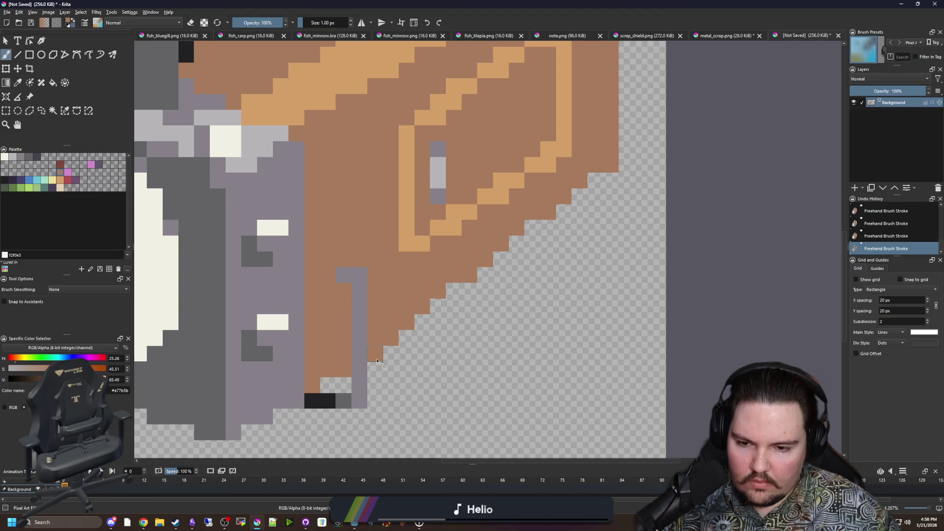
Step: Paint the bracket's top two pixels light grey
ctrl+click(247, 160)
drag(344, 275, 360, 276)
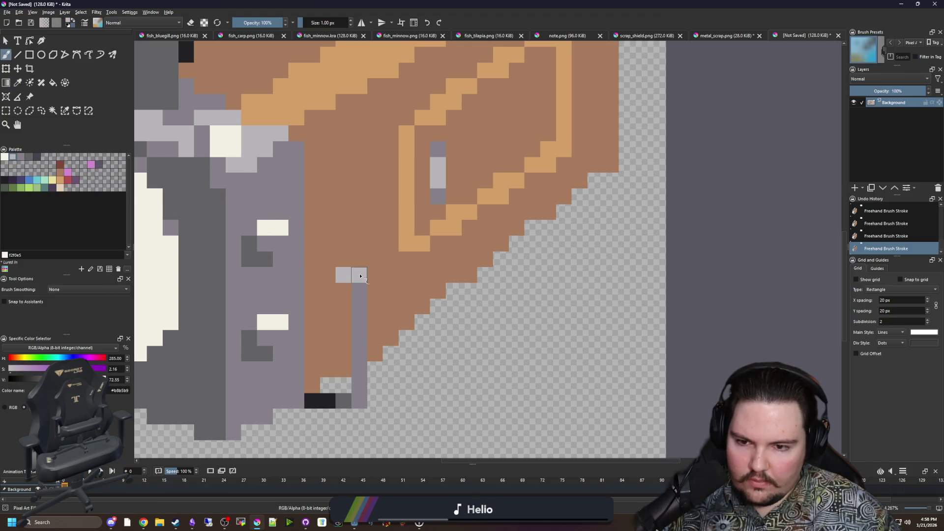
scroll(328, 416, down, 4)
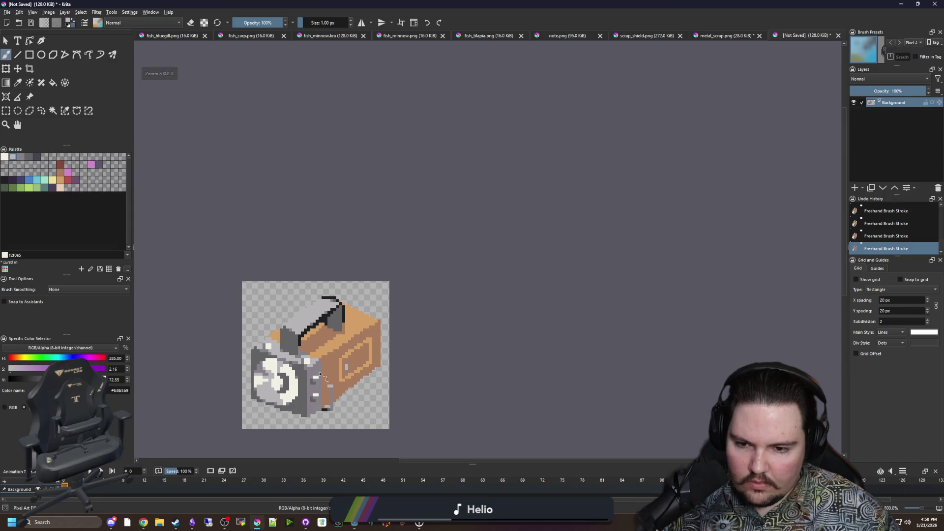
scroll(345, 345, up, 1)
scroll(364, 360, up, 1)
scroll(391, 357, up, 1)
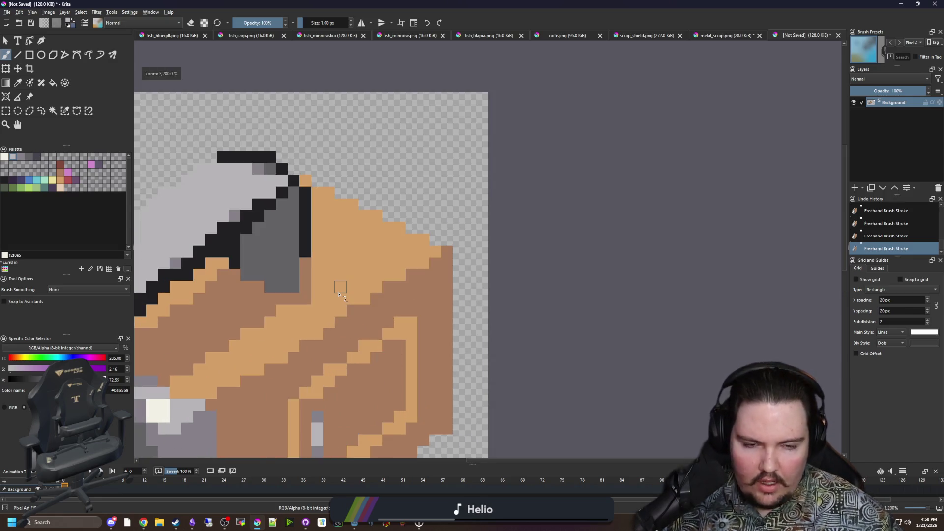
Step: Sample the dark grey and paint a diagonal dark-grey run on the orange top
mouse_move(308, 284)
mouse_down()
mouse_move(435, 227)
mouse_move(363, 242)
mouse_up()
key(p)
click(363, 241)
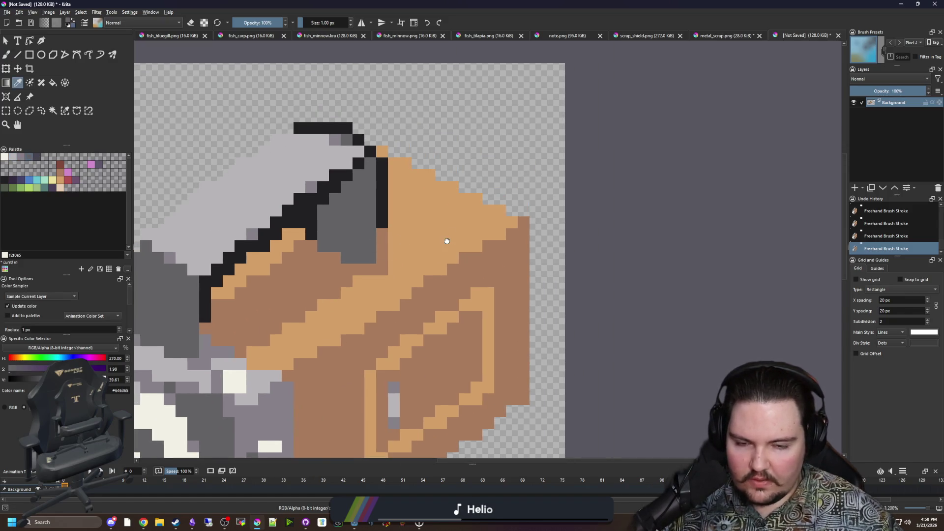
drag(449, 236, 400, 252)
scroll(404, 250, up, 2)
key(b)
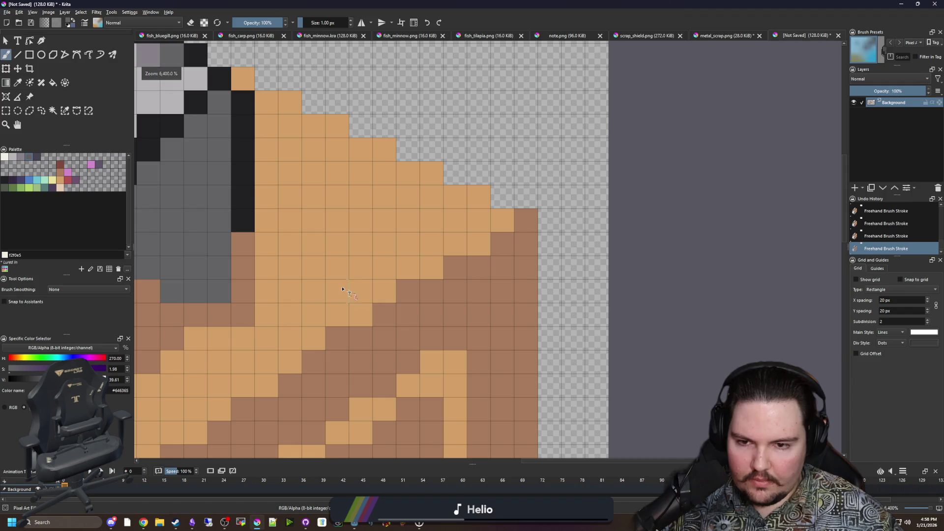
mouse_move(361, 291)
mouse_down()
mouse_move(286, 233)
mouse_move(384, 152)
mouse_move(442, 196)
mouse_move(502, 216)
mouse_move(488, 236)
mouse_move(453, 242)
mouse_move(337, 173)
mouse_up()
Step: Sample the box-top orange, clear the selection, and repaint orange over the grey run
key(p)
click(320, 315)
key(b)
key(ctrl+shift+a)
click(384, 291)
mouse_move(408, 268)
mouse_down()
mouse_move(421, 270)
mouse_move(479, 222)
mouse_move(479, 196)
mouse_move(428, 194)
mouse_move(380, 156)
mouse_up()
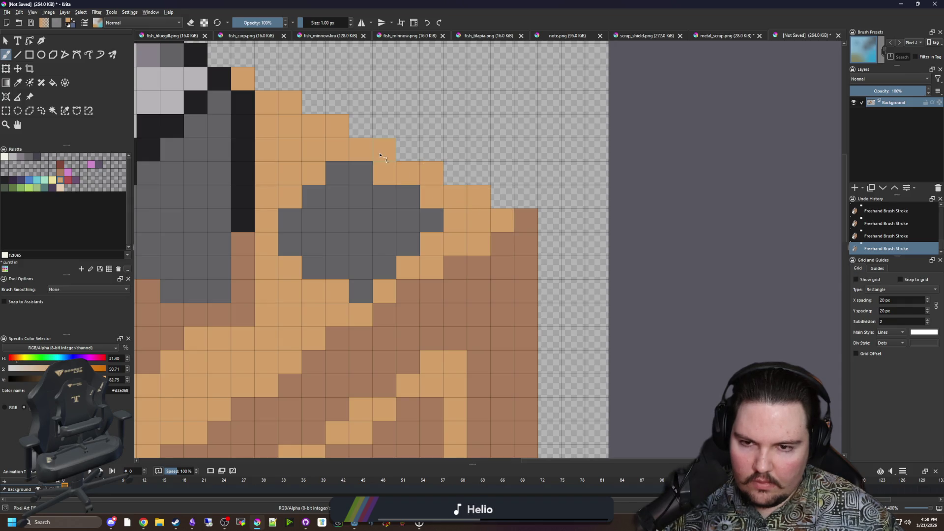
Step: Add single dark-grey pixels to shape the diamond patch
ctrl+click(354, 217)
click(266, 244)
click(384, 172)
scroll(375, 252, down, 8)
scroll(375, 252, up, 5)
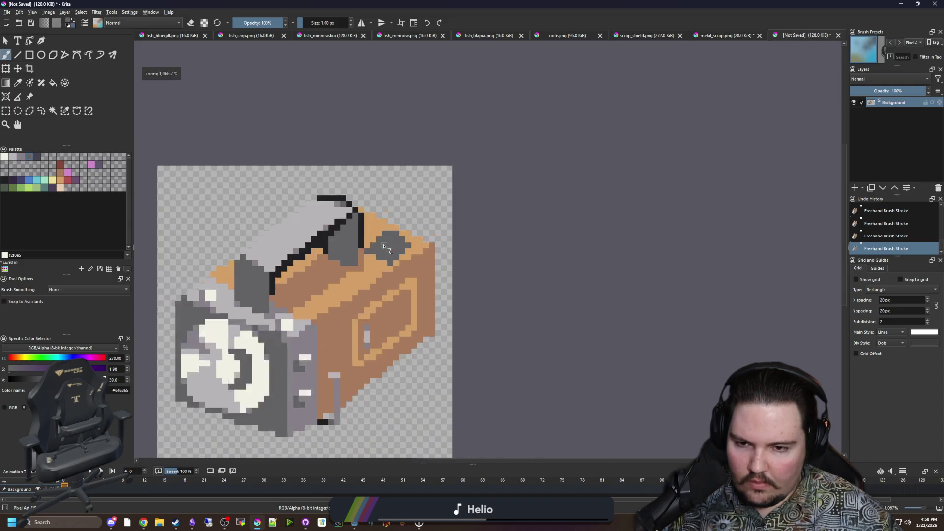
Step: Try dark purple pixels inside the diamond, dismiss the Save window, and undo them
click(13, 181)
scroll(359, 235, up, 3)
click(460, 291)
mouse_move(436, 291)
mouse_down()
mouse_move(463, 255)
mouse_move(481, 268)
mouse_up()
scroll(481, 268, right, 3)
key(ctrl+s)
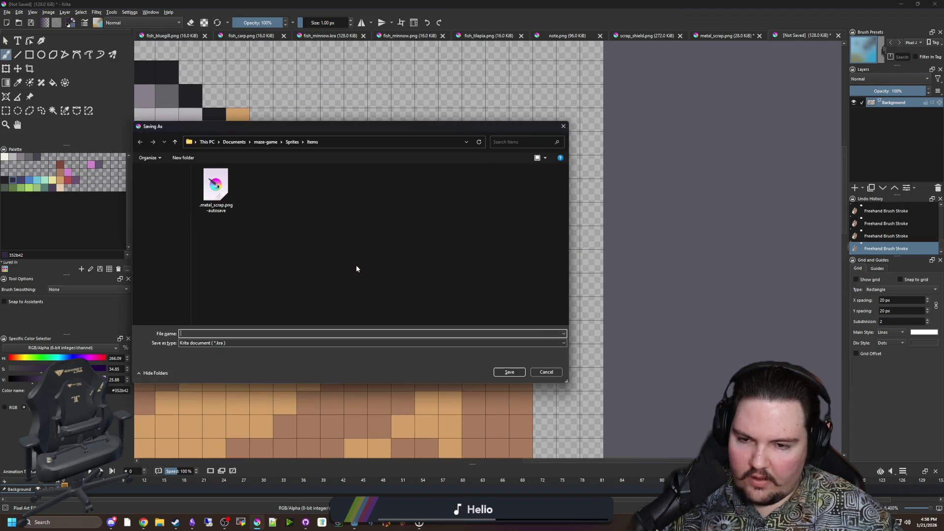
click(544, 372)
key(ctrl+z)
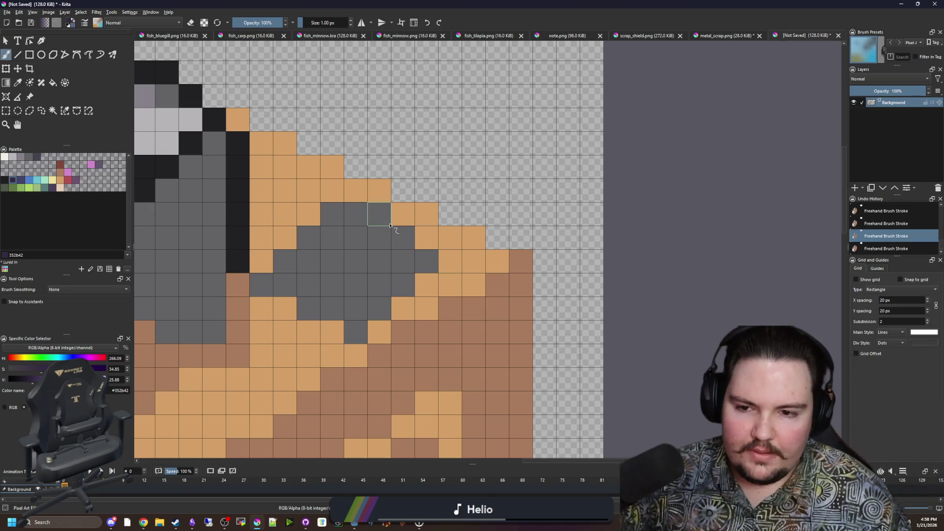
Step: Turn an orange cell above the patch grey and restore one grey cell to orange
drag(416, 199, 422, 198)
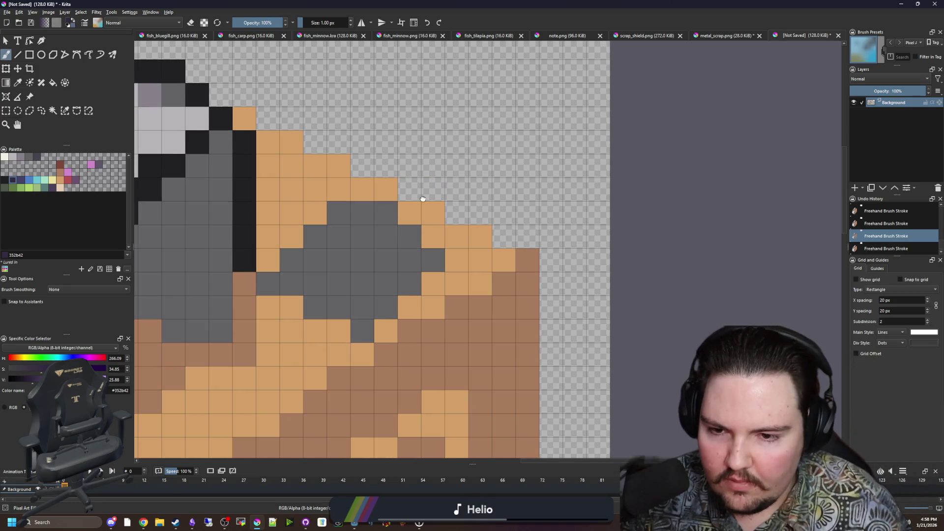
ctrl+click(414, 231)
click(362, 189)
scroll(426, 231, down, 4)
scroll(425, 231, down, 5)
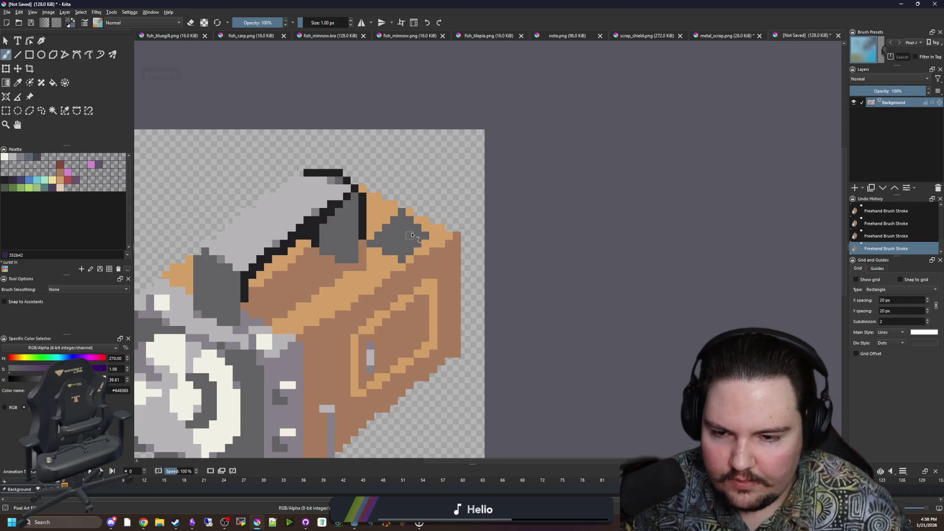
scroll(402, 268, up, 8)
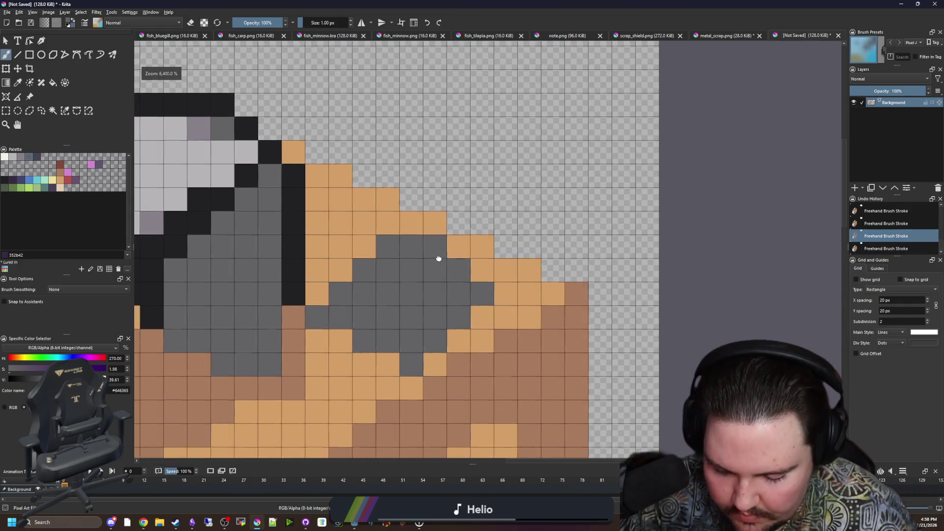
ctrl+click(381, 224)
click(386, 244)
scroll(359, 290, down, 2)
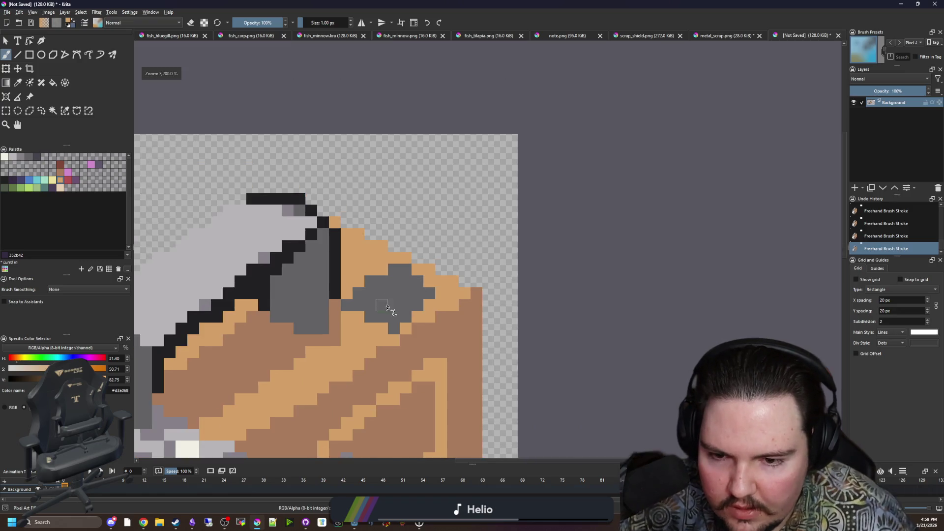
scroll(403, 287, up, 2)
Step: Paint three more orange cells dark grey along the patch edge
ctrl+click(415, 288)
drag(449, 283, 472, 259)
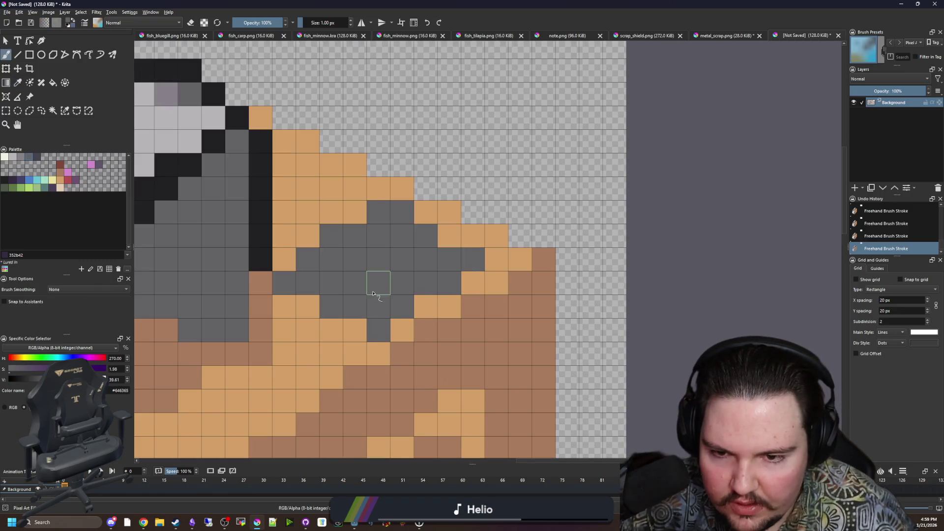
click(445, 236)
scroll(417, 241, down, 2)
scroll(418, 241, up, 2)
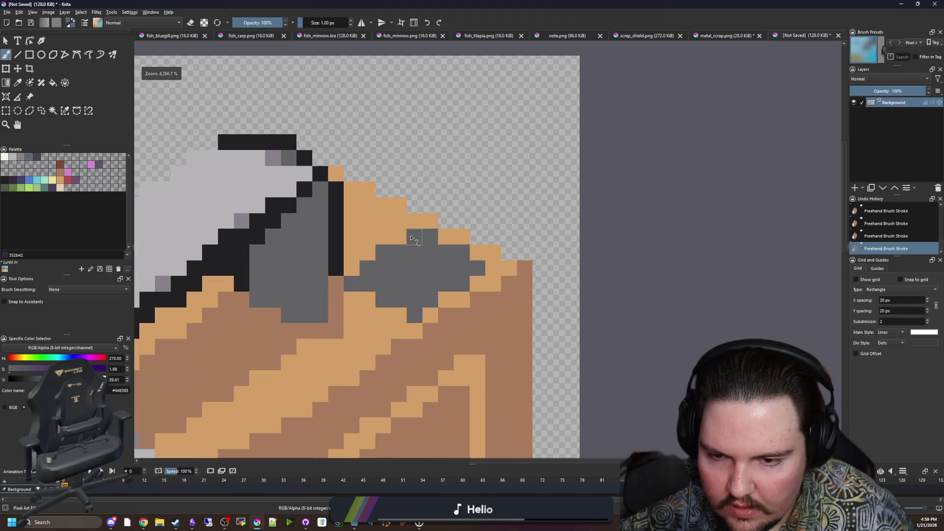
Step: Try a light-grey stroke, undo it, and reselect light grey from the palette
mouse_move(440, 275)
mouse_down()
mouse_move(364, 263)
mouse_move(363, 242)
mouse_move(364, 285)
mouse_move(386, 268)
mouse_move(388, 288)
mouse_up()
click(14, 157)
key(ctrl+z)
click(27, 159)
click(14, 158)
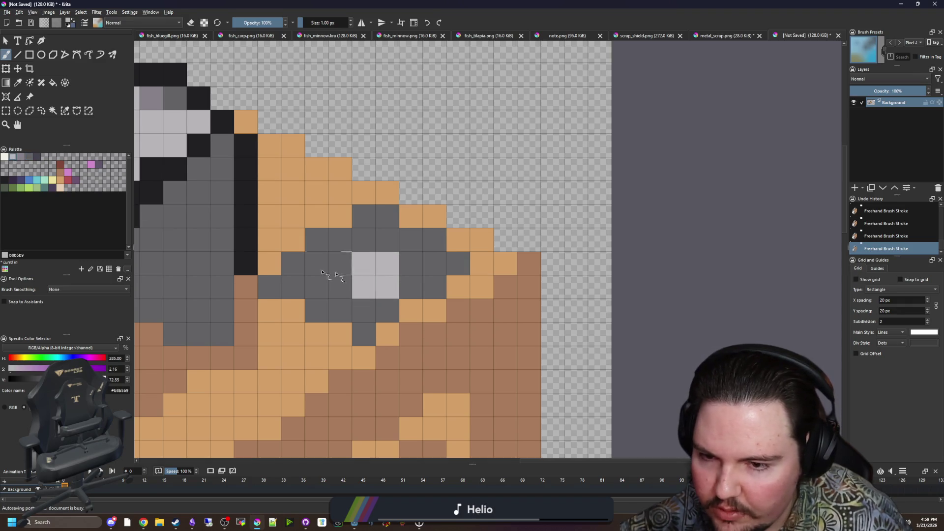
Step: Outline the light-grey block in dark navy, paint the cells below it purple, then re-outline it in black
click(37, 157)
mouse_move(337, 264)
mouse_down()
mouse_move(384, 240)
mouse_move(409, 278)
mouse_up()
mouse_move(340, 285)
mouse_down()
mouse_move(340, 307)
mouse_move(413, 285)
mouse_move(366, 310)
mouse_move(339, 260)
mouse_move(411, 265)
mouse_up()
click(13, 181)
click(5, 180)
scroll(383, 282, down, 5)
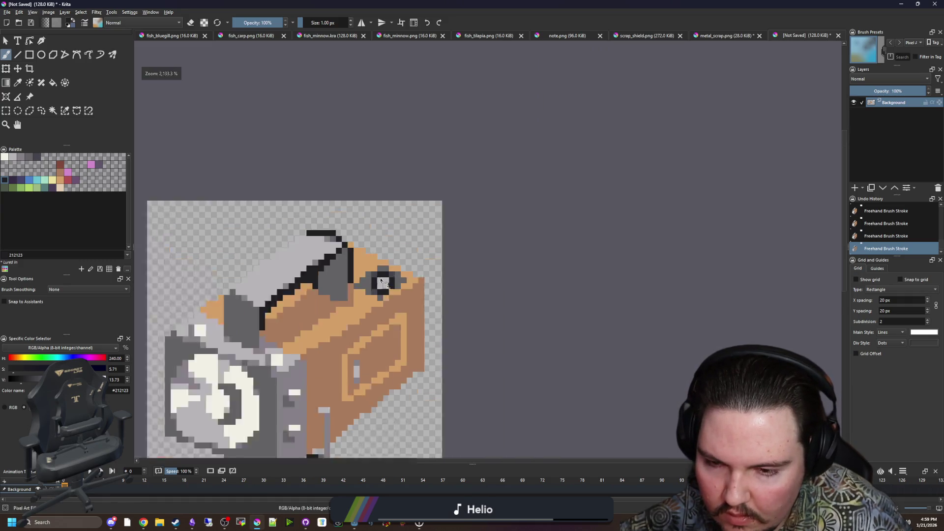
scroll(336, 375, up, 4)
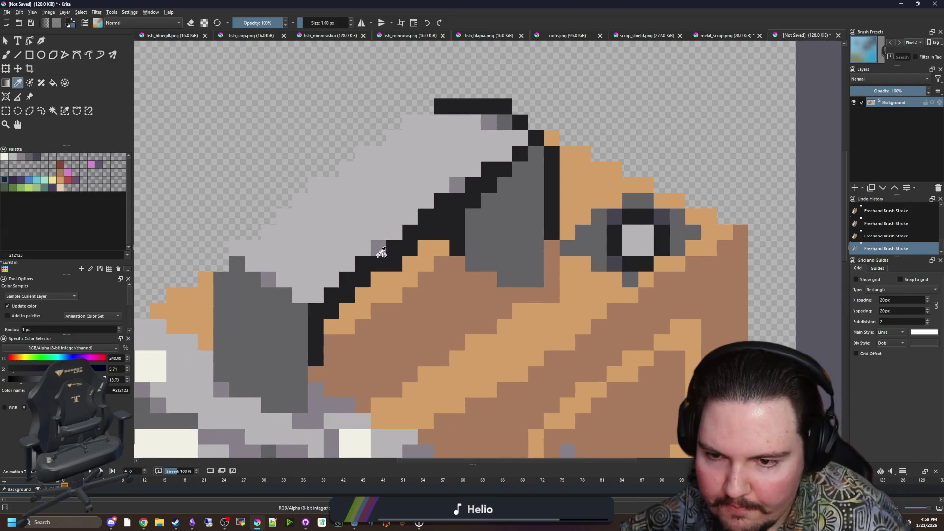
Step: Sample the dark grey from the flashlight and flood-fill its black outline with it
ctrl+click(378, 248)
key(p)
scroll(383, 314, down, 2)
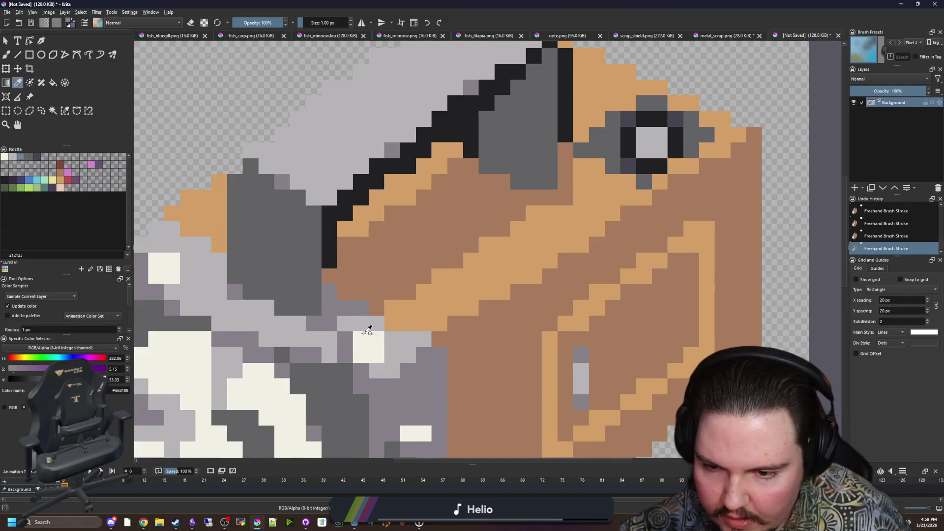
click(348, 388)
click(565, 176)
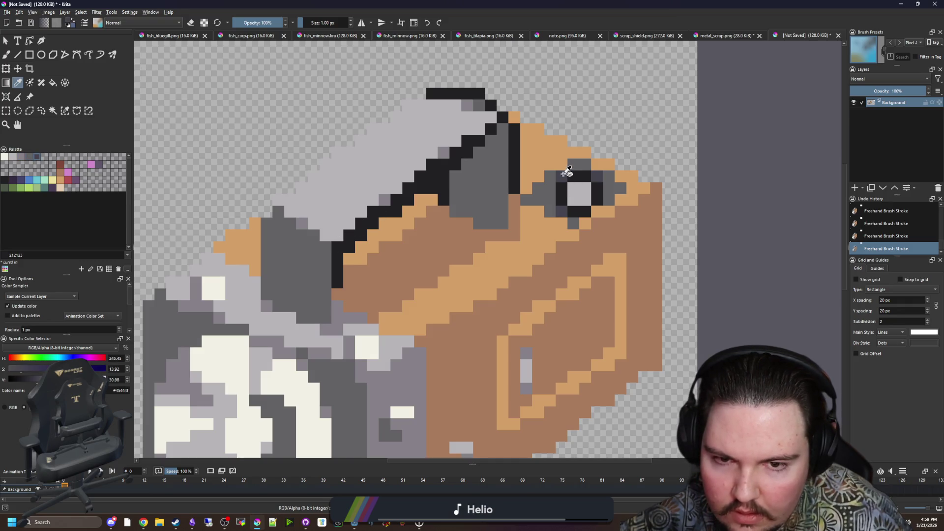
key(f)
click(435, 179)
Step: Paint two top outline pixels dark grey, erase stray pixels at the flashlight's top, and sample the orange
key(b)
drag(430, 93, 452, 94)
scroll(463, 94, up, 2)
key(e)
mouse_move(317, 176)
mouse_down()
mouse_move(408, 176)
mouse_move(452, 191)
mouse_move(472, 225)
mouse_move(441, 200)
mouse_up()
ctrl+click(488, 223)
Step: Switch the brush back to painting, and undo then redo the two orange top pixels
key(e)
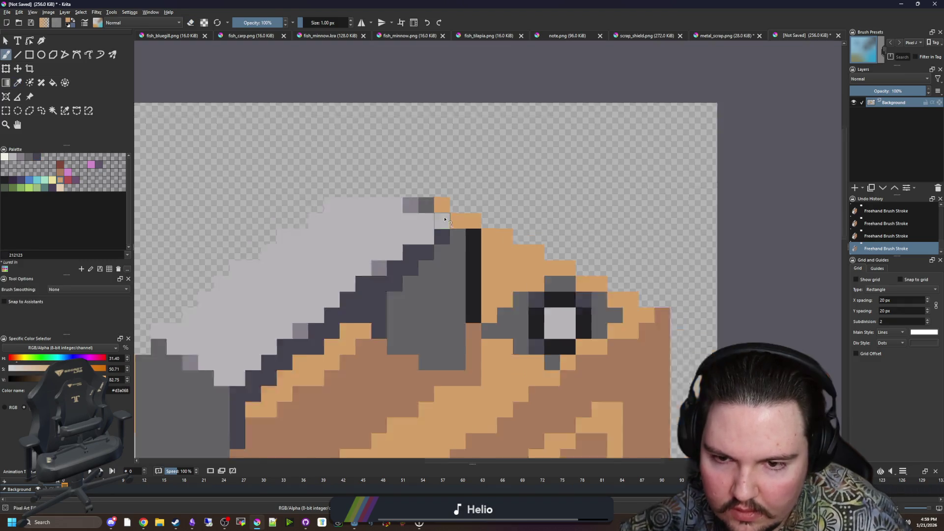
scroll(446, 216, down, 2)
scroll(456, 199, down, 2)
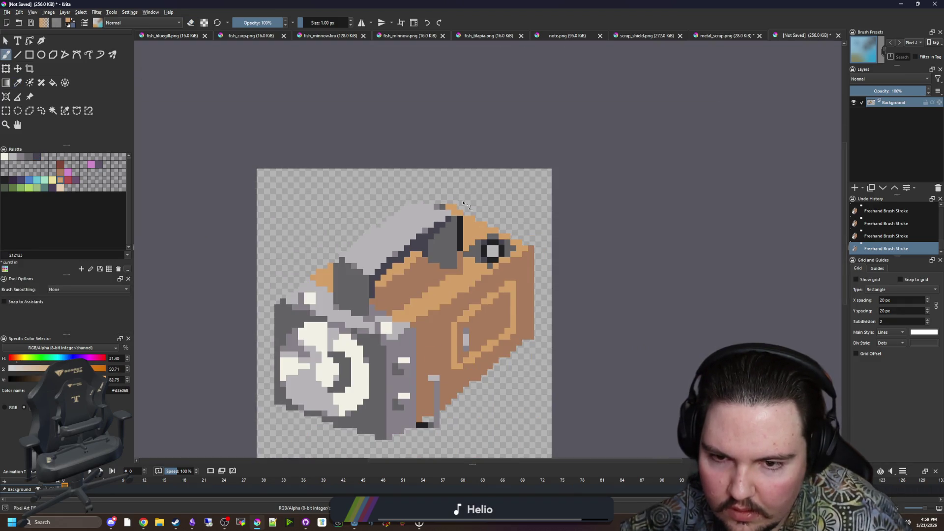
key(ctrl+z)
key(ctrl+z)
scroll(455, 205, up, 2)
scroll(467, 266, up, 1)
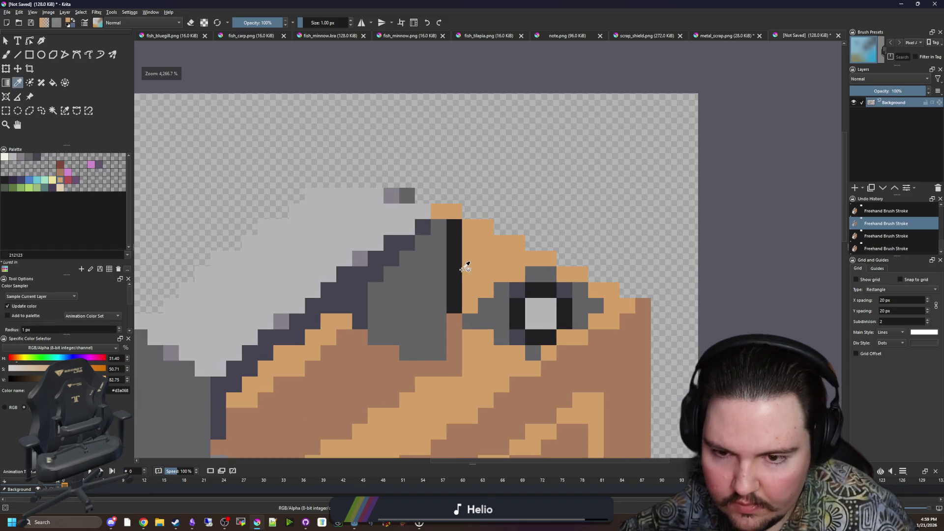
key(ctrl+shift+z)
key(ctrl+shift+z)
scroll(393, 262, down, 6)
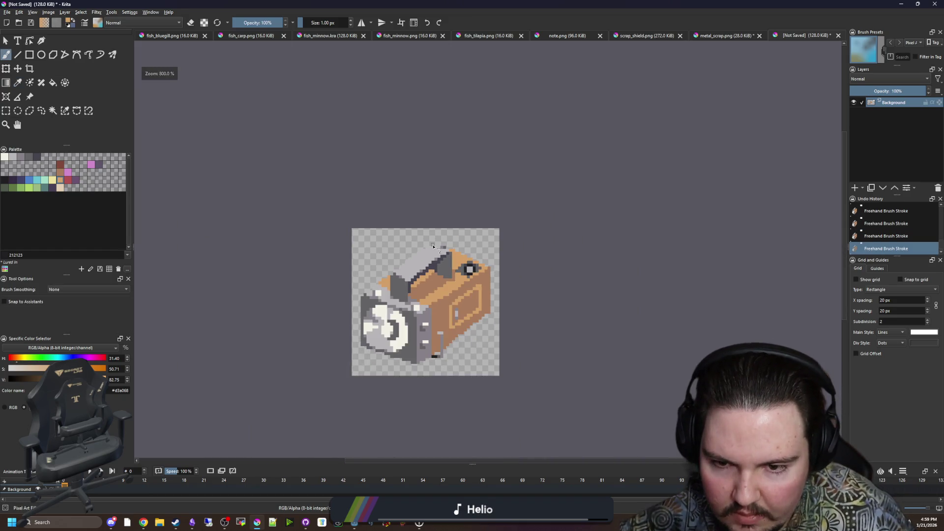
scroll(341, 260, up, 6)
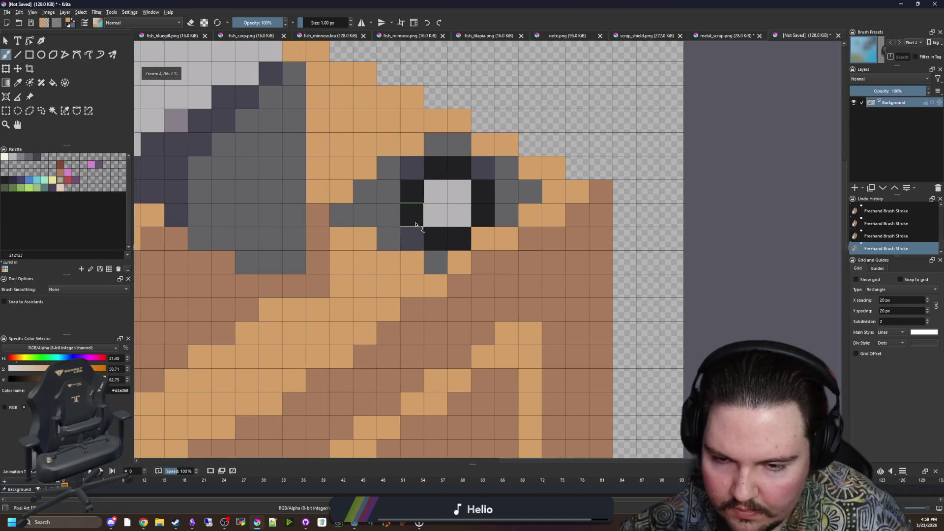
Step: Sample the grey shading and paint pixels beside, opposite and below the lens, then open Save As
key(p)
click(350, 232)
click(326, 210)
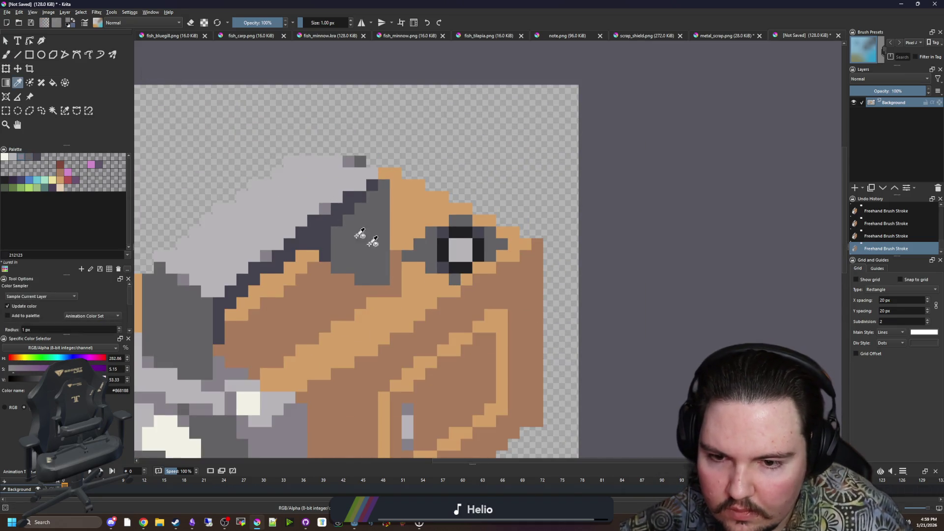
key(b)
scroll(348, 211, up, 1)
click(422, 266)
click(495, 266)
click(480, 282)
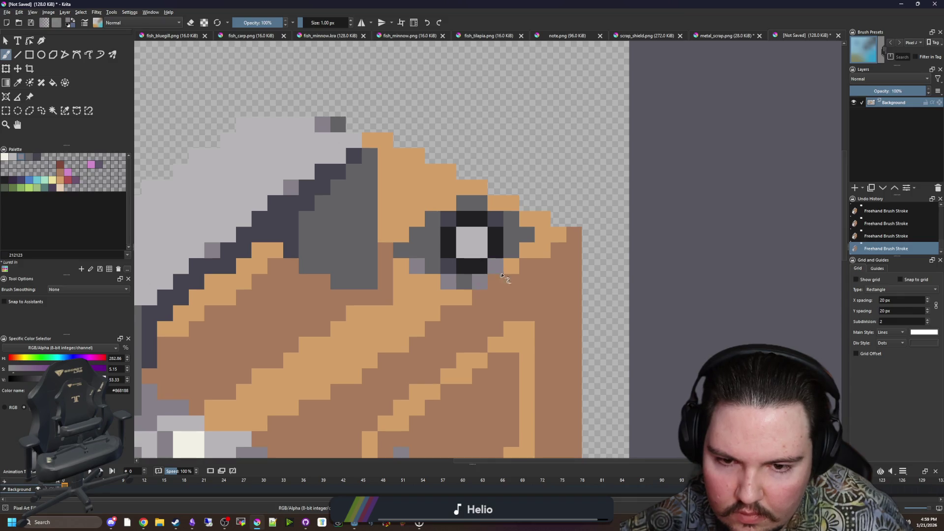
scroll(414, 223, down, 7)
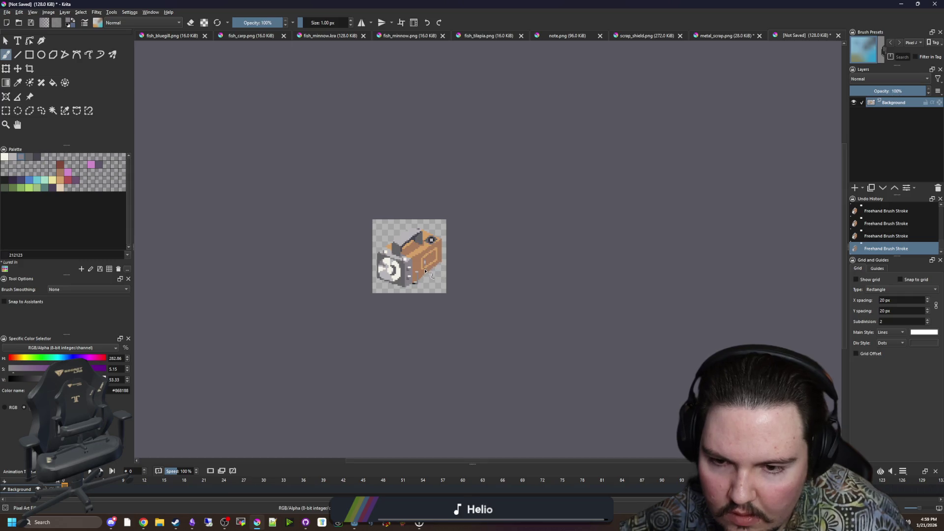
scroll(429, 269, up, 4)
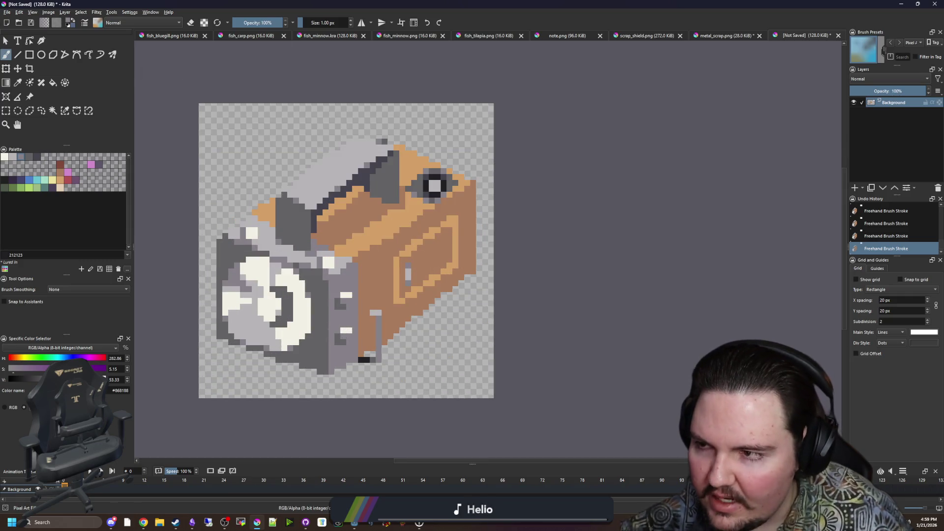
click(7, 12)
click(22, 56)
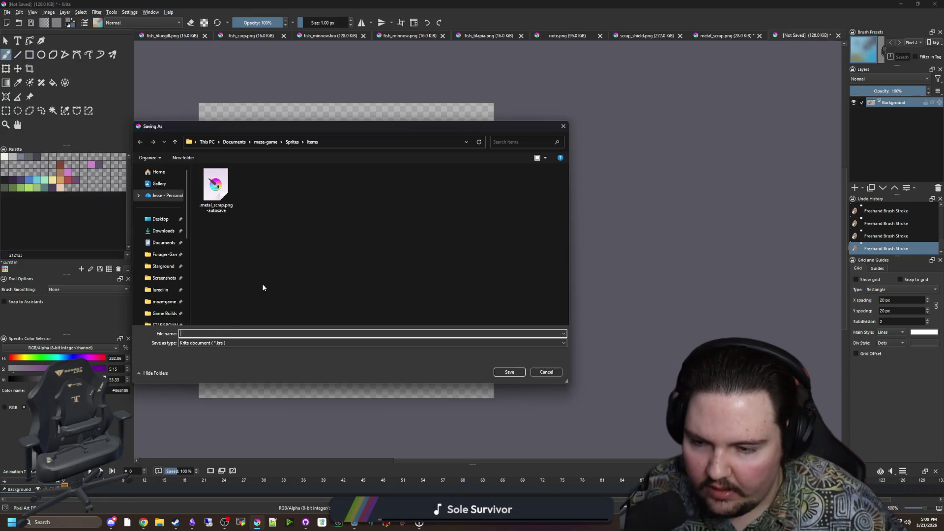
Step: Save the sprite as improved_flashlight in PNG image format, accepting the PNG export options
text(IMPROVE)
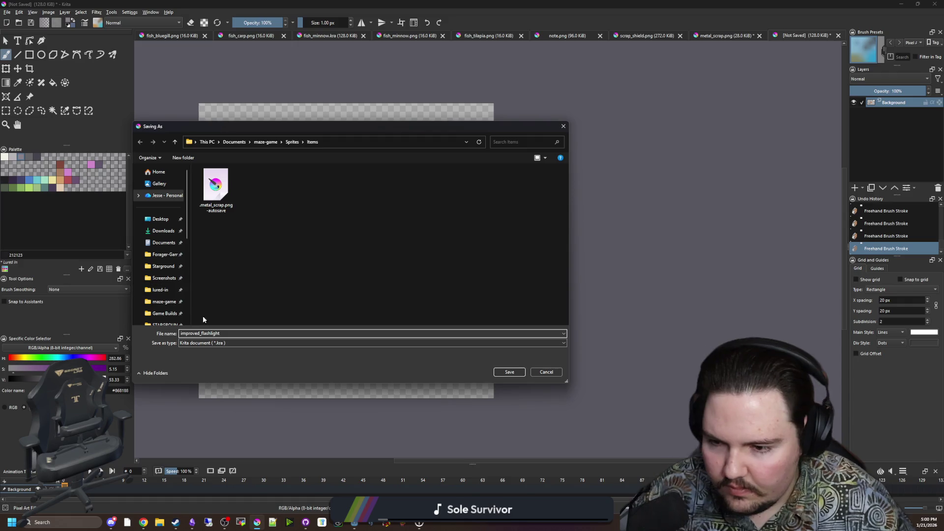
click(202, 342)
click(197, 439)
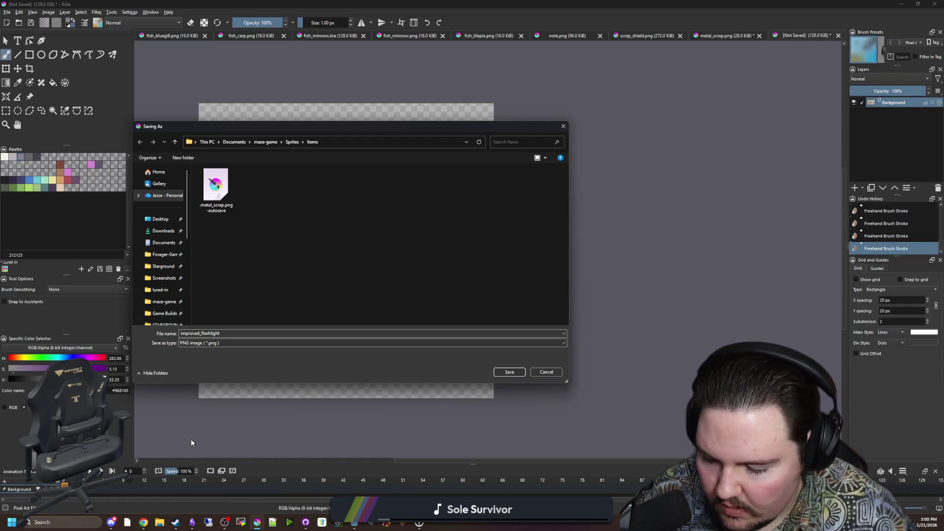
click(523, 369)
click(507, 323)
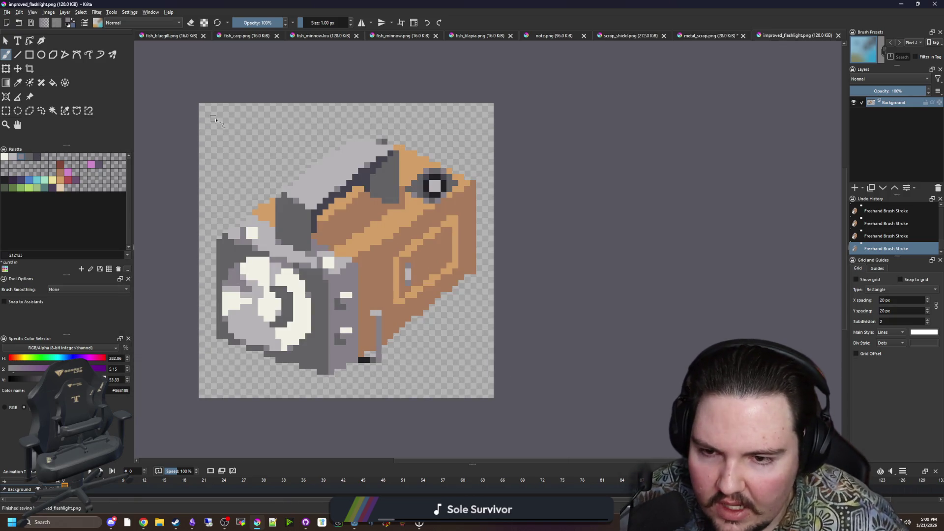
Step: Create a new 50 × 50 px document
key(1)
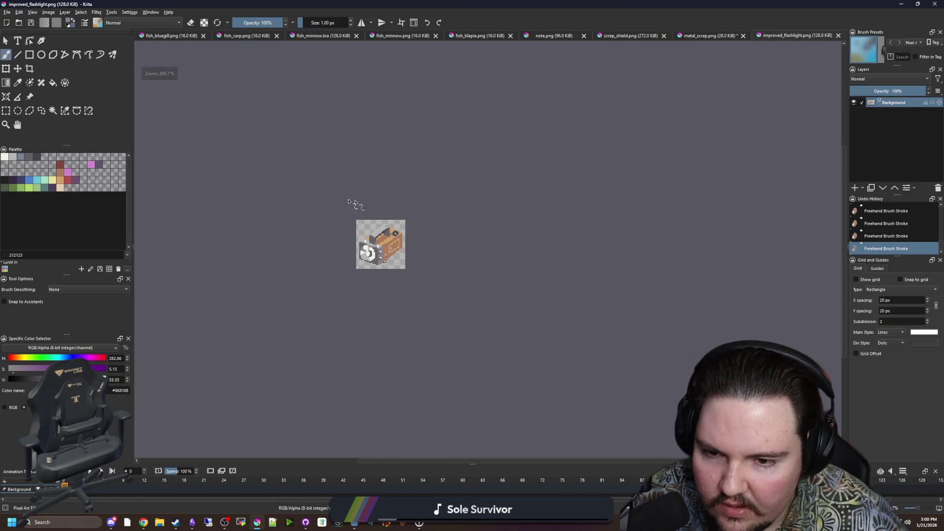
click(6, 12)
click(15, 21)
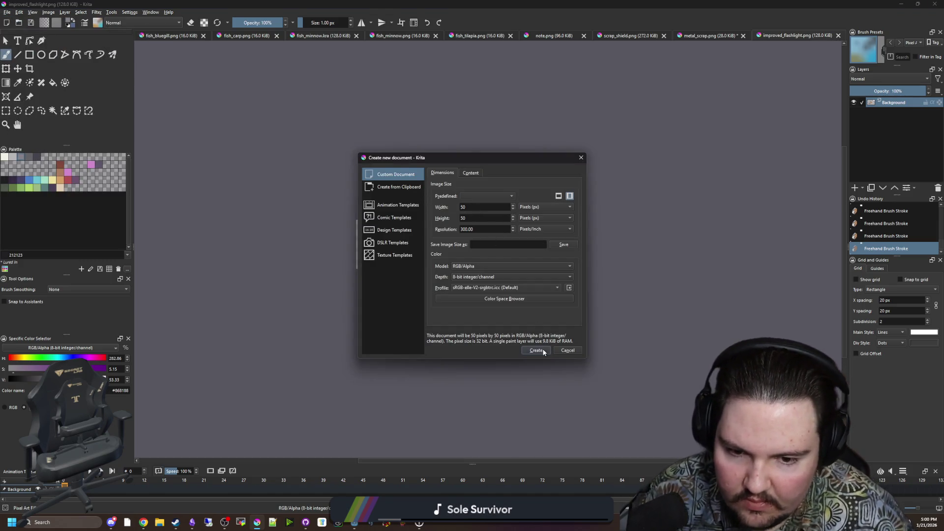
click(536, 350)
Step: Select the whole canvas, delete its white background to transparency, and deselect
key(minus)
key(ctrl+r)
drag(257, 75, 690, 372)
key(Delete)
key(ctrl+shift+a)
key(alt+Tab)
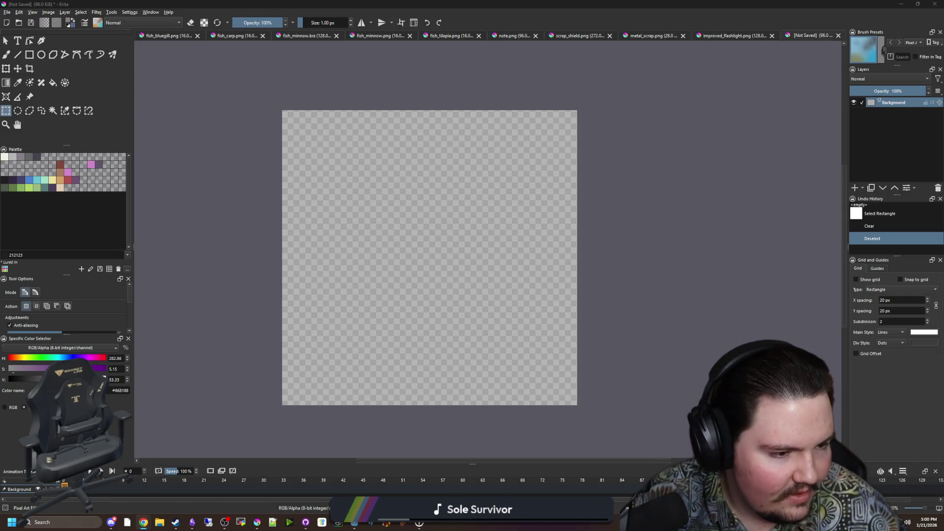
key(alt+Tab)
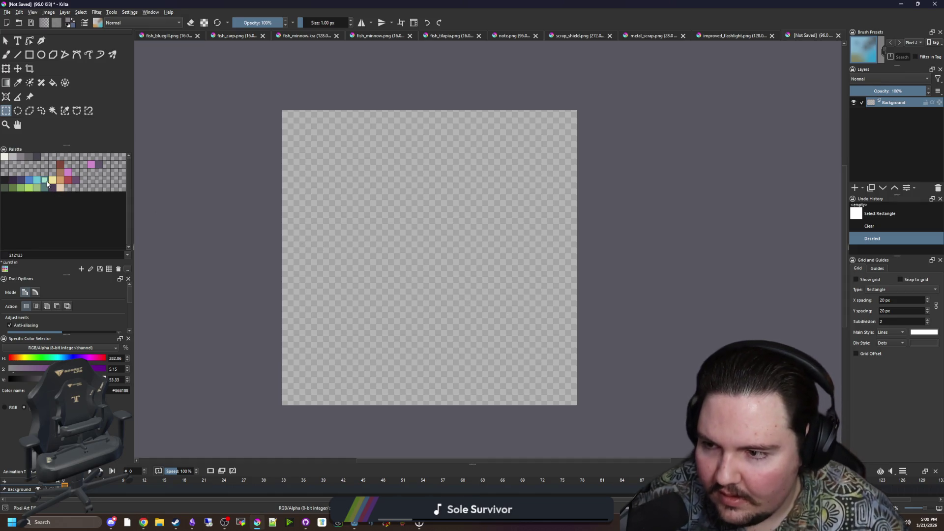
Step: Draw a filled orange rectangle at the canvas's lower right
click(60, 179)
key(b)
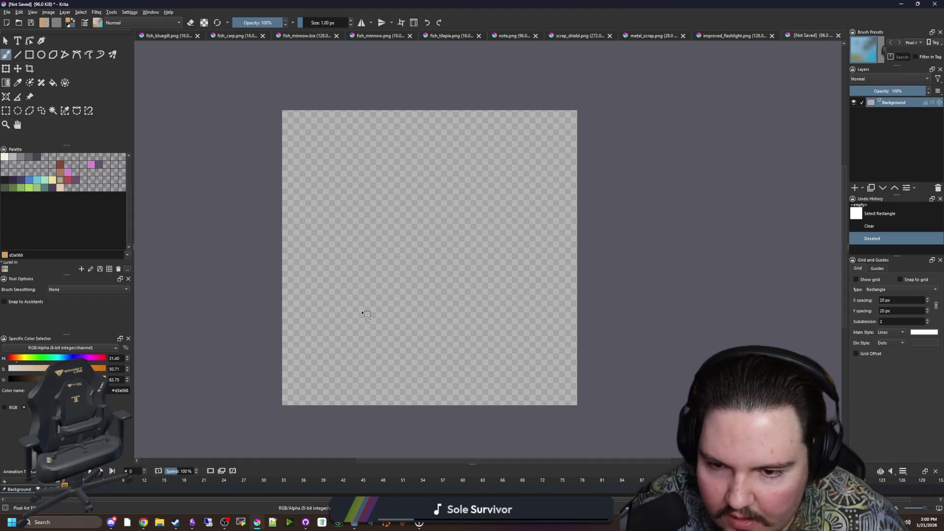
click(29, 54)
drag(383, 281, 530, 399)
key(ctrl+z)
mouse_move(405, 263)
mouse_down()
mouse_move(564, 407)
mouse_move(554, 393)
mouse_up()
Step: Draw a straight diagonal edge down to the rectangle and fill the shape's interior orange
key(b)
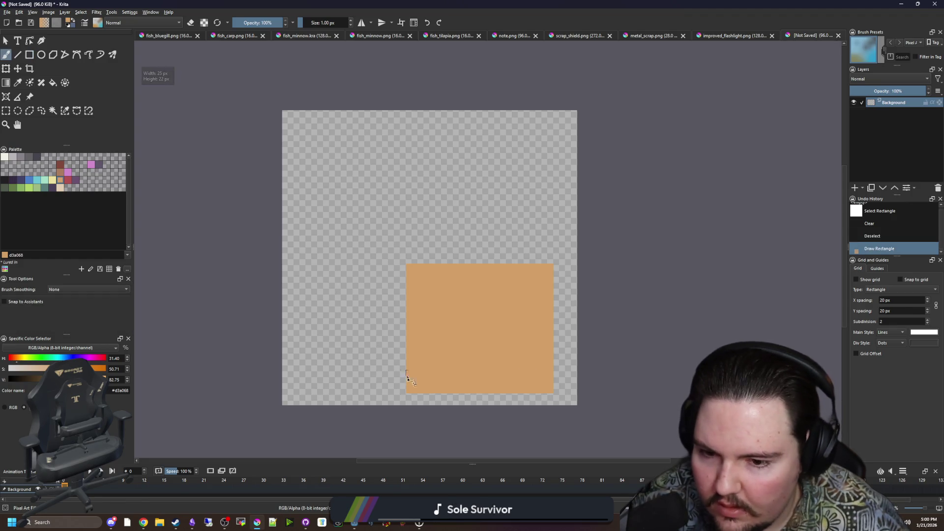
click(303, 261)
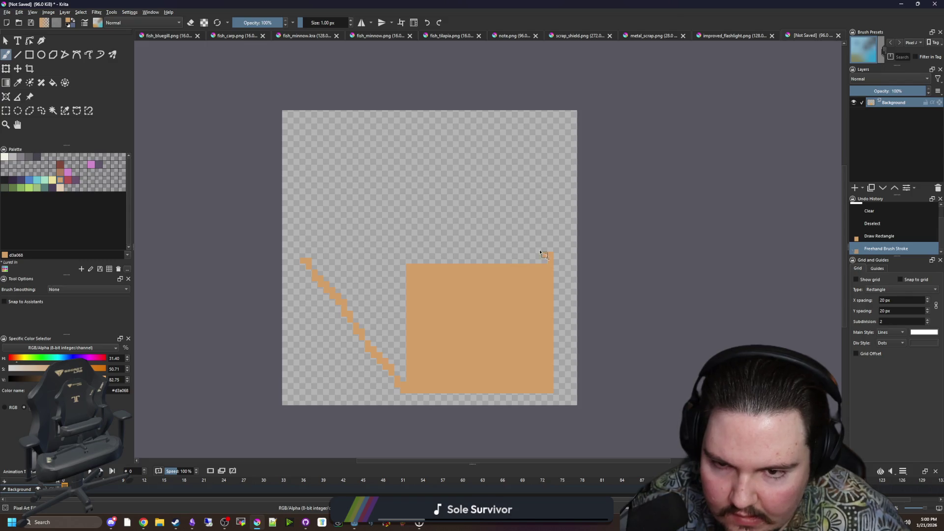
shift+click(309, 231)
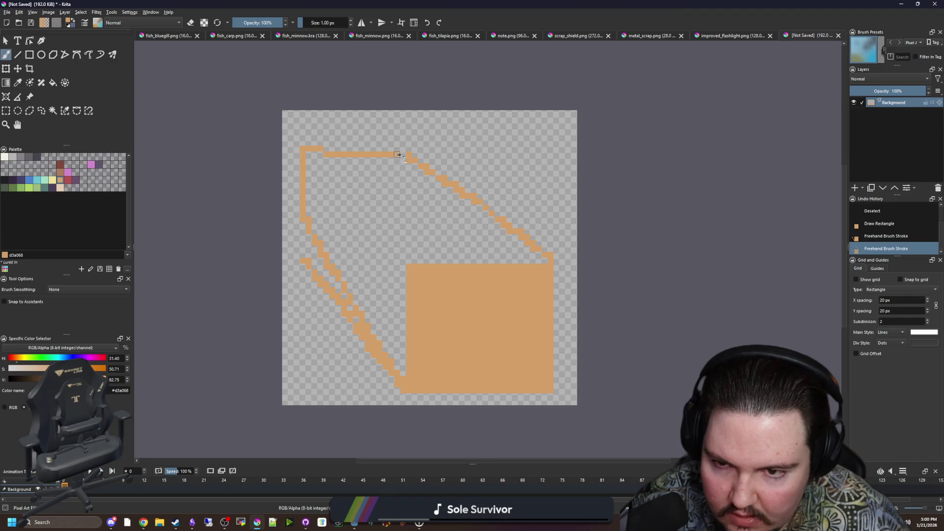
click(426, 227)
click(382, 272)
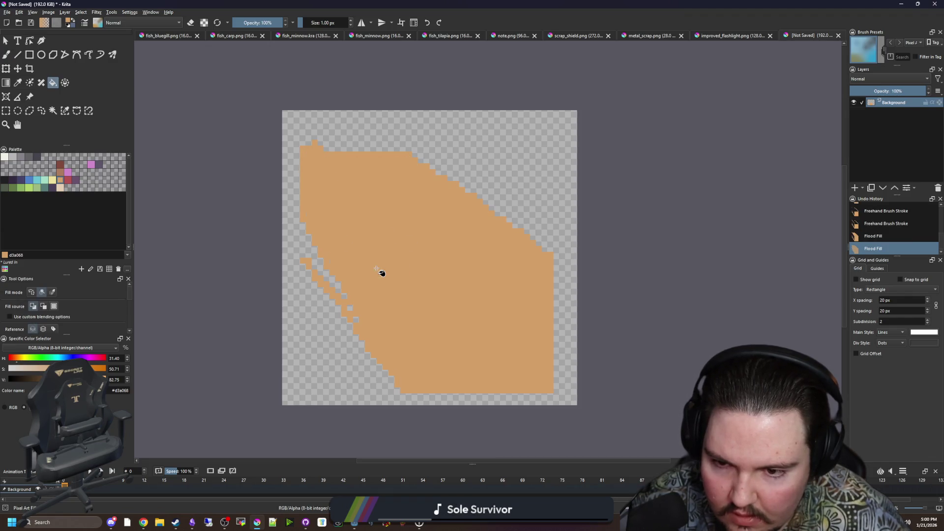
Step: Erase jagged diagonal pixels, the thin left column and the top-left part with a 4 px eraser
scroll(370, 352, up, 1)
key(e)
drag(357, 322, 271, 219)
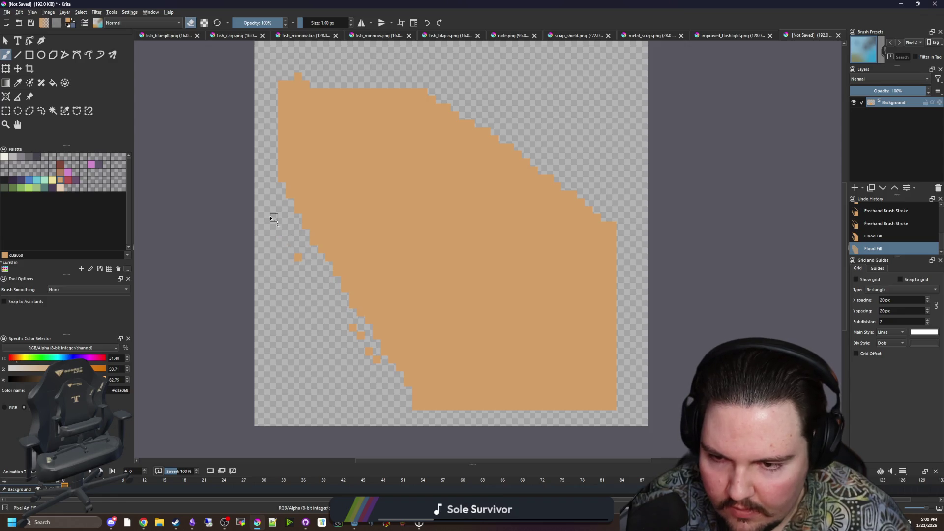
scroll(299, 257, down, 2)
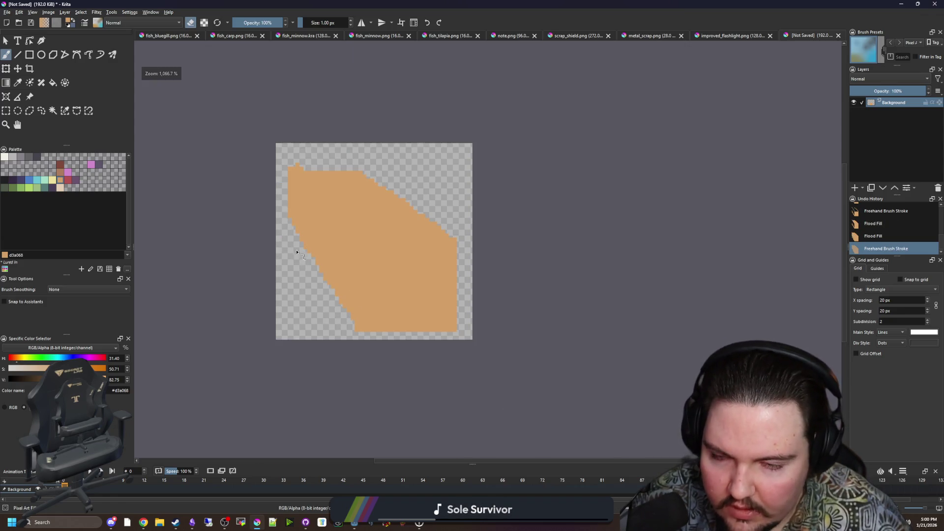
scroll(296, 217, up, 1)
drag(295, 218, 300, 148)
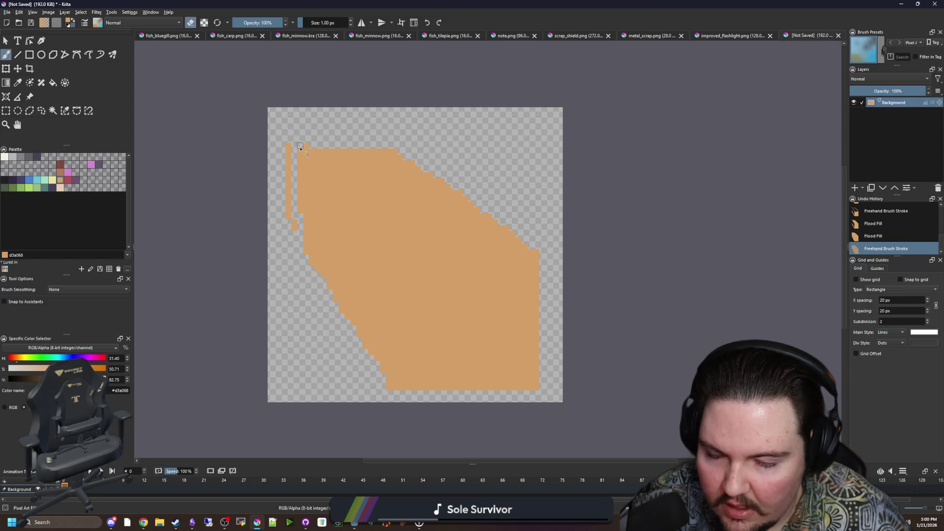
scroll(259, 161, up, 1)
key(bracketright)
key(bracketright)
key(bracketright)
mouse_move(306, 278)
mouse_down()
mouse_move(295, 131)
mouse_move(301, 179)
mouse_move(354, 136)
mouse_move(495, 126)
mouse_move(419, 144)
mouse_up()
scroll(419, 144, down, 2)
scroll(512, 244, up, 2)
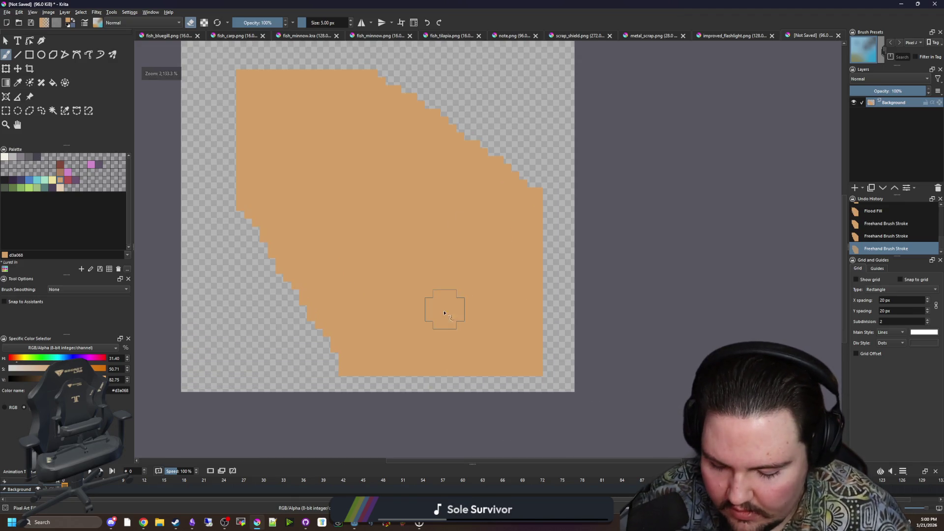
Step: Paint orange along the upper-right, bottom and top edges and fill the remaining holes
key(e)
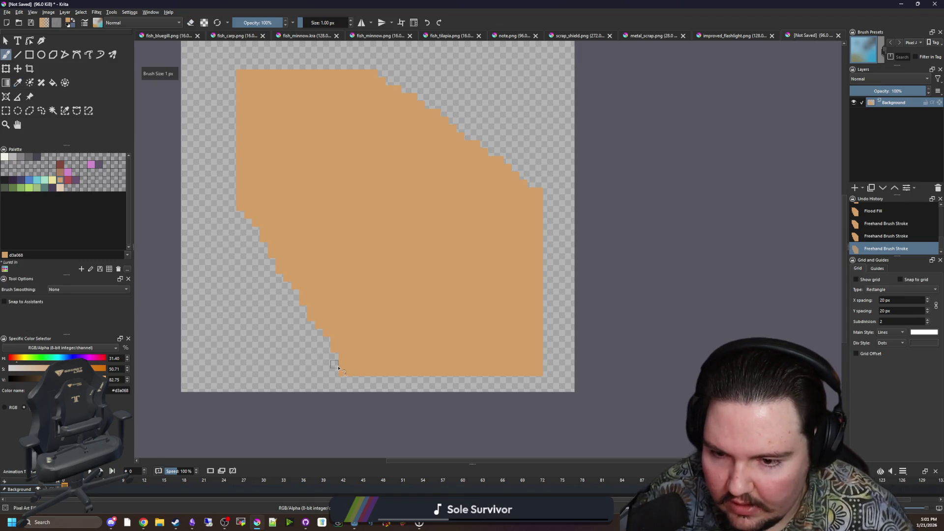
drag(539, 161, 497, 148)
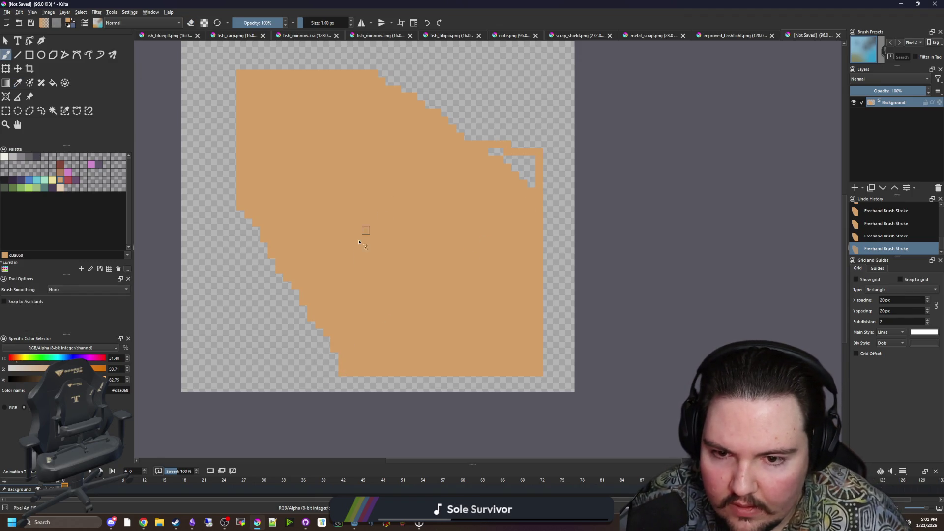
drag(334, 374, 303, 374)
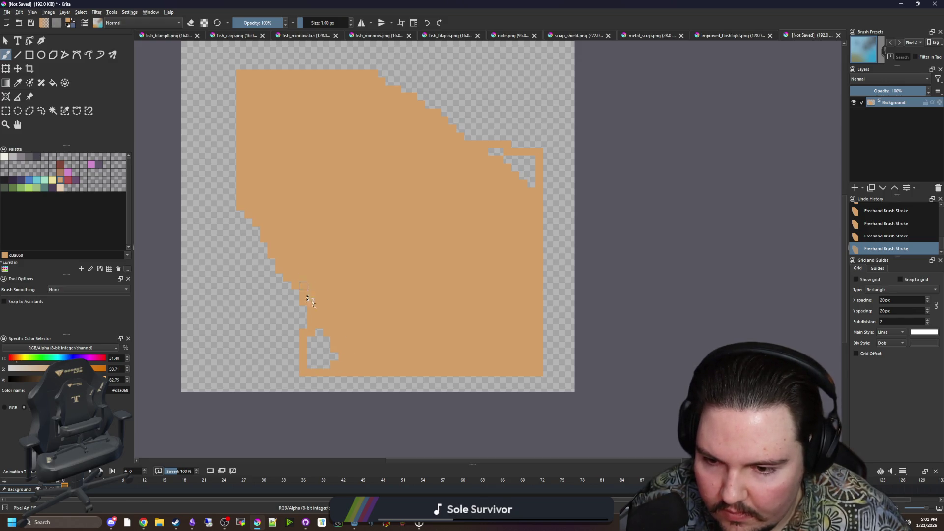
click(314, 357)
click(327, 300)
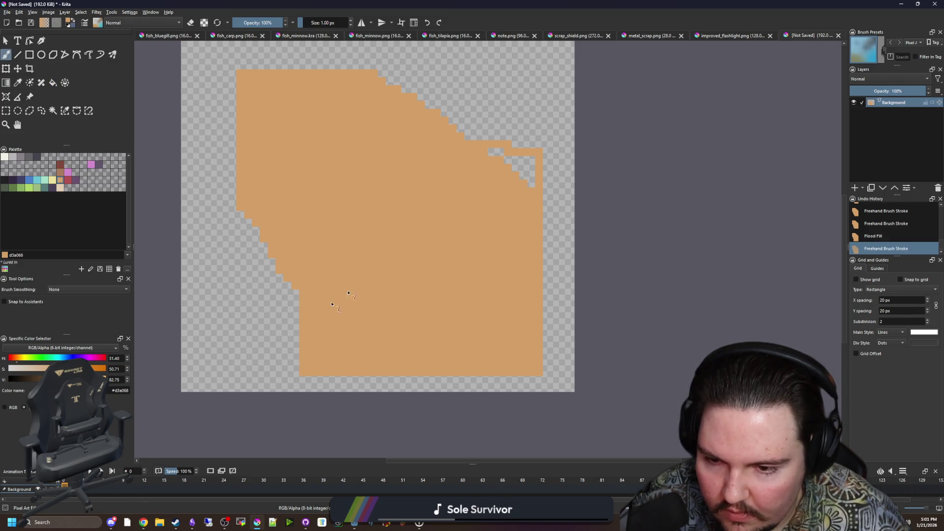
click(529, 175)
drag(515, 144, 535, 149)
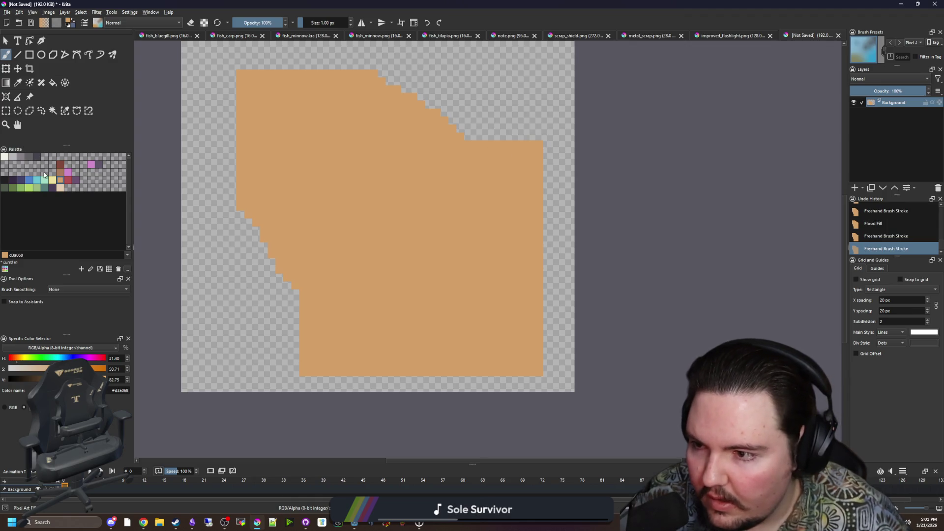
Step: Draw a light yellow ede19e rectangle over the orange shape
click(53, 180)
click(29, 55)
drag(303, 373, 543, 140)
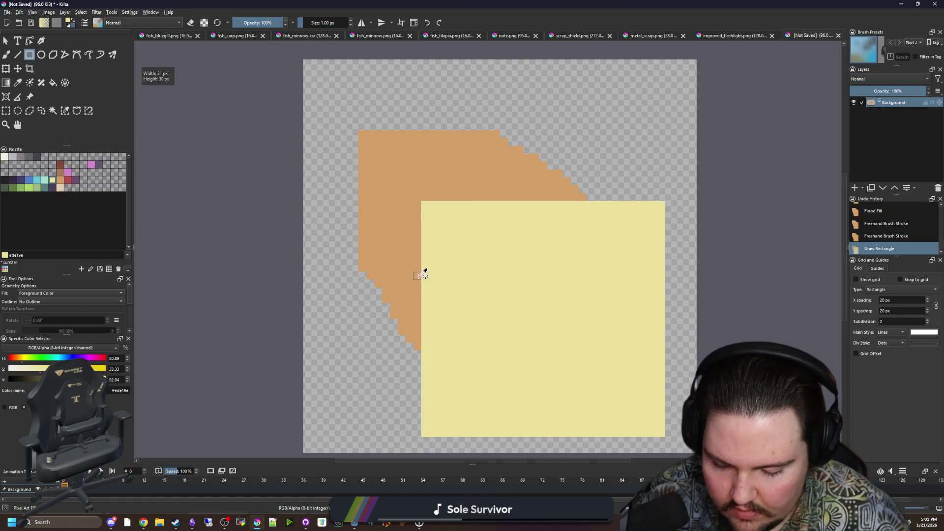
Step: Paint d3a068 orange along the shape's left edge and up from the rectangle's top-right corner
key(b)
ctrl+click(352, 223)
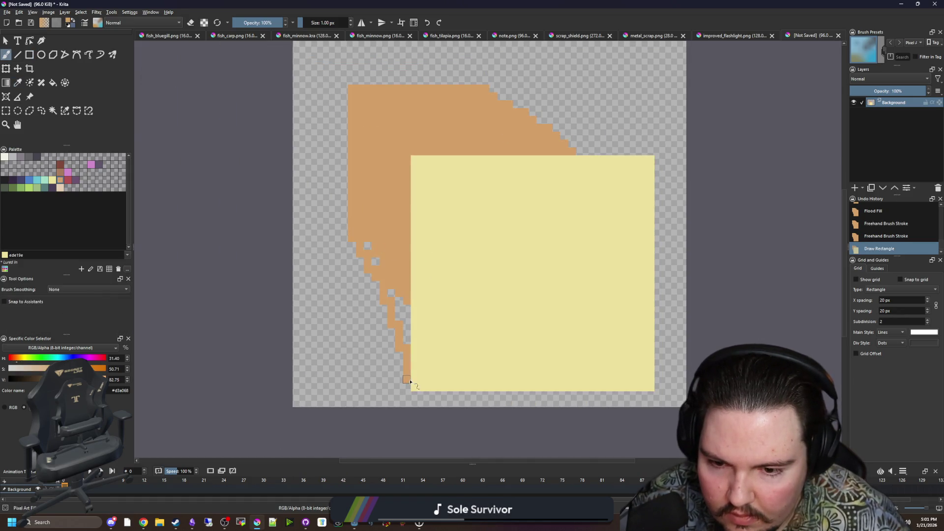
drag(376, 291, 357, 238)
drag(646, 155, 514, 92)
Step: Fill the gaps in the orange staircase and the holes at the top and left
key(f)
click(612, 147)
key(b)
key(f)
click(391, 293)
key(b)
click(363, 240)
scroll(360, 266, down, 4)
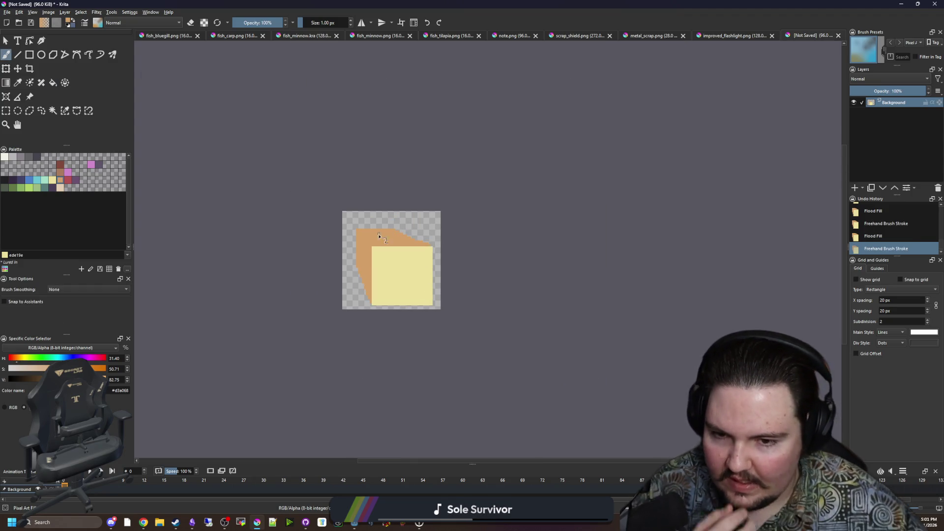
scroll(382, 239, up, 2)
scroll(353, 307, up, 2)
scroll(352, 309, down, 2)
scroll(352, 308, up, 1)
Step: Select the drawing, shrink it from the top-left corner and move it about 24 px right
key(ctrl+r)
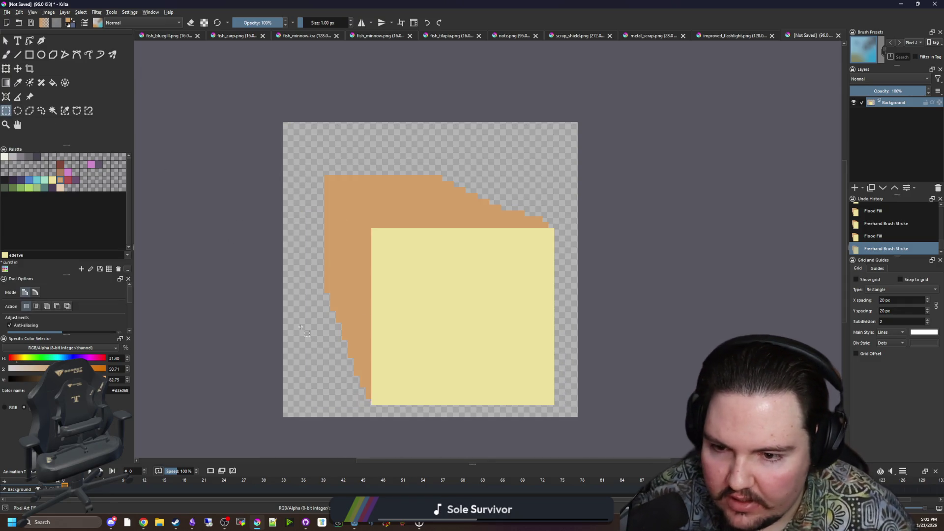
drag(590, 434, 218, 151)
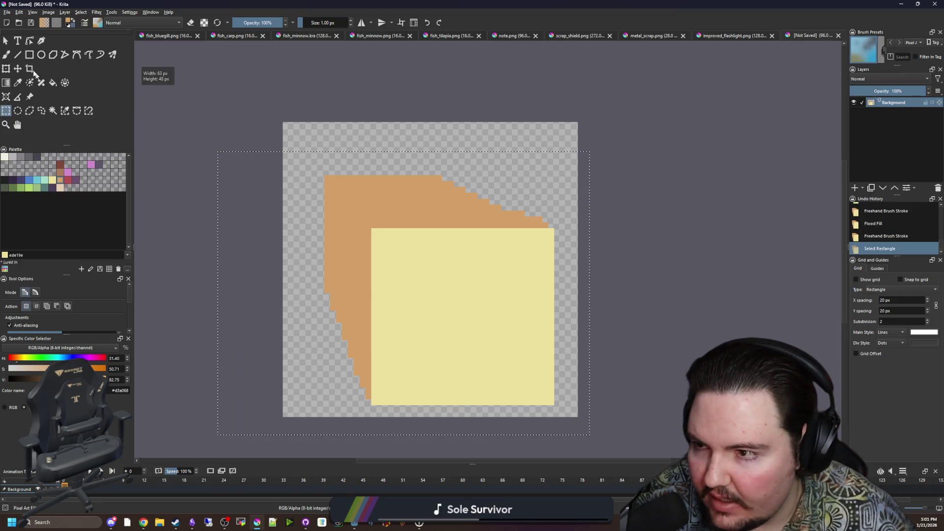
key(ctrl+t)
drag(218, 151, 254, 182)
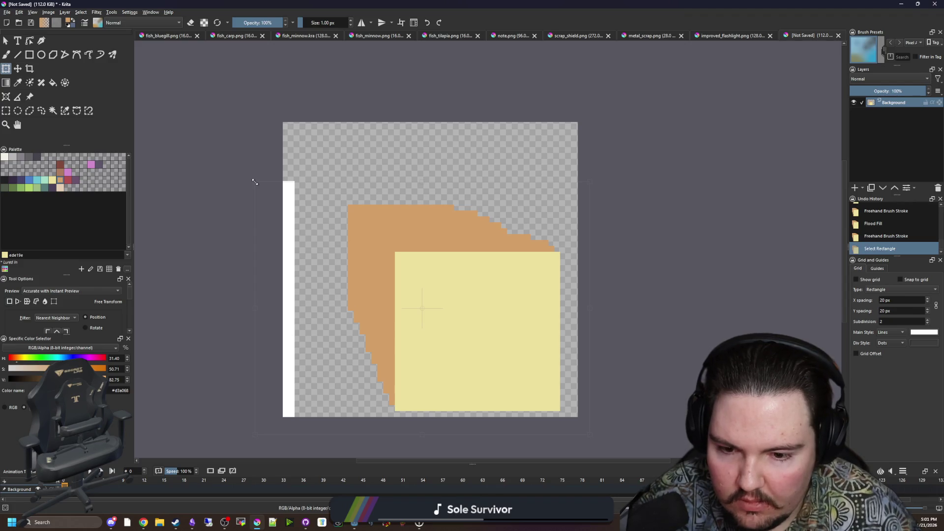
drag(473, 278, 484, 277)
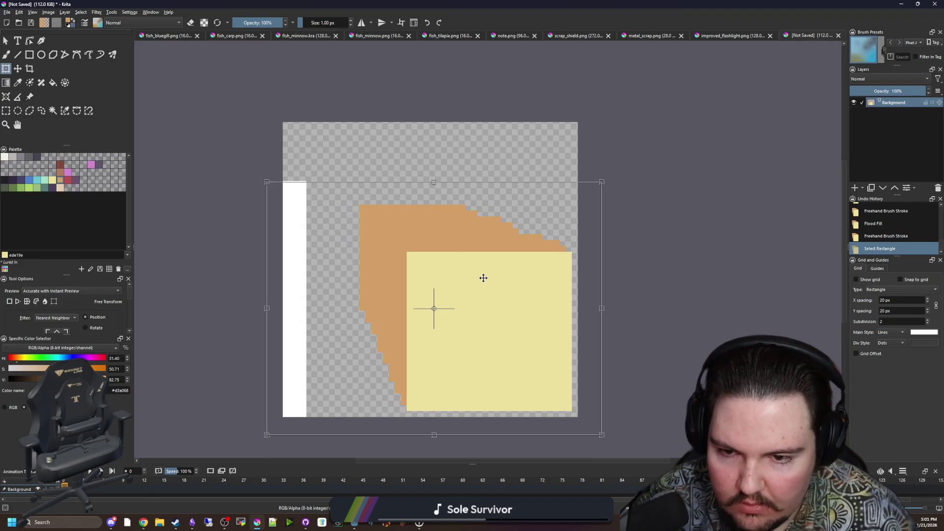
key(ctrl+shift+a)
Step: Select and delete the leftover white strip along the left edge
key(ctrl+r)
drag(241, 169, 336, 417)
key(Delete)
key(ctrl+shift+a)
scroll(463, 242, up, 1)
key(b)
drag(310, 260, 284, 211)
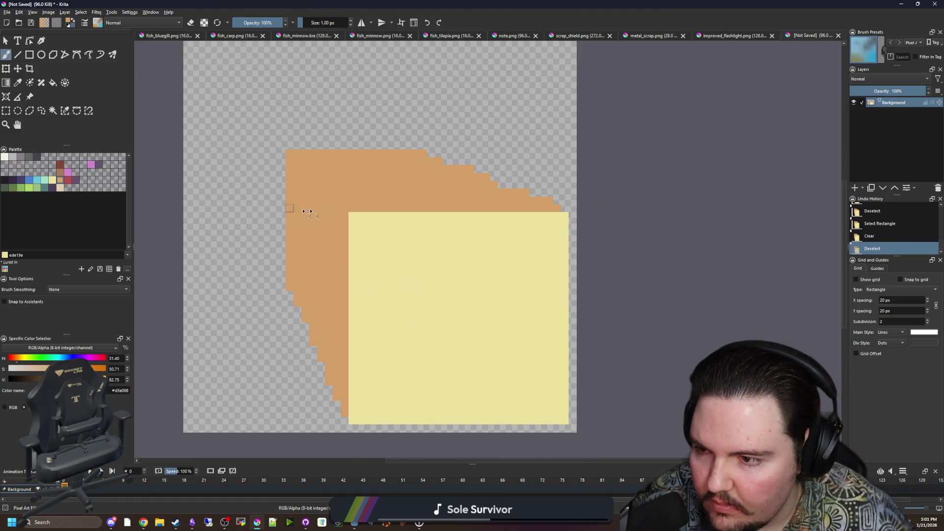
Step: Paint a wide dark grey column up the shape's left edge
scroll(295, 212, up, 1)
scroll(305, 324, up, 1)
mouse_move(283, 368)
mouse_down()
mouse_move(280, 104)
mouse_move(264, 73)
mouse_move(265, 342)
mouse_move(295, 278)
mouse_move(295, 69)
mouse_up()
drag(208, 97, 189, 195)
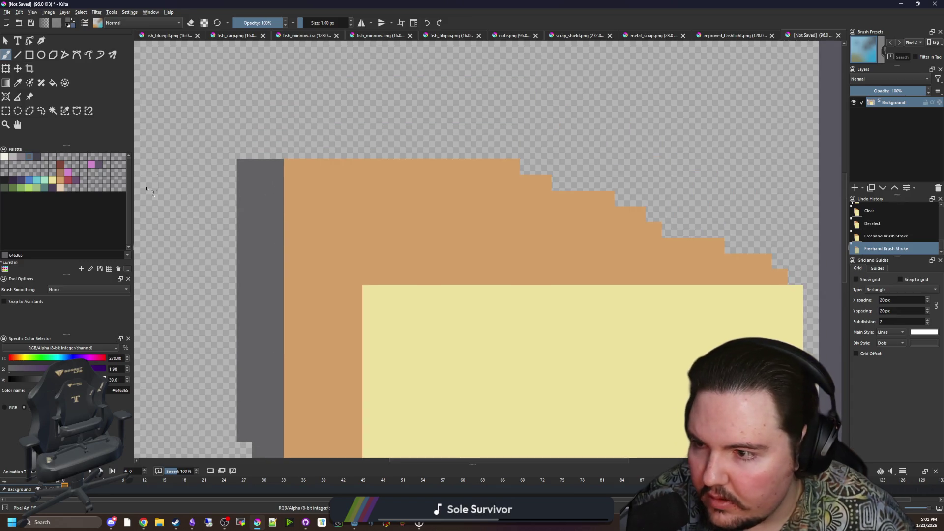
Step: Paint the top orange rows and top notch in lighter grey #868188
click(14, 158)
drag(606, 198, 350, 183)
drag(545, 183, 457, 183)
mouse_move(460, 198)
mouse_down()
mouse_move(331, 195)
mouse_move(334, 182)
mouse_up()
drag(396, 167, 516, 167)
drag(329, 182, 271, 182)
mouse_move(335, 167)
mouse_down()
mouse_move(396, 172)
mouse_move(245, 167)
mouse_up()
Step: Bring up the improved_flashlight.png image
scroll(340, 202, down, 3)
scroll(330, 195, up, 3)
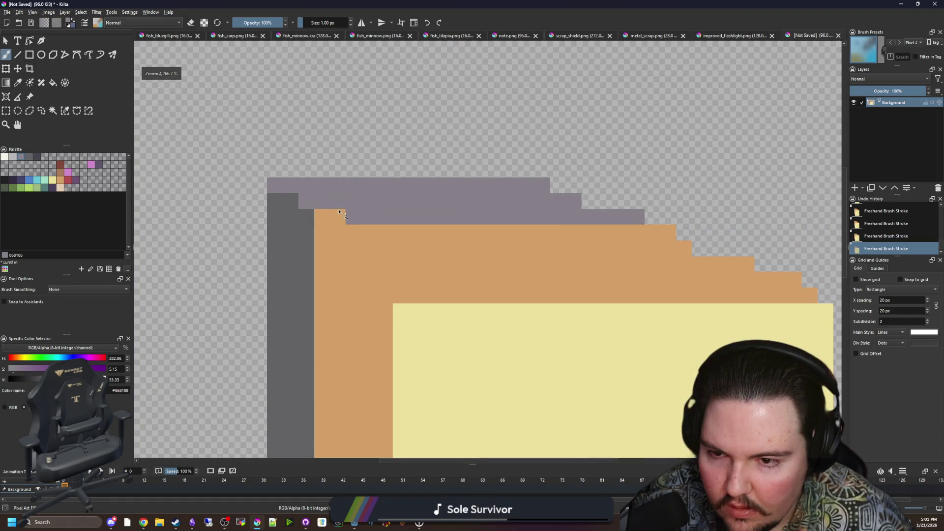
scroll(329, 196, down, 10)
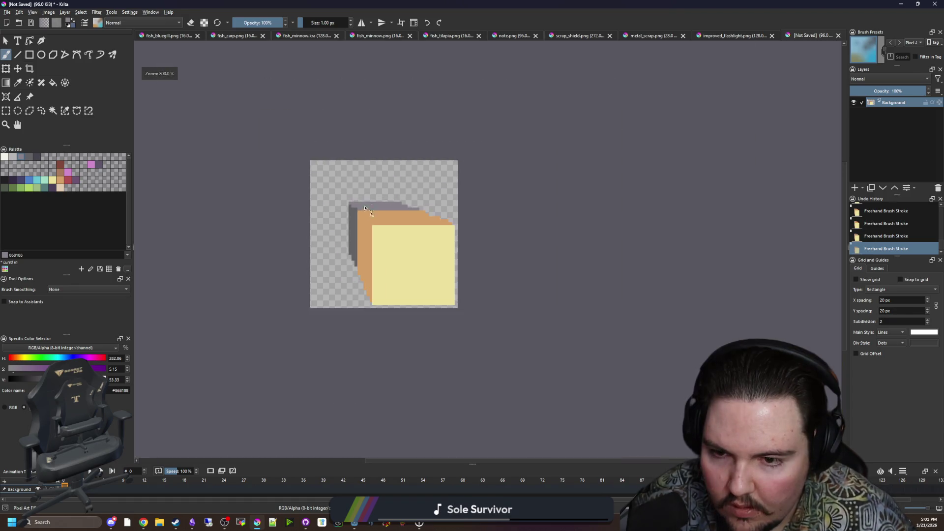
scroll(377, 191, up, 4)
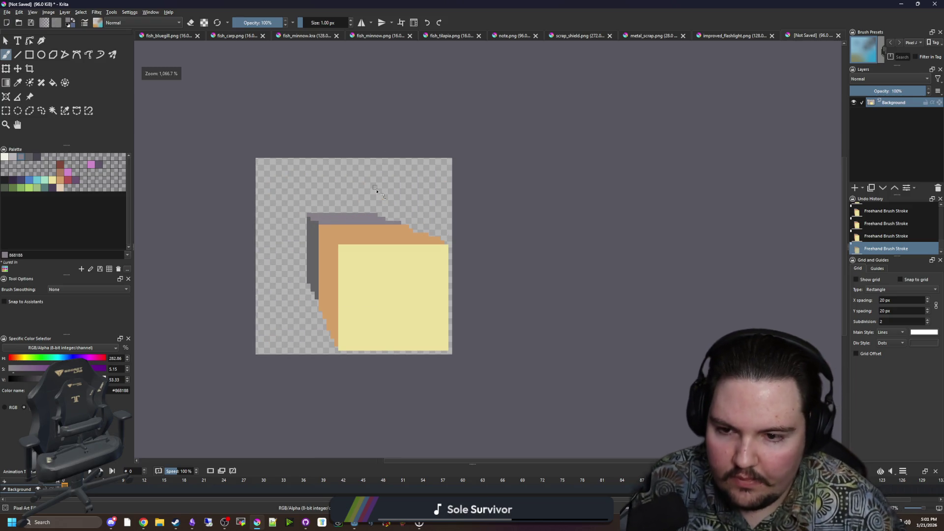
scroll(317, 270, up, 2)
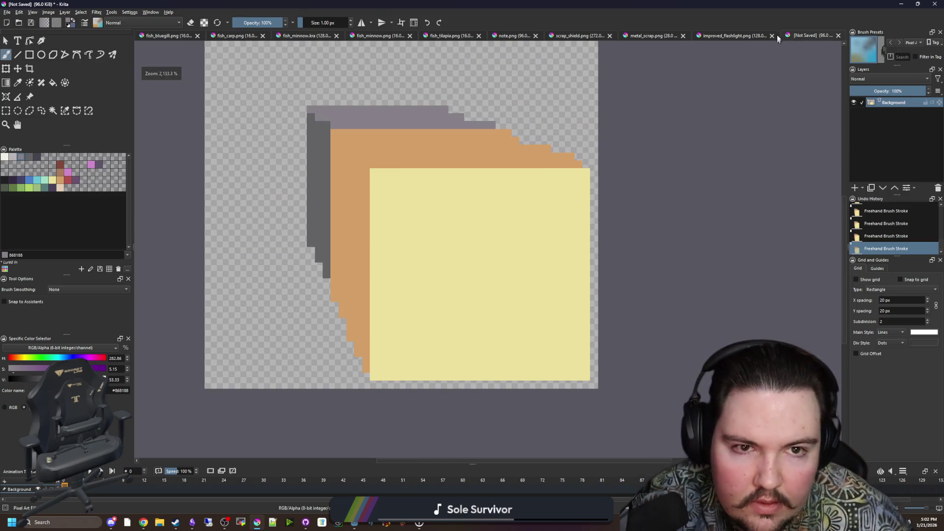
click(777, 37)
scroll(467, 216, up, 5)
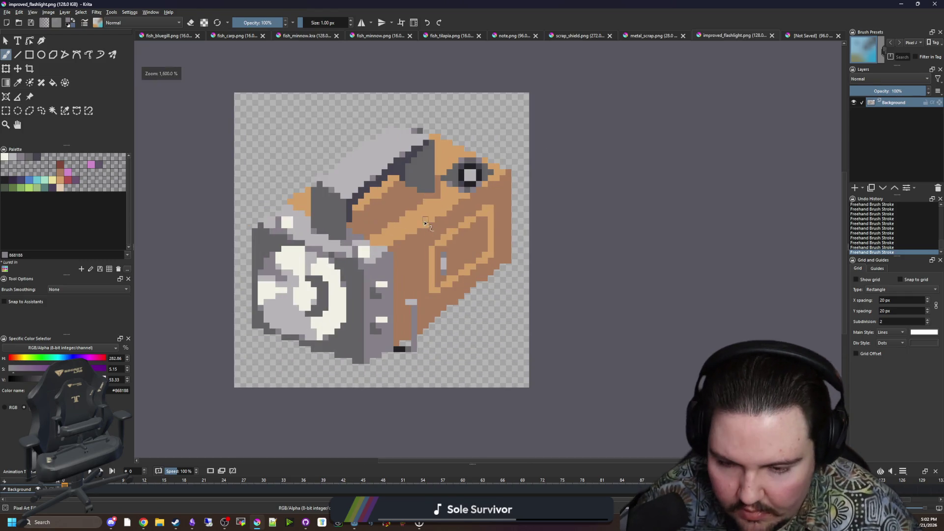
Step: Fill the sprite's side band with brown #a77b5b sampled from improved_flashlight.png
key(f)
key(d)
key(x)
key(ctrl+Tab)
click(365, 246)
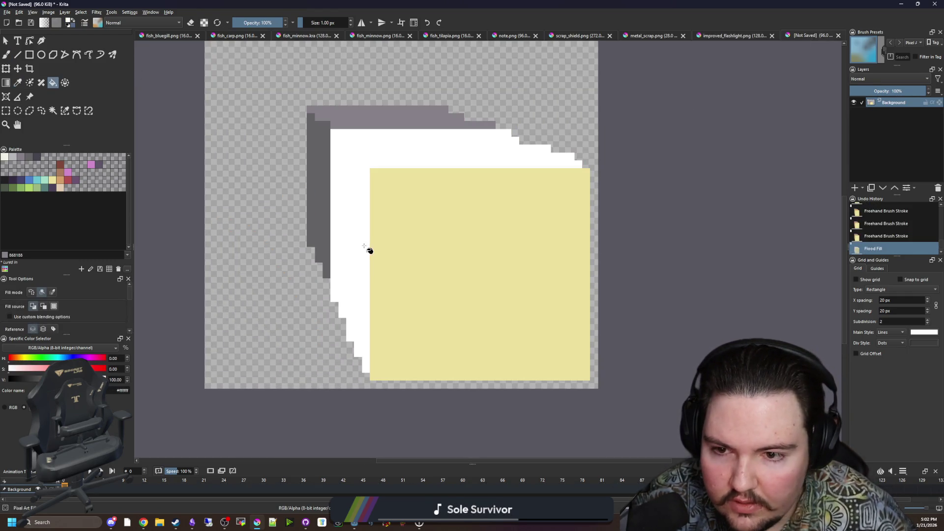
key(ctrl+z)
key(ctrl+shift+Tab)
key(p)
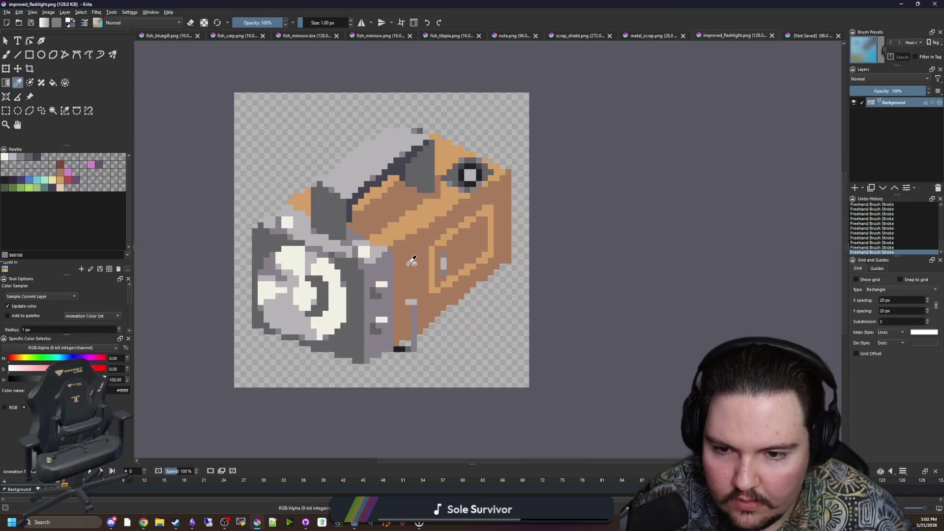
click(413, 261)
key(ctrl+Tab)
key(f)
click(364, 220)
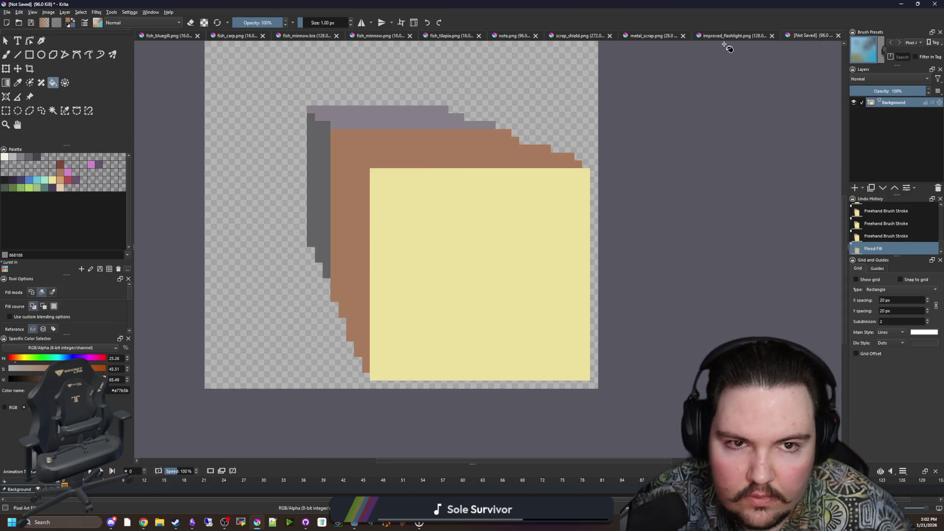
Step: Replace the yellow front face with tan #d3a068 sampled from improved_flashlight.png
click(733, 37)
key(p)
key(x)
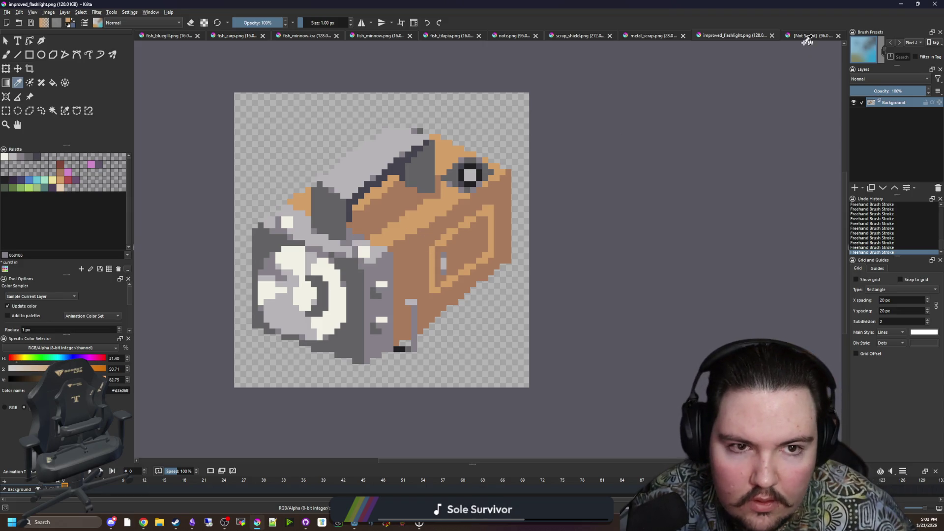
click(809, 35)
key(f)
click(429, 243)
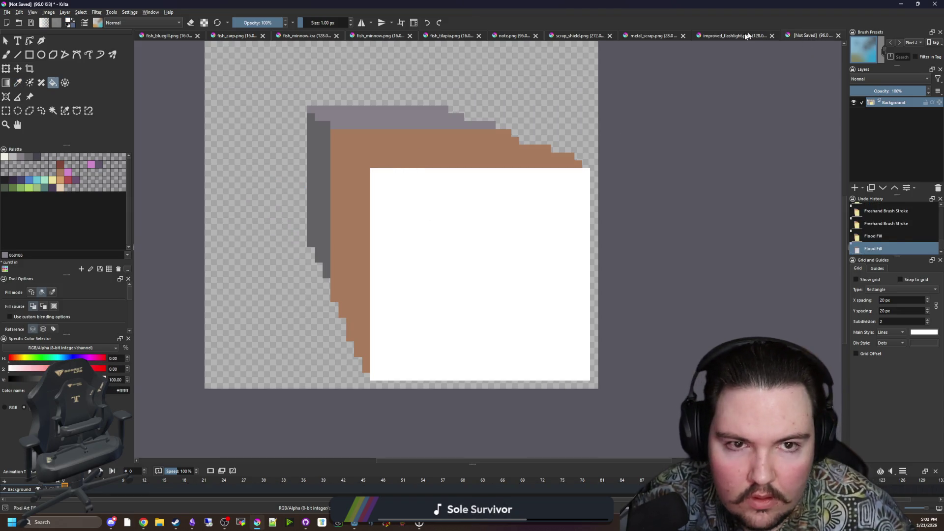
click(748, 35)
click(429, 211)
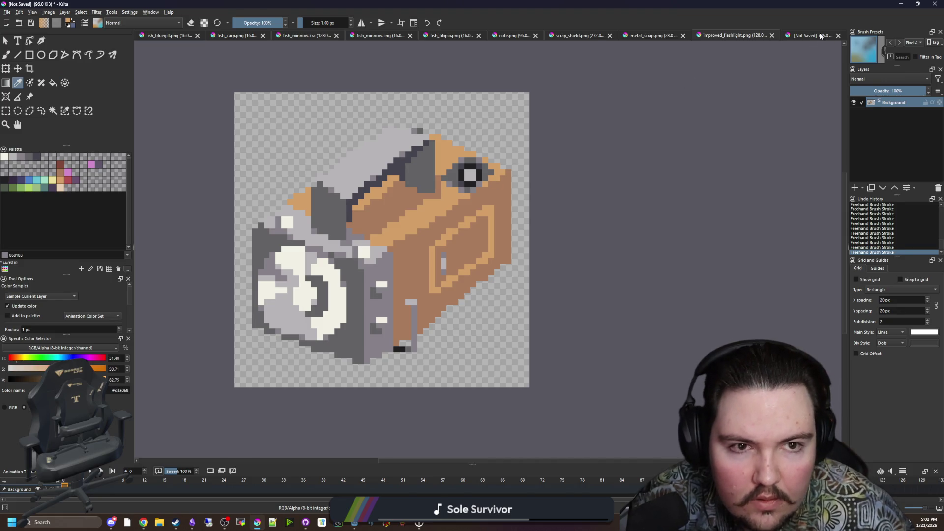
click(821, 36)
key(f)
click(457, 198)
Step: Paint tan staircase pixels beside the brown band and fill the inner brown area tan
scroll(423, 186, up, 4)
key(b)
drag(383, 176, 311, 111)
key(f)
click(389, 175)
scroll(384, 185, down, 4)
scroll(430, 220, up, 2)
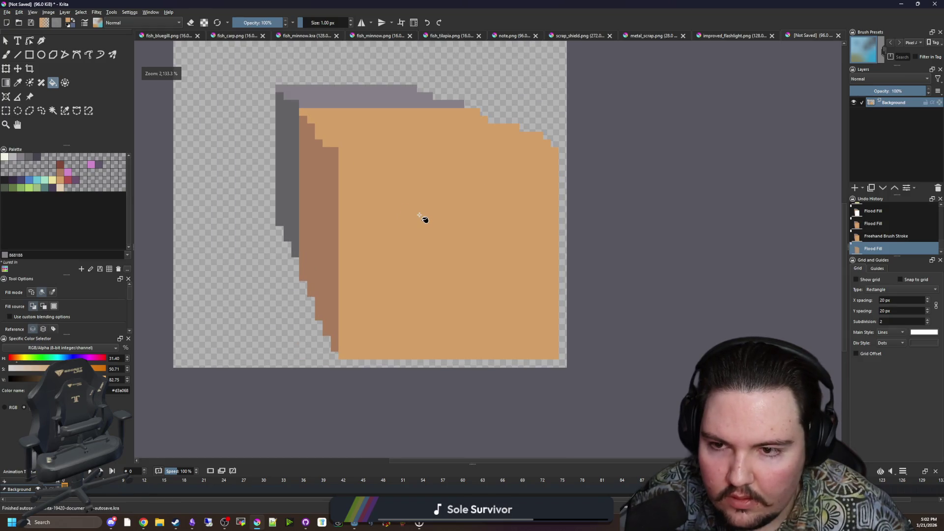
Step: Paint a first light grey #b8b5b9 block on top of the box
scroll(424, 220, down, 1)
scroll(413, 236, up, 1)
click(15, 158)
scroll(558, 291, up, 1)
key(b)
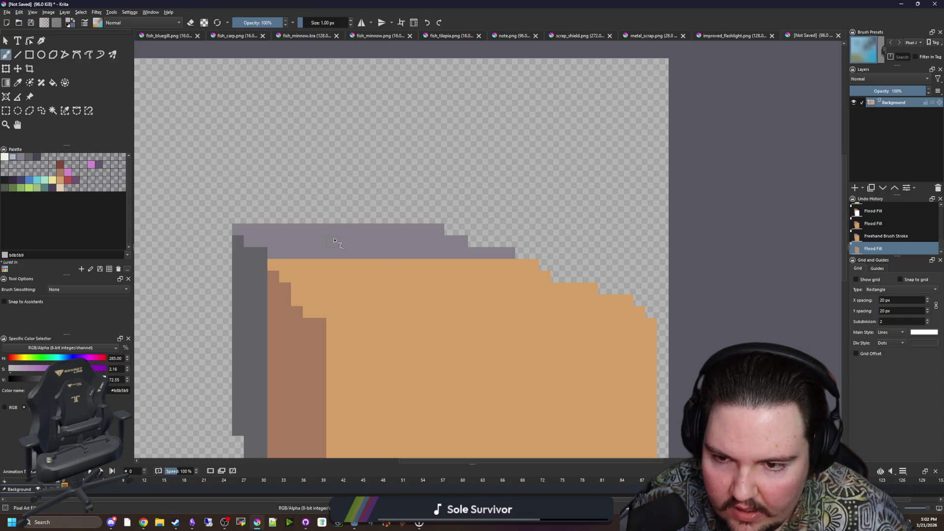
drag(326, 243, 327, 212)
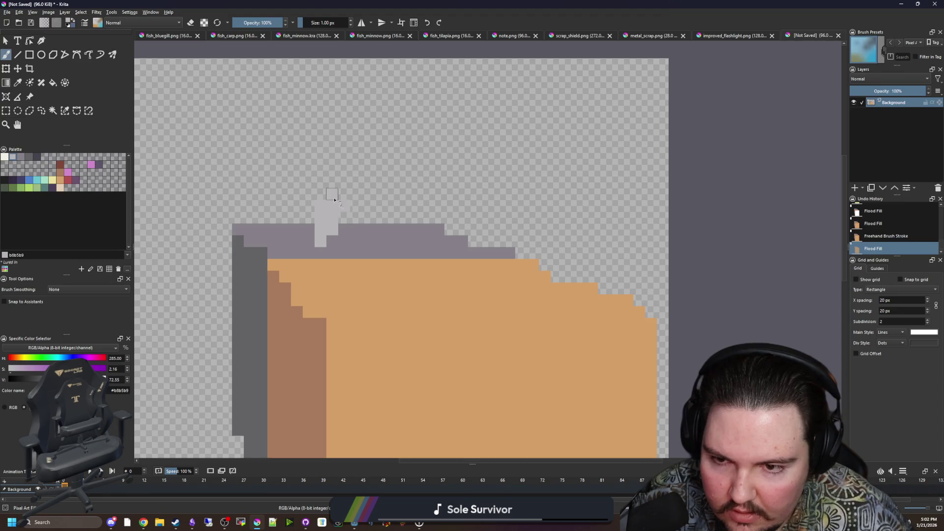
key(ctrl+z)
mouse_move(332, 244)
mouse_down()
mouse_move(332, 201)
mouse_move(343, 241)
mouse_move(348, 215)
mouse_up()
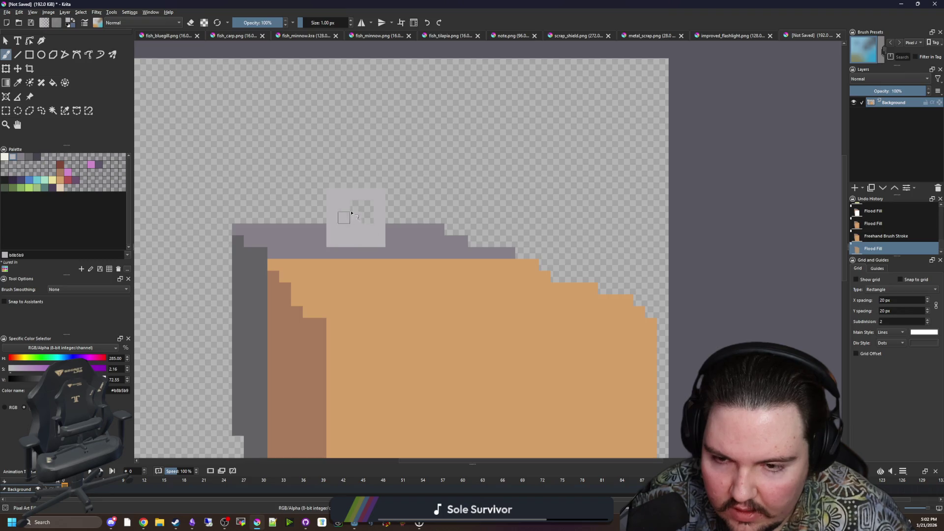
click(373, 219)
Step: Add a light grey line across the tan area and a second light grey block on top
scroll(374, 220, down, 2)
scroll(409, 272, up, 2)
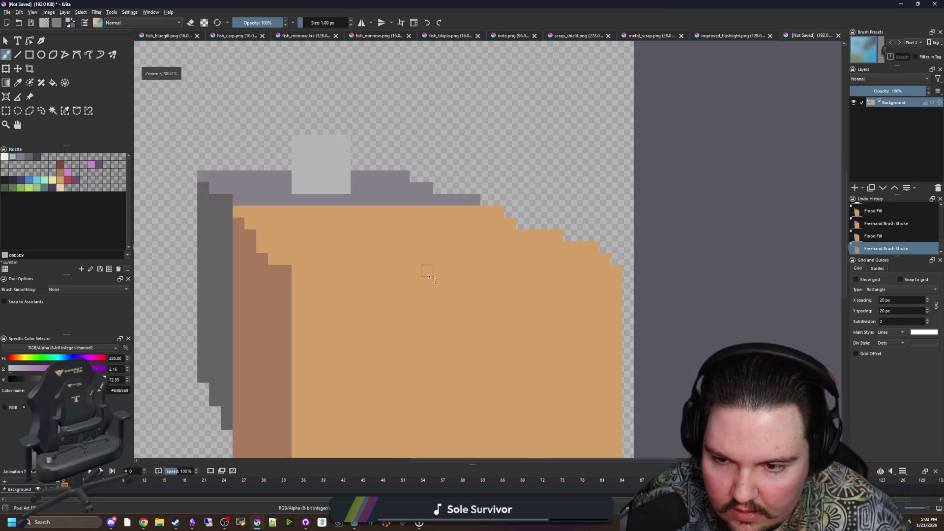
mouse_move(393, 246)
mouse_down()
mouse_move(487, 247)
mouse_move(494, 213)
mouse_up()
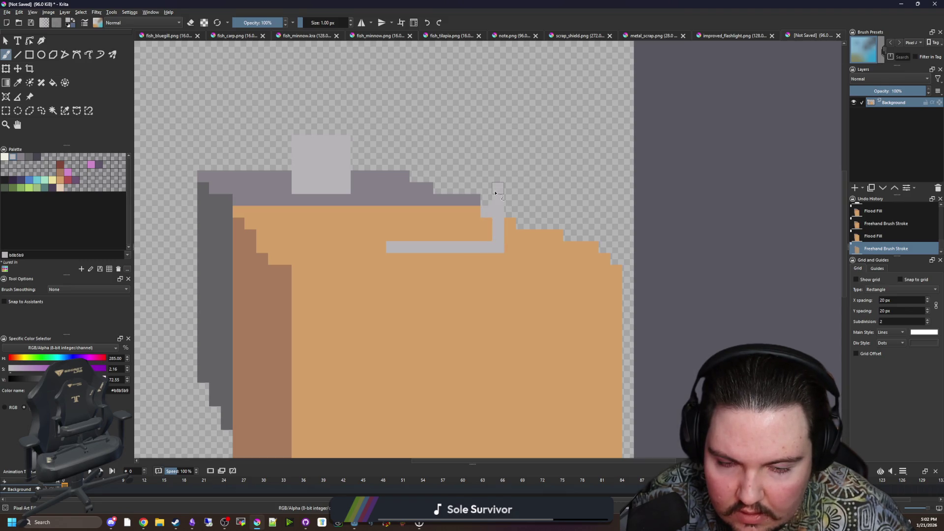
mouse_move(461, 178)
mouse_down()
mouse_move(392, 181)
mouse_move(395, 238)
mouse_move(473, 213)
mouse_move(497, 229)
mouse_move(473, 202)
mouse_move(431, 186)
mouse_move(481, 185)
mouse_up()
drag(380, 268, 372, 218)
Step: Paint a brown #a77b5b stripe across the tan front and a dark grey curve down the right
ctrl+click(274, 196)
drag(278, 192, 608, 192)
scroll(417, 215, down, 2)
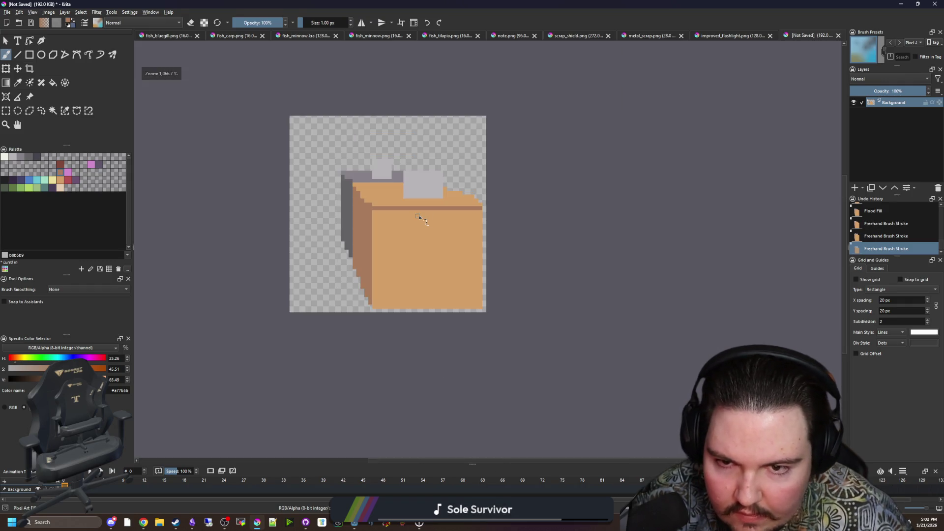
scroll(396, 162, up, 2)
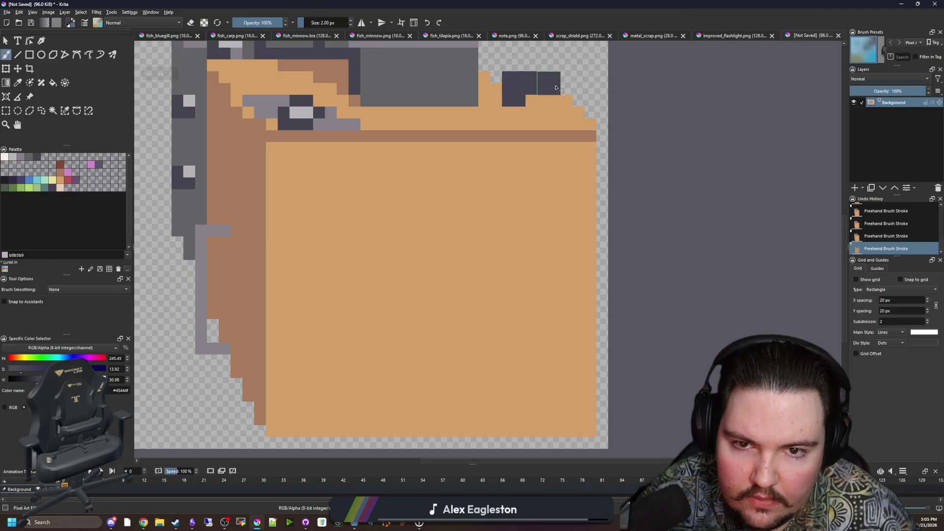
mouse_move(556, 87)
mouse_down()
mouse_move(566, 162)
mouse_move(480, 248)
mouse_move(462, 349)
mouse_up()
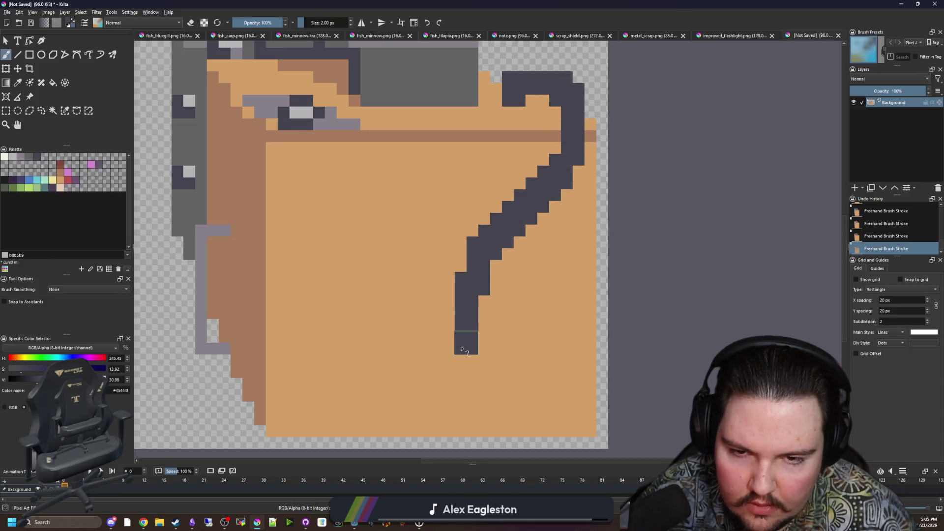
Step: With a 1 px brush, outline and fill a grey panel on the flashlight body
key(bracketleft)
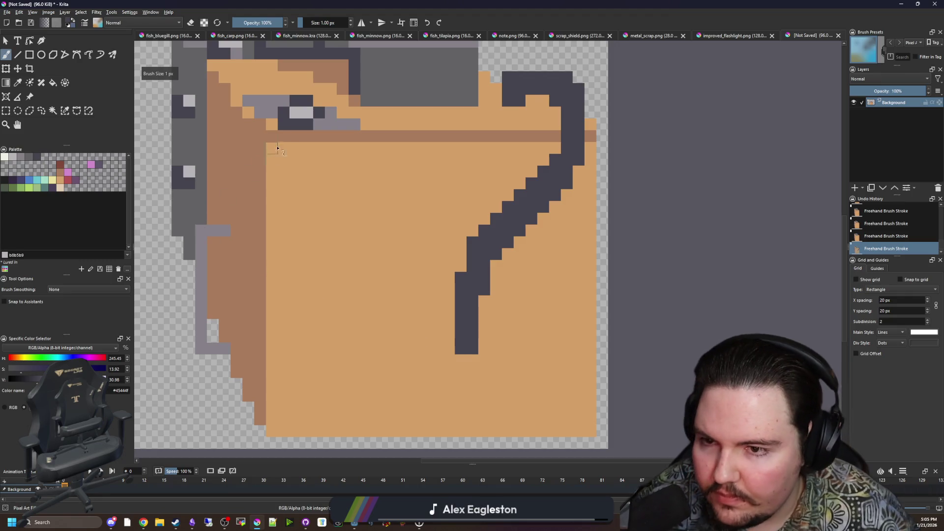
ctrl+click(318, 122)
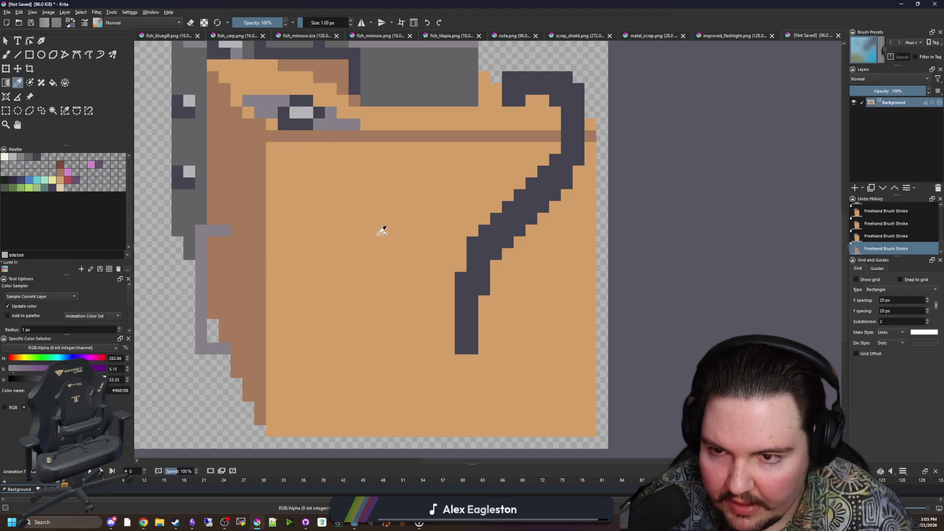
mouse_move(461, 242)
mouse_down()
mouse_move(415, 245)
mouse_move(401, 376)
mouse_move(578, 375)
mouse_move(590, 243)
mouse_move(517, 243)
mouse_up()
key(f)
click(529, 297)
Step: Cover the stray grey strip in orange and extend the dark cord's hooked end left
key(b)
ctrl+click(550, 385)
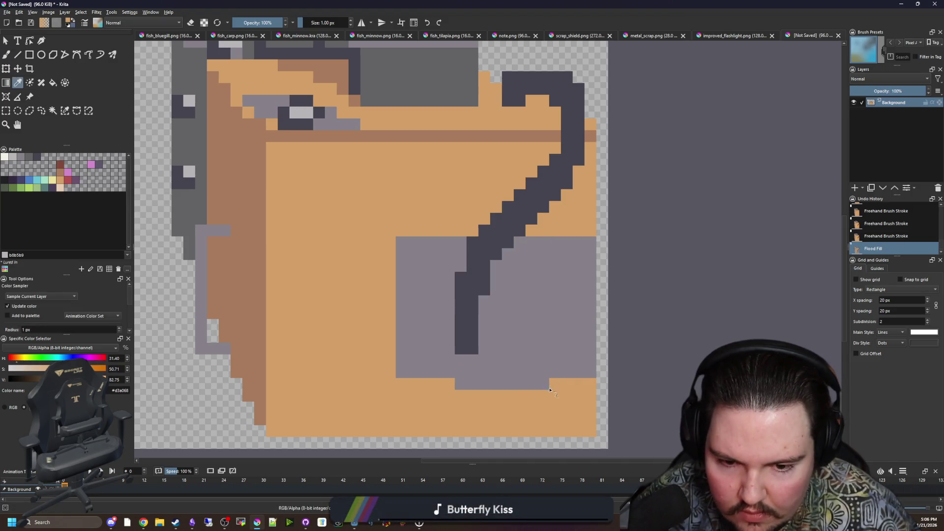
drag(547, 385, 460, 385)
scroll(493, 364, up, 1)
ctrl+click(444, 348)
drag(445, 348, 407, 308)
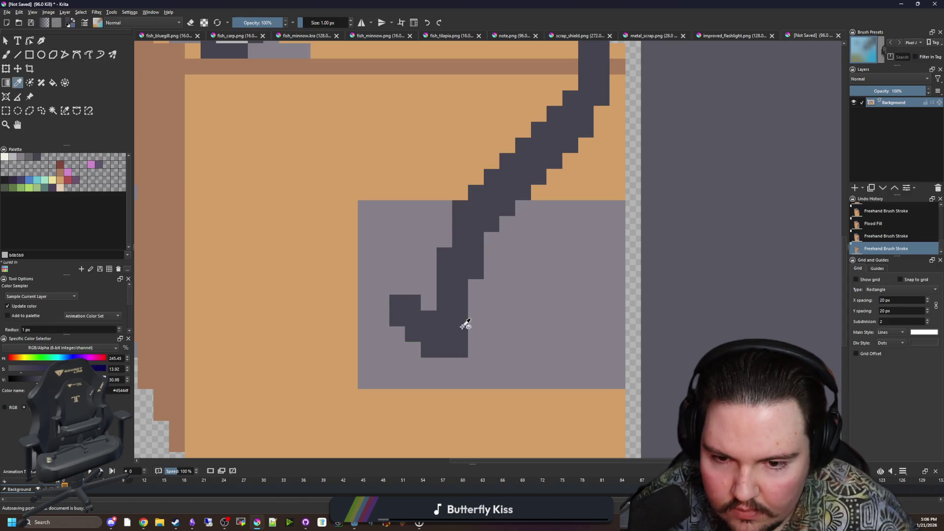
ctrl+click(476, 344)
click(460, 350)
scroll(437, 353, down, 3)
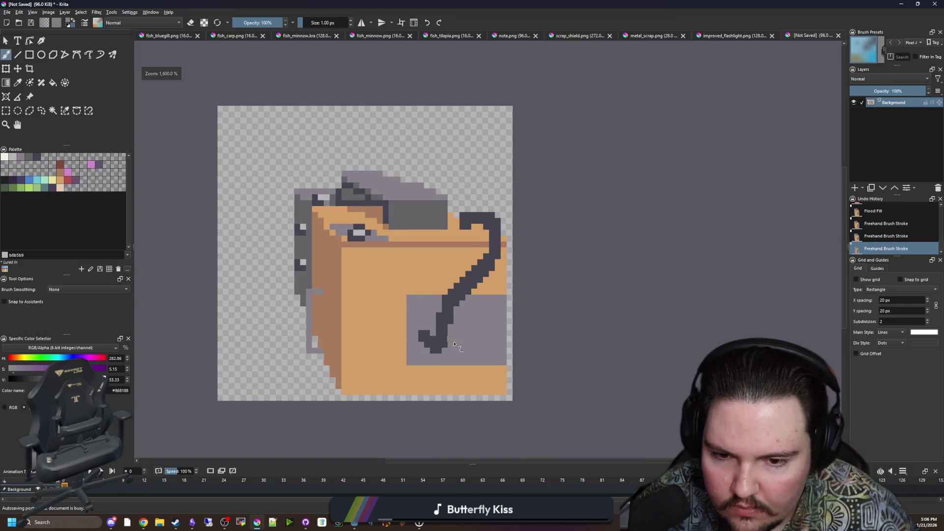
scroll(453, 340, up, 4)
Step: Draw a mid-grey stripe along the panel top and a light grey stripe along its bottom
key(p)
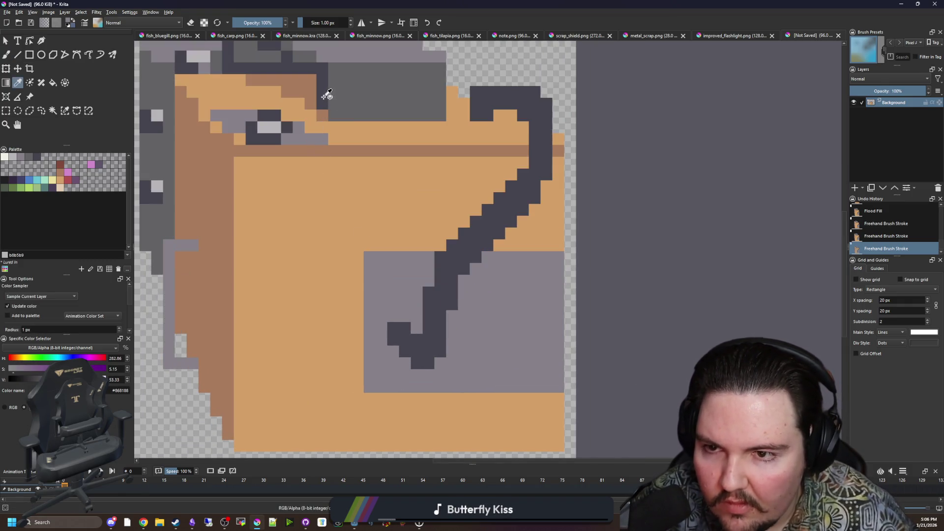
click(325, 94)
key(b)
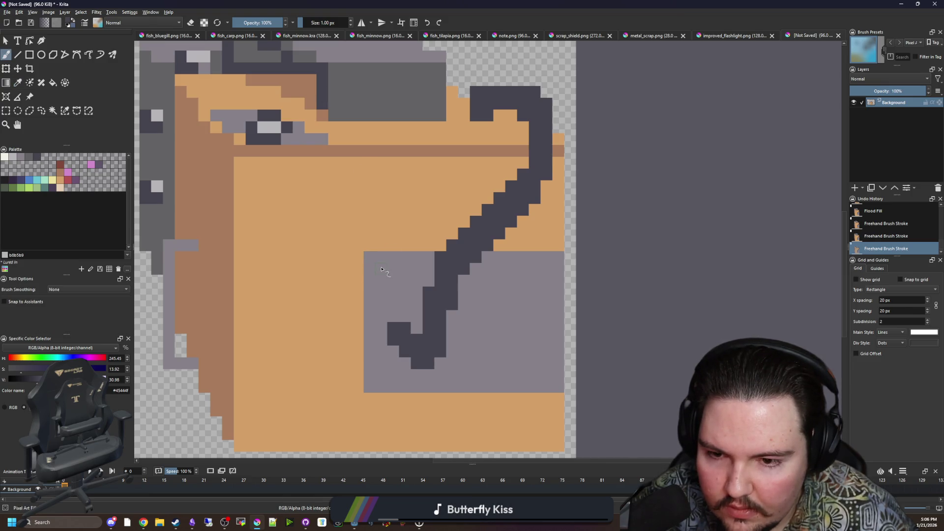
drag(381, 269, 426, 269)
key(ctrl+z)
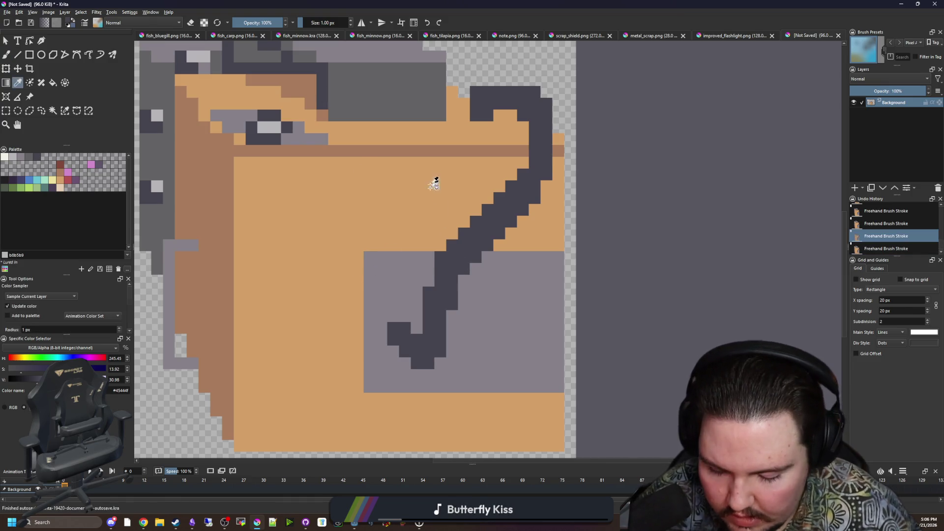
ctrl+click(388, 98)
drag(378, 269, 552, 270)
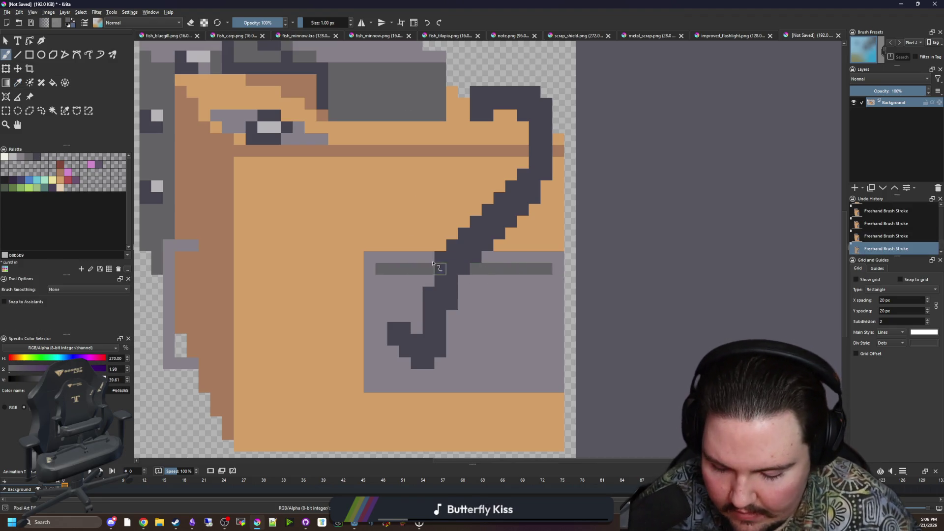
ctrl+click(393, 355)
drag(378, 377, 557, 377)
Step: Shade the cord's hooked end with mid-grey pixels and light grey highlights
scroll(498, 337, up, 1)
scroll(408, 335, up, 1)
ctrl+click(362, 213)
mouse_move(332, 283)
mouse_down()
mouse_move(386, 280)
mouse_move(398, 303)
mouse_up()
click(328, 303)
click(329, 378)
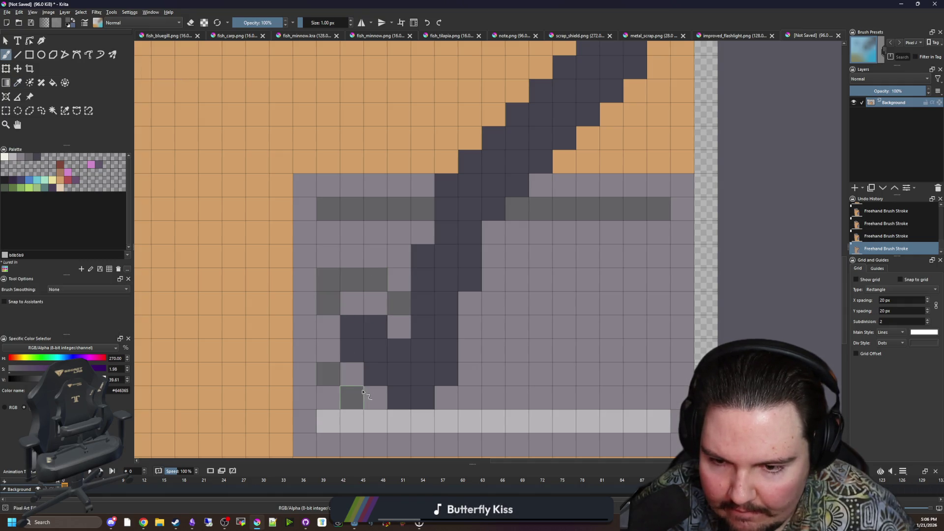
click(352, 397)
click(388, 360)
ctrl+click(379, 417)
mouse_move(328, 327)
mouse_down()
mouse_move(352, 303)
mouse_move(399, 326)
mouse_up()
Step: Paint brown shading pixels where the cord meets the top of the body
scroll(380, 338, down, 6)
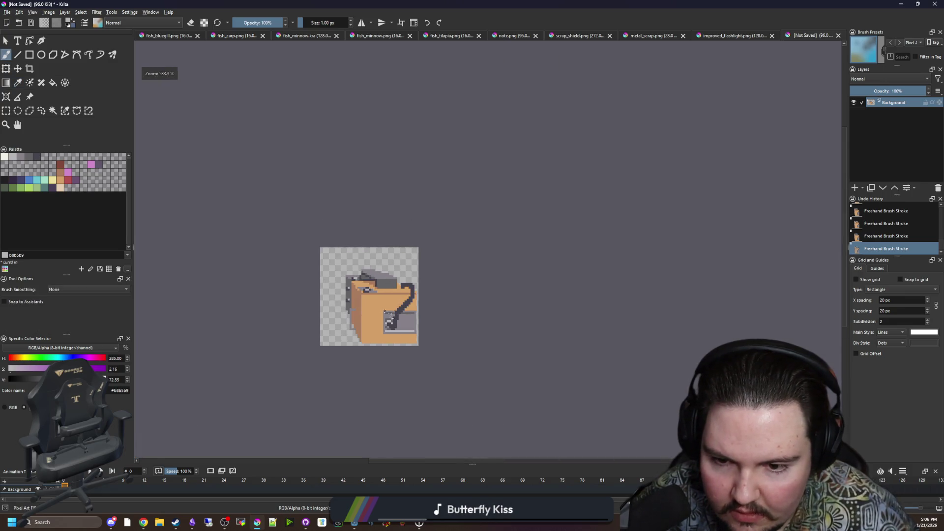
scroll(389, 334, up, 3)
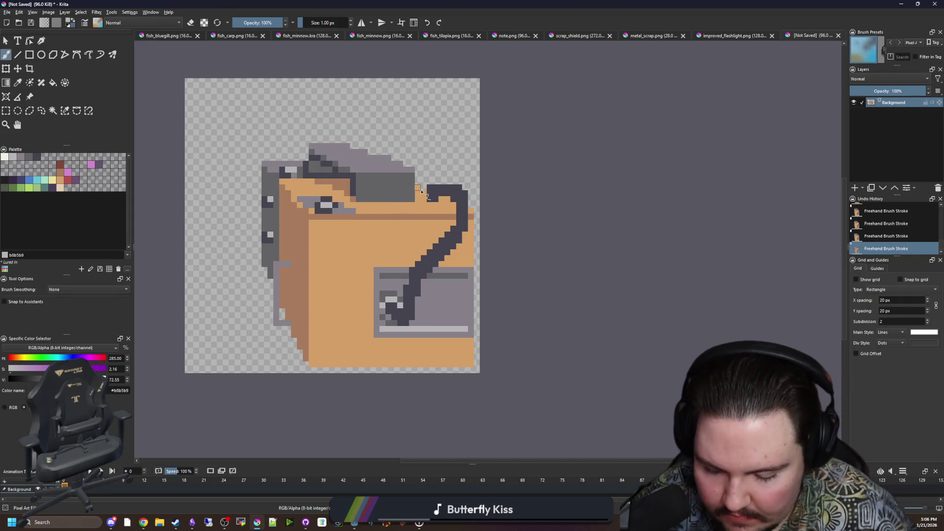
scroll(423, 193, up, 5)
key(p)
click(485, 272)
key(b)
mouse_move(469, 246)
mouse_down()
mouse_move(417, 219)
mouse_move(403, 184)
mouse_move(426, 178)
mouse_up()
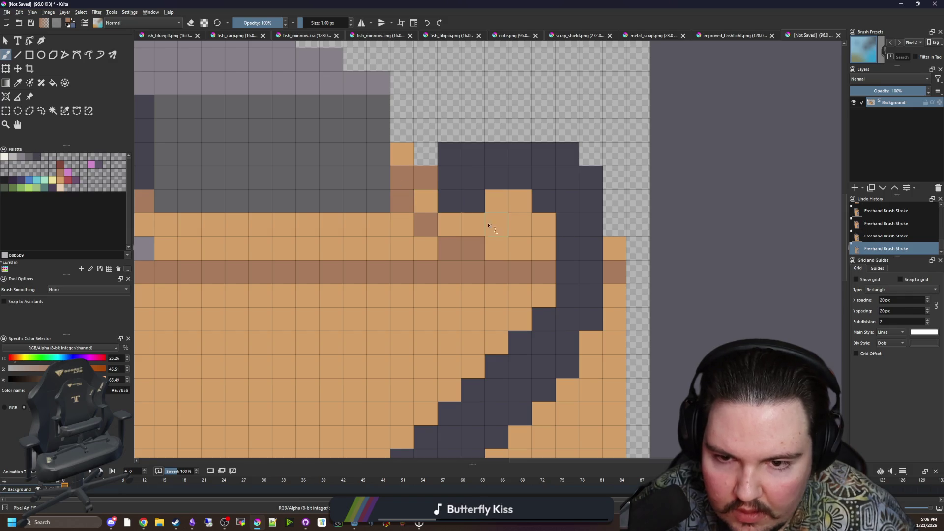
click(520, 224)
drag(520, 201, 496, 200)
drag(484, 243, 544, 236)
Step: Add mid-grey pixels across the brown top edge
scroll(465, 227, down, 4)
scroll(465, 227, up, 2)
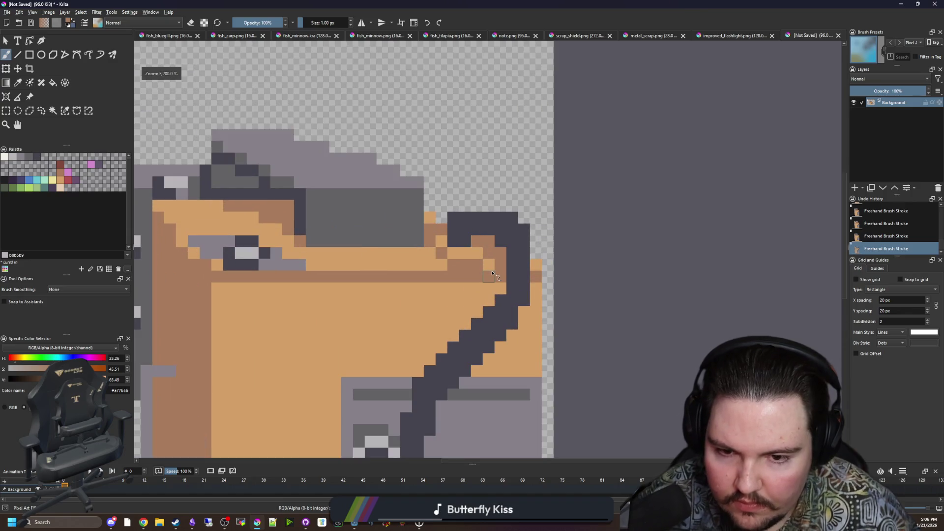
scroll(422, 219, down, 3)
scroll(422, 219, up, 5)
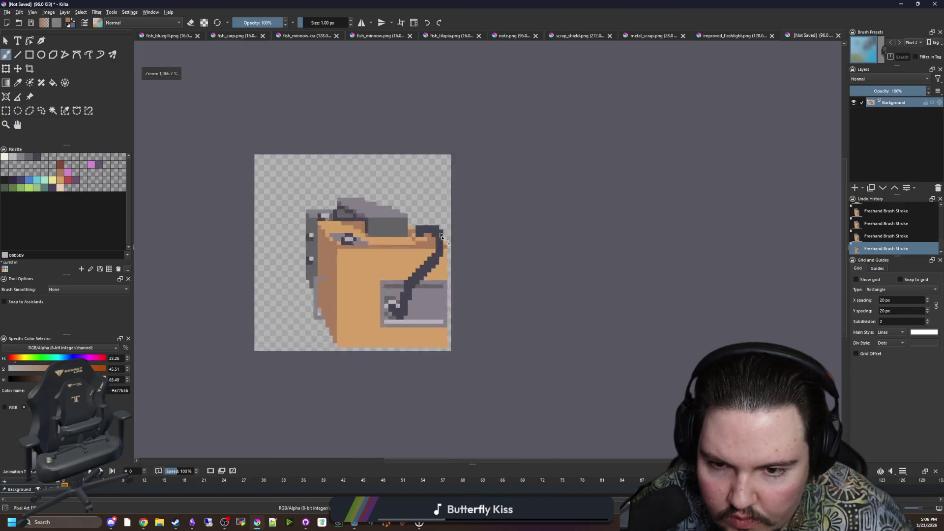
key(p)
click(433, 429)
key(b)
scroll(433, 429, up, 1)
drag(427, 256, 284, 256)
click(474, 257)
click(497, 255)
scroll(445, 237, down, 5)
scroll(438, 272, up, 5)
scroll(437, 254, down, 5)
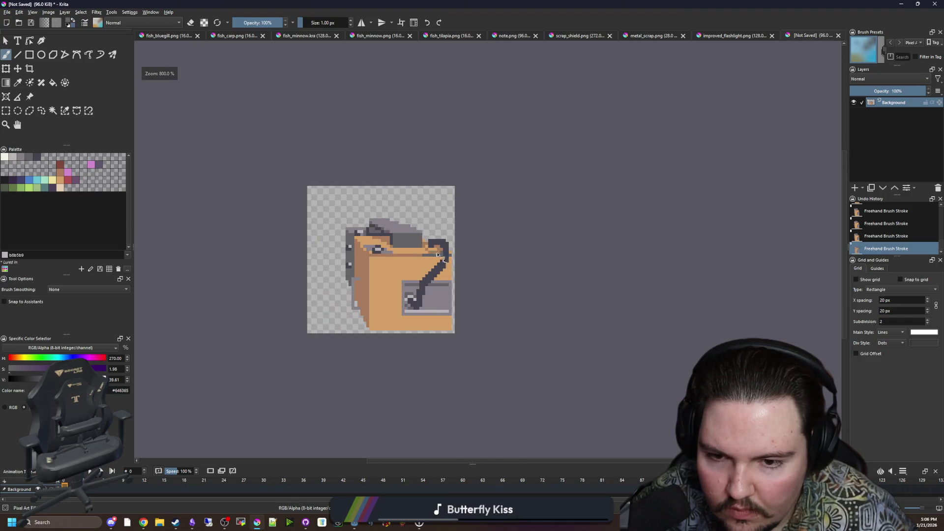
scroll(438, 254, up, 5)
Step: Colour the body's bottom-left corner pixel brown and erase the bottom-right corner pixel
scroll(435, 232, down, 5)
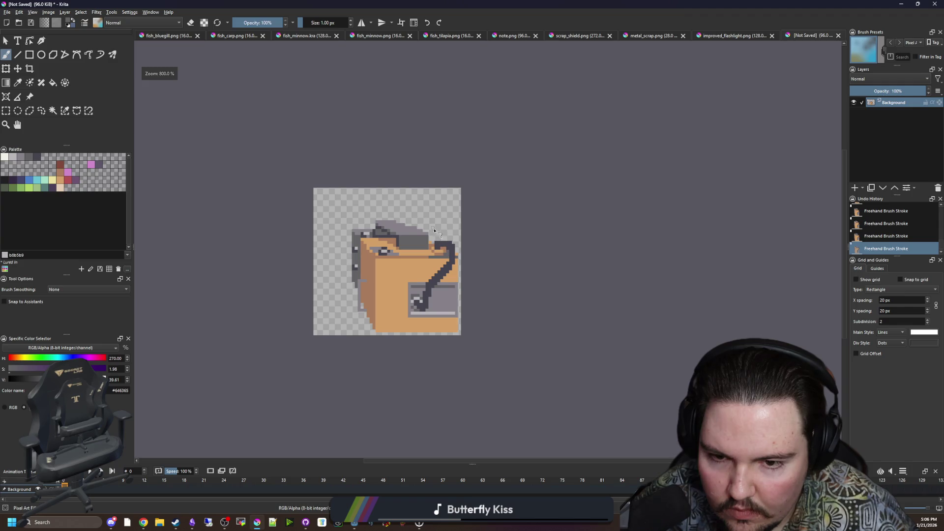
scroll(423, 218, down, 2)
scroll(385, 253, up, 3)
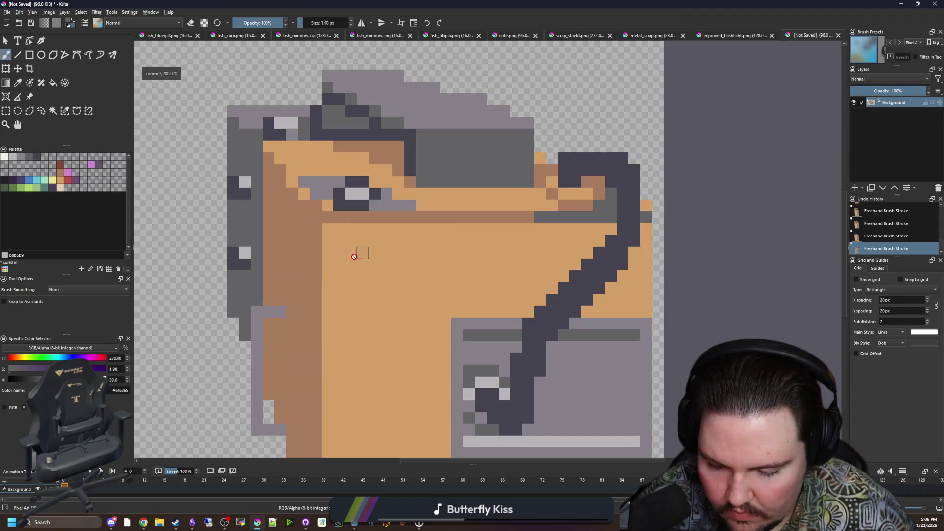
ctrl+click(334, 216)
scroll(316, 211, down, 2)
click(309, 435)
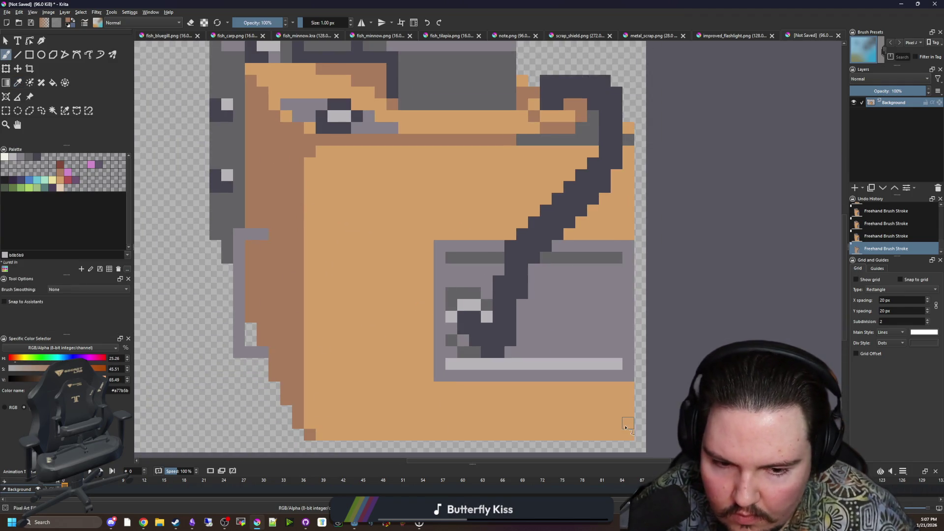
key(e)
click(629, 435)
scroll(619, 139, down, 6)
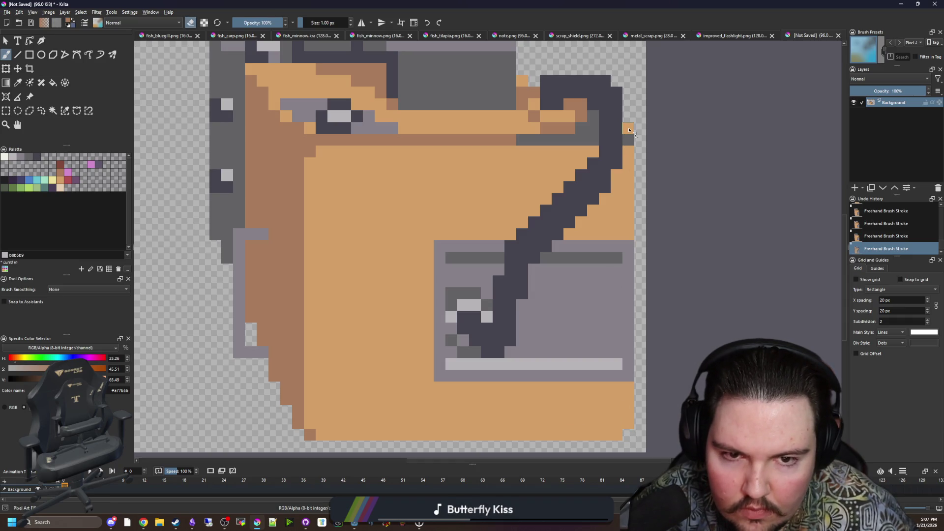
scroll(434, 224, up, 3)
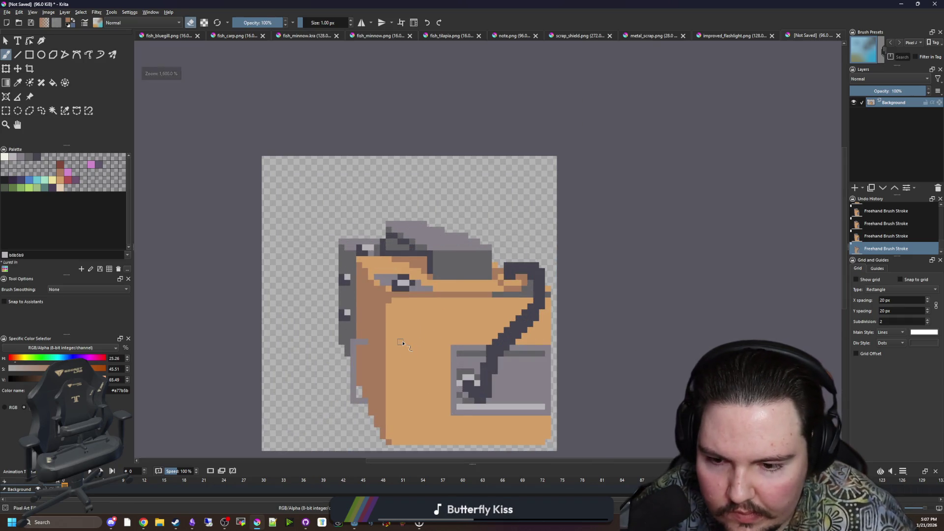
scroll(401, 341, up, 1)
Step: Paint the top-left outline corner pixels light grey
key(e)
scroll(365, 170, up, 1)
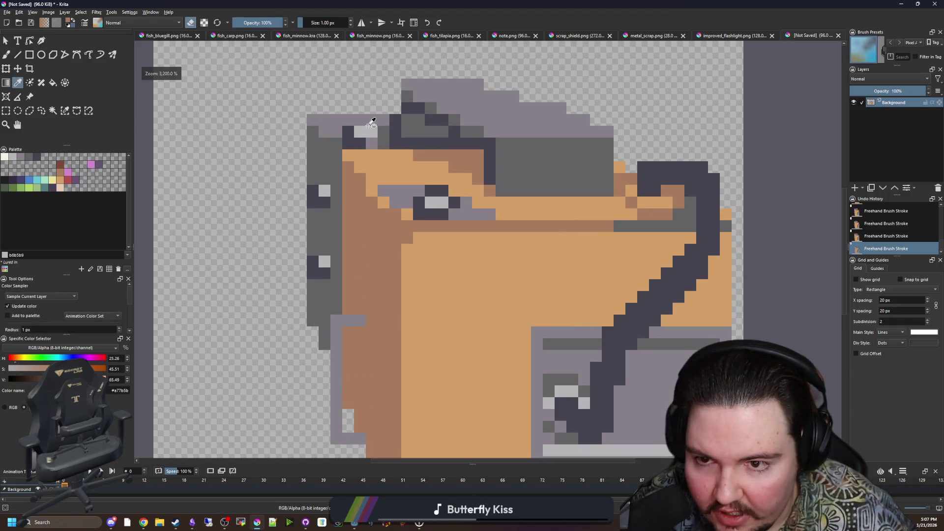
drag(362, 321, 348, 325)
scroll(348, 326, down, 2)
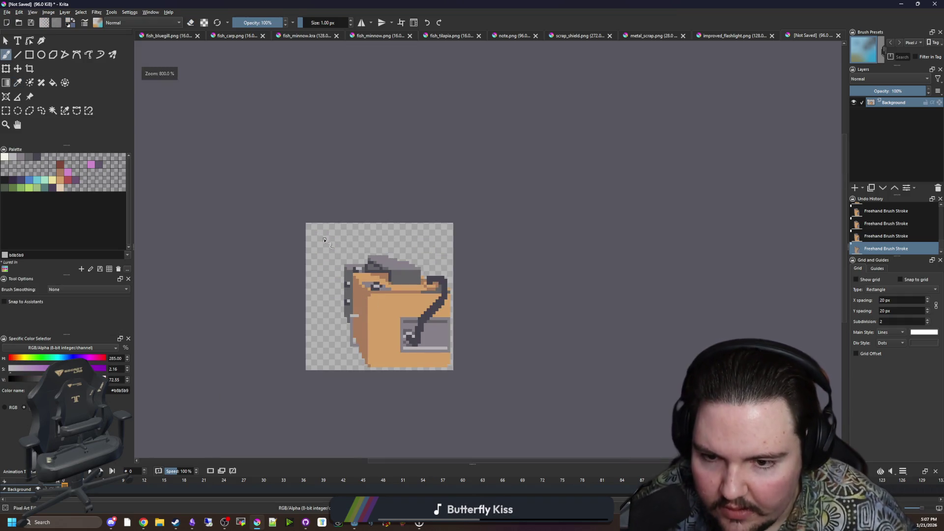
click(9, 11)
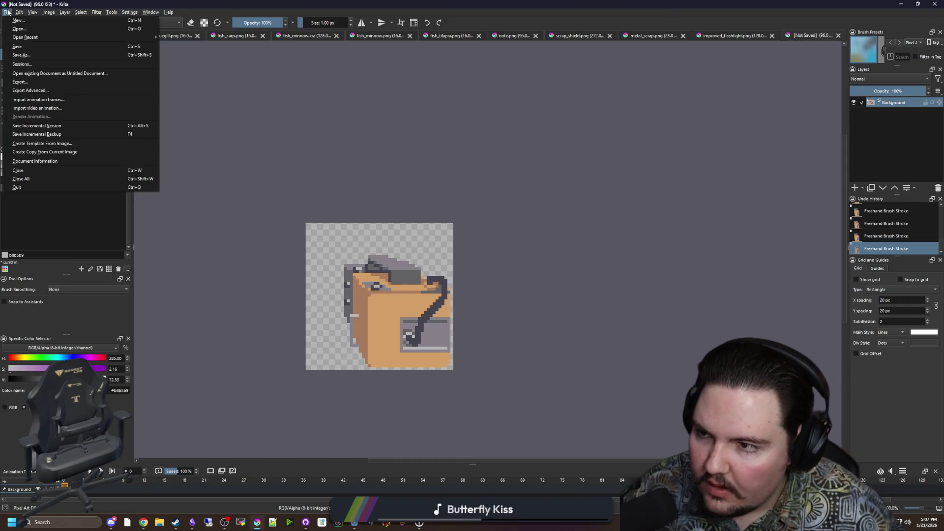
Step: Save the sprite as improved_flashlight_held.png in PNG format
click(24, 55)
text(improved_flas)
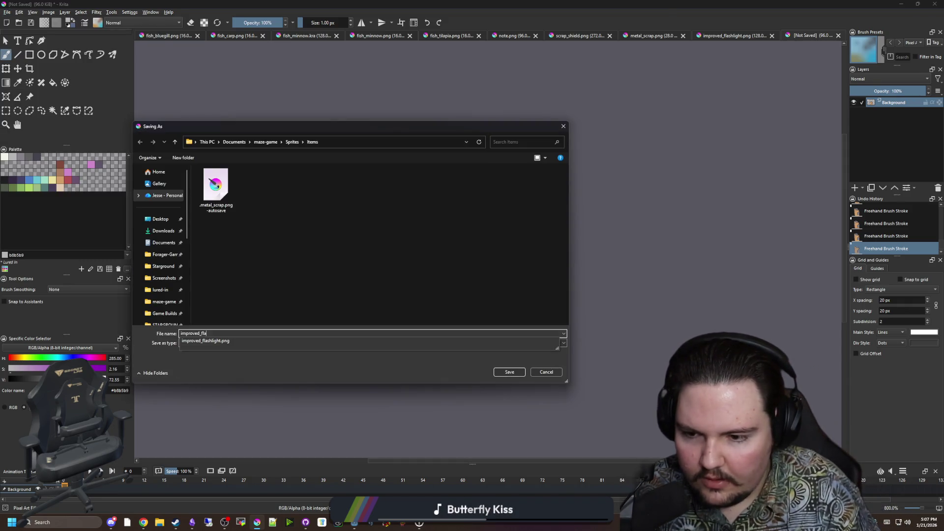
text(hlight_held)
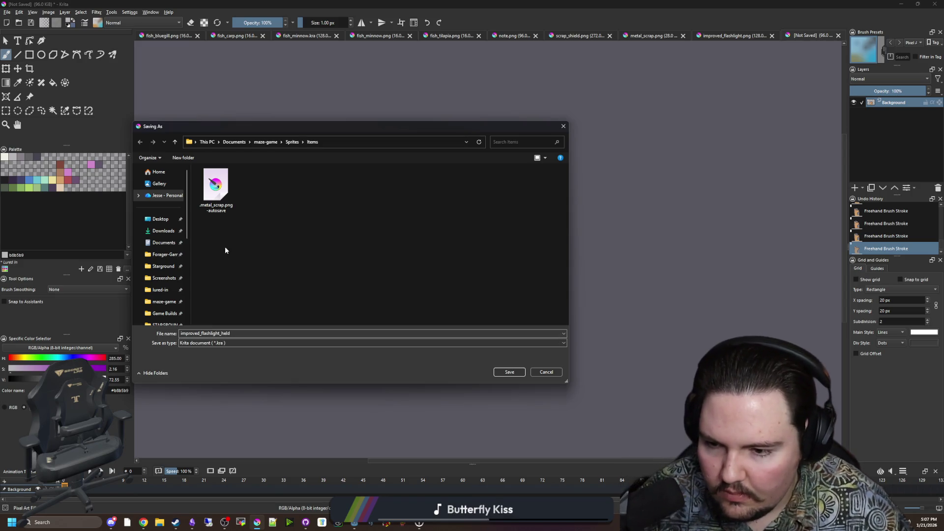
click(216, 343)
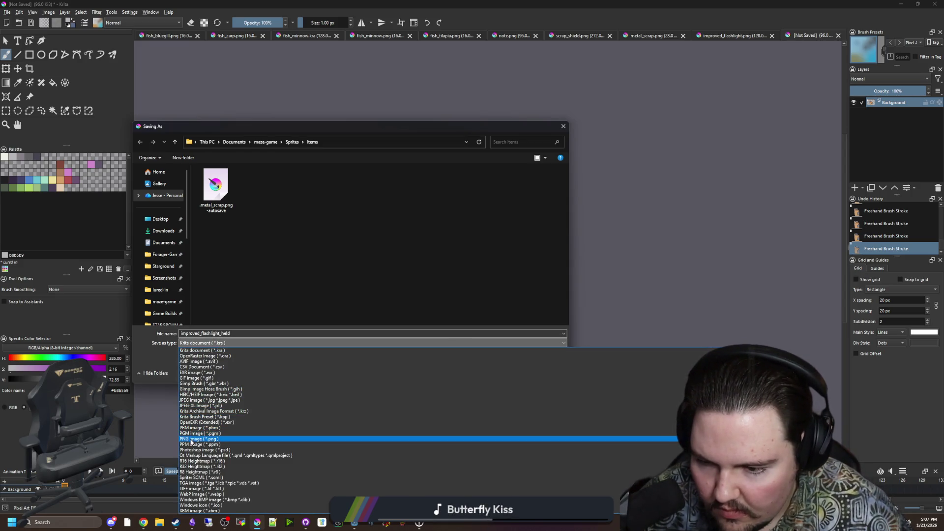
click(197, 439)
click(509, 372)
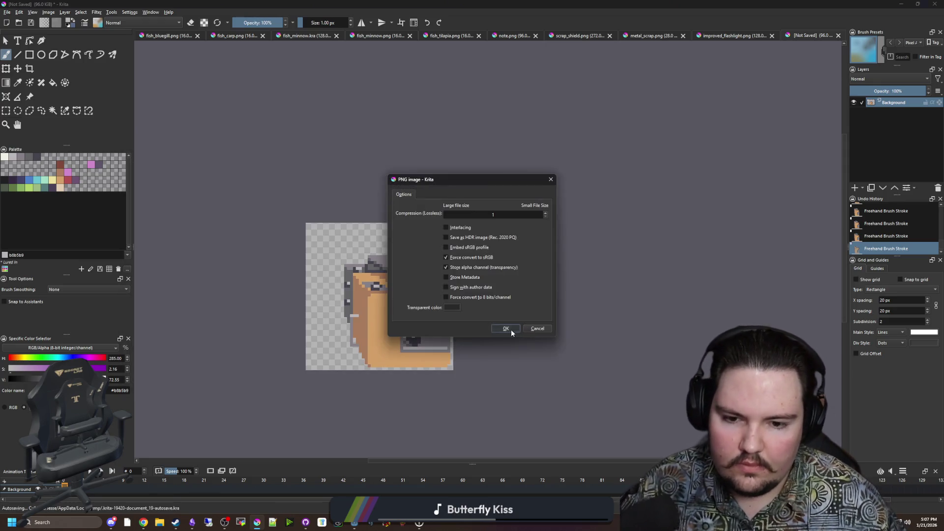
click(511, 330)
Step: Minimize Krita and bring the Godot editor back to the front
click(902, 4)
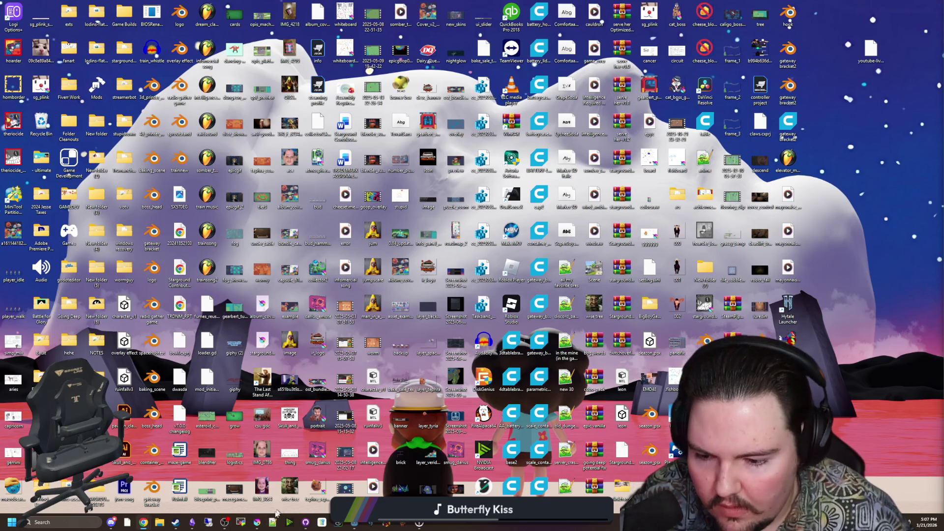
click(263, 523)
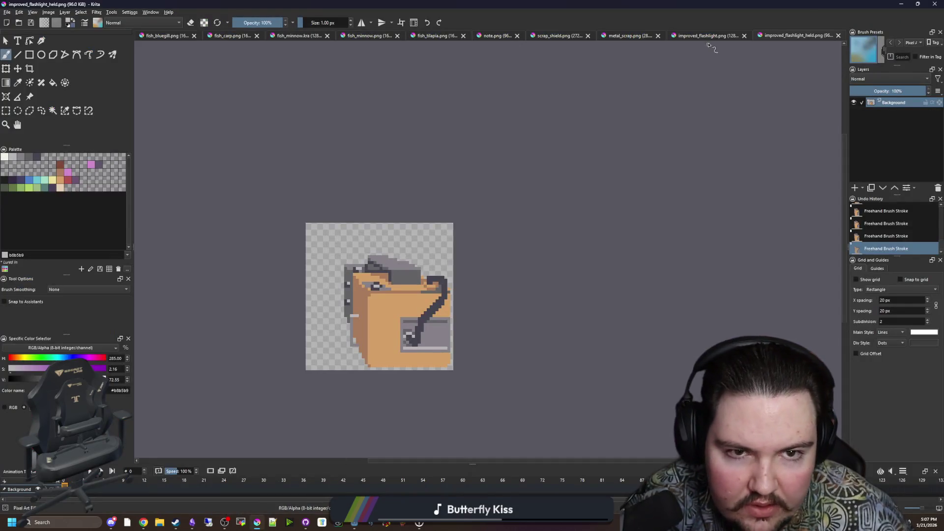
click(708, 36)
key(p)
scroll(474, 287, down, 2)
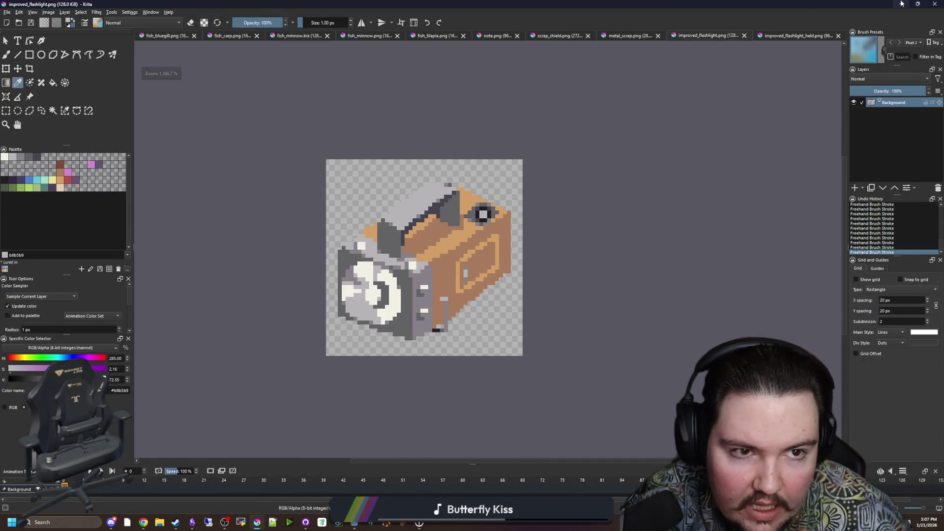
click(901, 4)
mouse_move(355, 524)
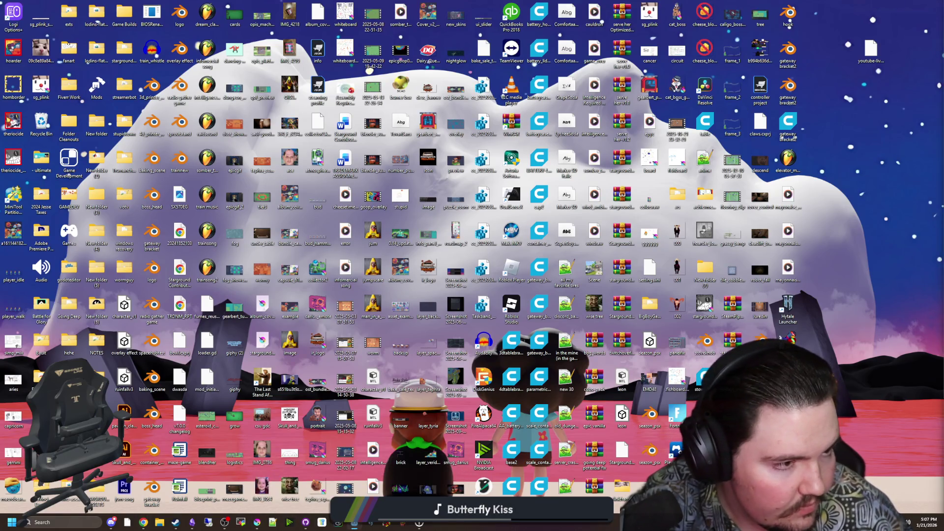
key(alt+Tab)
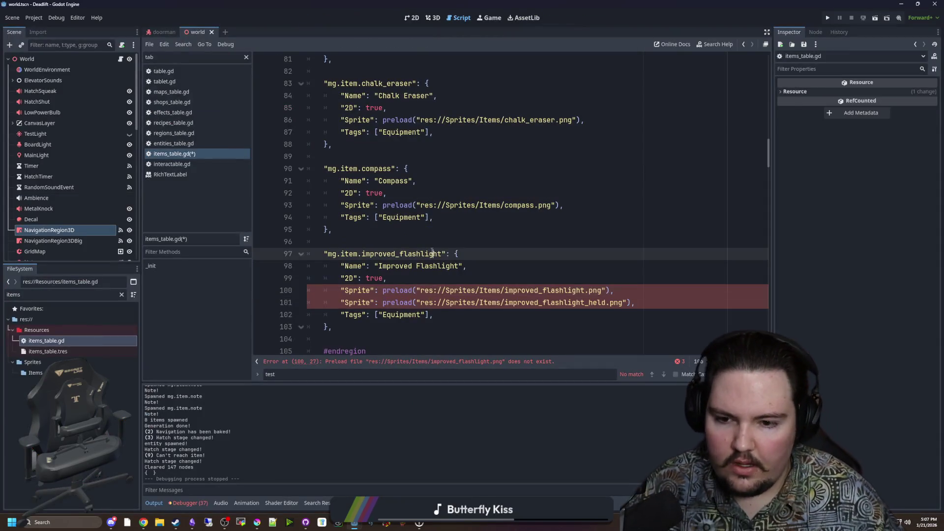
Step: Preview the improved_flashlight.png and improved_flashlight_held.png textures on lines 100–101, then save
scroll(526, 261, down, 2)
ctrl+click(528, 256)
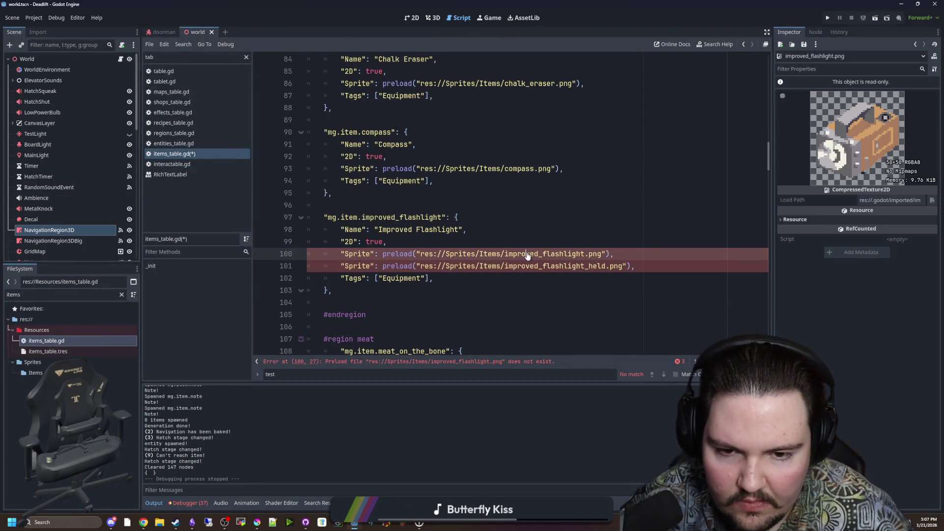
ctrl+click(581, 269)
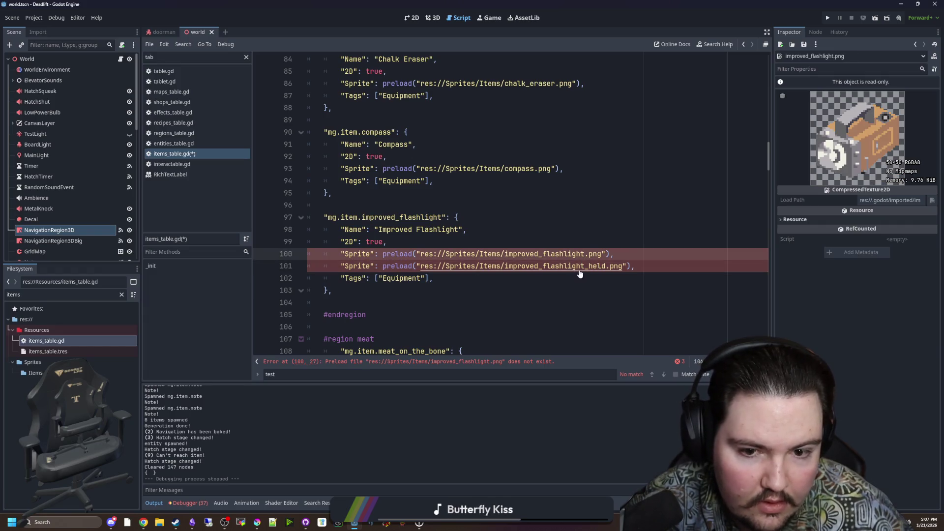
ctrl+click(579, 271)
click(591, 228)
key(ctrl+s)
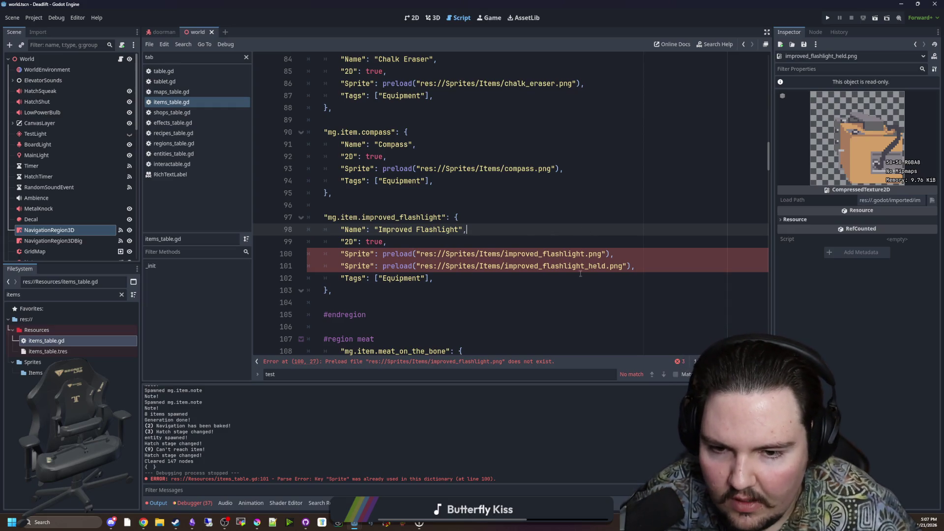
Step: Delete the two Sprite preload lines, restore them, and save to check for errors
mouse_move(657, 270)
mouse_down()
mouse_move(305, 268)
mouse_move(305, 254)
mouse_up()
key(BackSpace)
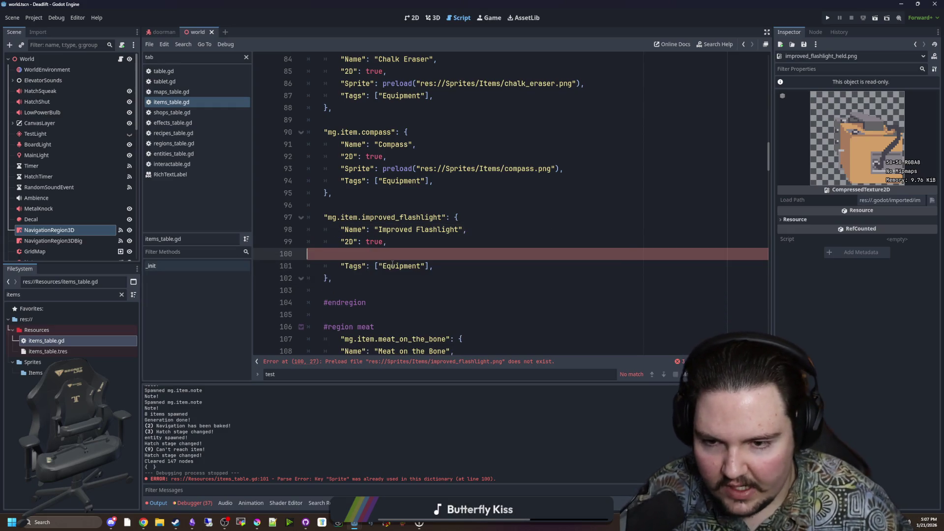
key(ctrl+z)
click(428, 246)
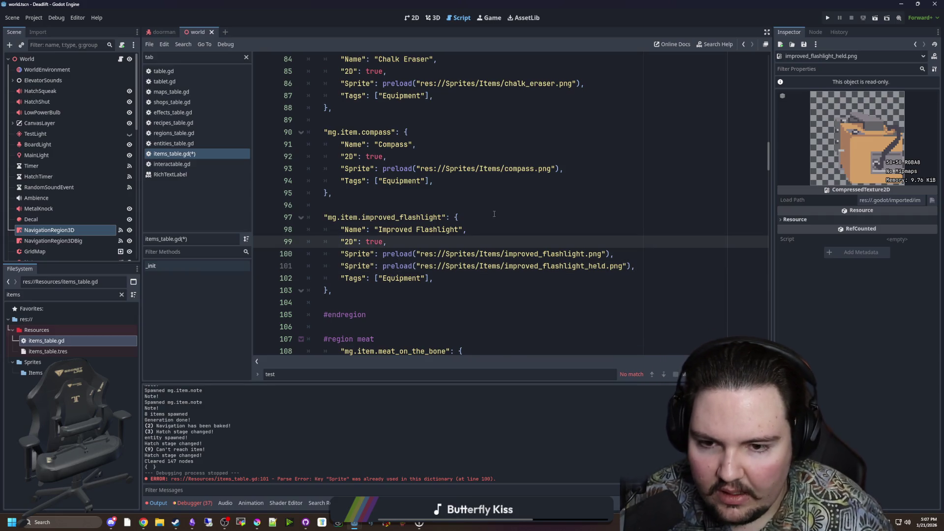
click(473, 213)
key(ctrl+s)
click(570, 266)
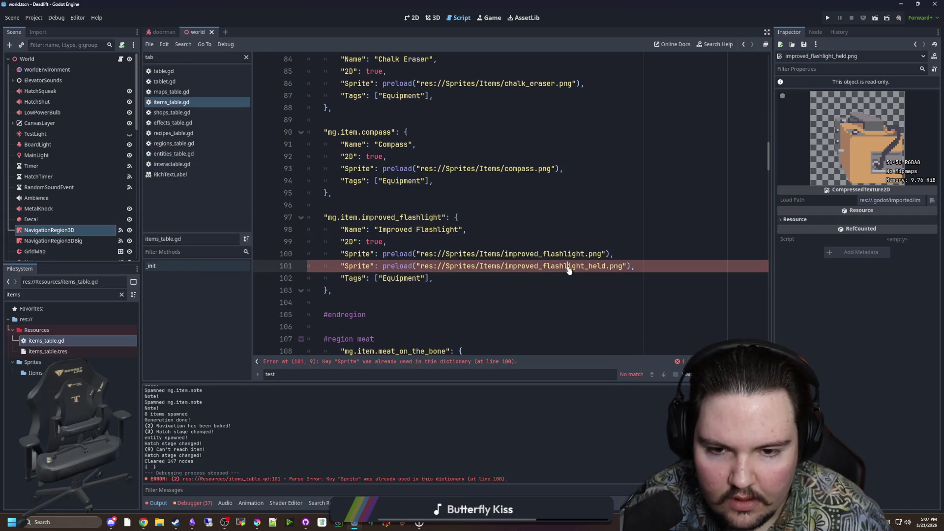
mouse_move(569, 266)
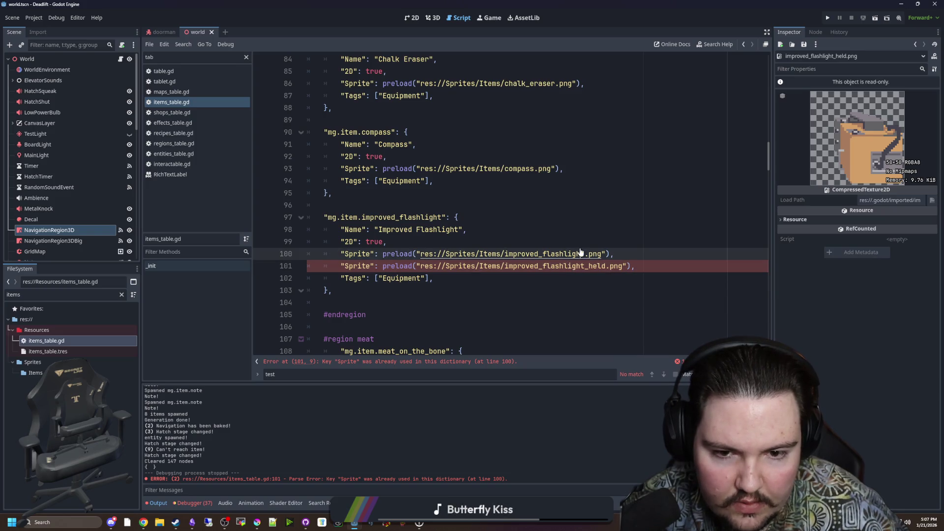
click(387, 242)
key(ctrl+s)
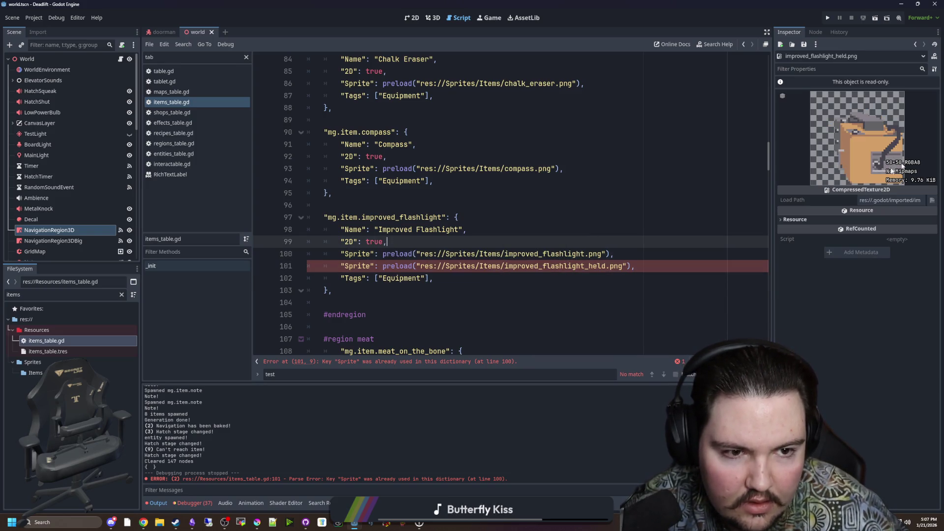
Step: Point line 101 at improved_flashlight_held.png and rename its key to HeldSprite
click(593, 266)
drag(628, 266, 421, 266)
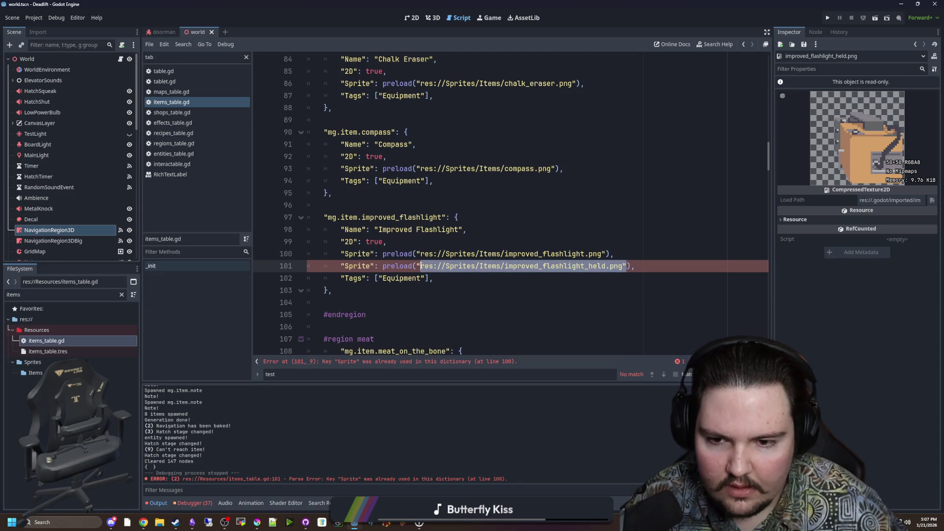
text("flashlight)
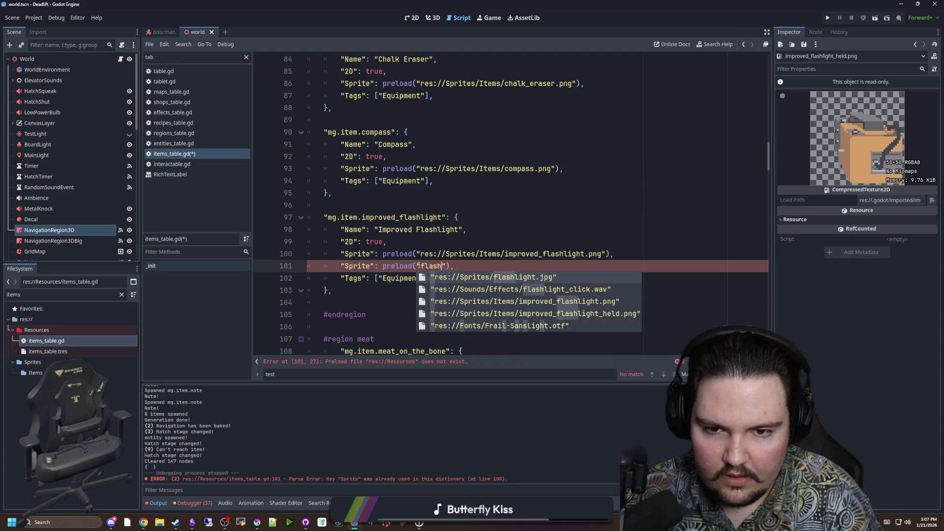
key(Down)
key(Down)
key(Down)
key(Return)
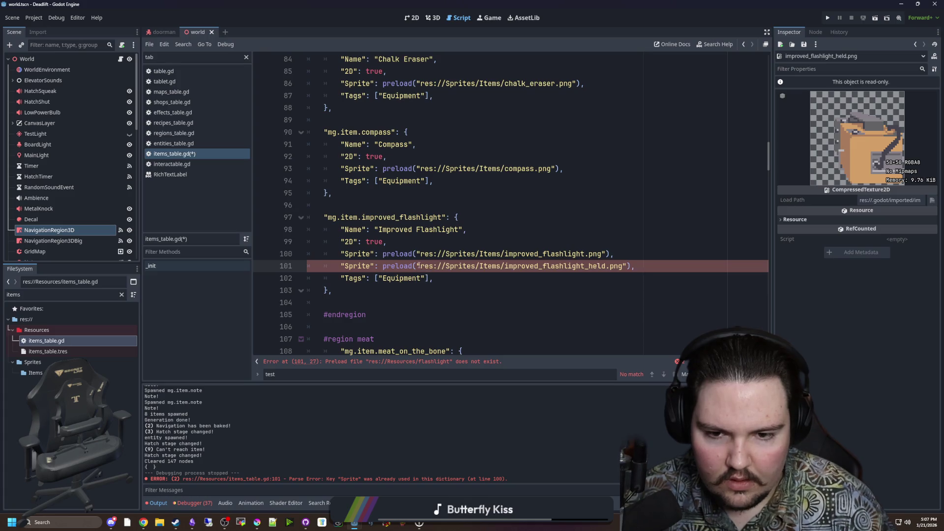
click(513, 243)
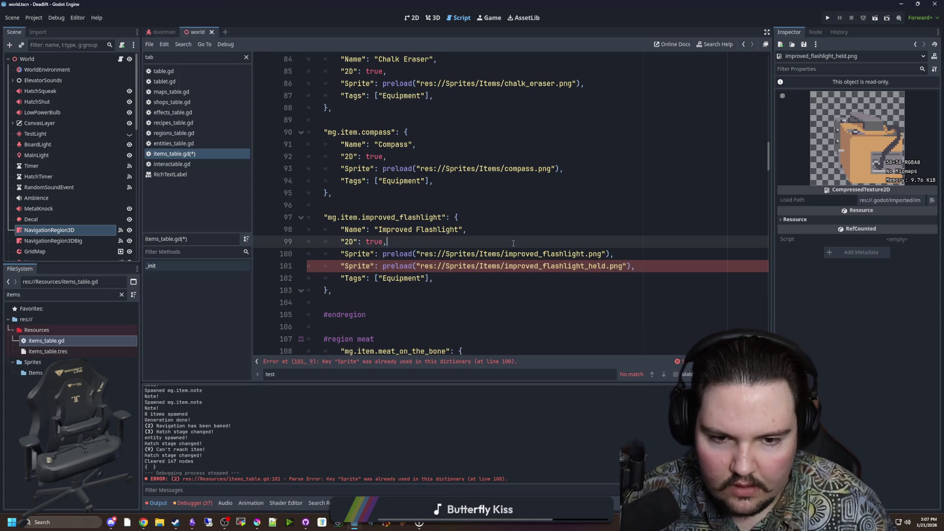
click(428, 363)
text(HeldSprite)
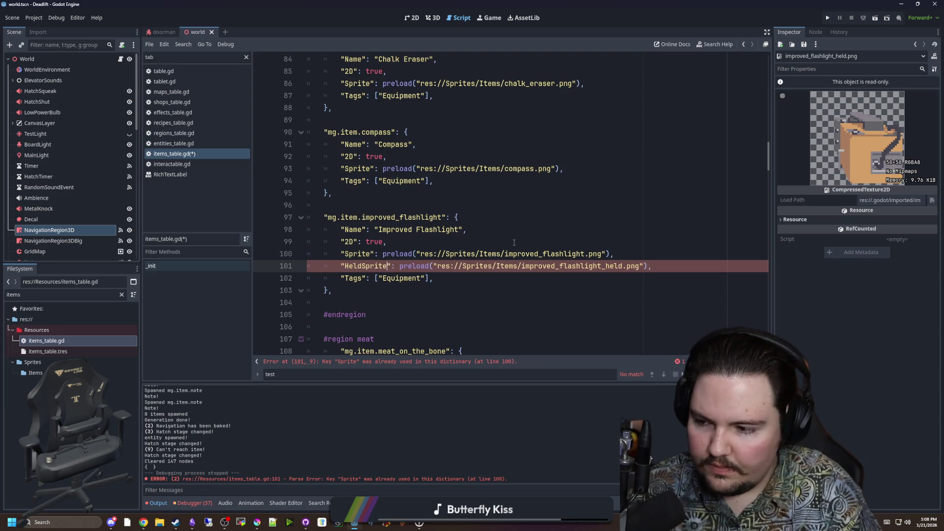
Step: Check the HeldSprite null default on line 16 and save items_table.gd
scroll(308, 228, up, 20)
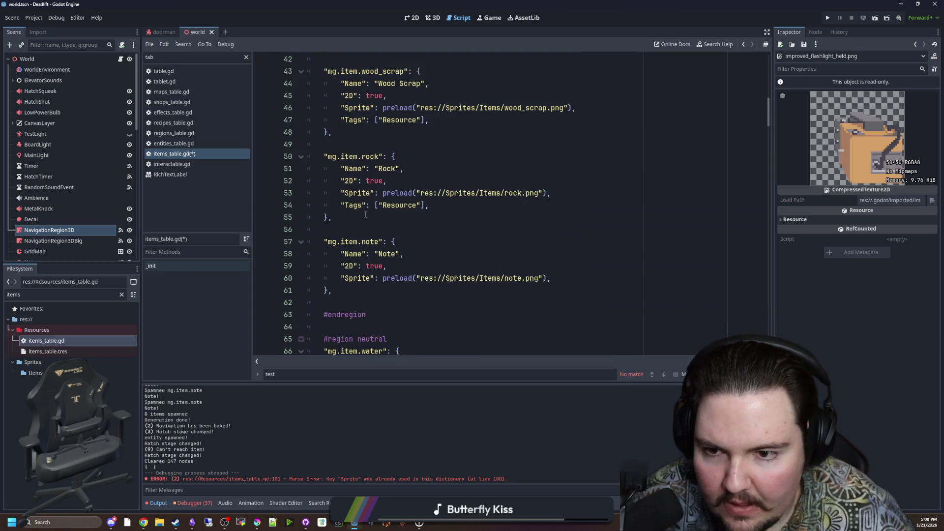
scroll(308, 227, up, 7)
double_click(349, 217)
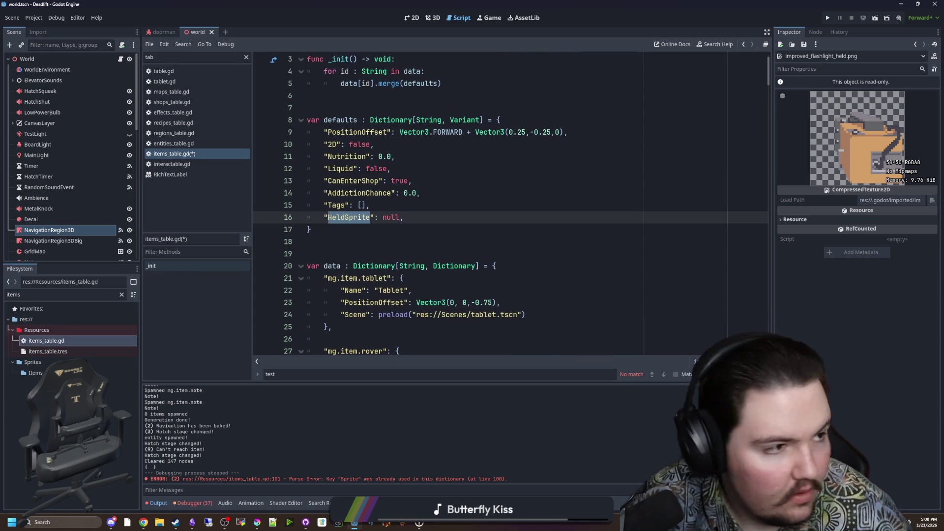
key(alt+Tab)
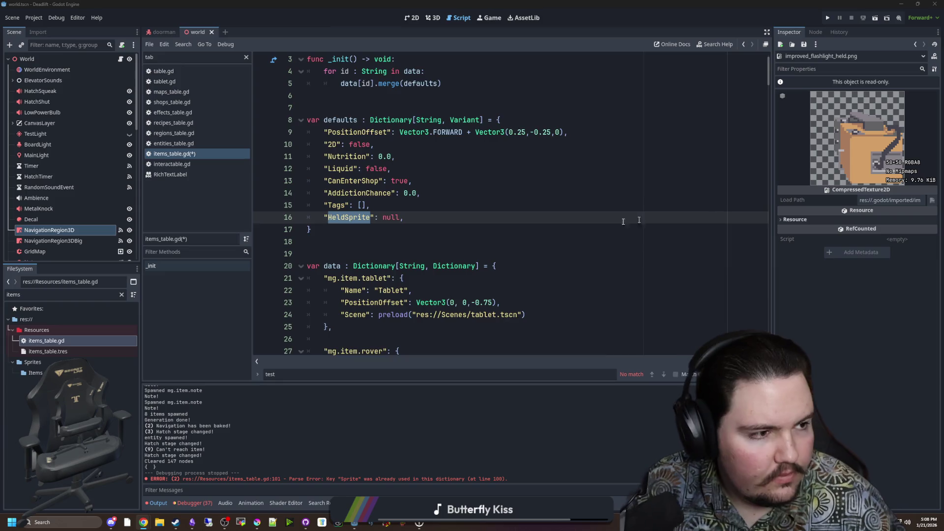
scroll(655, 218, down, 20)
click(449, 223)
scroll(449, 224, down, 4)
click(433, 205)
key(ctrl+s)
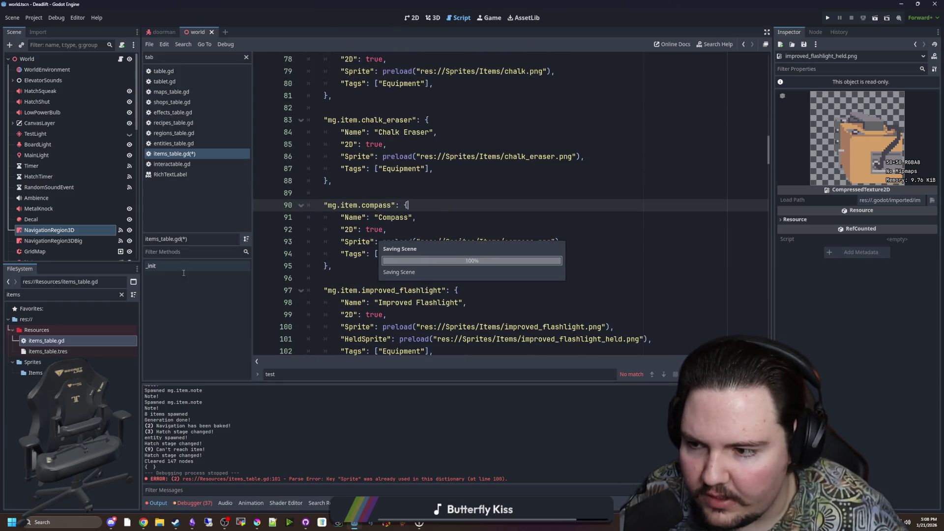
Step: Clear the old items text from the FileSystem filter
click(100, 294)
key(ctrl+a)
key(BackSpace)
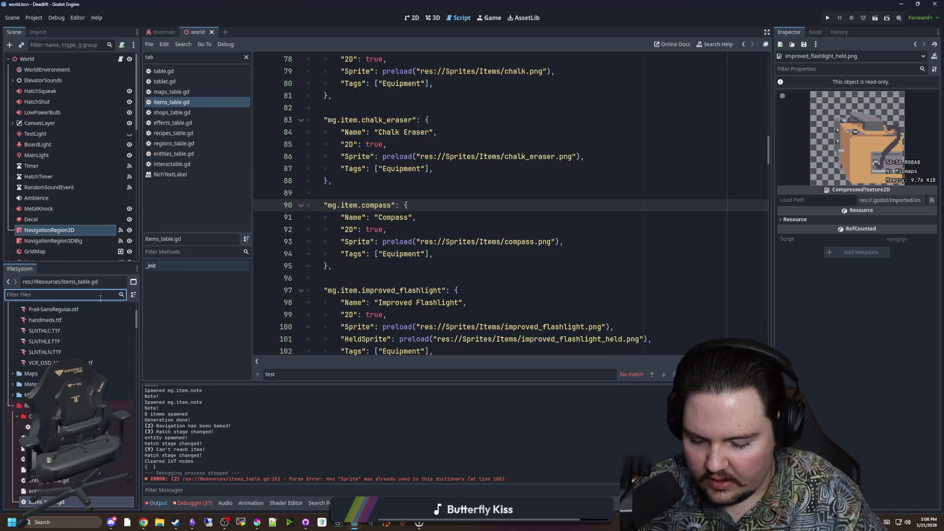
Step: Filter for item, open item.gd, and add a new line after pickup()'s collision layer line
text(item)
double_click(36, 372)
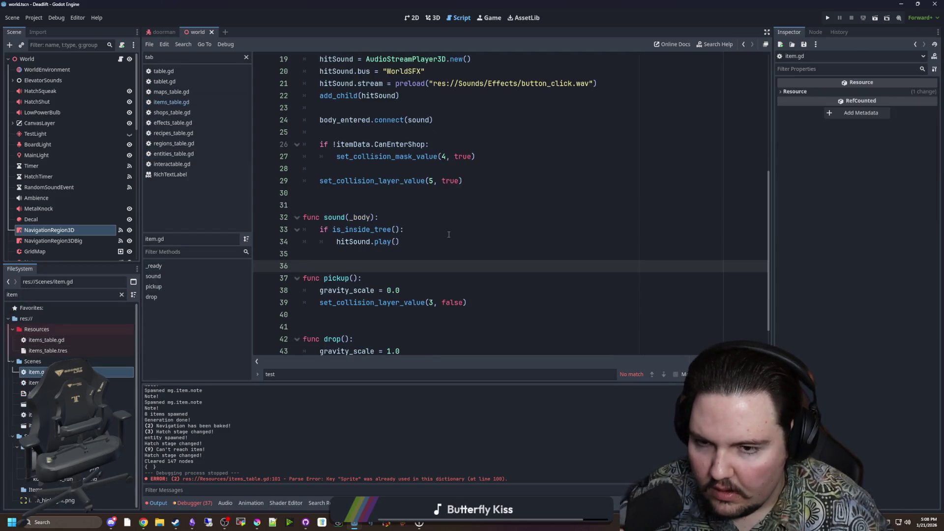
scroll(455, 229, up, 5)
scroll(496, 215, down, 6)
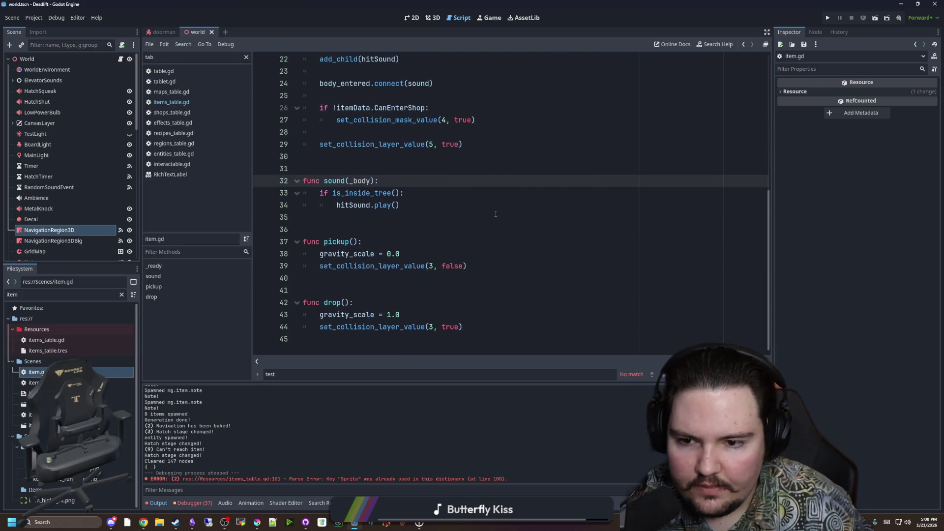
click(407, 230)
click(480, 258)
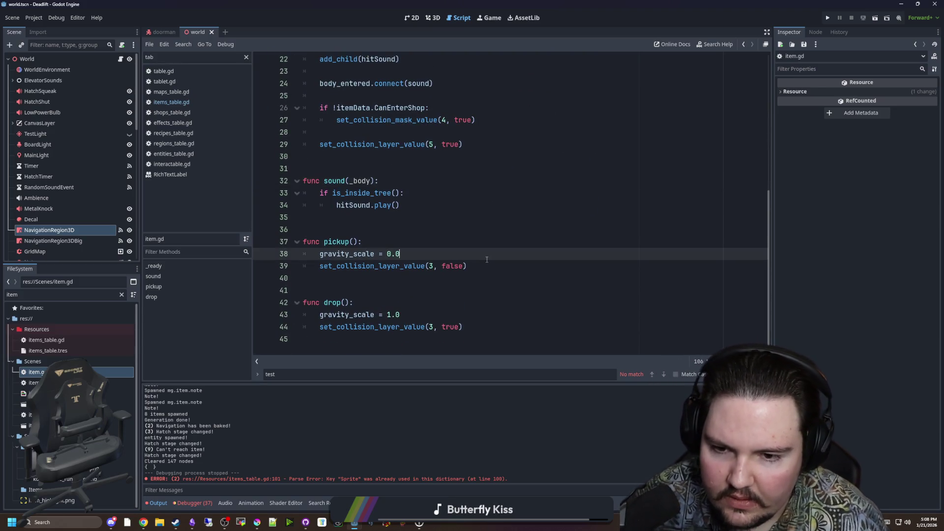
click(488, 261)
key(Return)
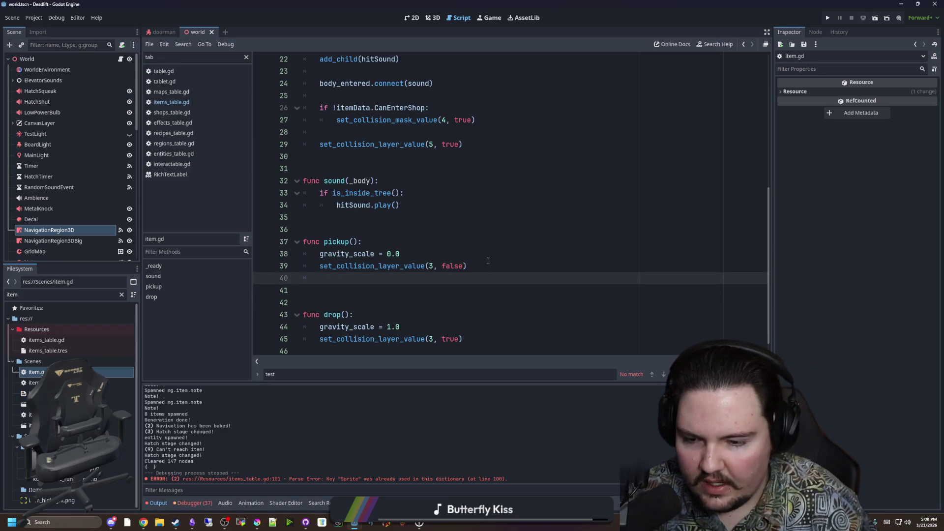
Step: Write a mData.get("HeldSprite", null) lookup and a heldSprite null check in pickup()
scroll(488, 261, up, 7)
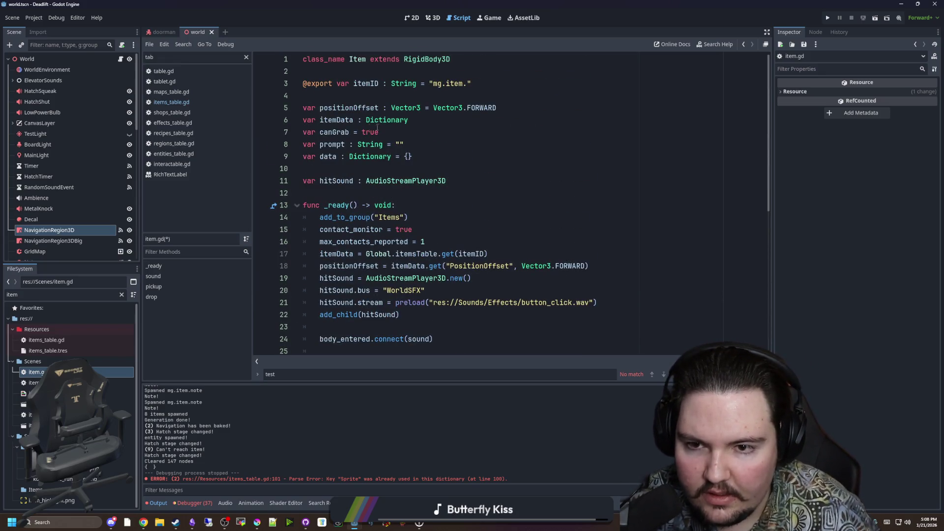
scroll(371, 128, down, 7)
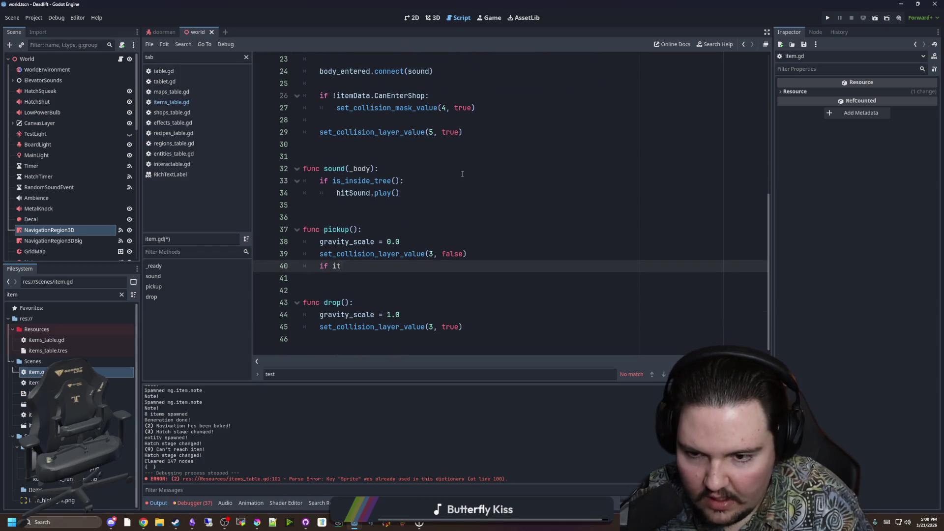
text(e)
key(BackSpace)
key(BackSpace)
key(BackSpace)
text(var )
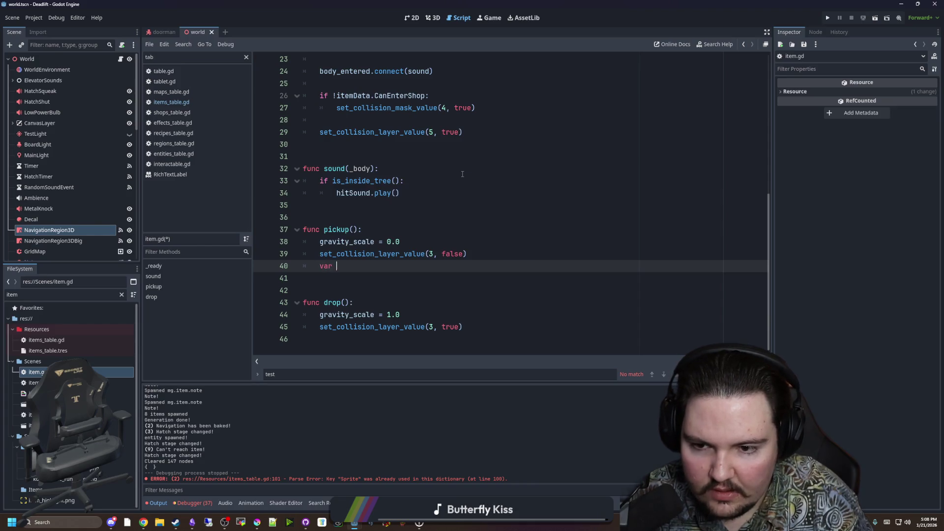
text(mDa)
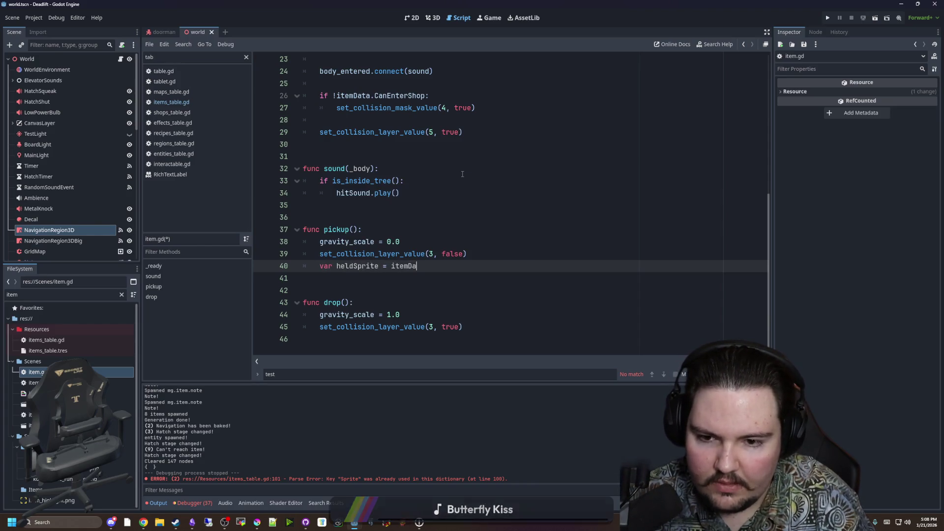
text(ta.get(")
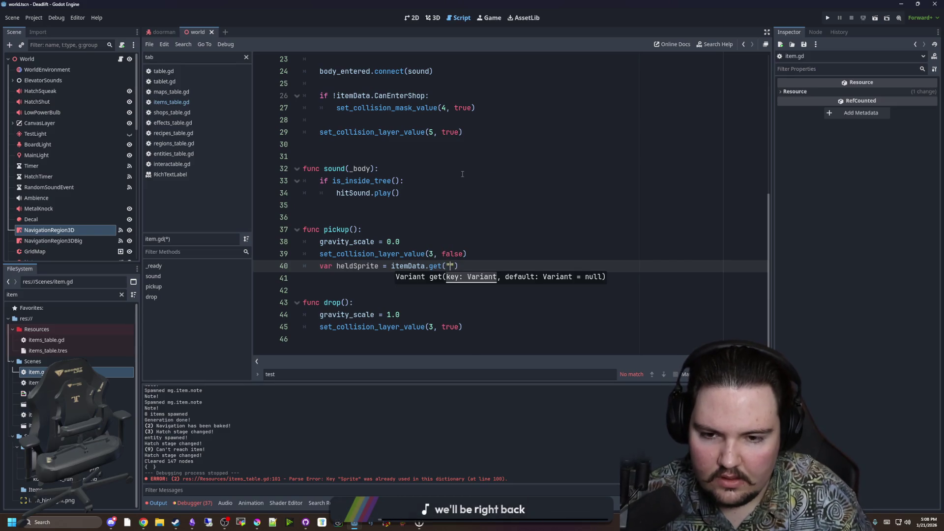
key(BackSpace)
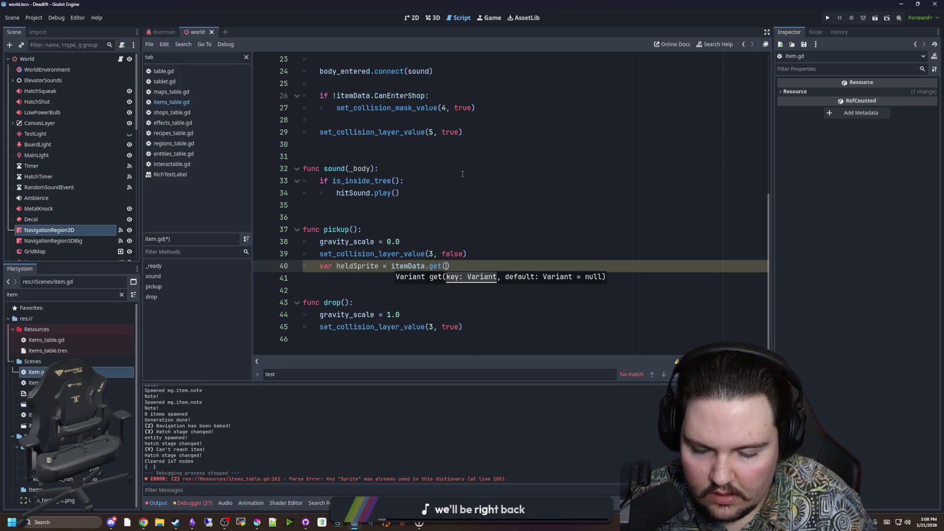
text(HeldSprite)
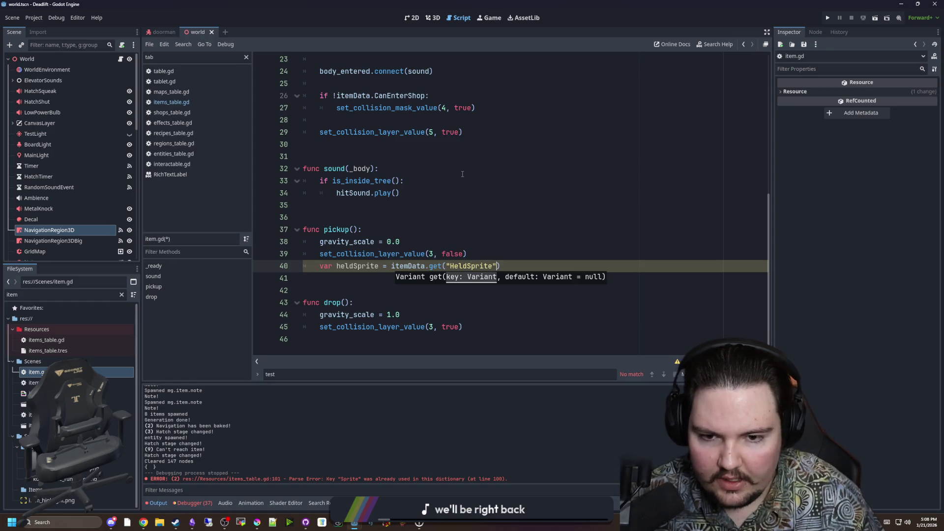
text(, null)
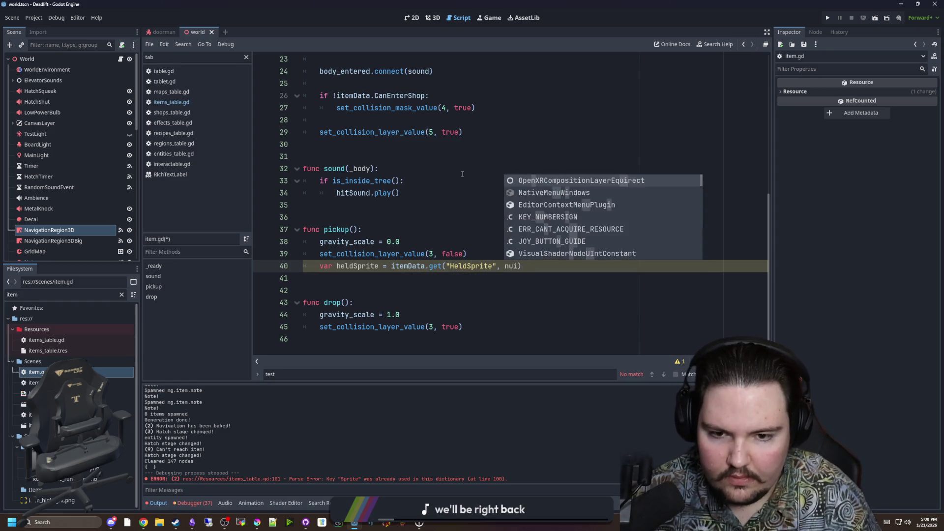
text())
key(Return)
text(if held)
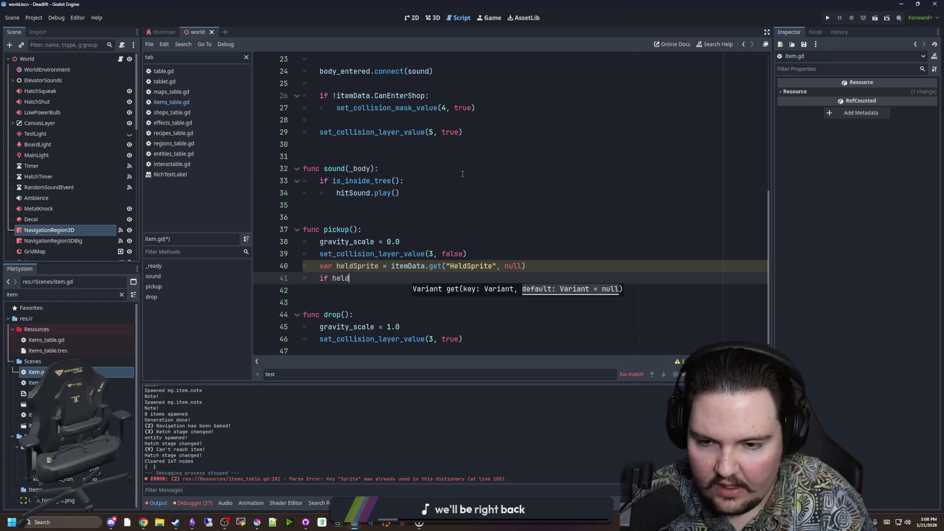
key(Return)
text(nul:)
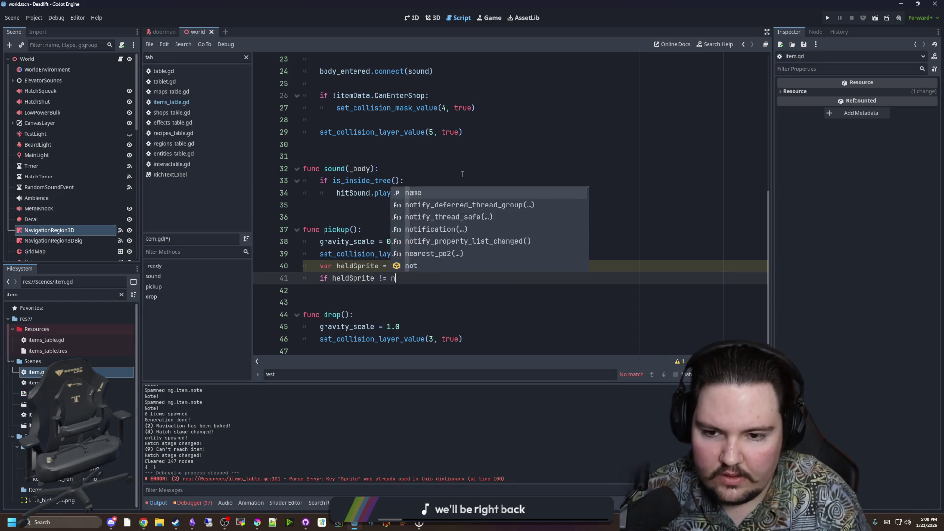
key(BackSpace)
key(BackSpace)
text(;)
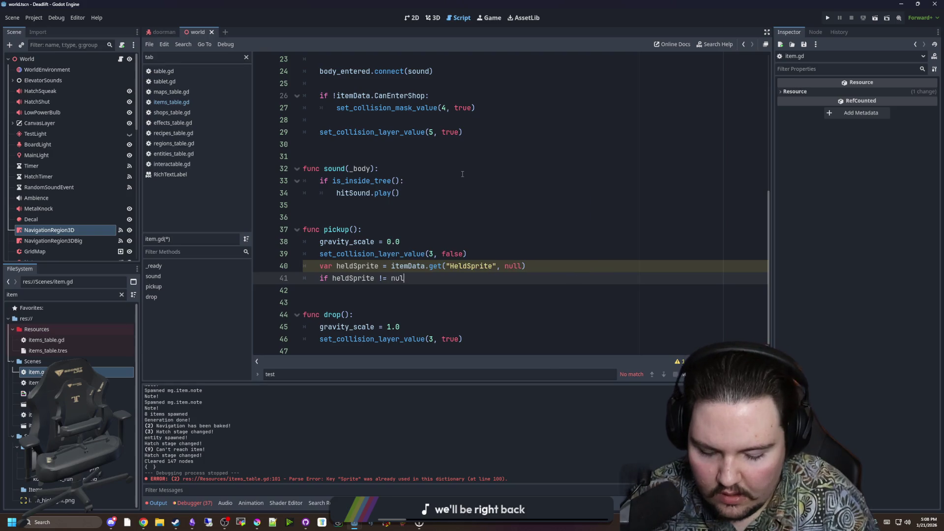
text(l:)
key(Return)
Step: Remove the new heldSprite lines from pickup(), save item.gd, and open item_2d.gd
scroll(443, 148, up, 8)
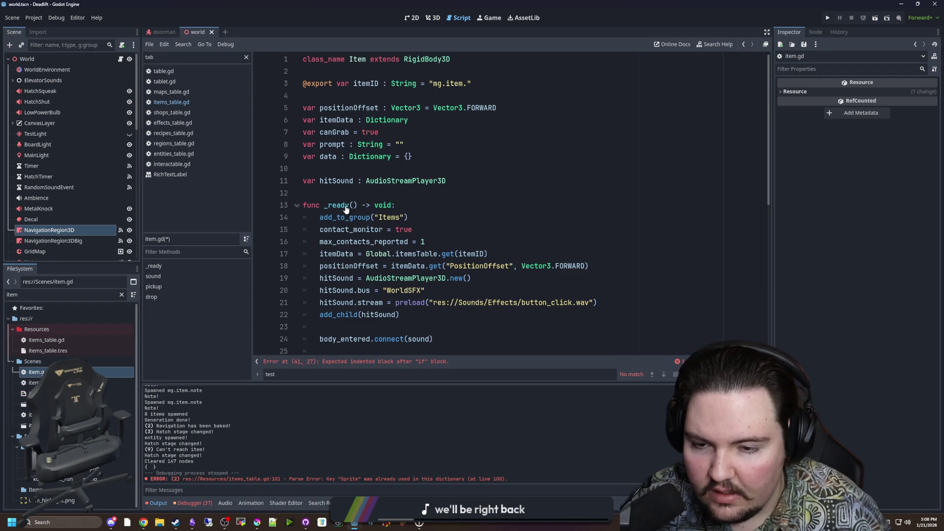
scroll(344, 236, down, 2)
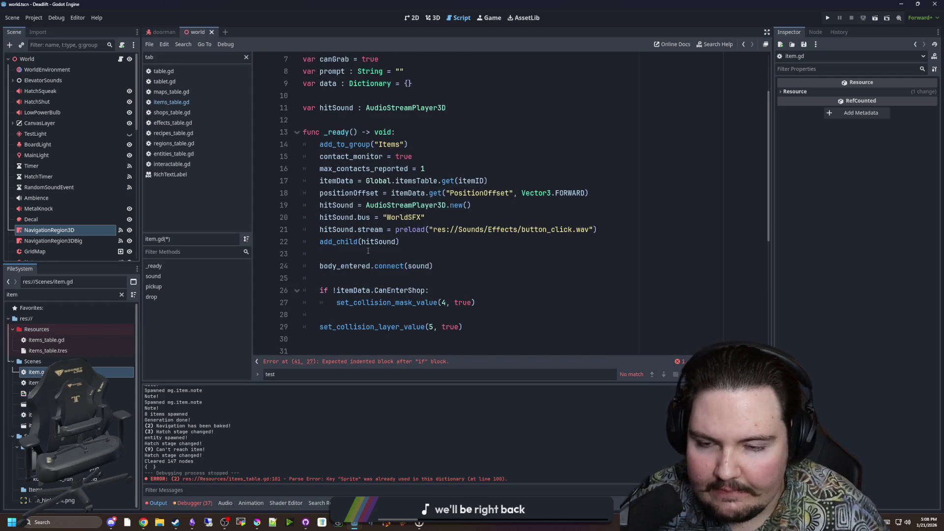
scroll(368, 251, down, 5)
drag(411, 300, 277, 279)
key(BackSpace)
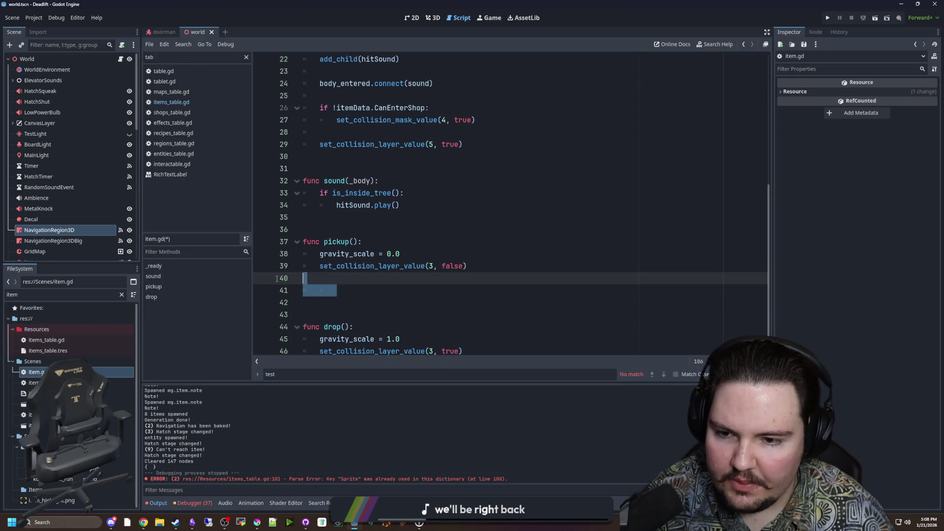
key(BackSpace)
key(BackSpace)
key(ctrl+s)
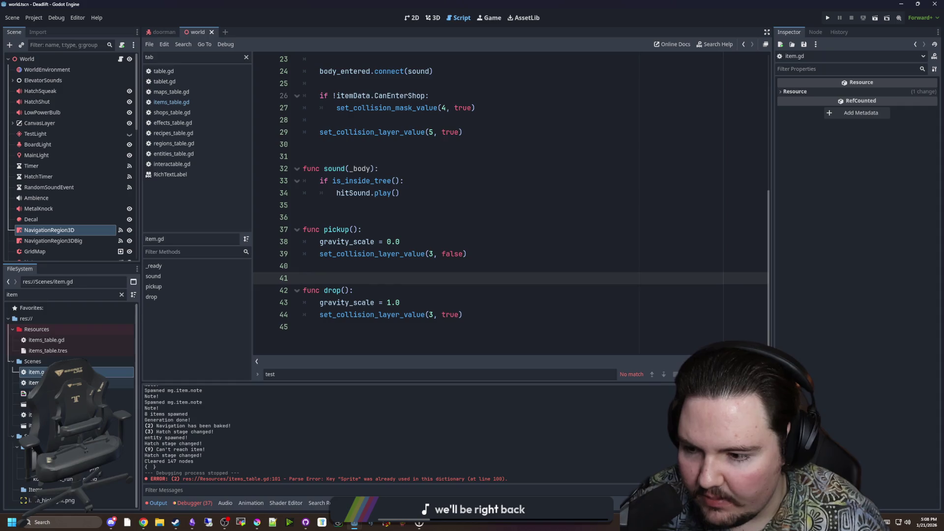
double_click(34, 382)
Step: Add a pickup() function calling super() with the pasted HeldSprite lookup and null check
scroll(372, 281, up, 7)
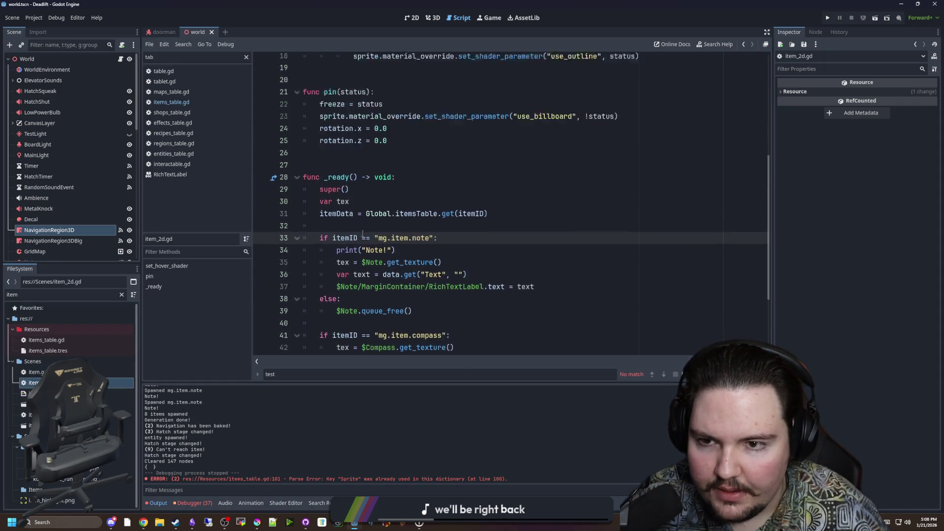
scroll(357, 269, down, 4)
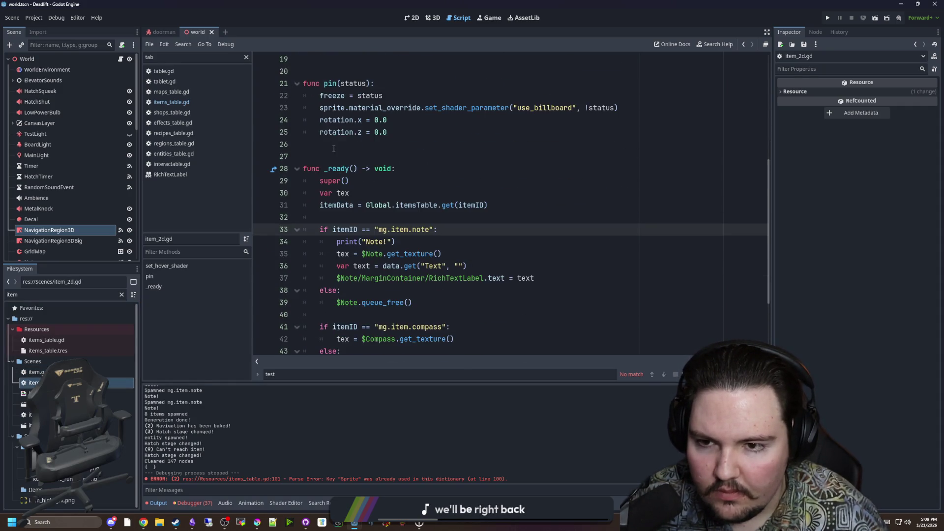
click(334, 147)
key(Return)
key(Return)
key(Return)
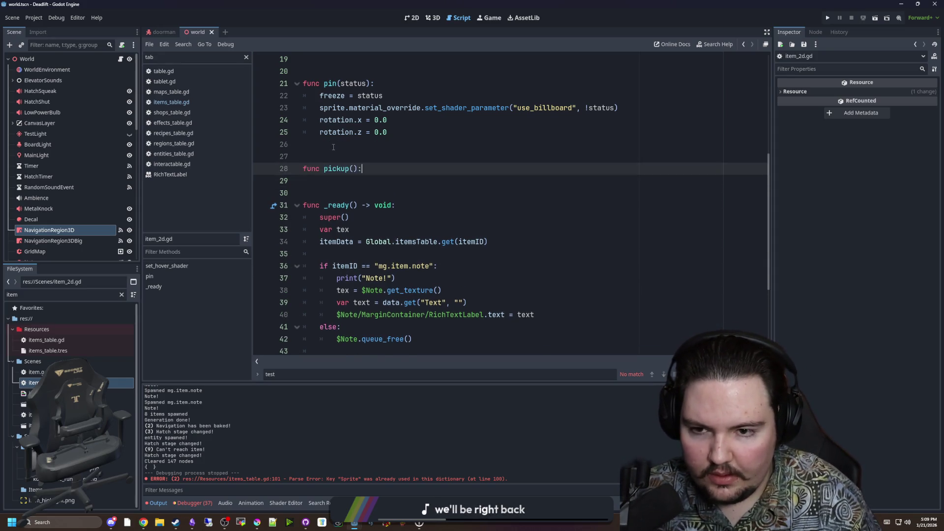
key(Return)
text(super())
key(Return)
text(var heldSprite = itemData.get("HeldSprite", null) 	if heldSprite != null:)
click(335, 194)
key(BackSpace)
click(422, 217)
key(Tab)
key(Tab)
Step: Copy the sprite_texture set_shader_parameter line and paste it under the null check
scroll(422, 219, down, 4)
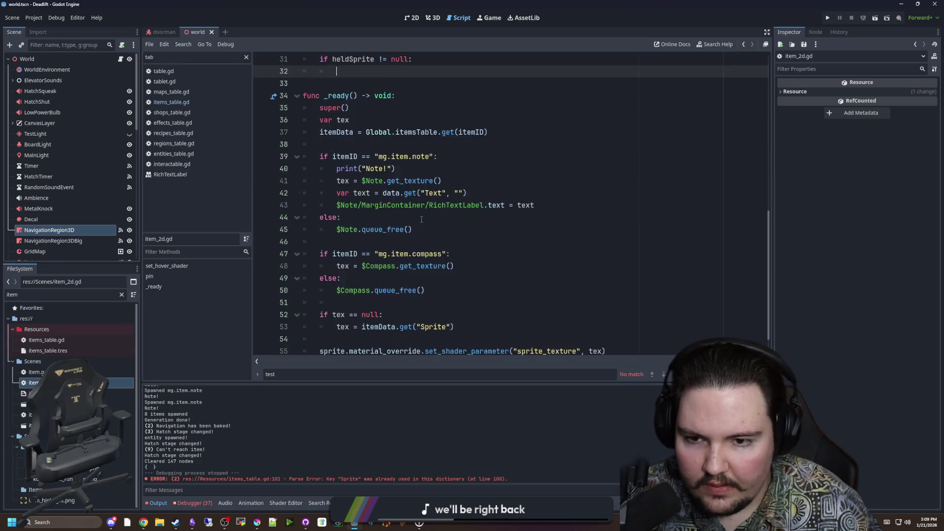
scroll(421, 219, down, 1)
drag(621, 329, 320, 327)
key(ctrl+c)
scroll(356, 157, up, 3)
click(356, 156)
key(ctrl+v)
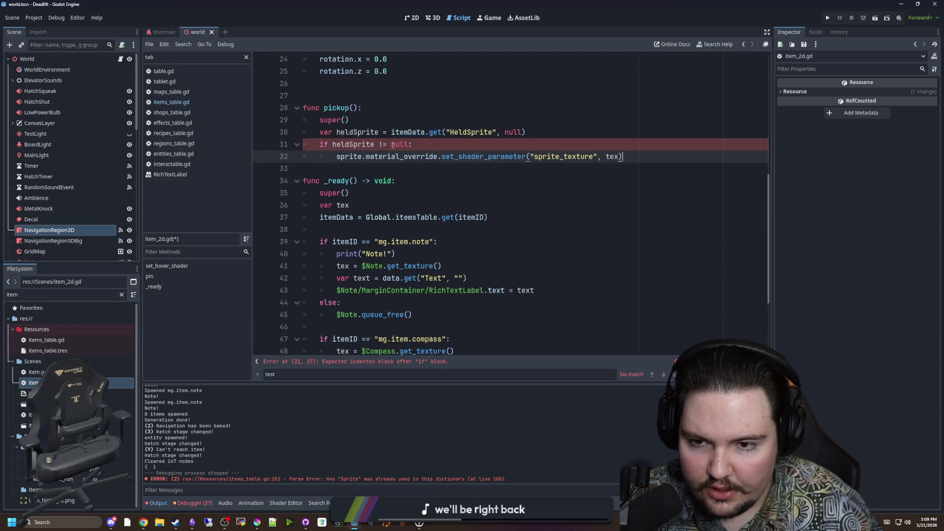
click(589, 143)
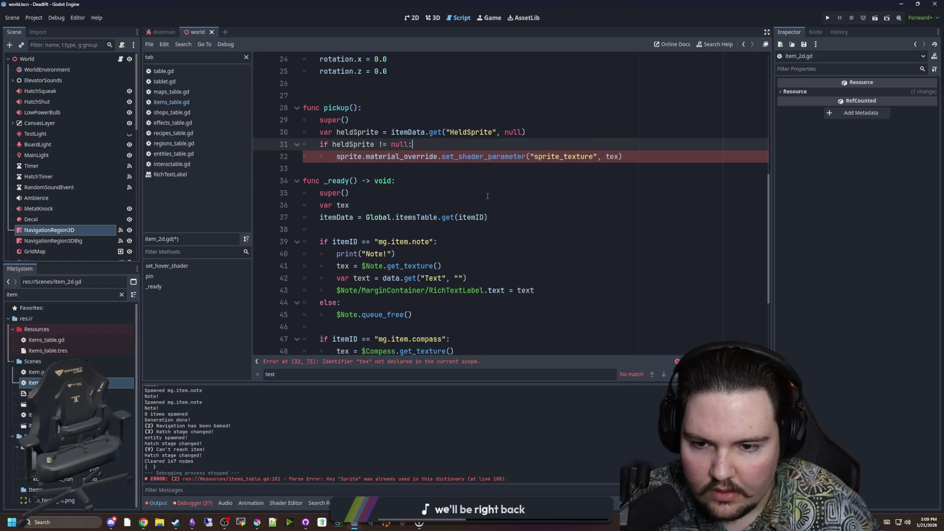
Step: Pass heldSprite instead of tex as the sprite_texture value and save the script
scroll(487, 196, up, 2)
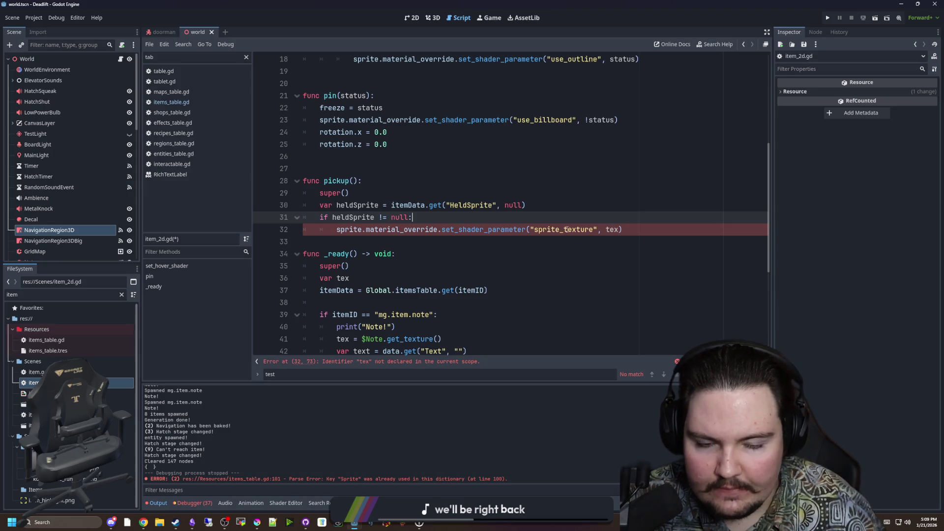
key(Down)
key(Down)
double_click(359, 220)
key(ctrl+c)
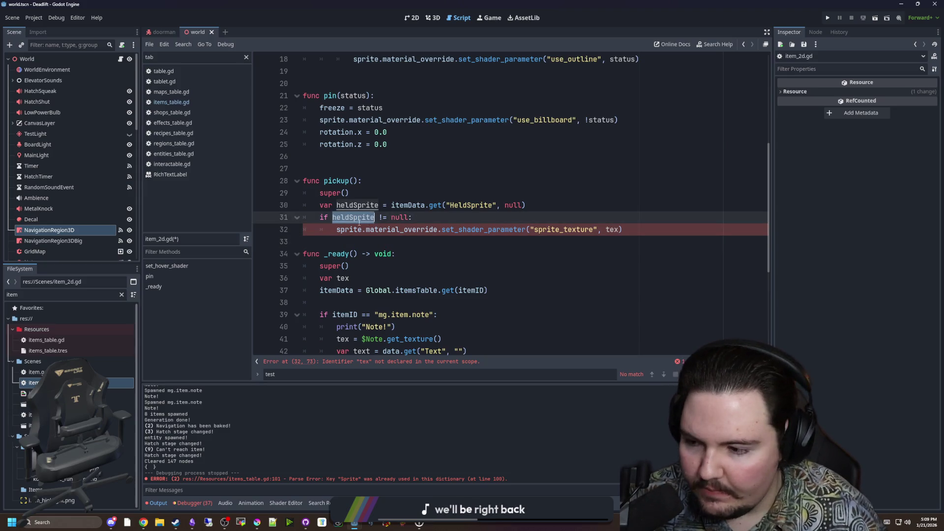
click(551, 248)
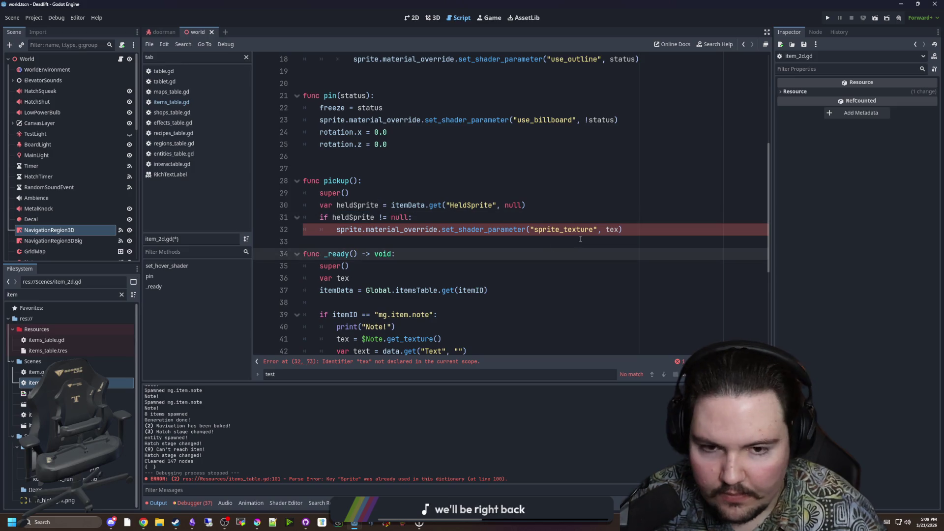
double_click(612, 230)
key(ctrl+v)
click(594, 217)
key(ctrl+s)
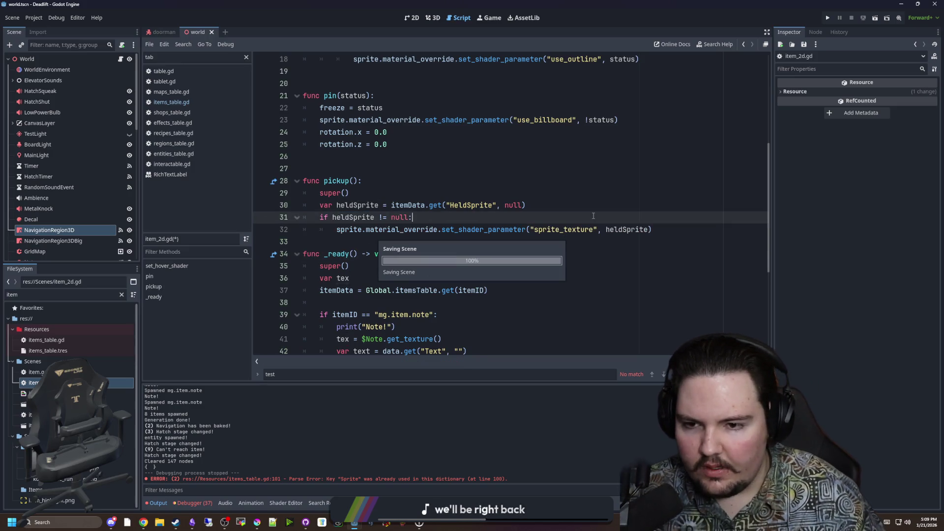
click(328, 240)
key(Return)
key(Return)
key(Return)
key(Up)
key(Up)
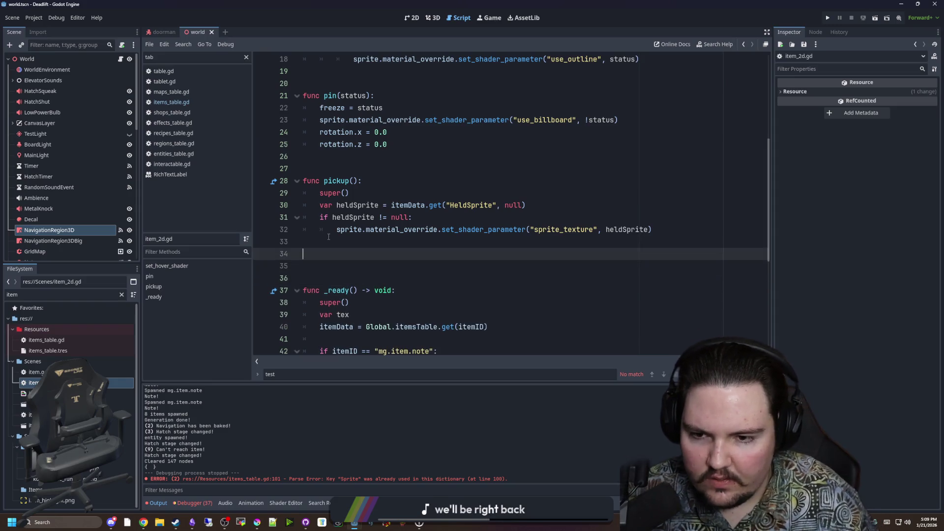
Step: Start a drop() function with super and copy pickup's lookup and shader lines
key(Return)
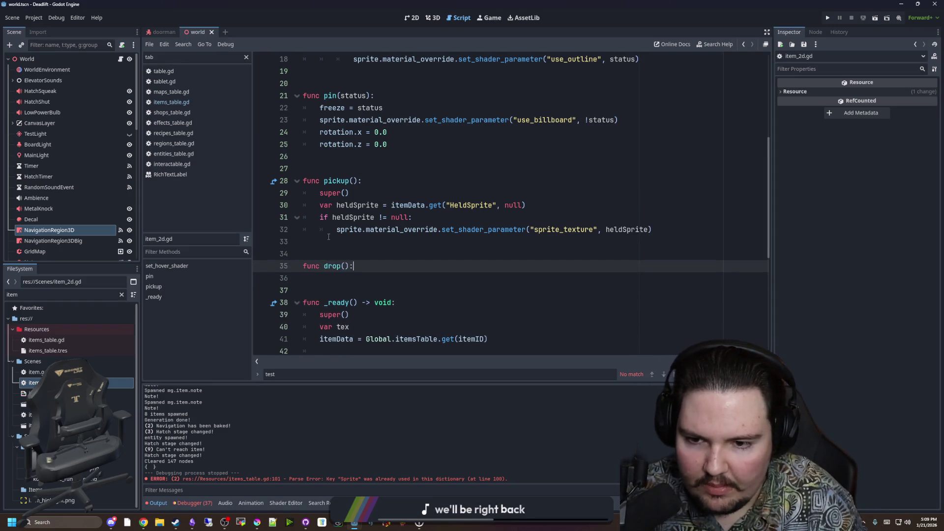
key(Return)
text(super()
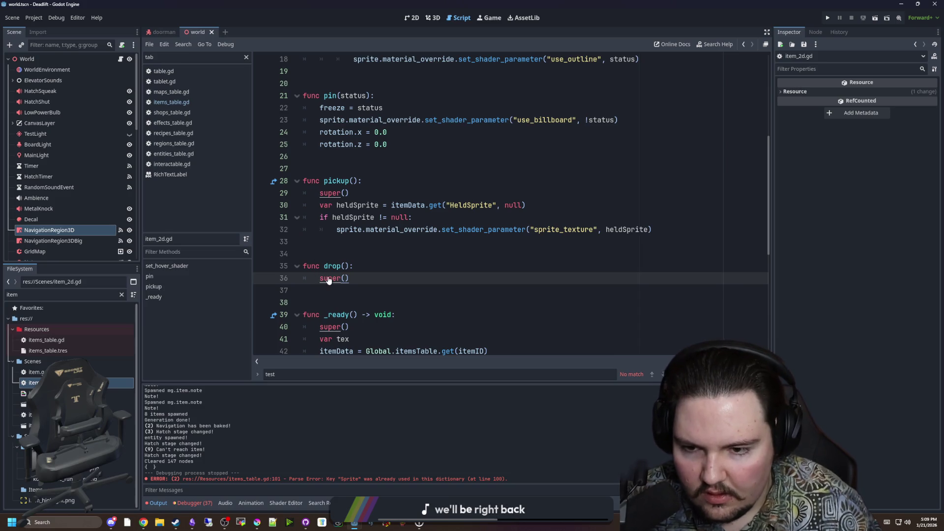
ctrl+click(332, 279)
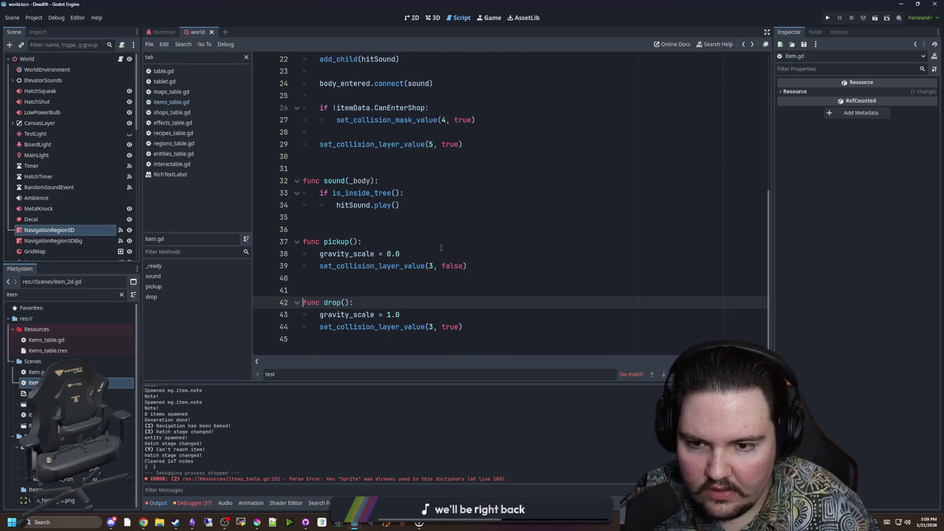
key(alt+Left)
click(441, 246)
drag(678, 230, 268, 200)
key(ctrl+c)
Step: Paste the copied lines into drop() and remove the duplicate super() call
click(343, 290)
key(ctrl+v)
drag(350, 290, 354, 266)
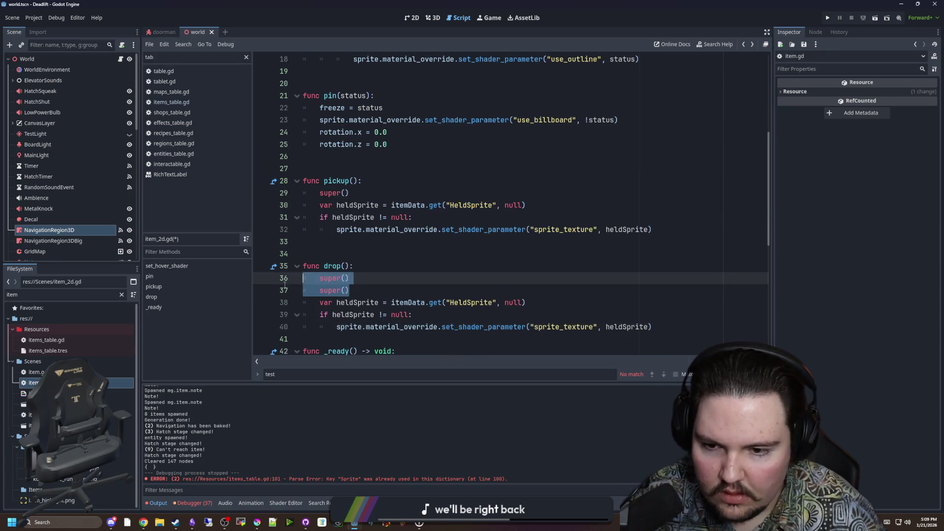
key(BackSpace)
key(ctrl+z)
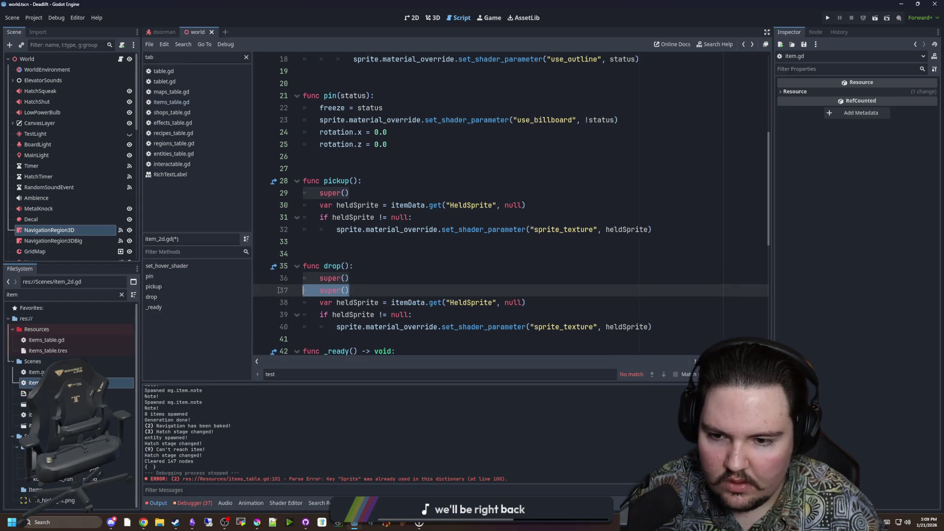
key(ctrl+shift+k)
scroll(410, 267, down, 2)
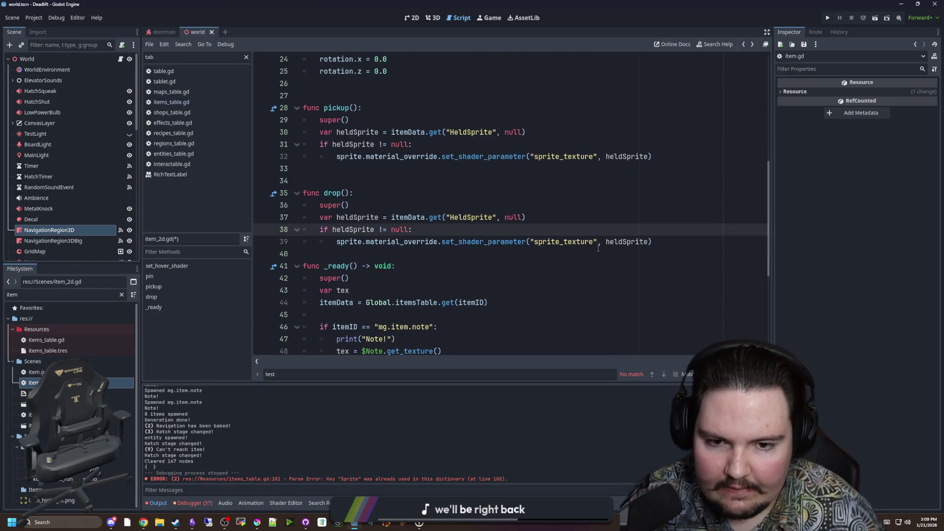
Step: Set drop's sprite_texture to itemData.Sprite, save, and run the project to test
double_click(630, 242)
text(itemData.)
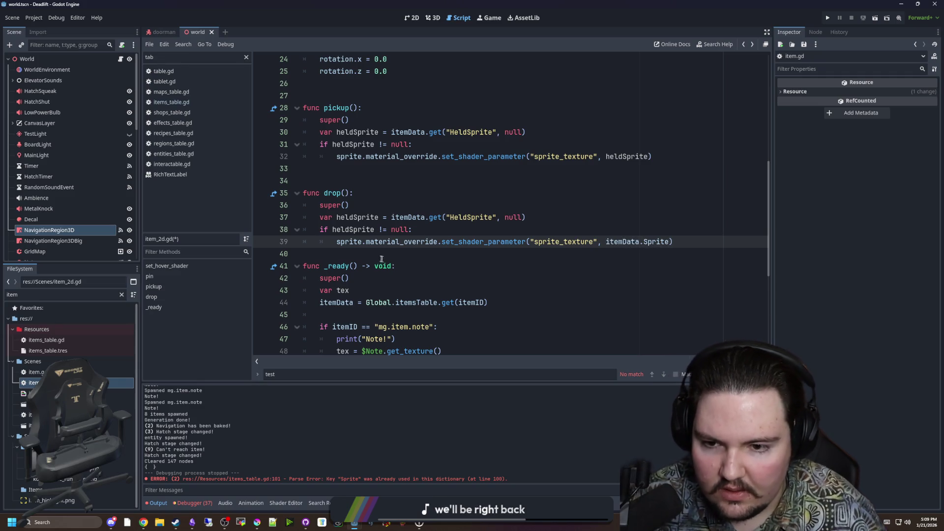
key(Return)
click(384, 168)
key(ctrl+s)
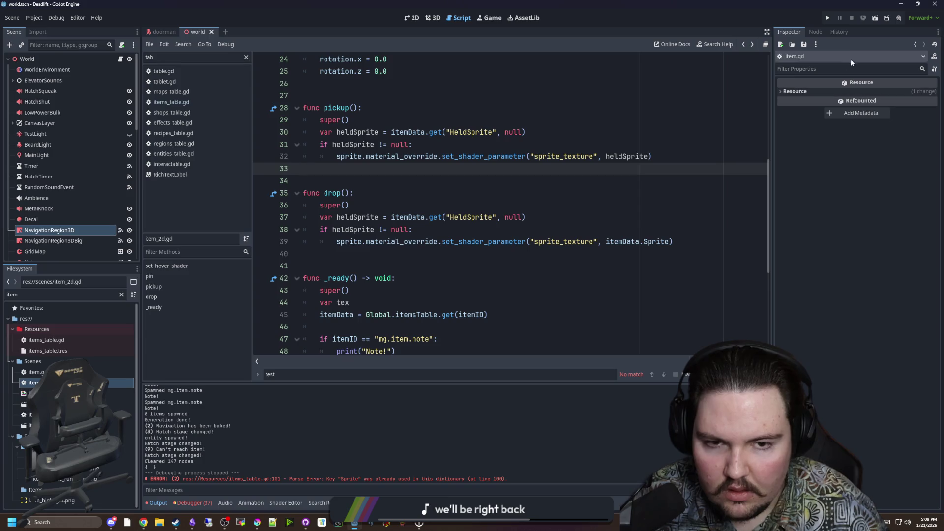
click(828, 18)
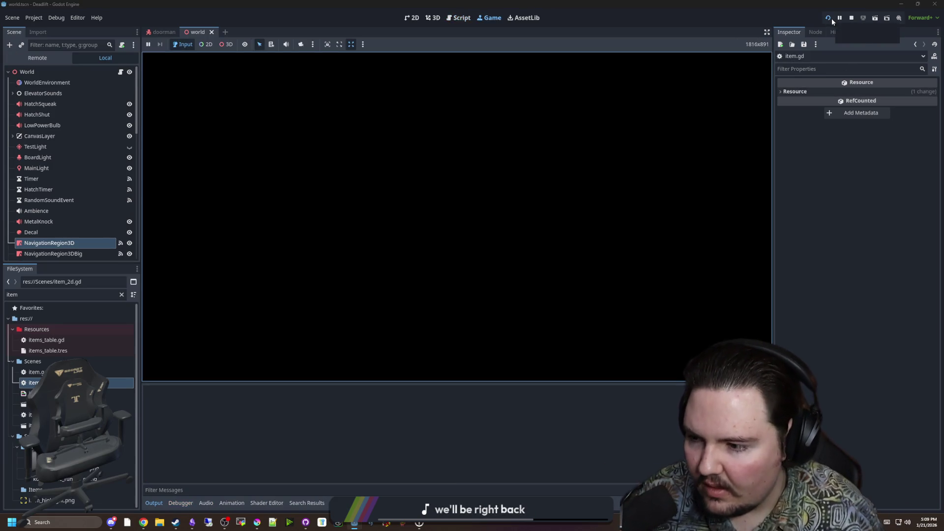
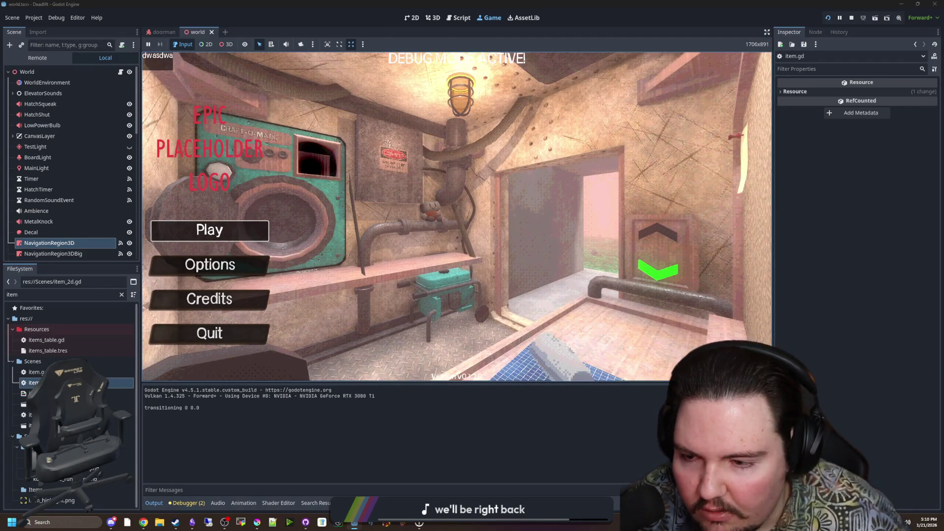
Step: Playtest picking up, throwing and dropping the bottle and sponge with E and Q, then stop the game
click(234, 234)
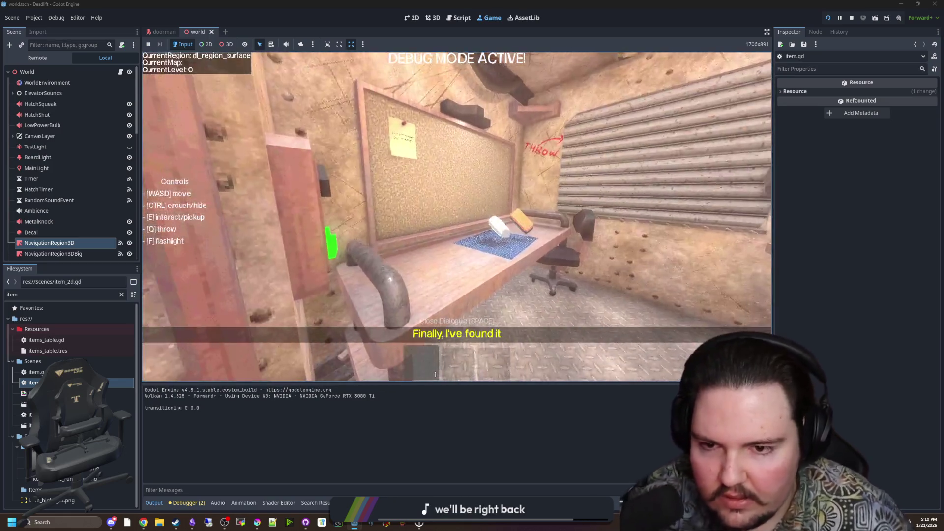
key(w)
key(e)
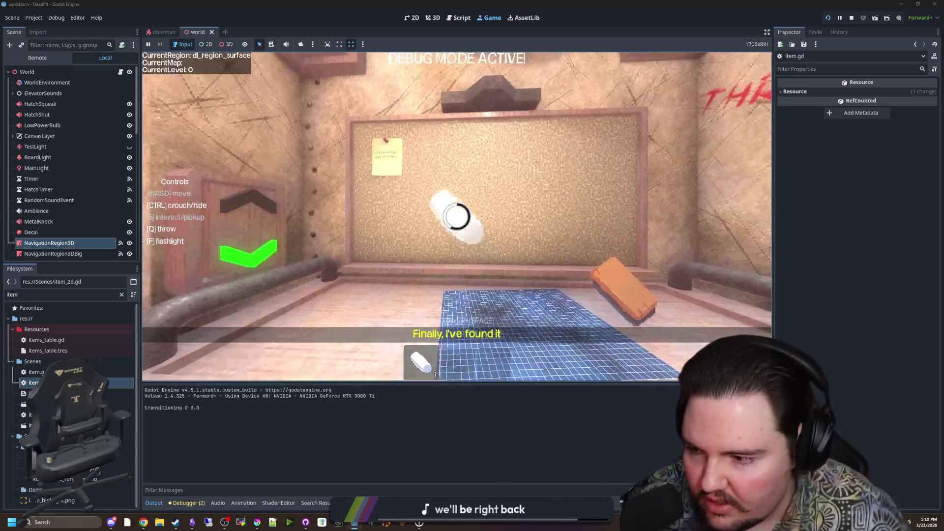
key(q)
key(e)
key(q)
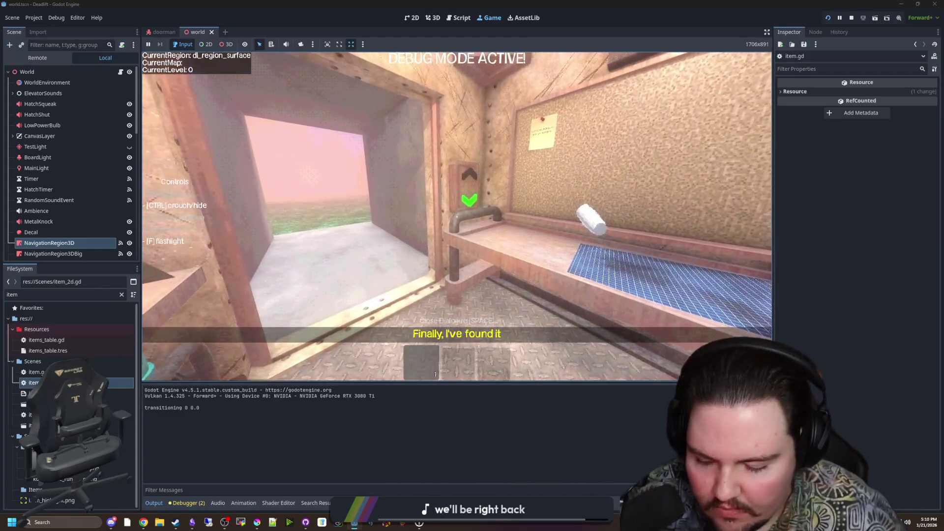
click(851, 21)
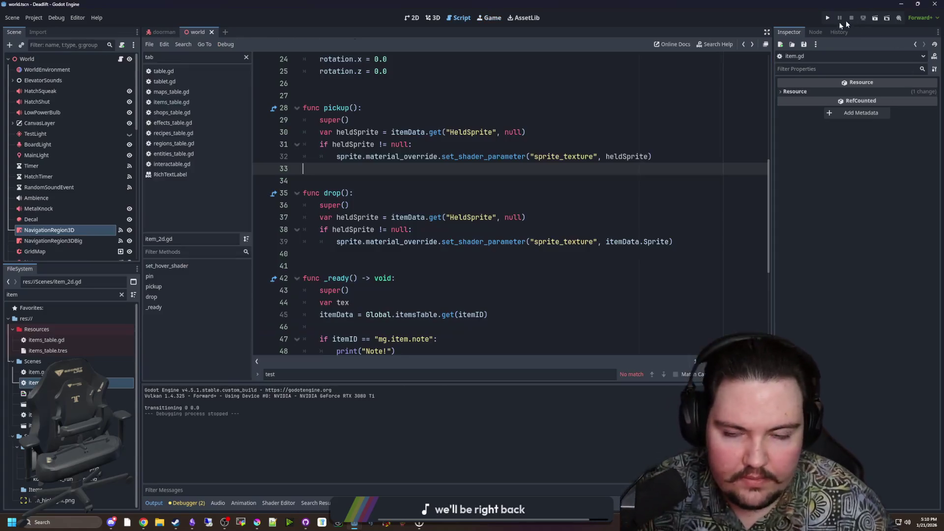
Step: Open items_table.gd at the mg.item.improved_flashlight entry, then run the project again
click(124, 298)
click(171, 102)
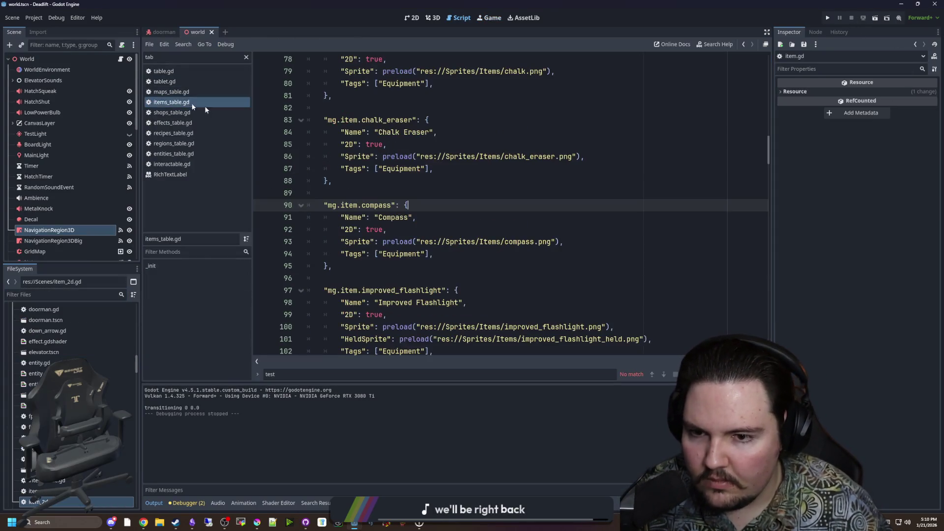
click(418, 205)
scroll(432, 207, down, 2)
click(434, 217)
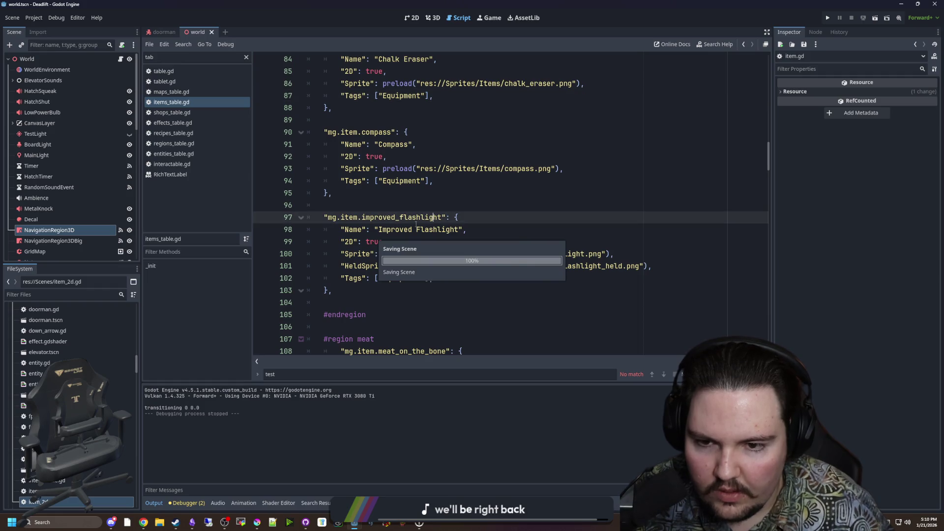
click(827, 22)
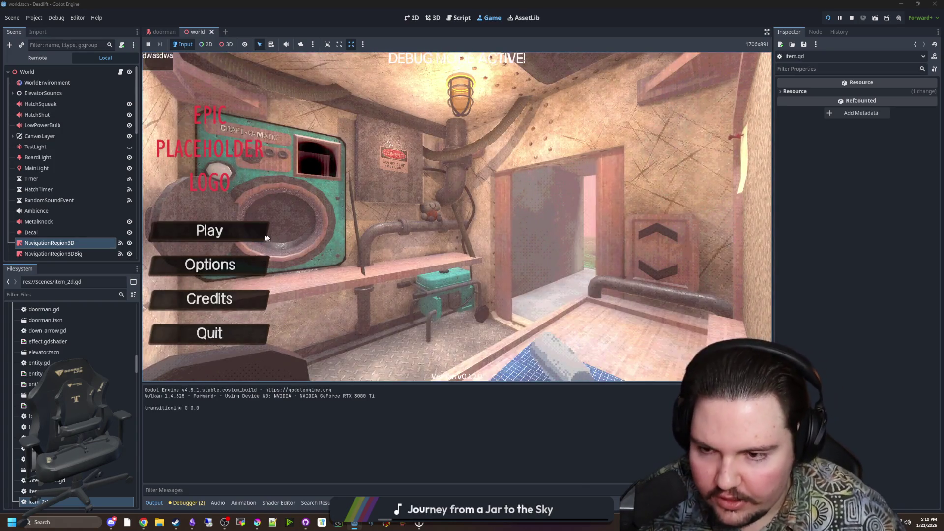
Step: Start the game and spawn the flashlight with the console command /give improved_flashlight
click(269, 237)
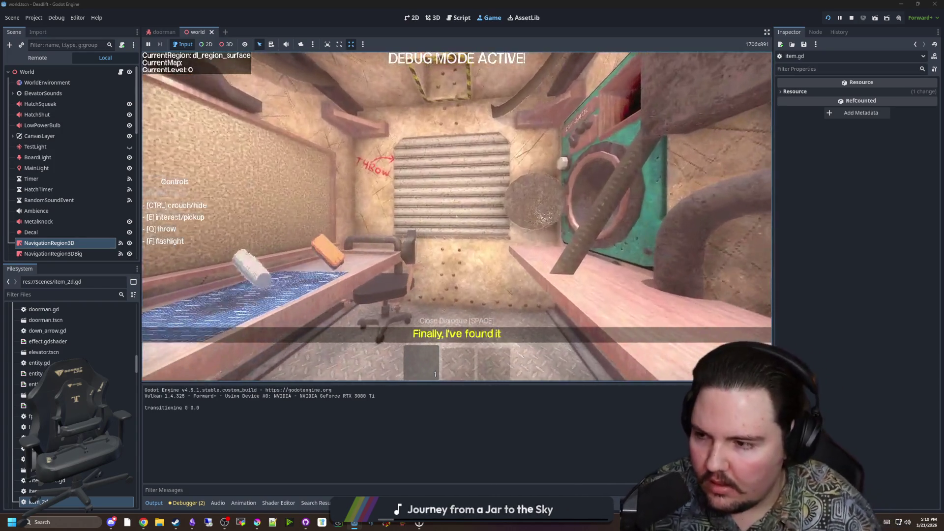
text(/giver)
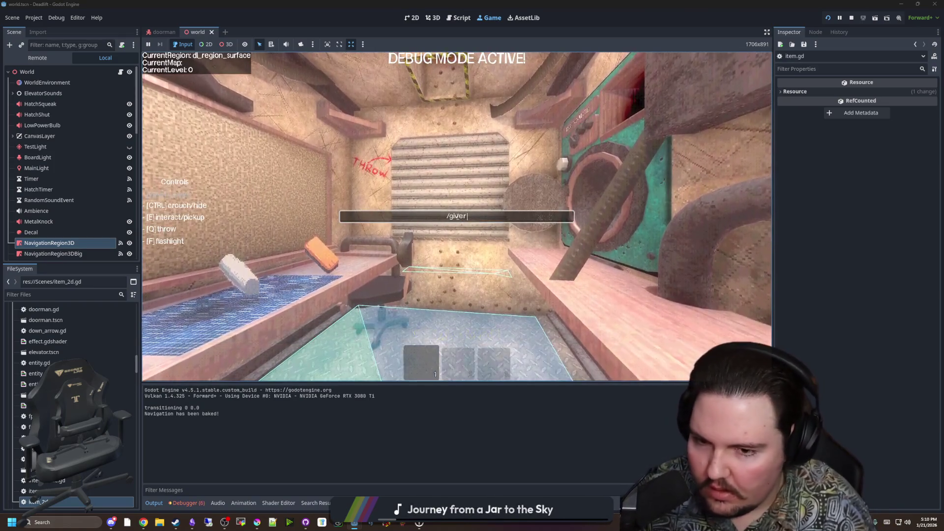
key(BackSpace)
text(improved_)
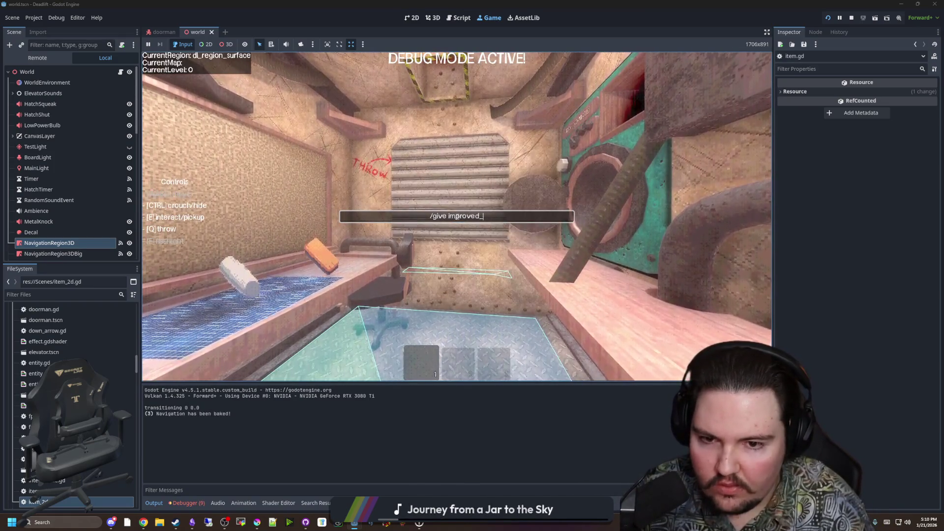
text(flashlight)
key(Return)
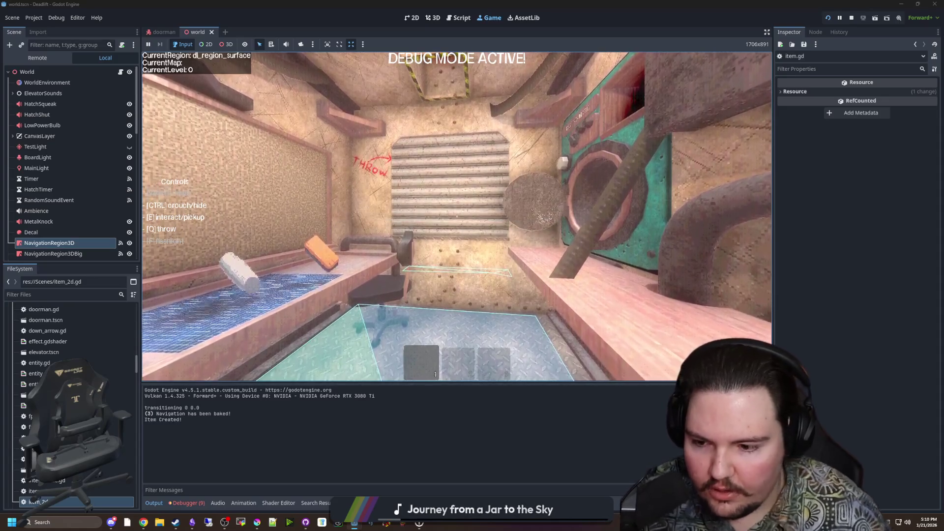
Step: Carry the improved flashlight out to the forest and back, then drop it on the bench
key(e)
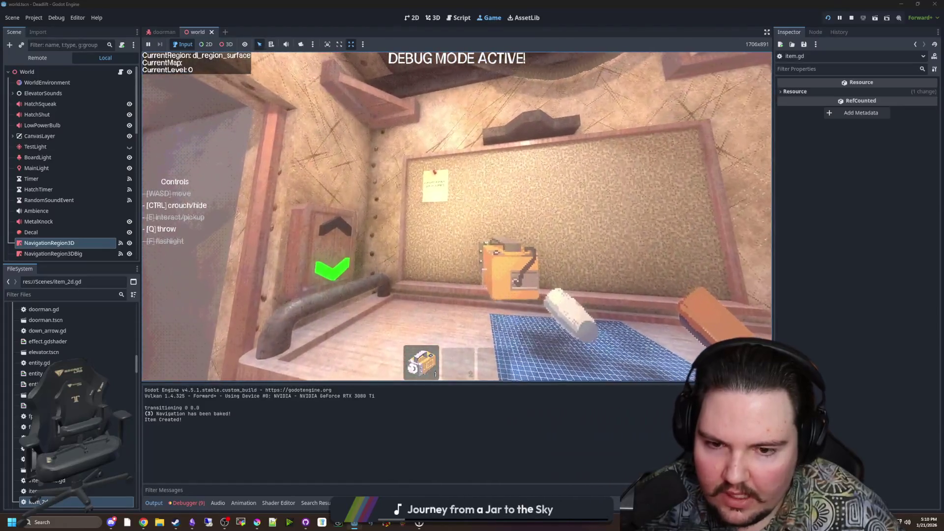
key(w)
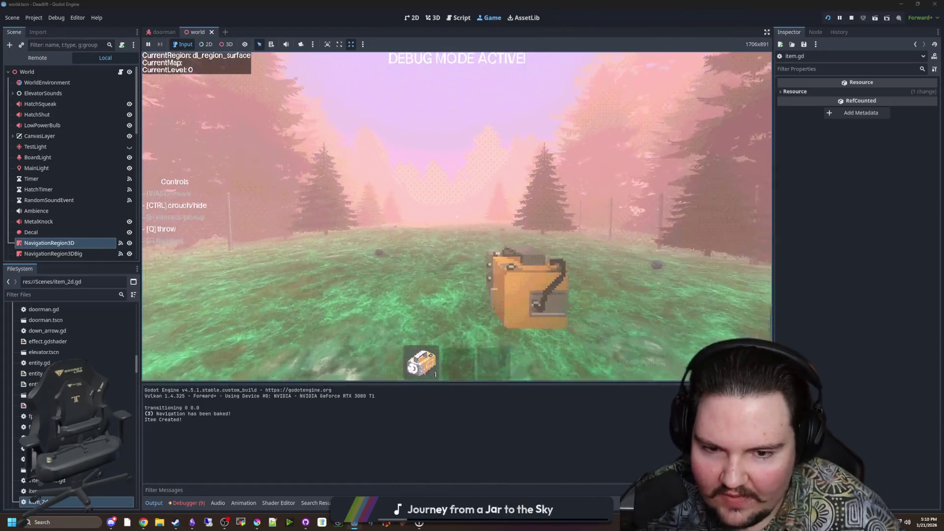
key(w)
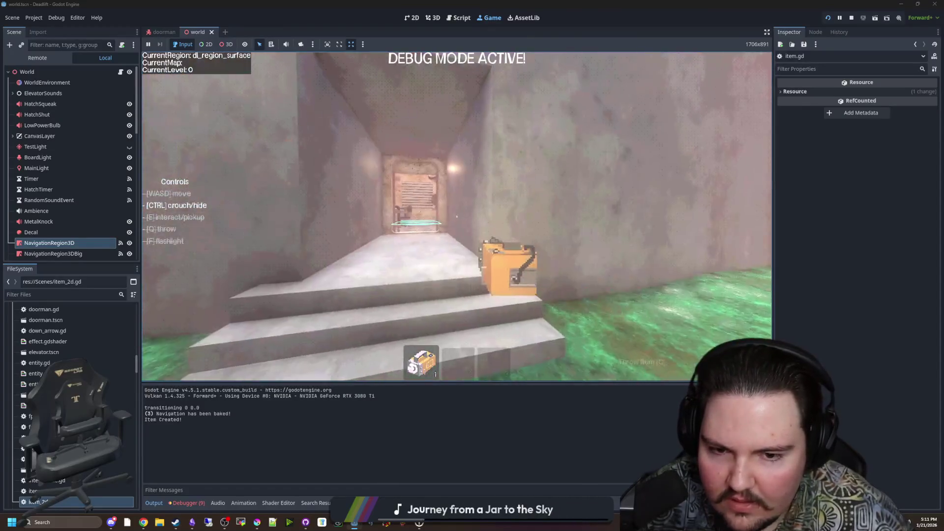
key(w)
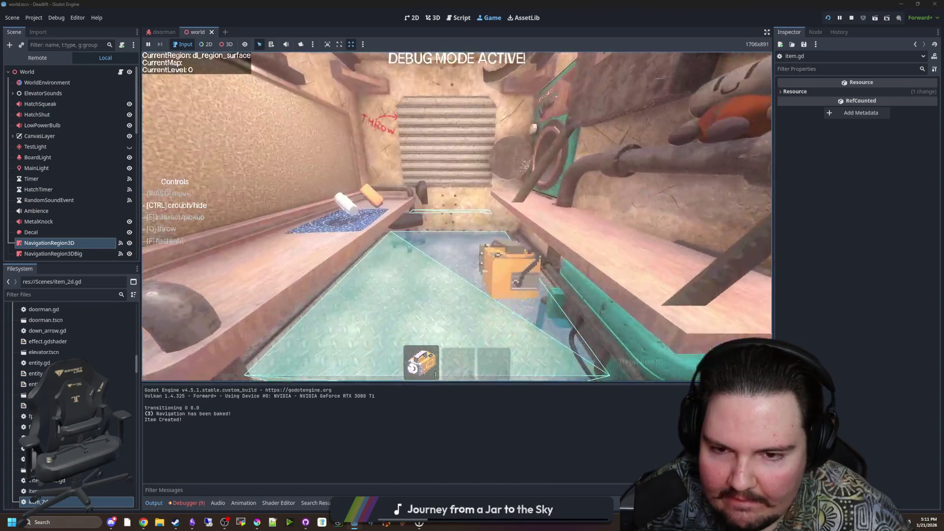
mouse_move(457, 216)
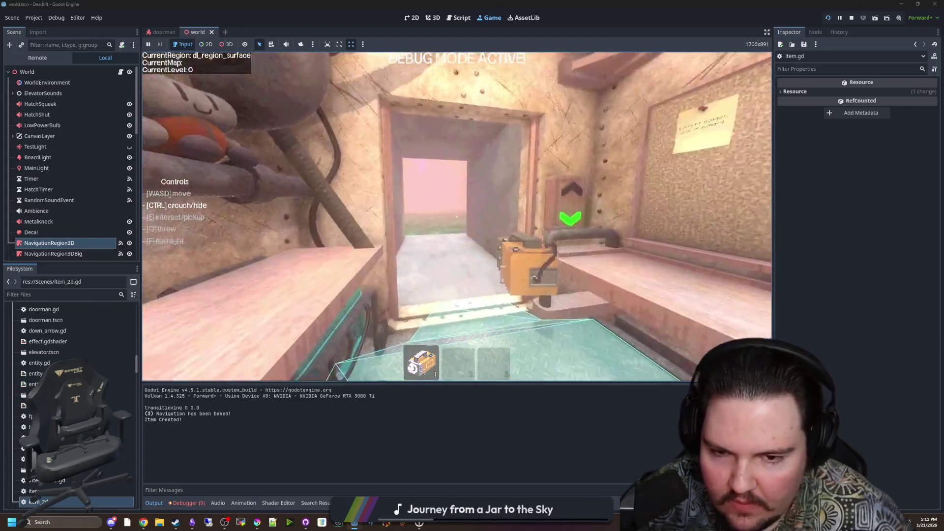
key(g)
key(e)
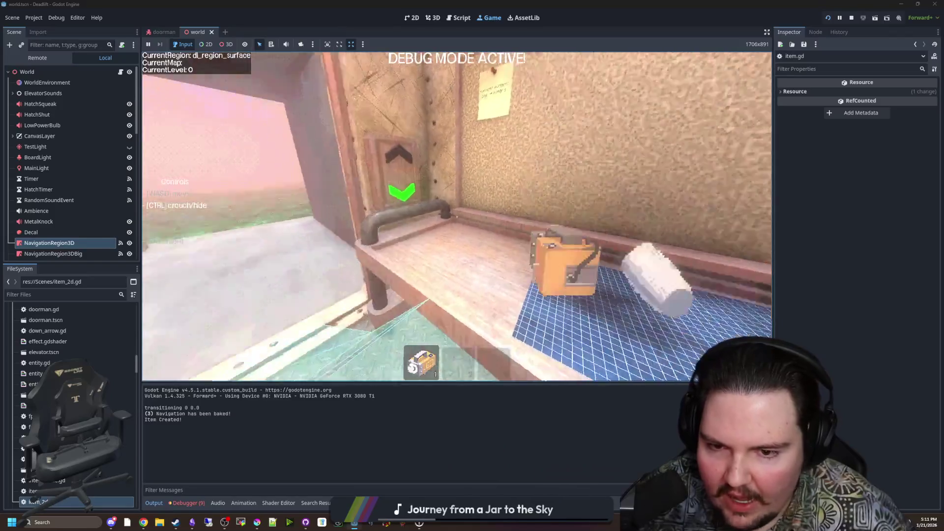
key(q)
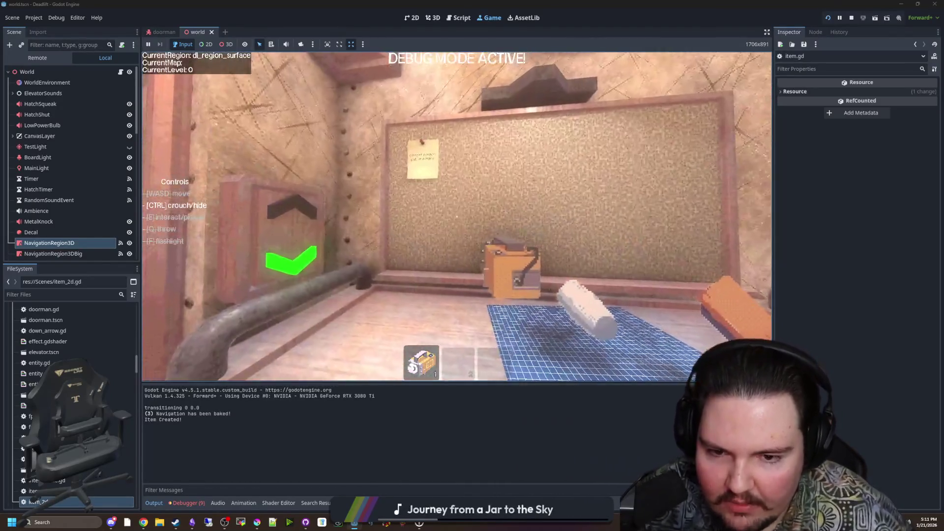
Step: Bring up the pause menu and stop the playtest with F8
key(super)
key(Escape)
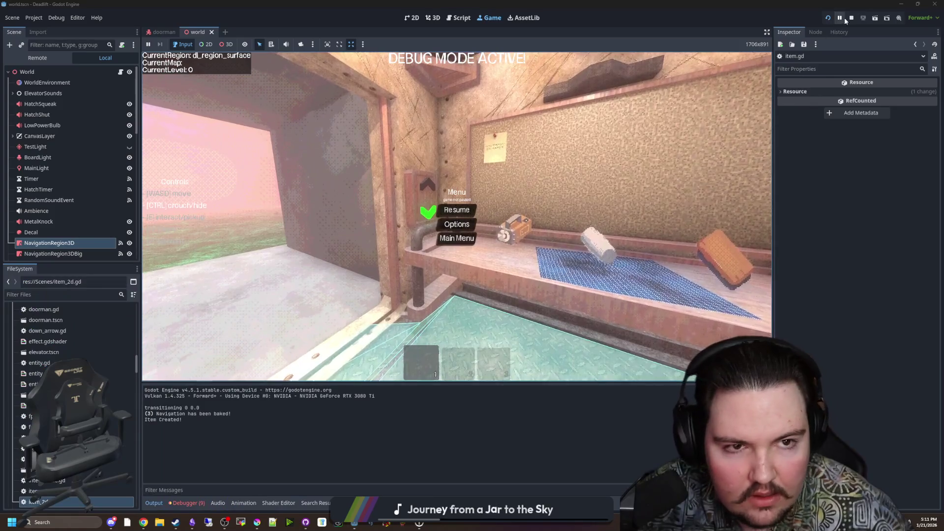
key(F8)
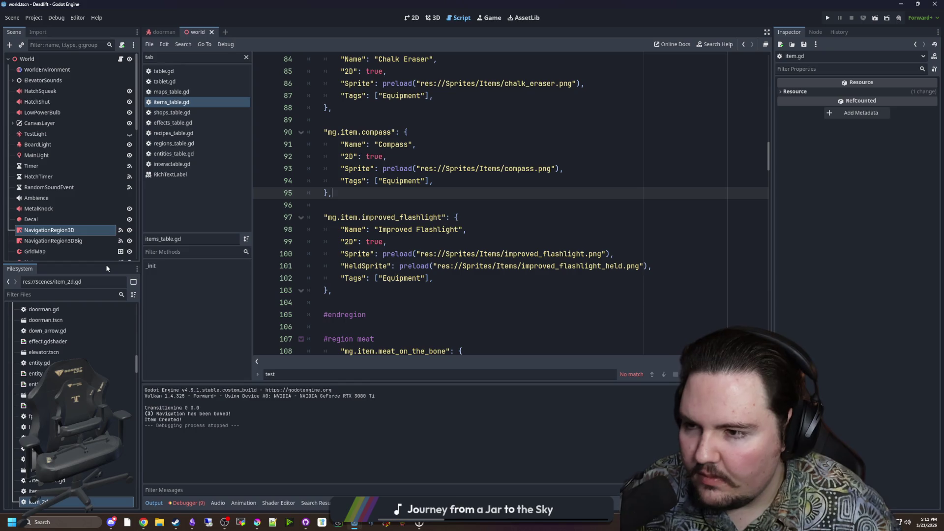
Step: Open the player scene's script, add a blank line above drop_item, and save
click(115, 295)
text(player)
click(56, 351)
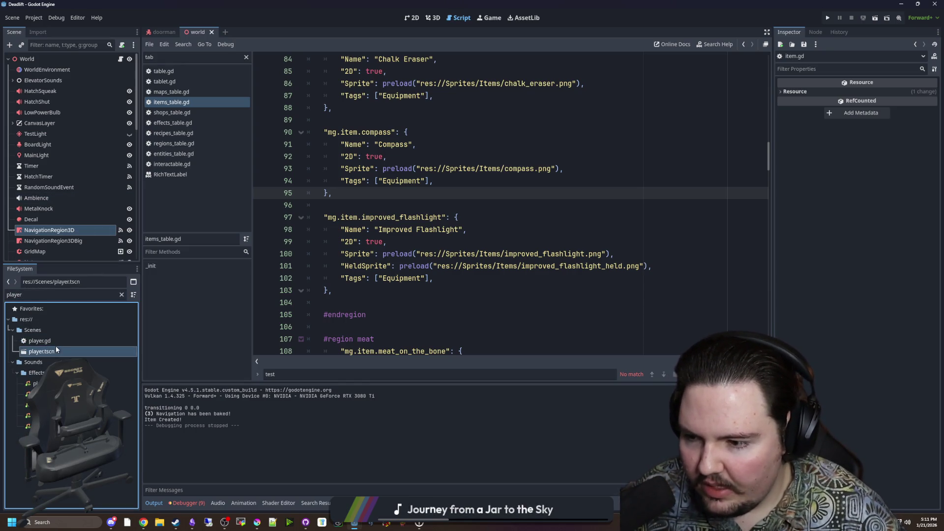
double_click(57, 350)
click(513, 155)
scroll(513, 154, up, 6)
click(434, 186)
key(ctrl+f)
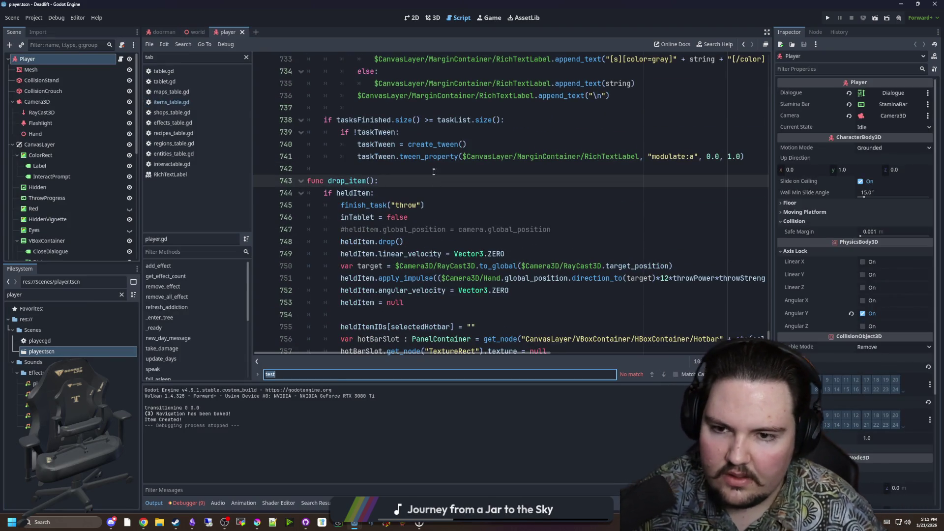
click(423, 173)
key(Return)
click(429, 174)
key(ctrl+s)
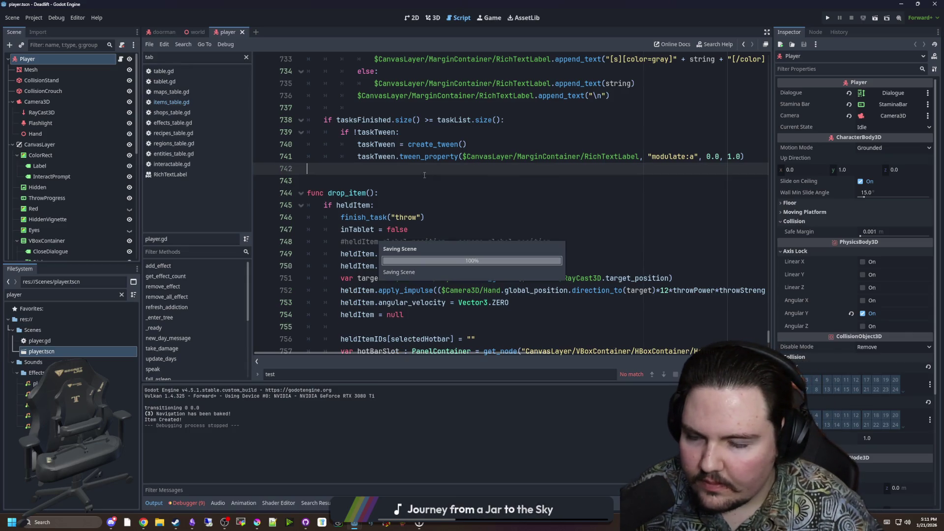
Step: Find func _process in player.gd and position after the stamina bar code
click(411, 176)
key(ctrl+f)
text(func _process)
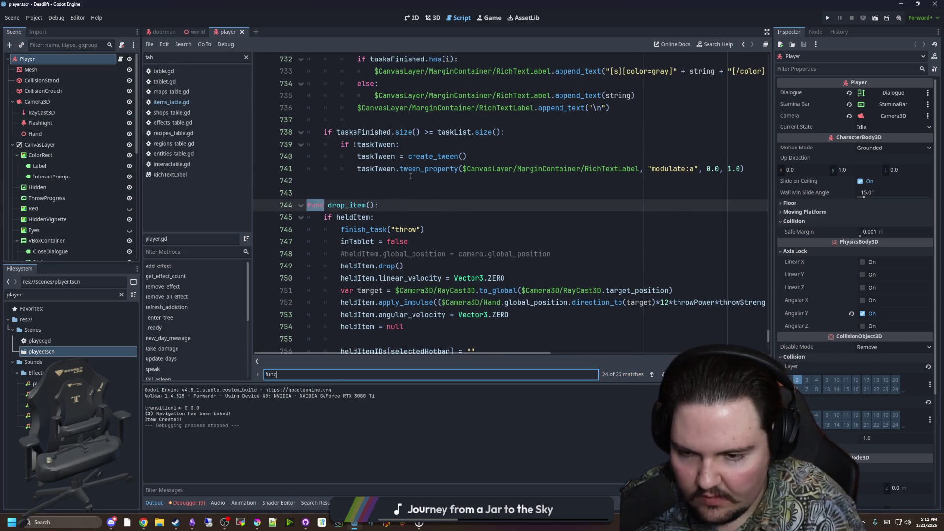
scroll(392, 156, down, 4)
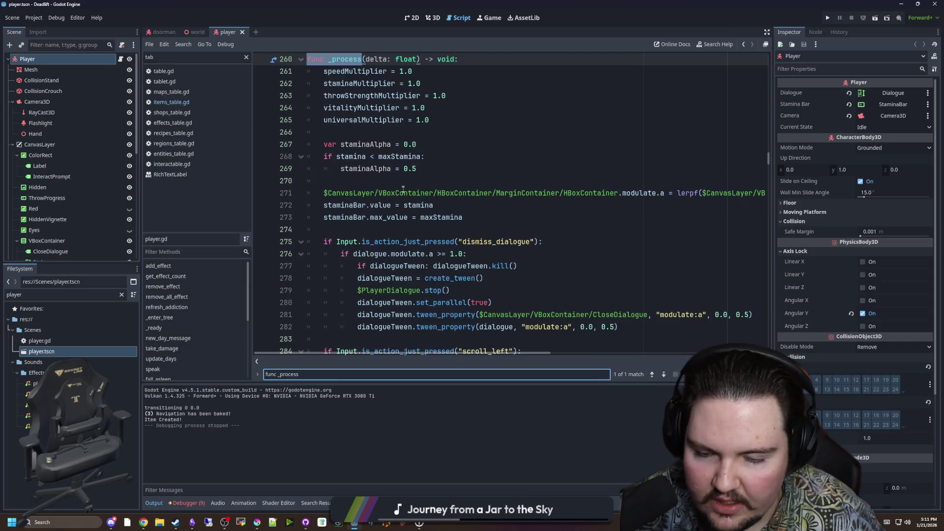
scroll(403, 190, down, 3)
scroll(366, 215, up, 4)
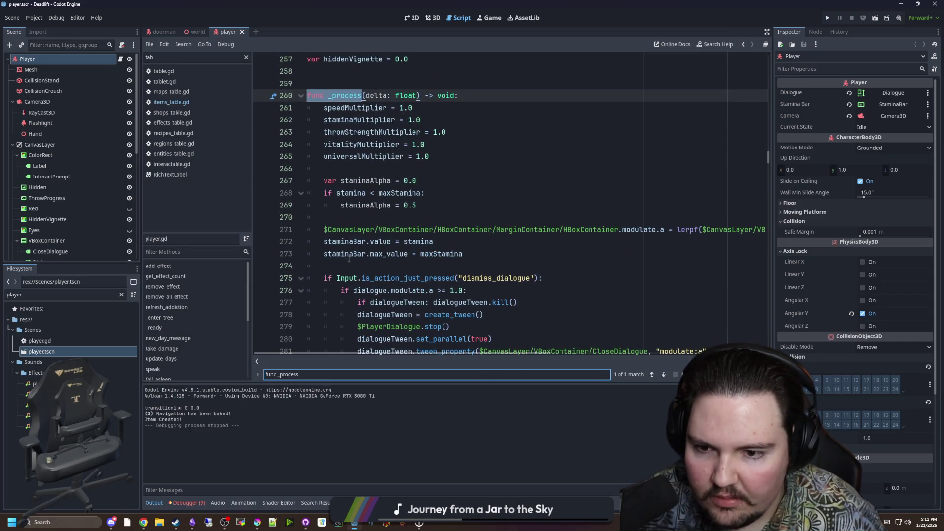
click(348, 257)
click(351, 269)
Step: Under 'if heldItem:', add the improved_flashlight itemID check with a commented '#pass' body
key(Return)
key(Return)
key(Up)
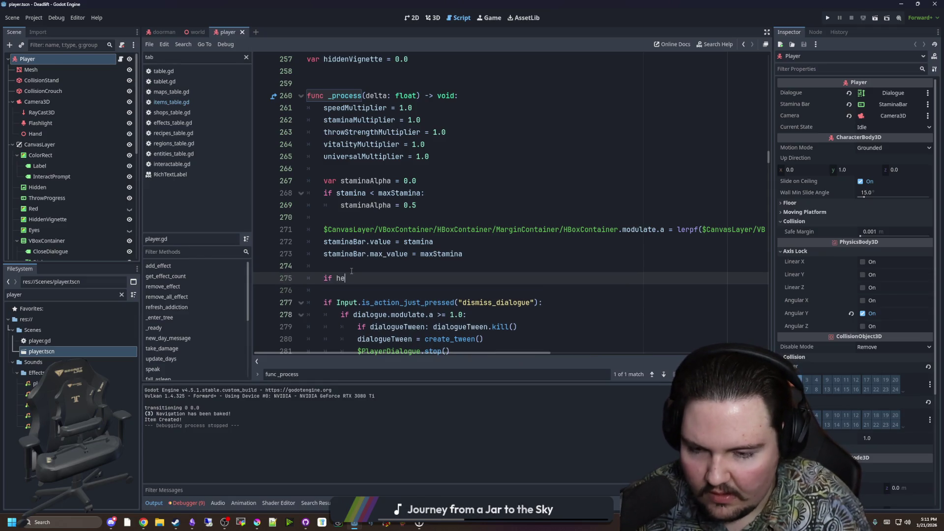
key(Return)
text(if heldItem.itemID == "mg.item.improved_flashlight)
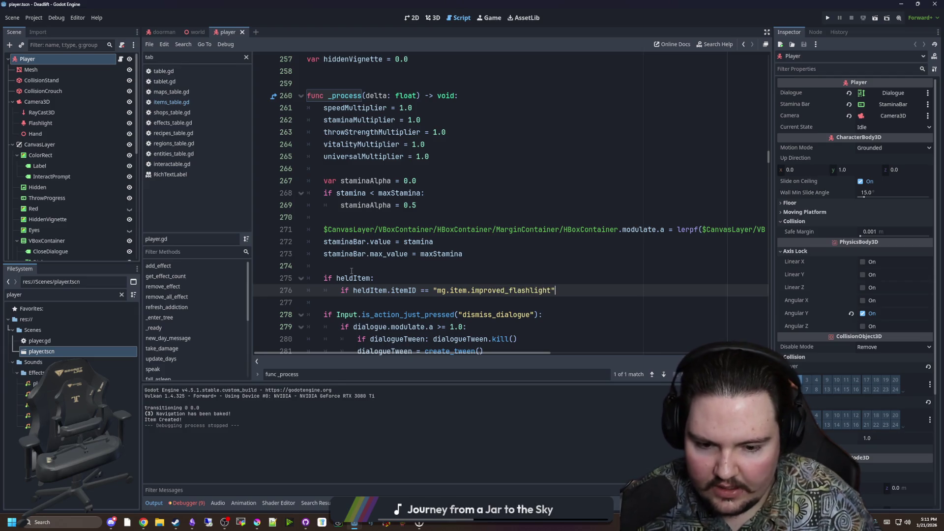
text(:)
key(Return)
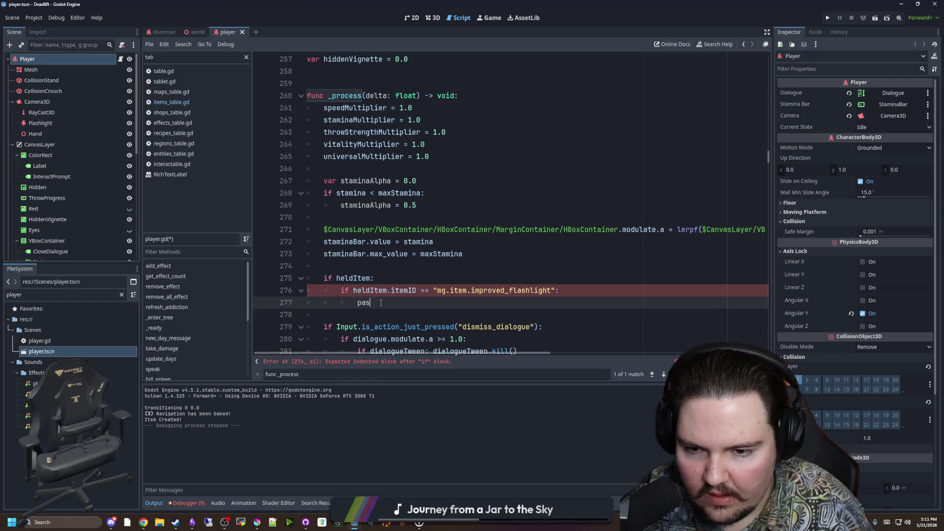
click(565, 296)
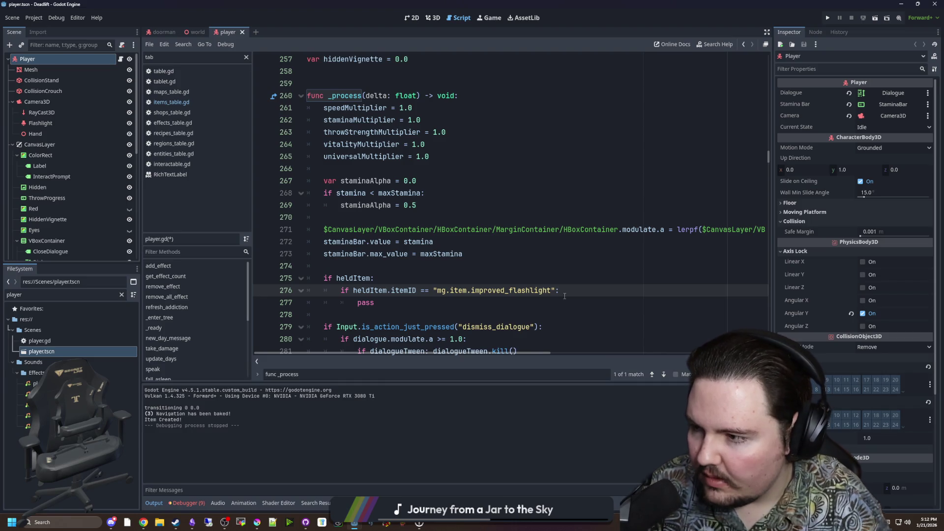
click(440, 303)
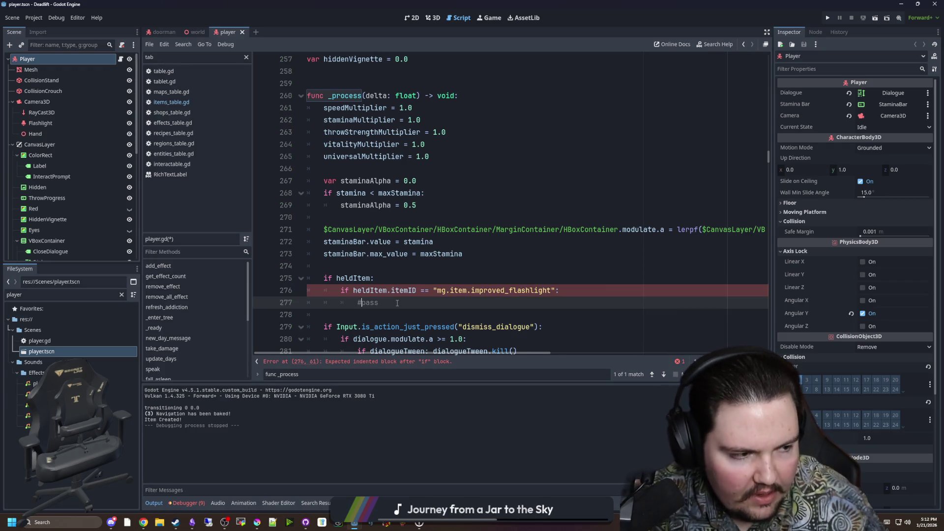
key(alt+Tab)
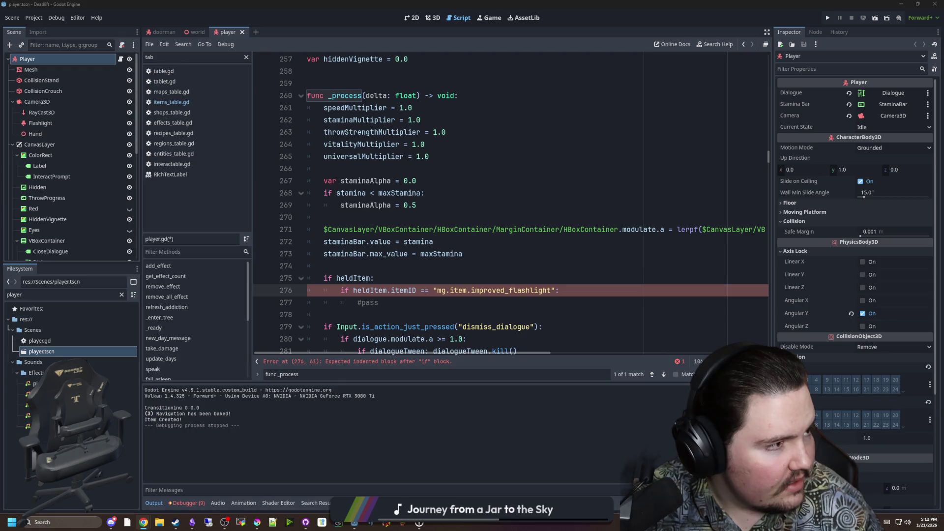
mouse_move(0, 192)
mouse_down()
mouse_move(463, 194)
mouse_move(620, 118)
mouse_up()
Step: Search 'godot documentation', maximize Chrome, and open the Godot Docs 4.5 branch result
text(godot documentation)
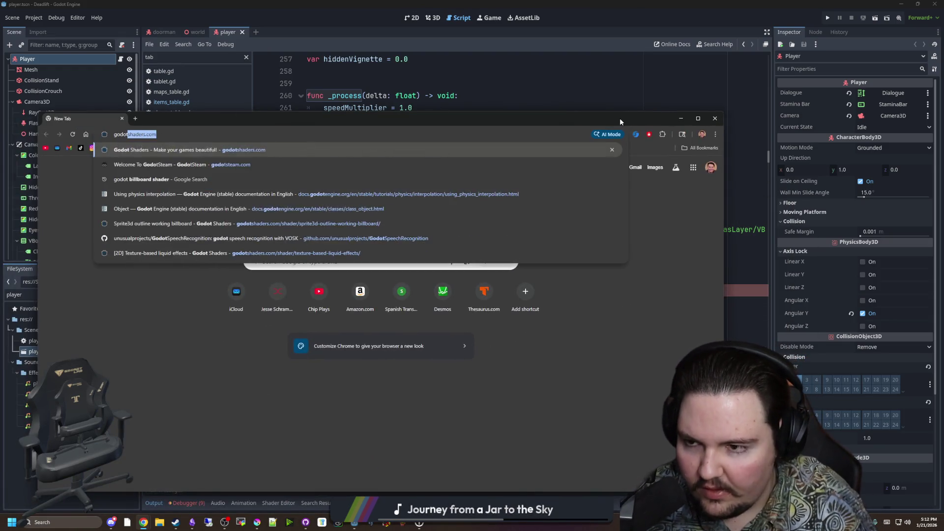
key(Return)
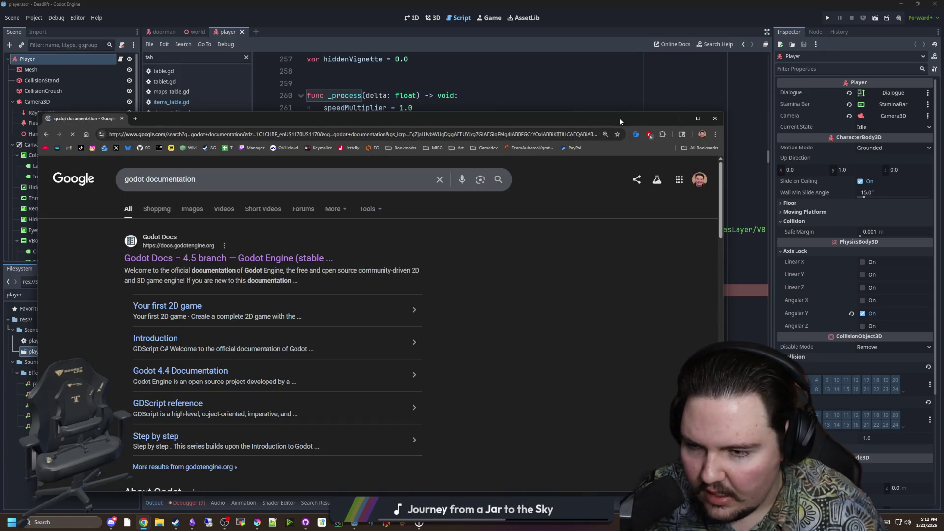
double_click(620, 118)
click(284, 150)
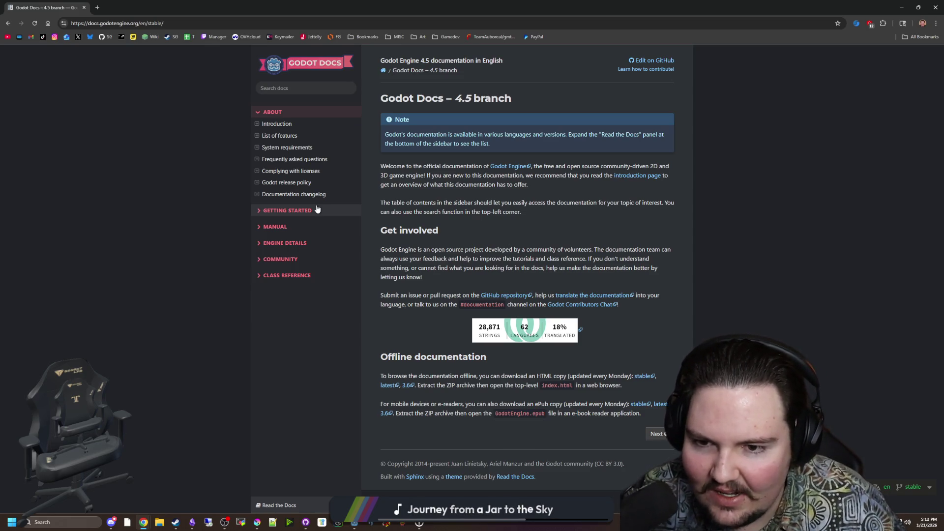
Step: Expand GETTING STARTED and read Introduction to Godot, moving on to Learn to code with GDScript
click(317, 210)
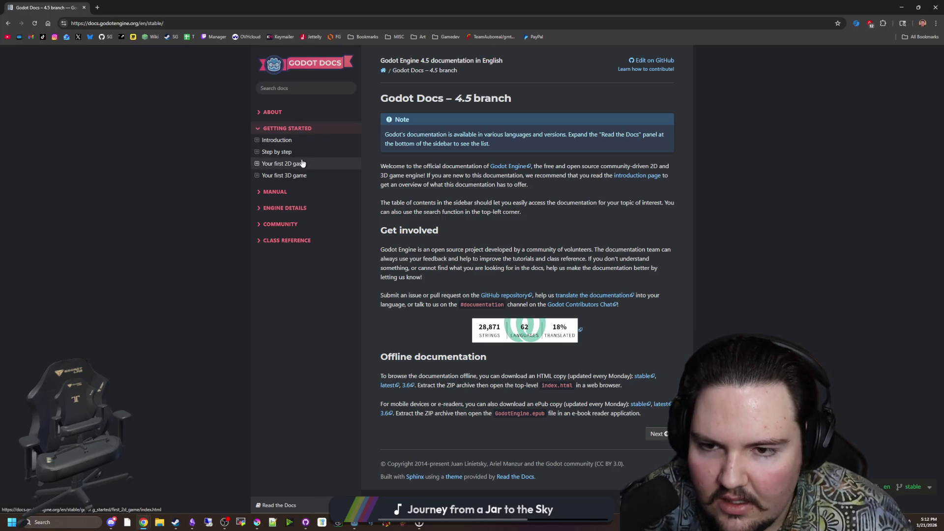
click(304, 128)
click(281, 128)
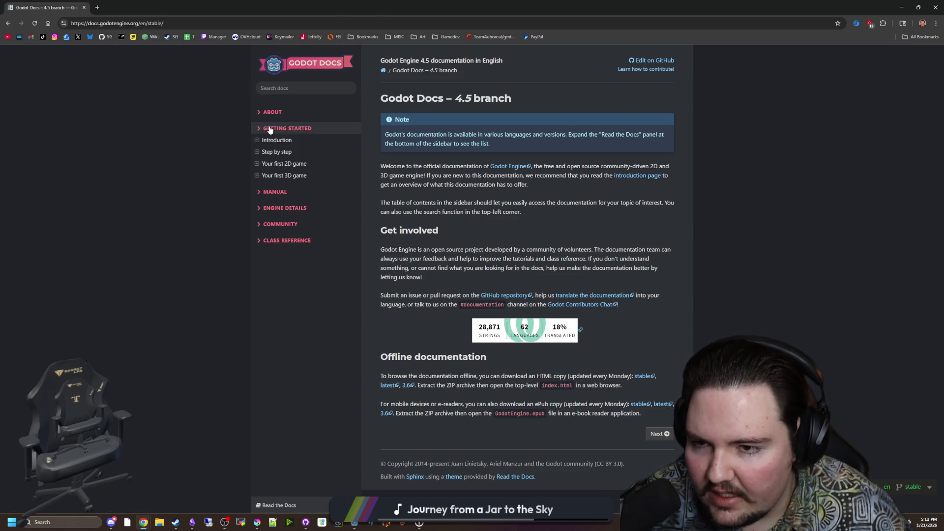
click(287, 139)
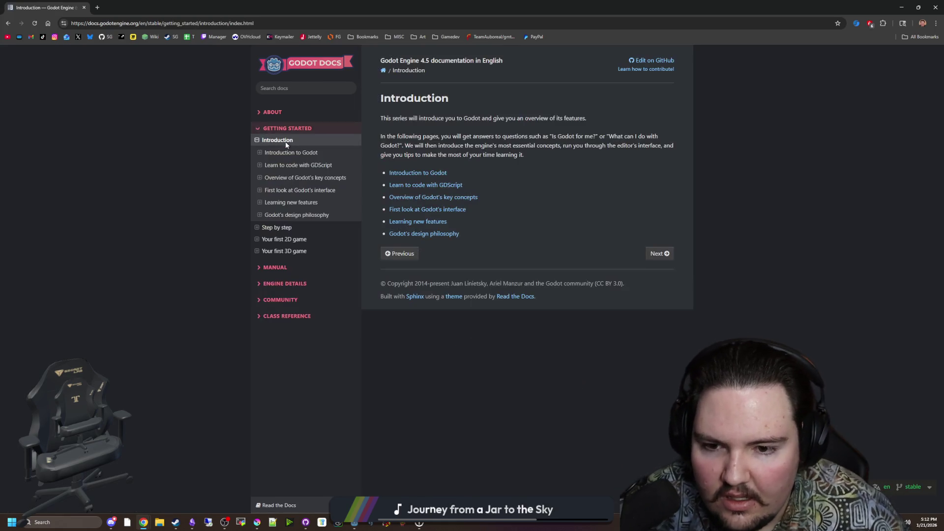
click(422, 172)
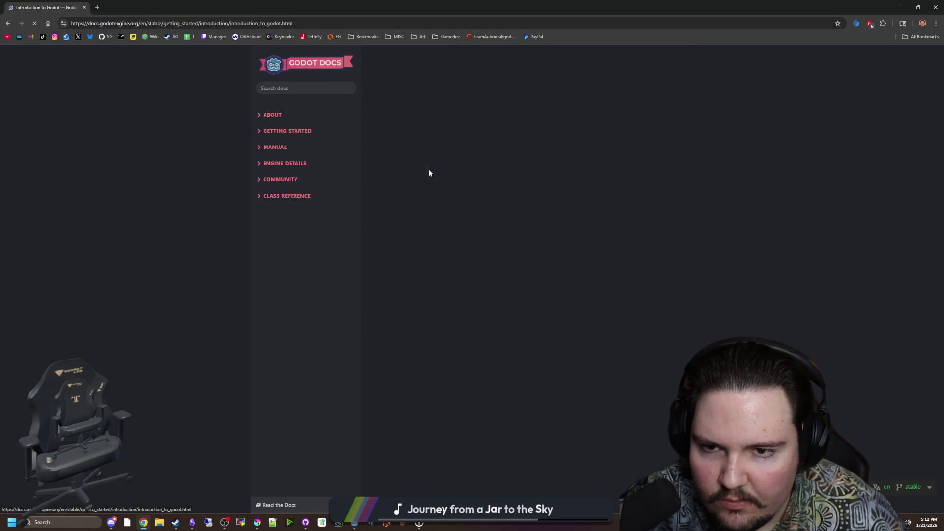
scroll(518, 307, down, 20)
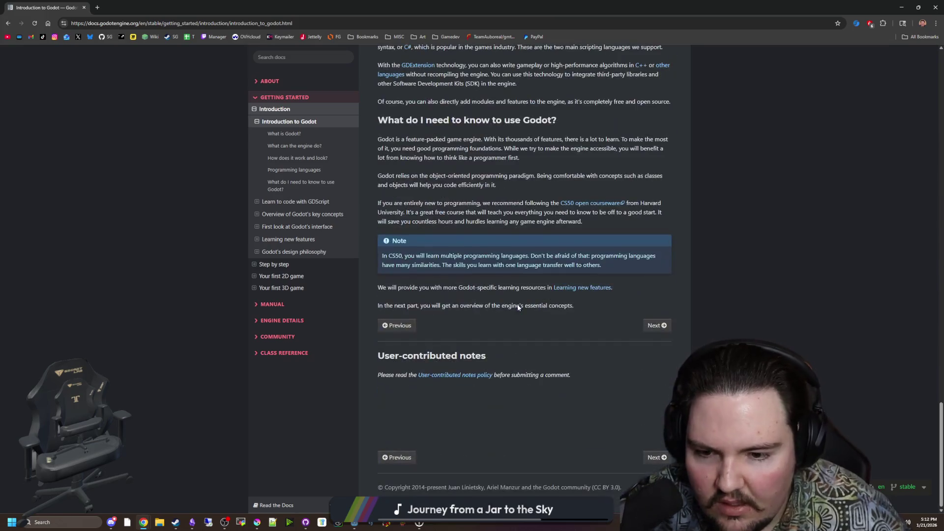
click(668, 325)
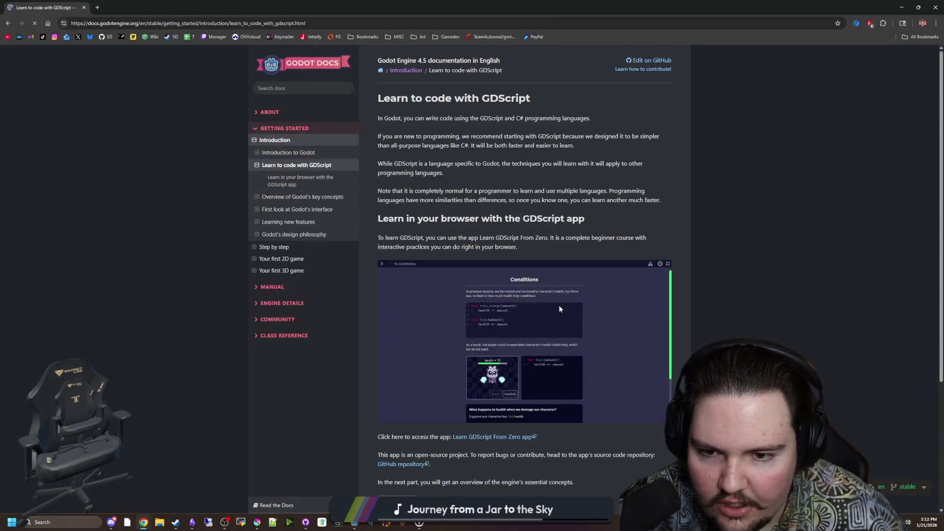
Step: Page through Overview of key concepts and First look at the interface to Learning new features
scroll(655, 341, down, 10)
click(647, 325)
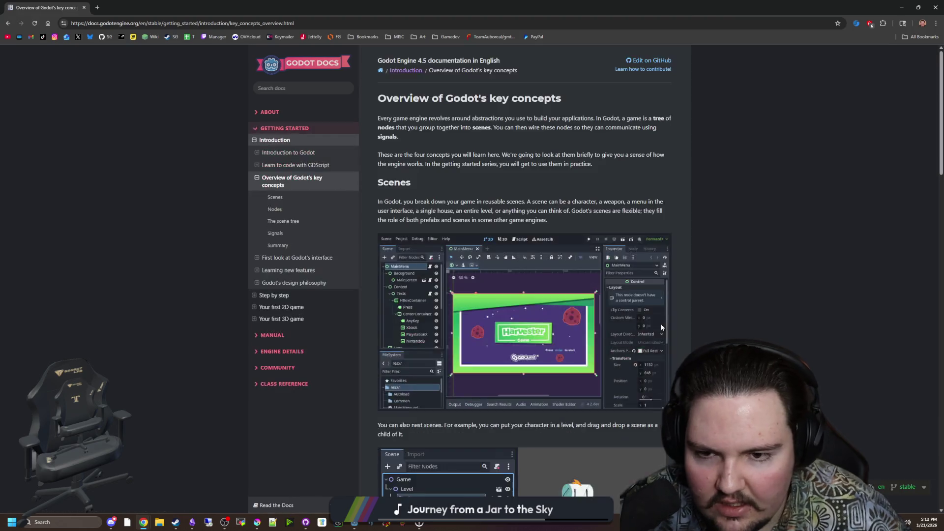
scroll(647, 325, down, 15)
scroll(648, 329, up, 6)
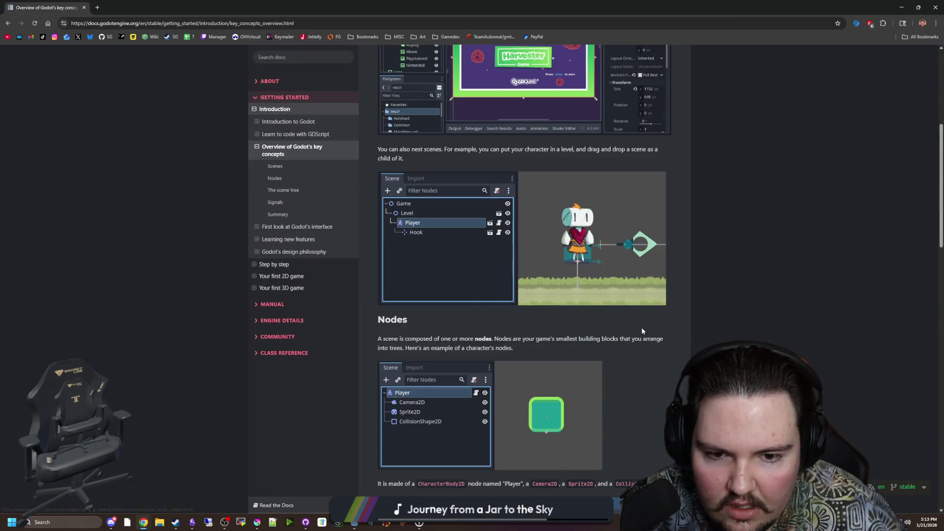
scroll(641, 327, down, 6)
click(650, 325)
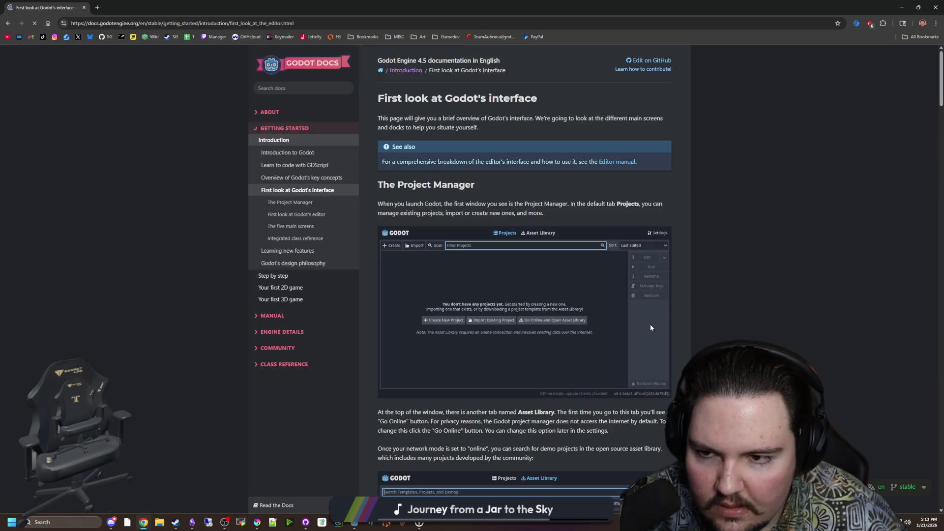
scroll(559, 293, down, 20)
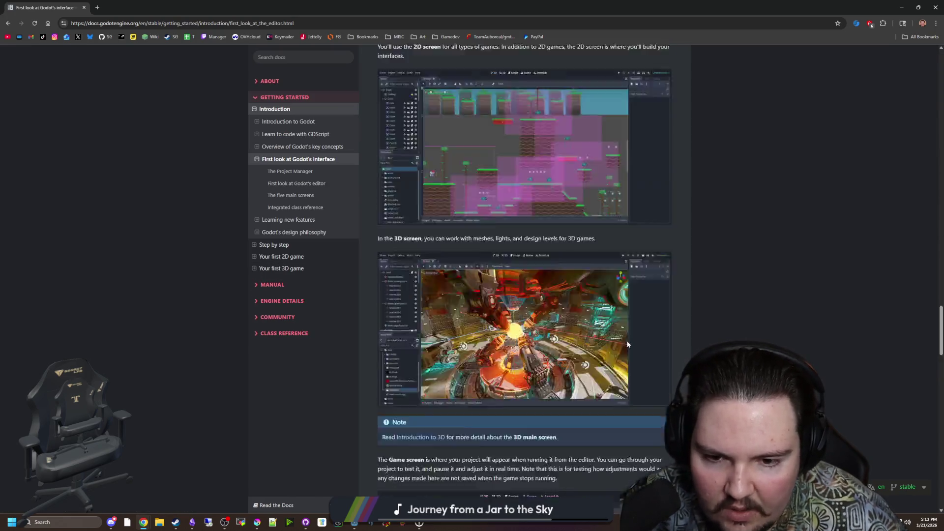
scroll(559, 293, up, 12)
scroll(559, 294, down, 20)
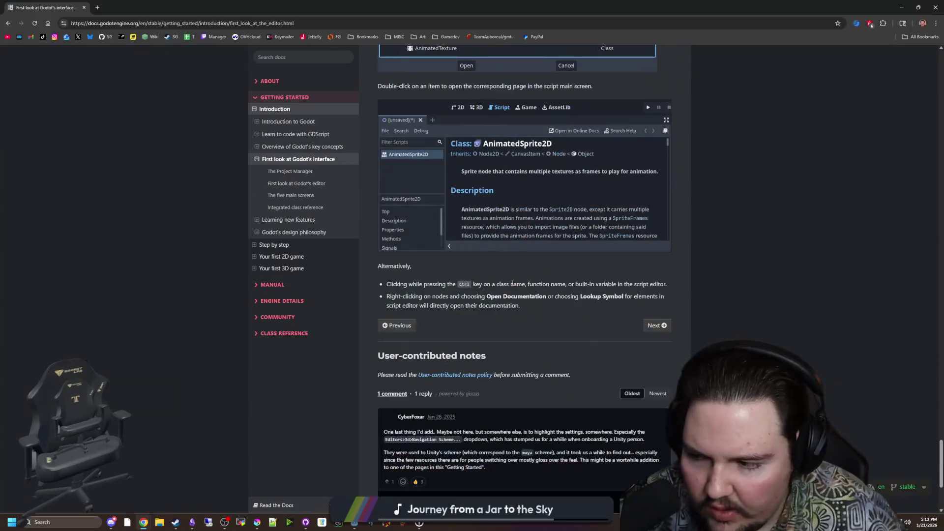
scroll(524, 351, down, 4)
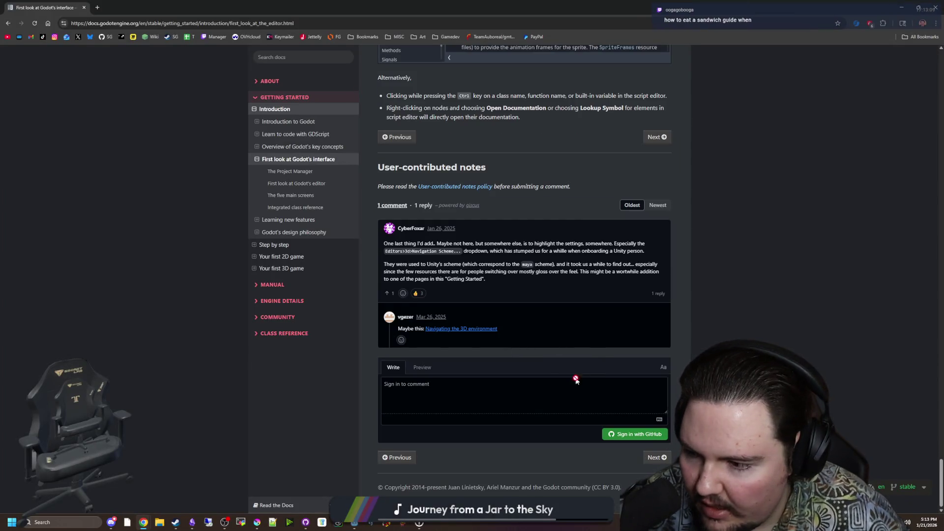
click(662, 458)
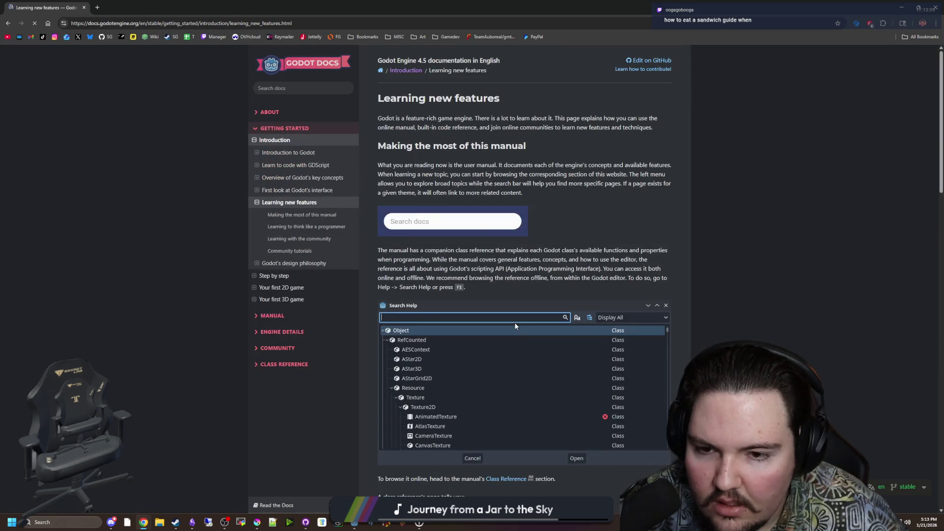
Step: Continue through Godot's design philosophy and Step by step to the Nodes and Scenes page
scroll(501, 134, down, 5)
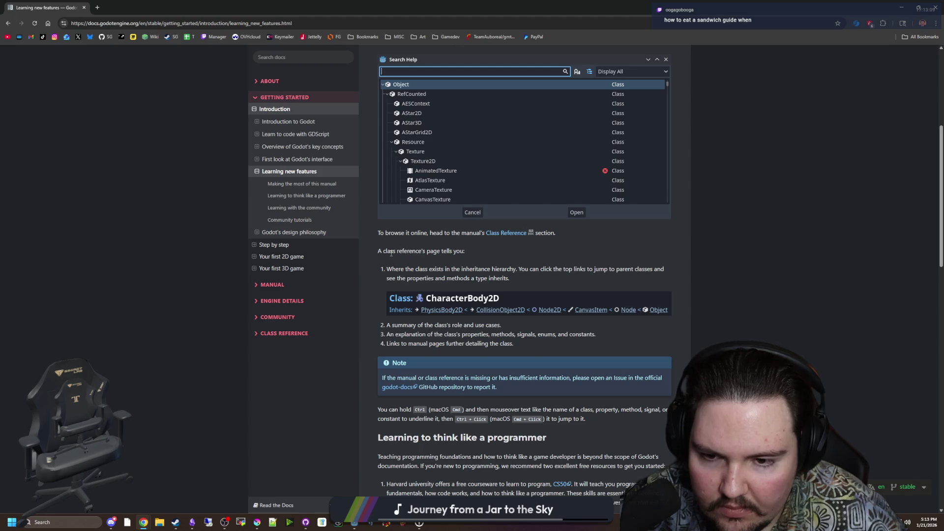
scroll(456, 251, down, 15)
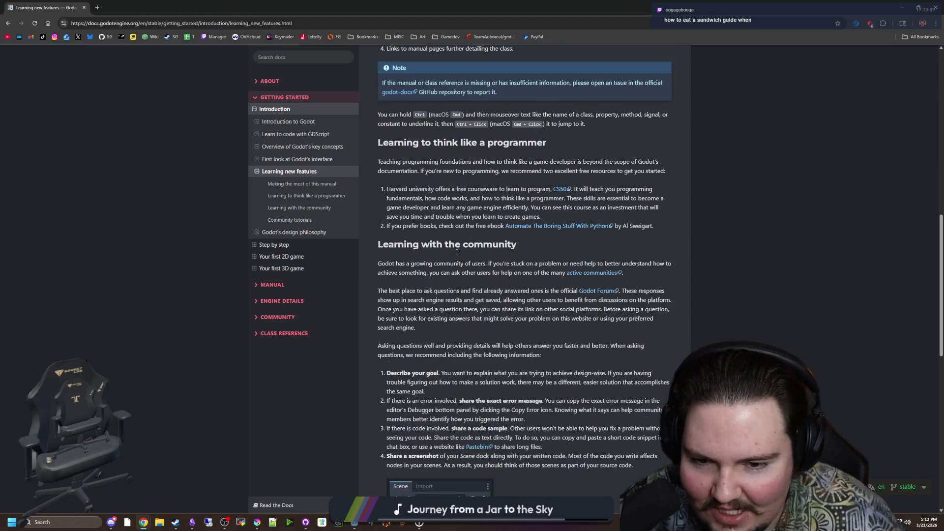
scroll(456, 254, down, 5)
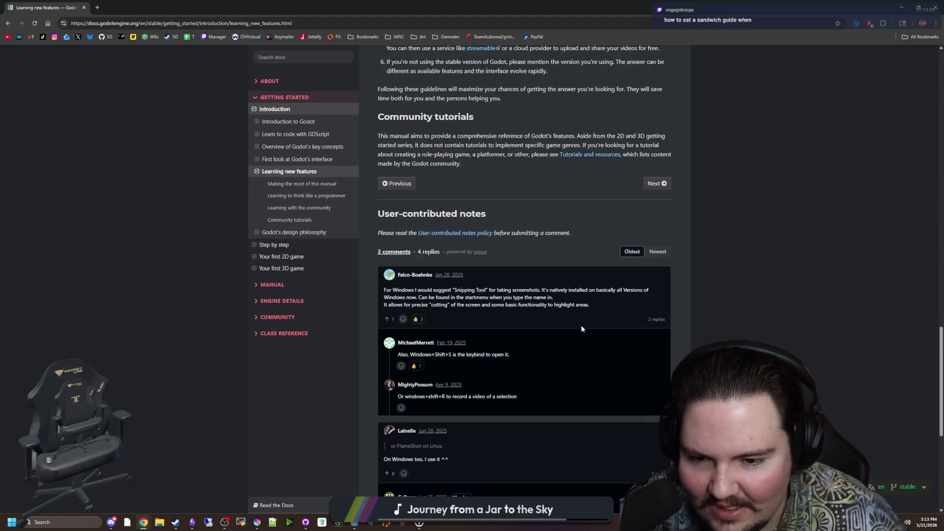
click(658, 183)
scroll(436, 223, down, 5)
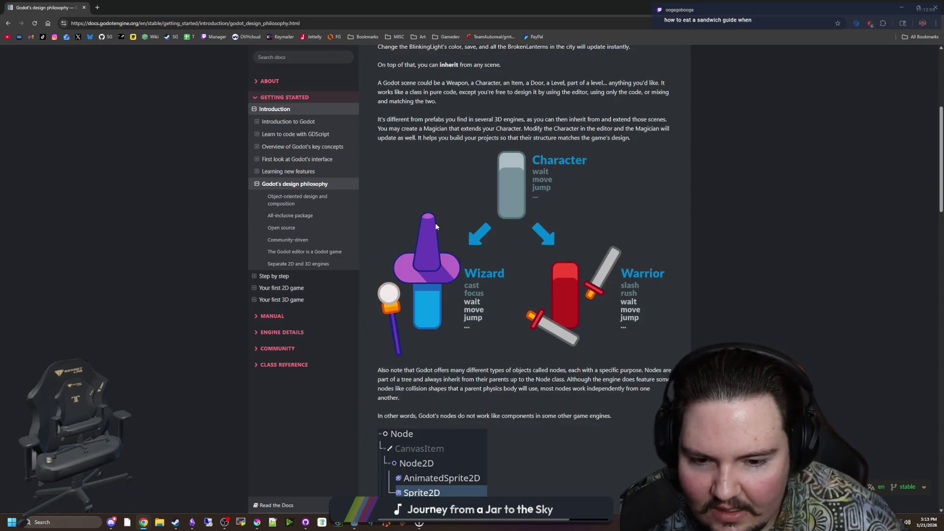
scroll(435, 222, down, 15)
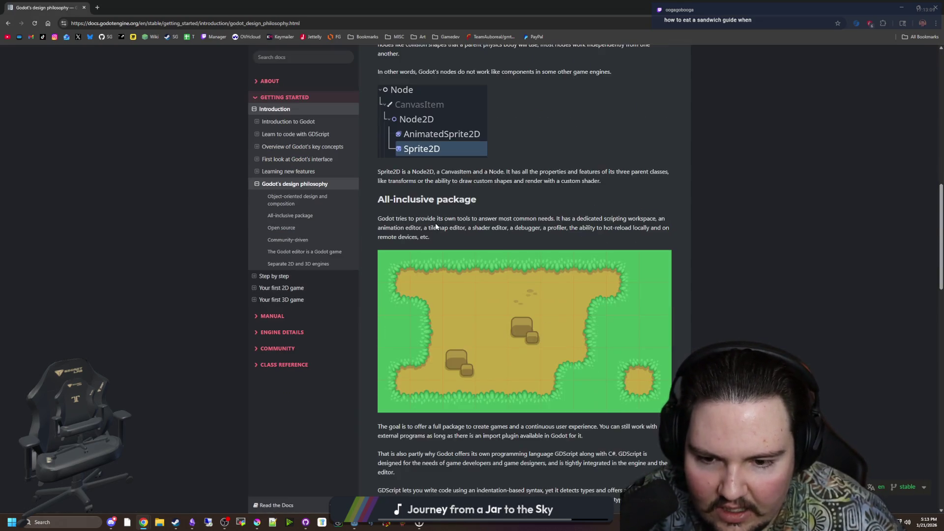
scroll(445, 198, down, 7)
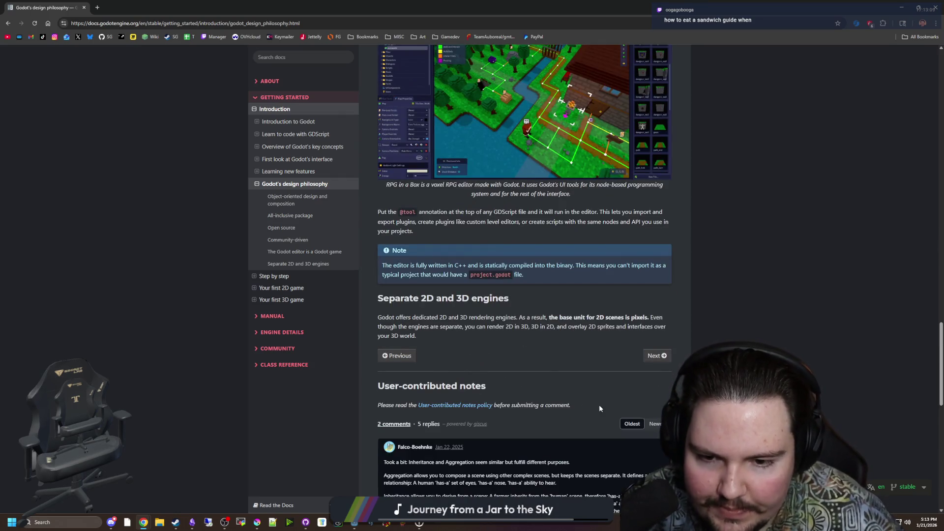
click(657, 355)
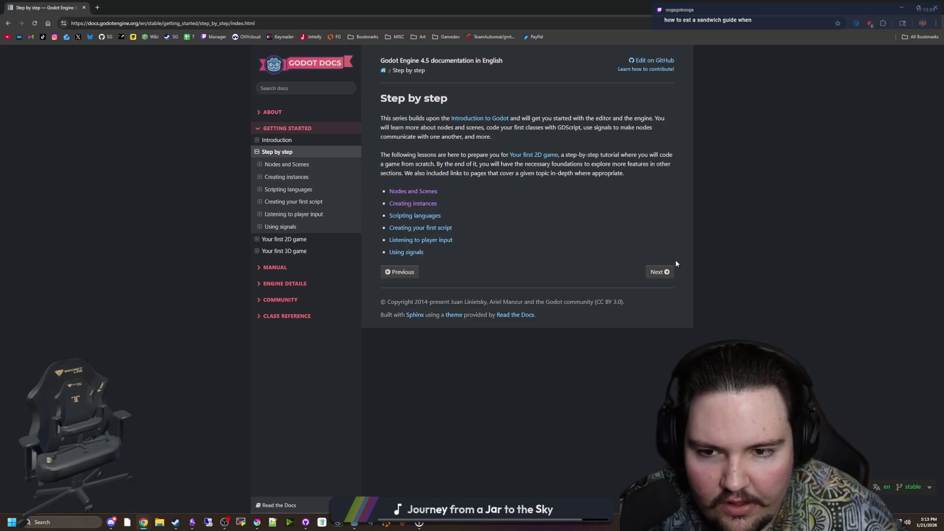
click(658, 271)
Step: Page through Creating instances, Scripting languages, and Creating your first script to Listening to player input
scroll(658, 271, down, 20)
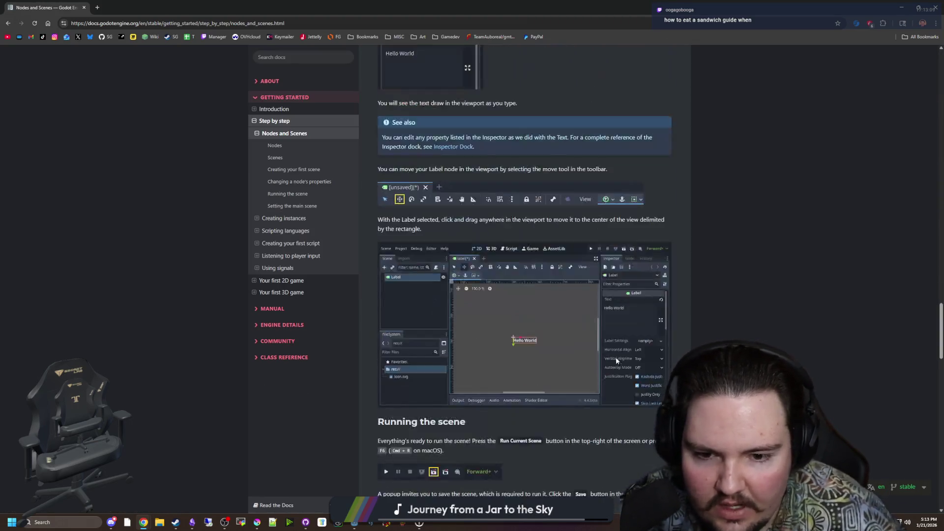
click(652, 327)
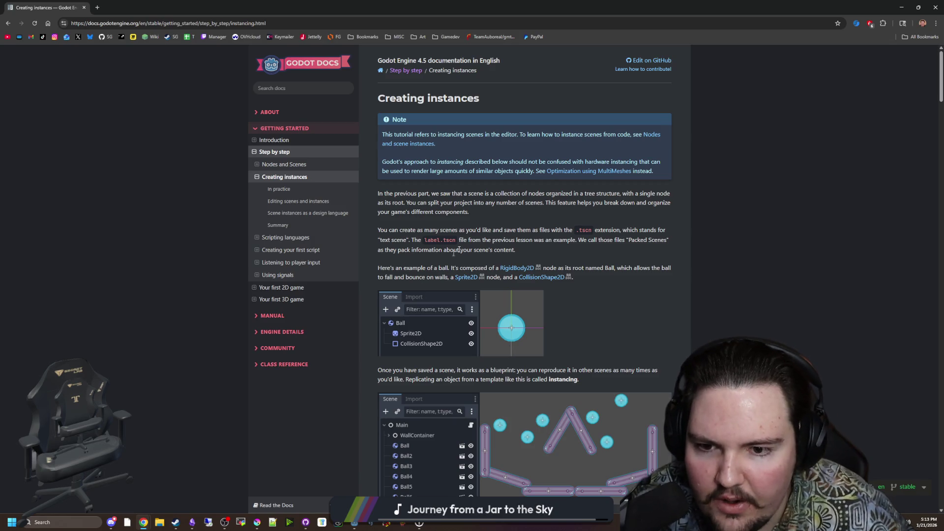
scroll(514, 295, down, 15)
scroll(620, 311, down, 10)
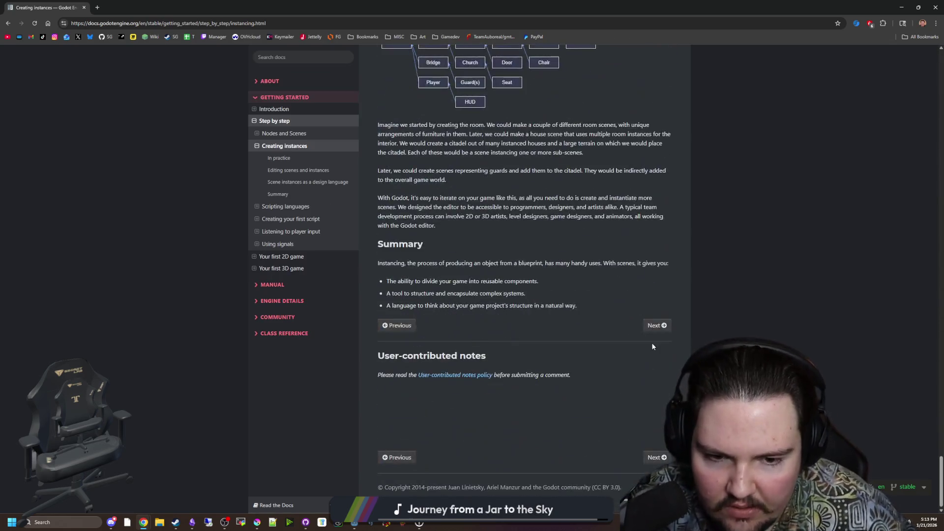
click(653, 326)
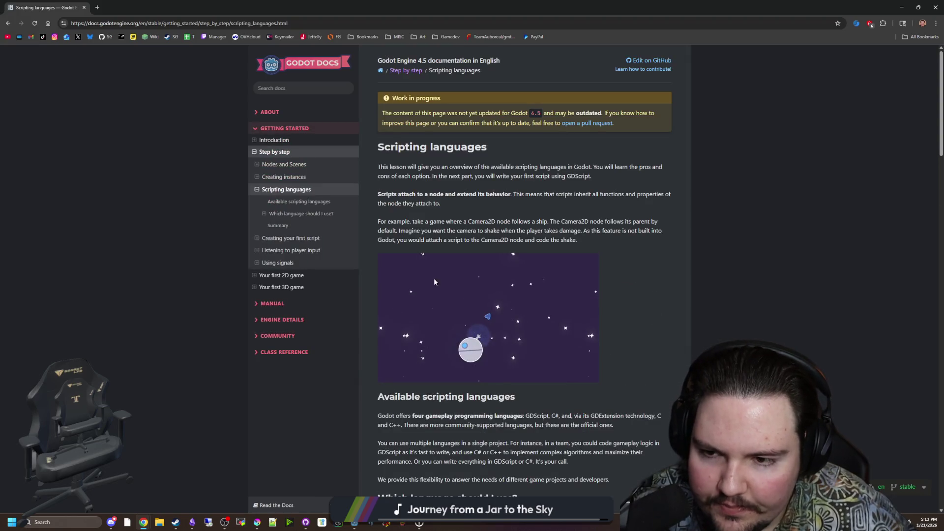
scroll(527, 277, down, 20)
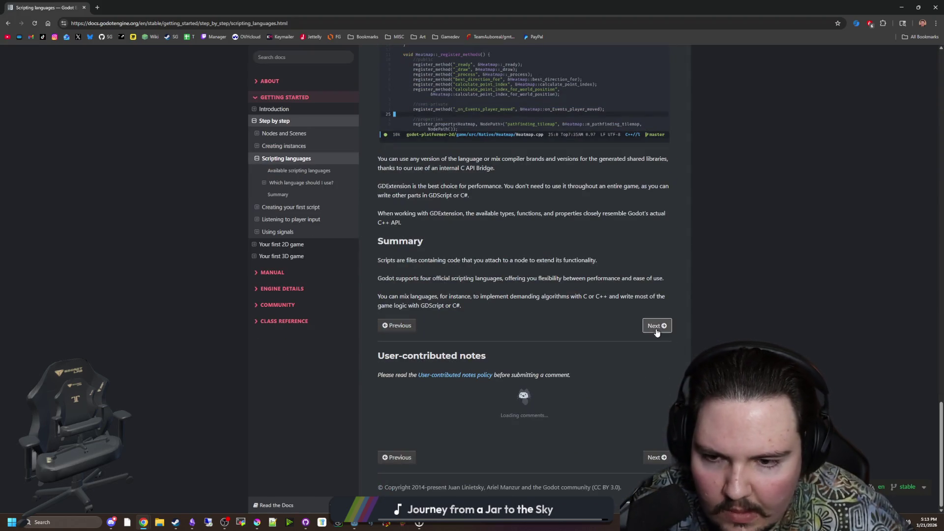
click(656, 327)
scroll(621, 311, down, 20)
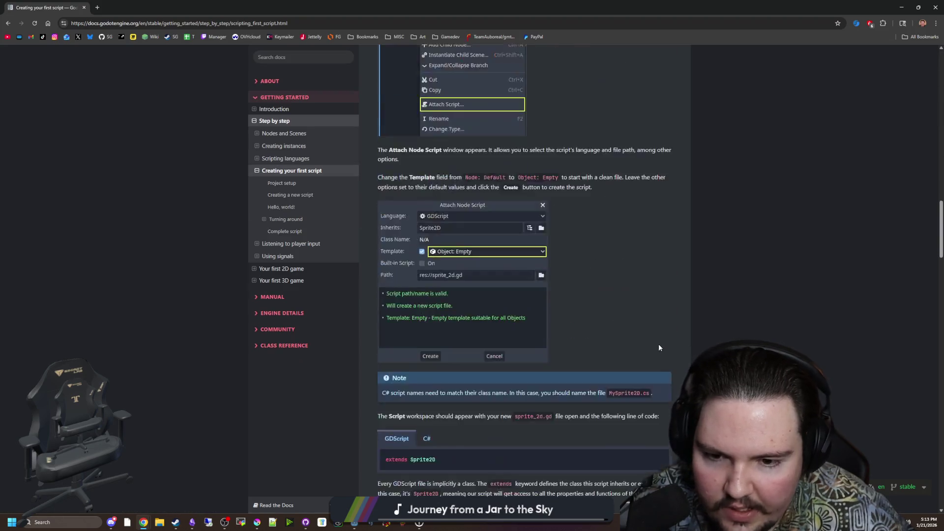
click(645, 325)
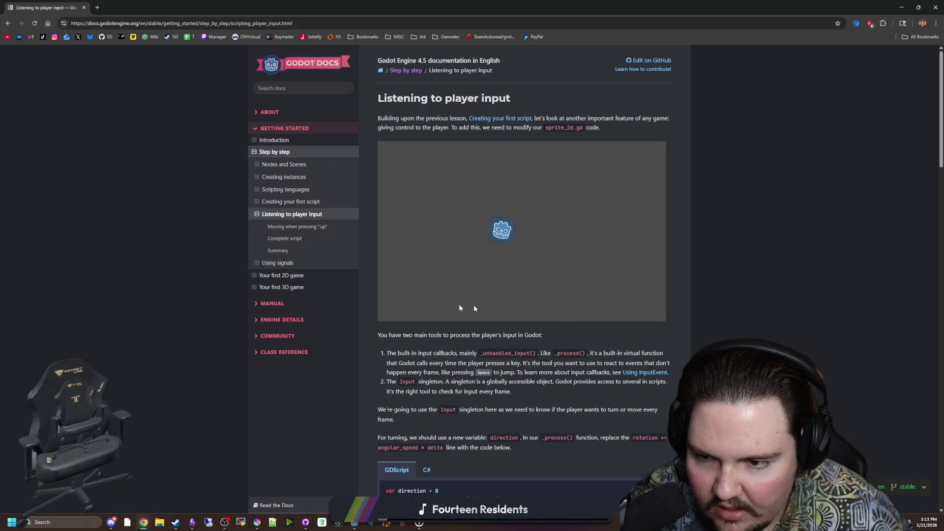
Step: Open the Your first 2D game tutorial, skim its Prerequisites and Contents, then minimize Chrome
scroll(346, 263, down, 1)
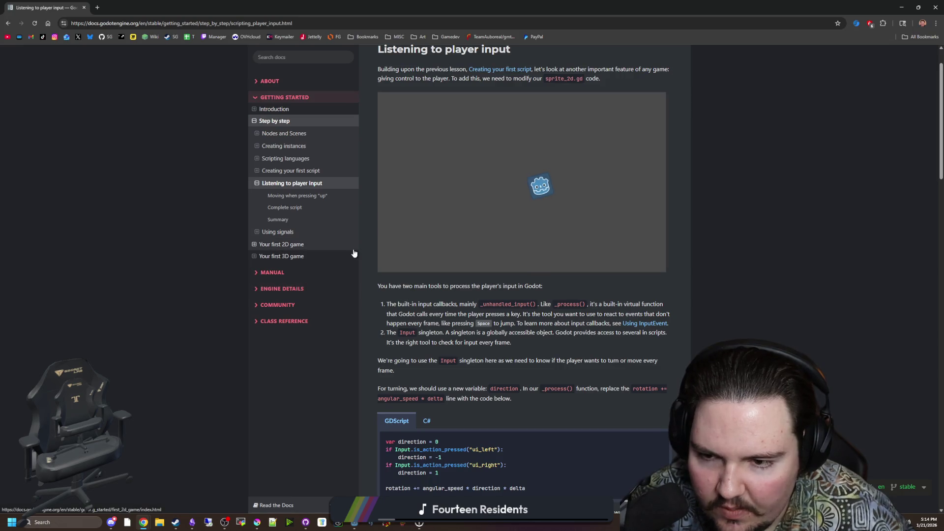
click(353, 246)
scroll(621, 340, down, 7)
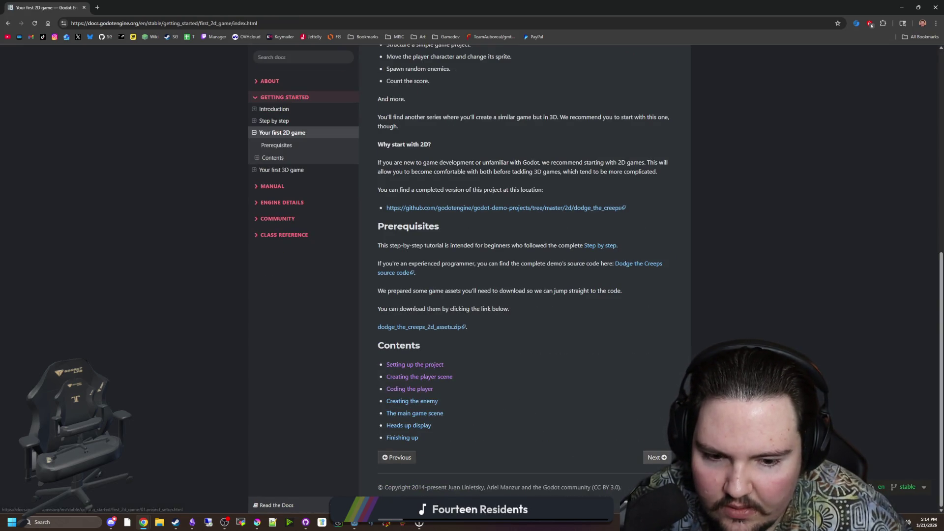
scroll(645, 445, up, 7)
key(super+Down)
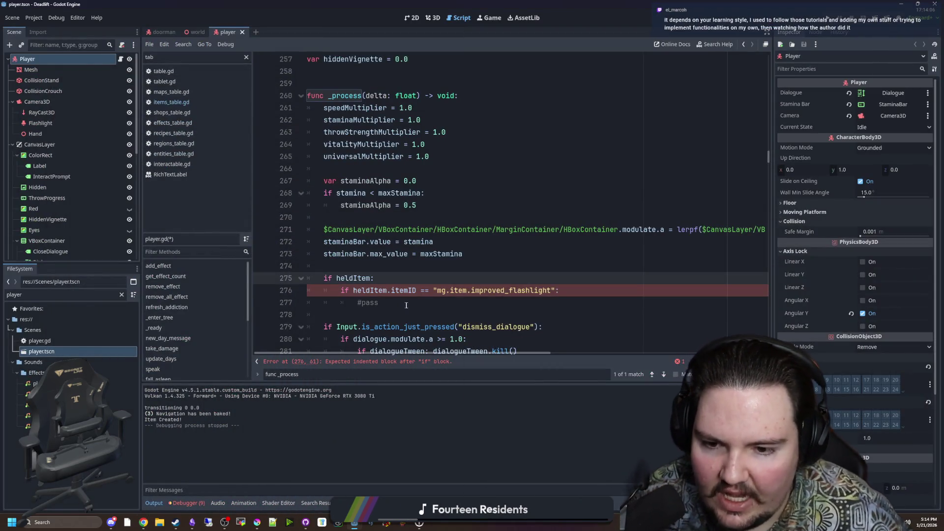
Step: Replace '#pass' on line 277 with a $Camera3D/Flashlight reference dragged from the Scene tree
drag(417, 298, 358, 302)
key(BackSpace)
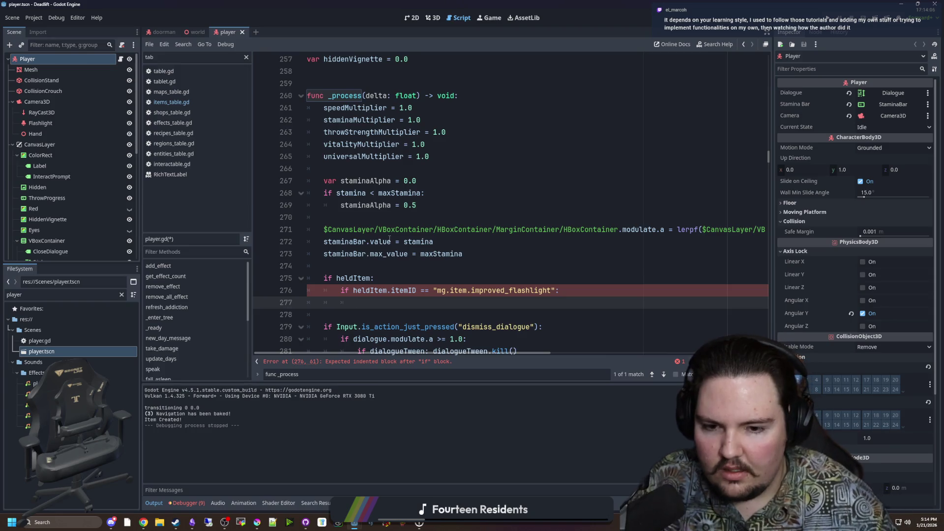
scroll(372, 292, down, 1)
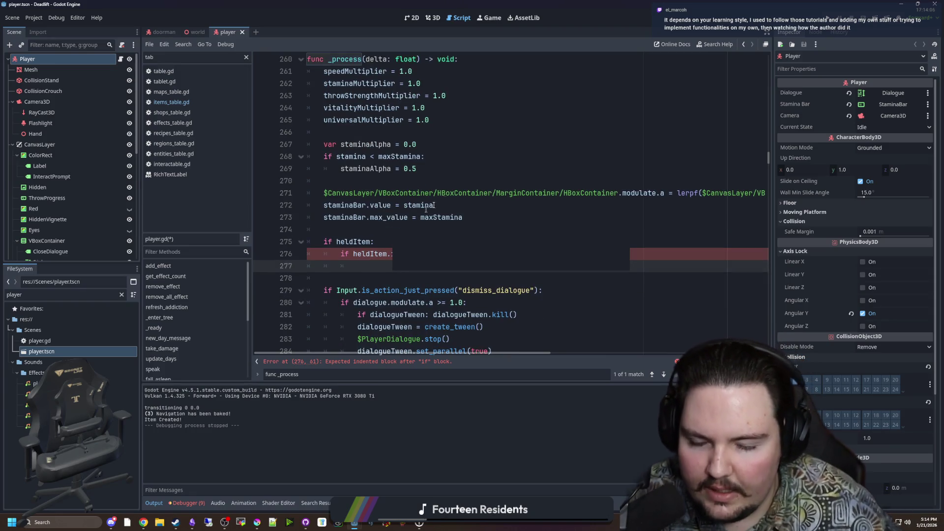
click(53, 123)
mouse_move(53, 124)
mouse_down()
mouse_move(417, 279)
mouse_move(417, 269)
mouse_up()
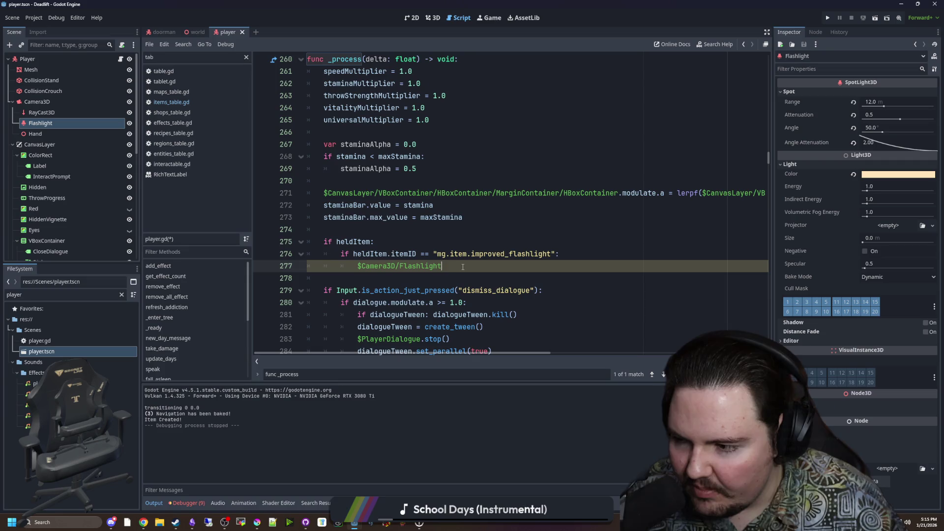
click(403, 275)
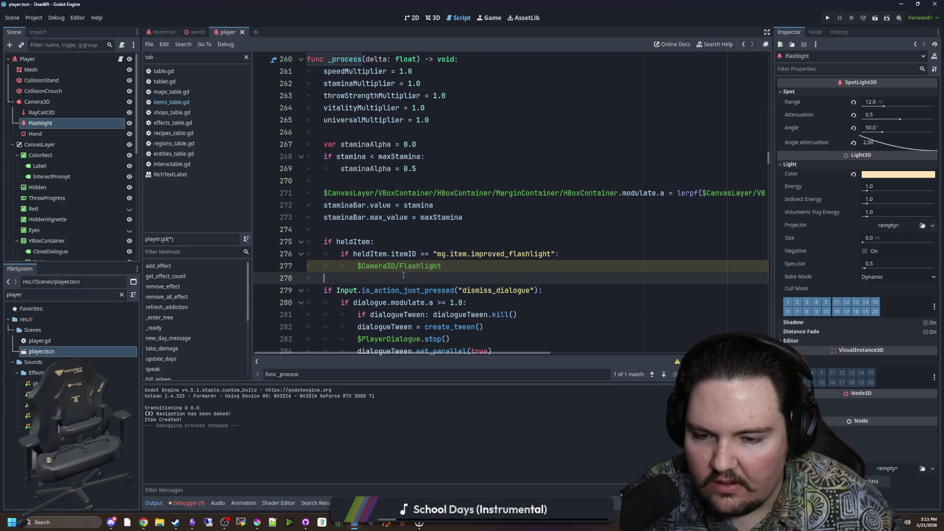
Step: Look up Input.is_action_pressed in the Input class docs, then delete the unfinished Input line
key(Return)
key(Return)
key(Up)
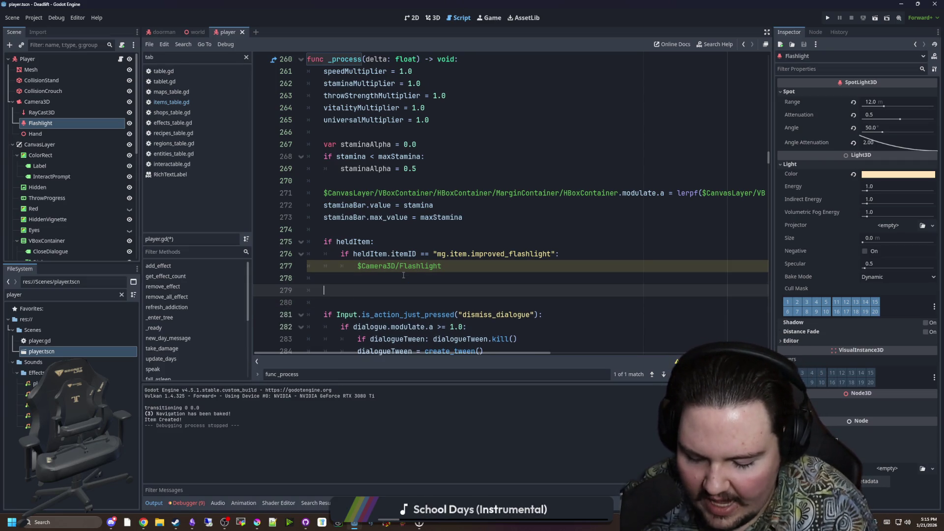
text(Input)
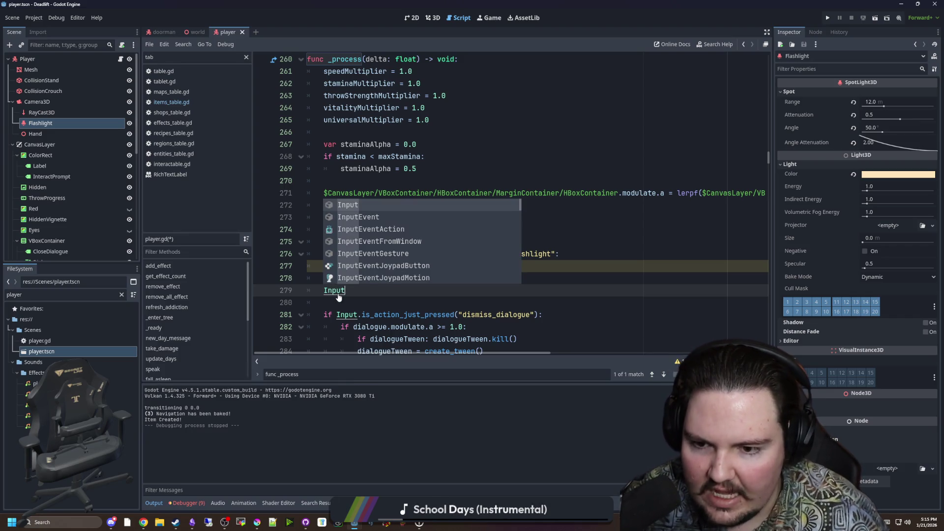
ctrl+click(337, 293)
scroll(423, 246, down, 5)
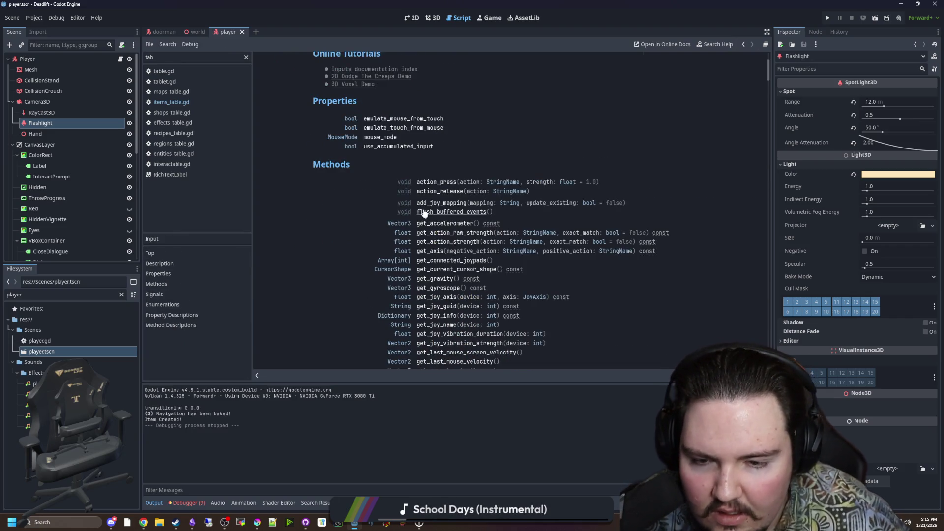
scroll(426, 215, down, 5)
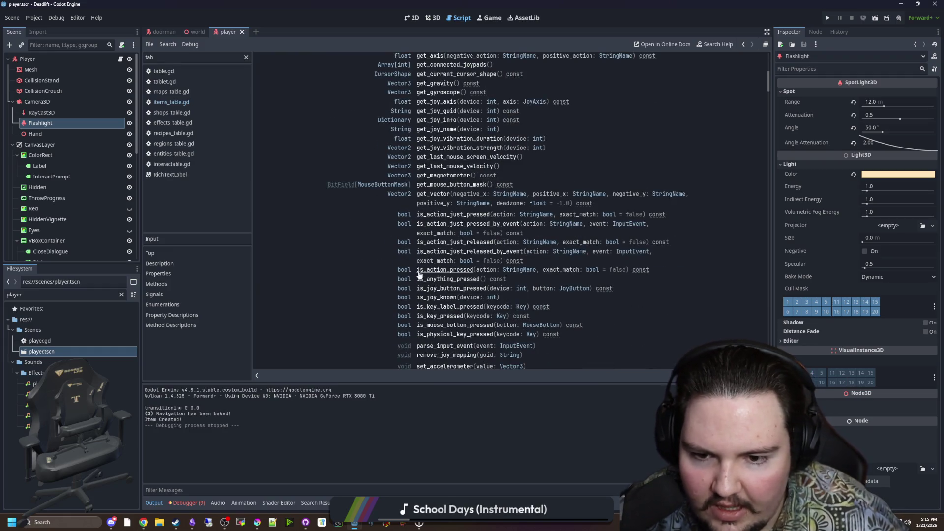
double_click(443, 270)
click(363, 257)
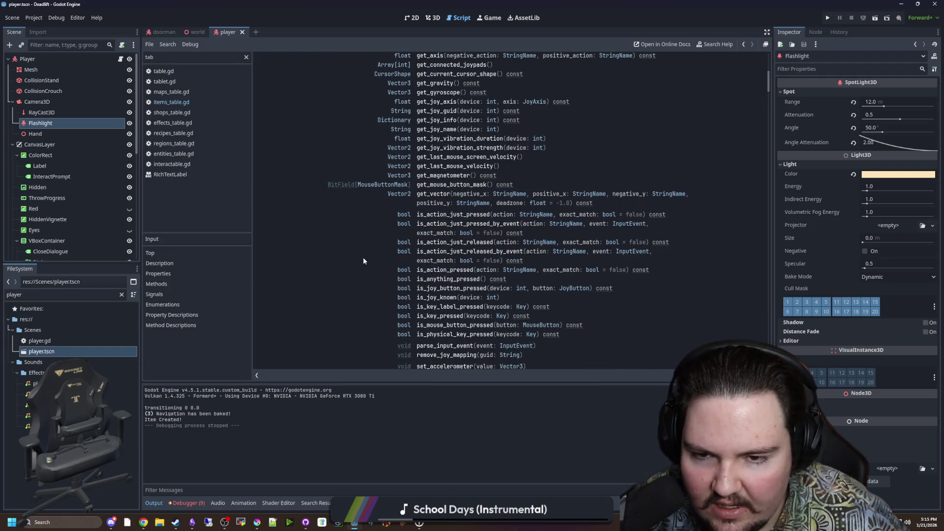
scroll(363, 258, up, 10)
key(alt+Left)
drag(376, 296, 276, 284)
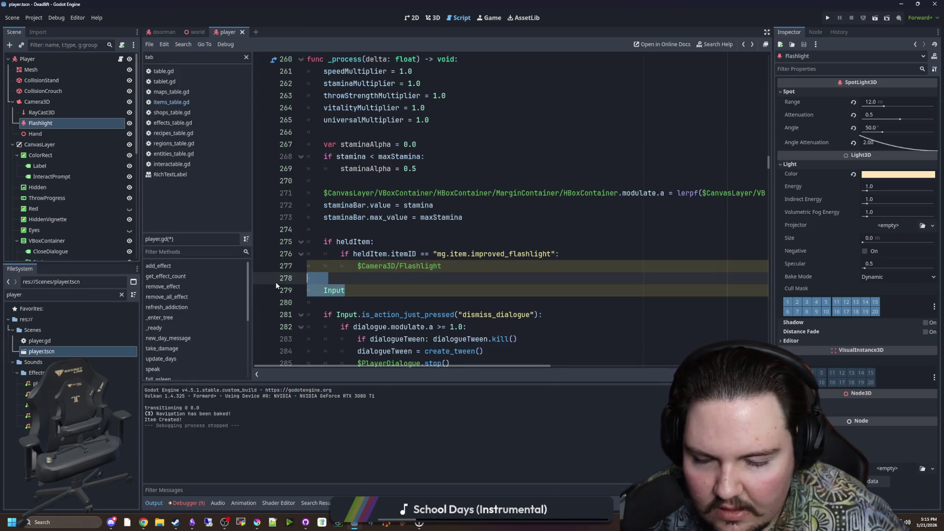
key(BackSpace)
key(BackSpace)
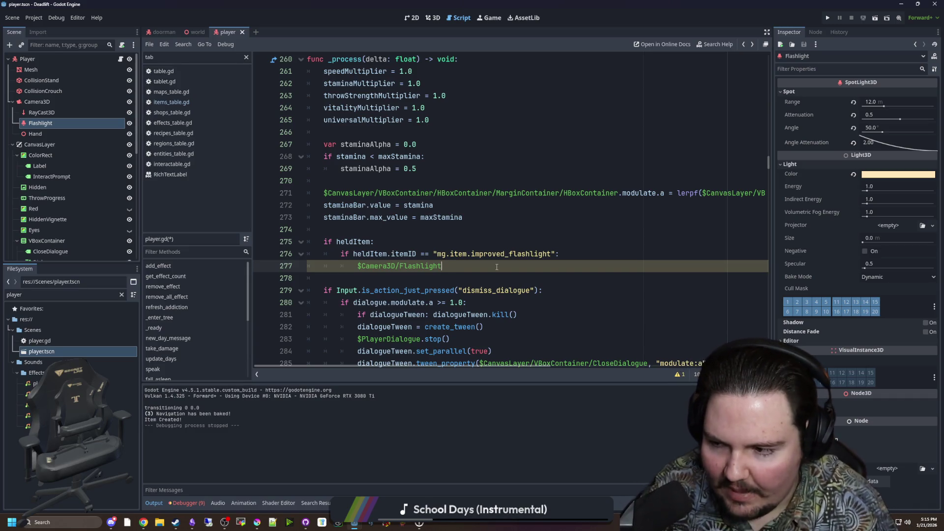
Step: Duplicate the $Camera3D/Flashlight line inside the improved_flashlight branch and select both copies
click(337, 237)
click(474, 266)
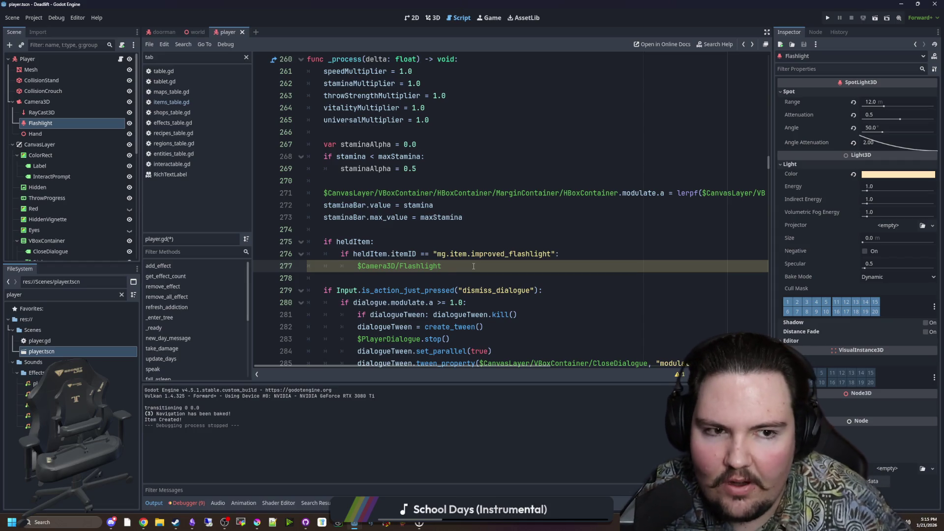
key(shift+Home)
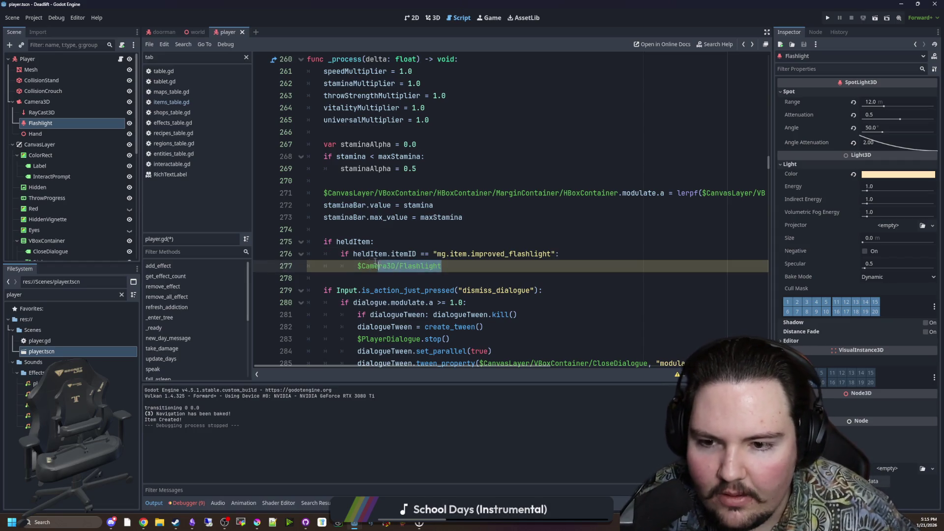
click(457, 263)
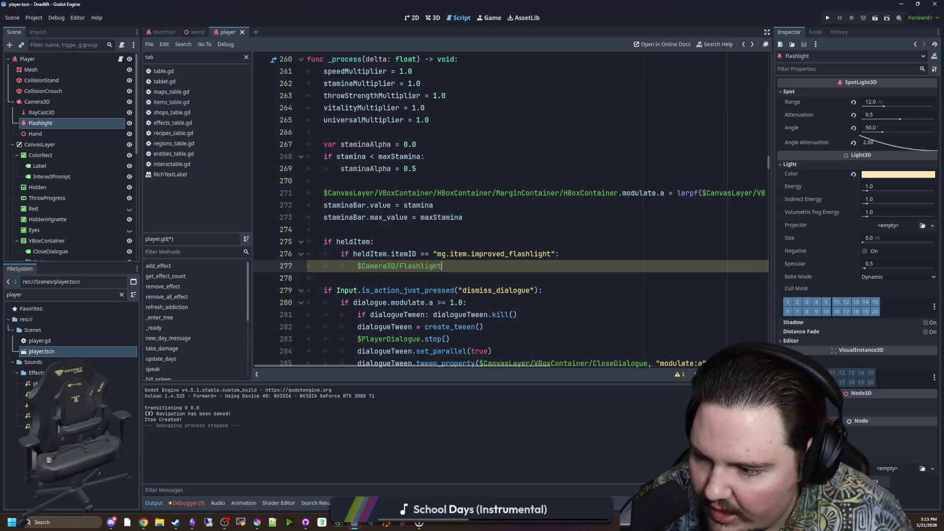
key(shift+Home)
key(ctrl+c)
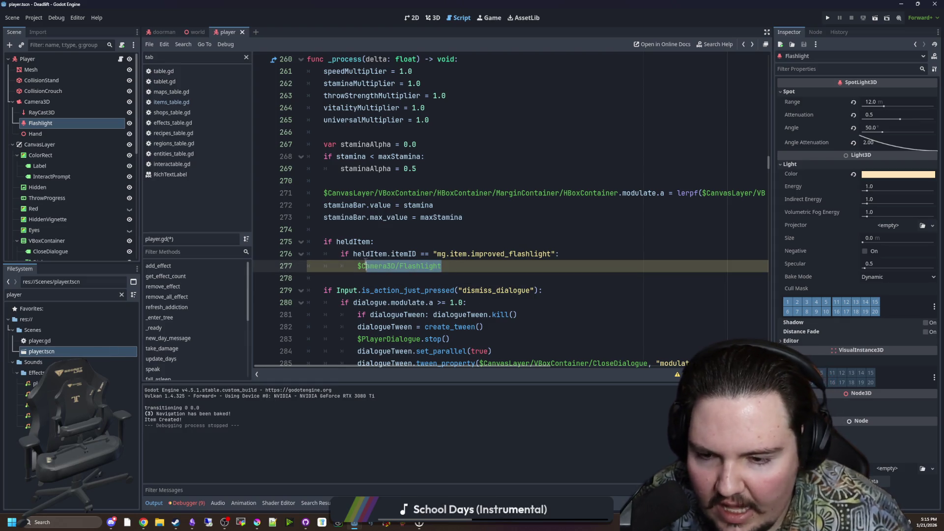
click(469, 268)
key(Return)
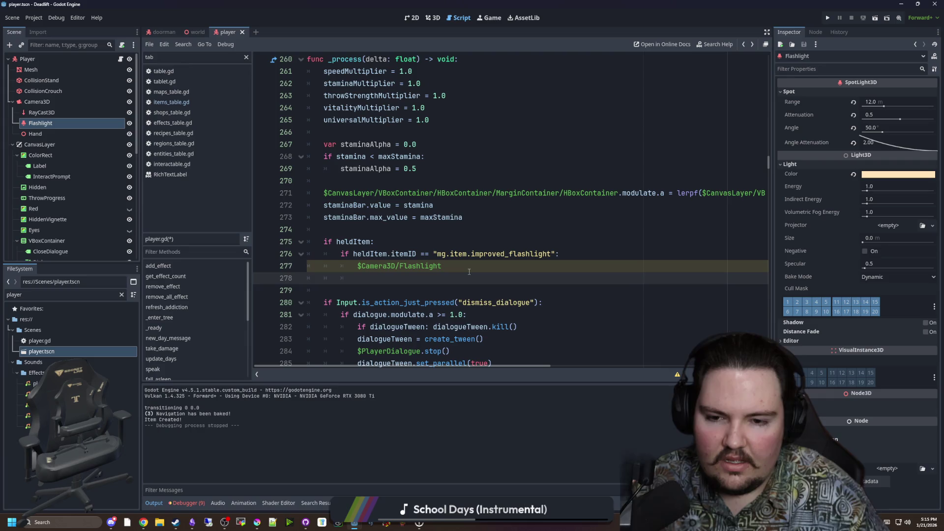
key(ctrl+v)
key(Up)
key(shift+Down)
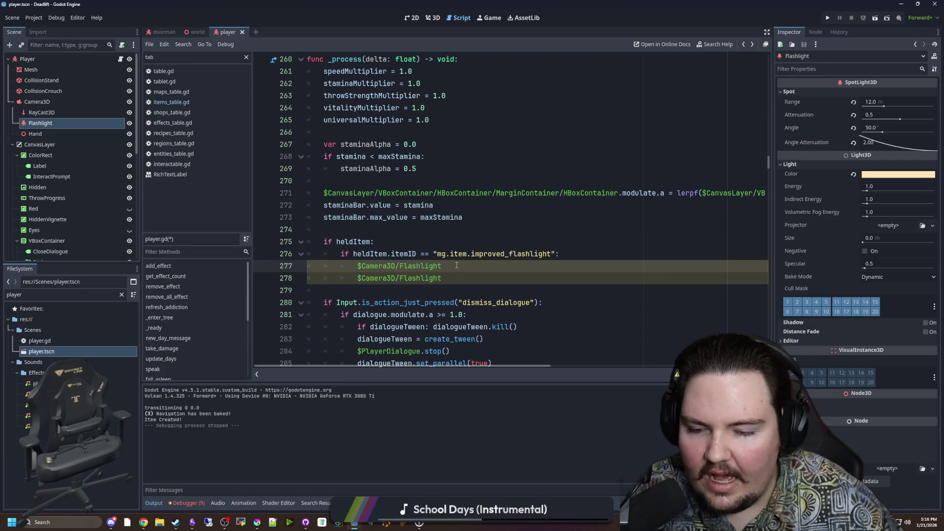
right_click(456, 267)
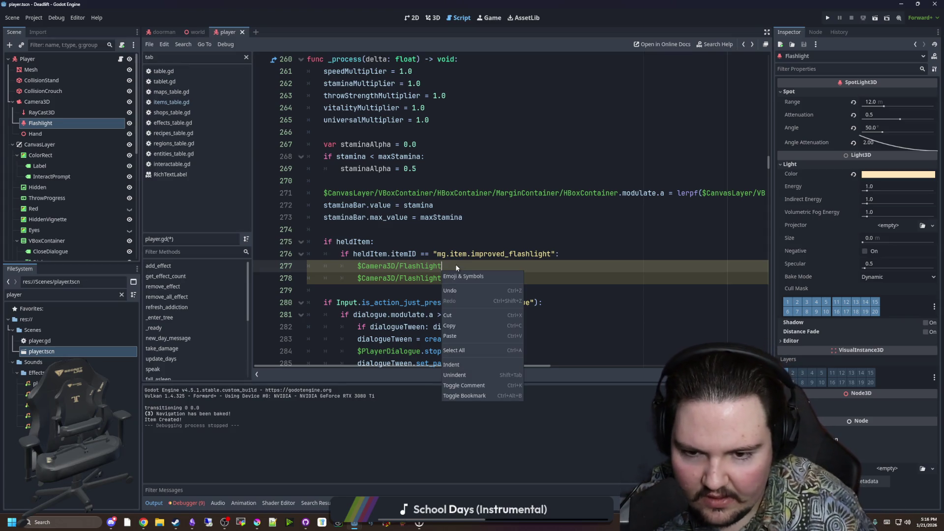
key(Escape)
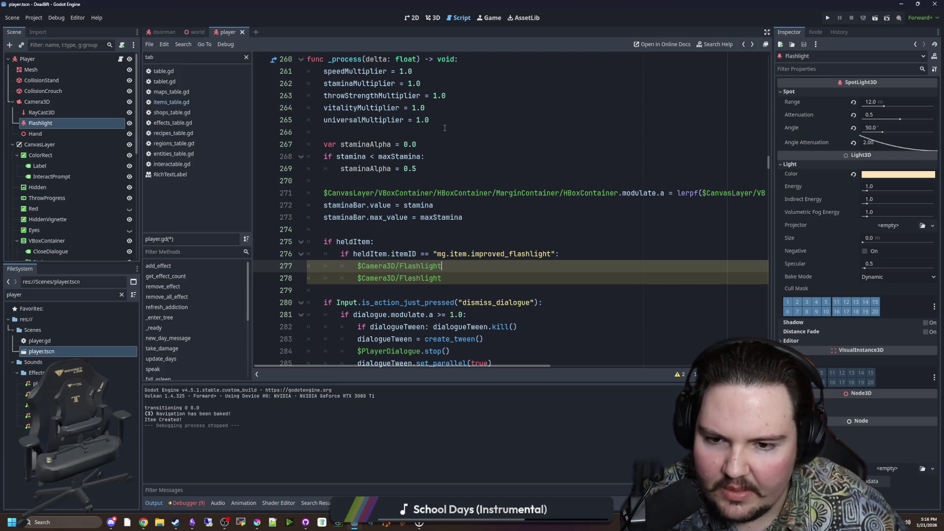
Step: Paste the two Flashlight lines above 'if heldItem:', unindent them, switch to the Game workspace, and save
click(474, 275)
key(Return)
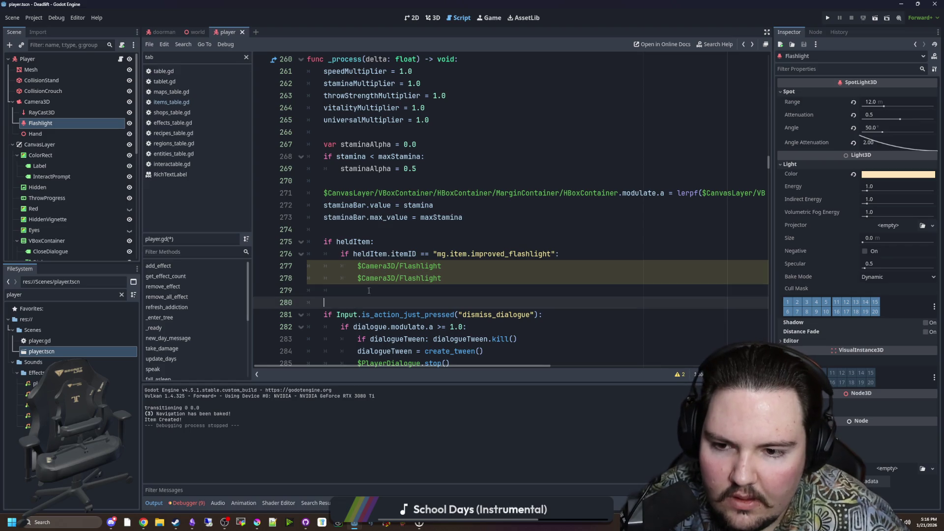
mouse_move(370, 288)
mouse_down()
mouse_move(370, 266)
mouse_move(357, 265)
mouse_up()
key(ctrl+c)
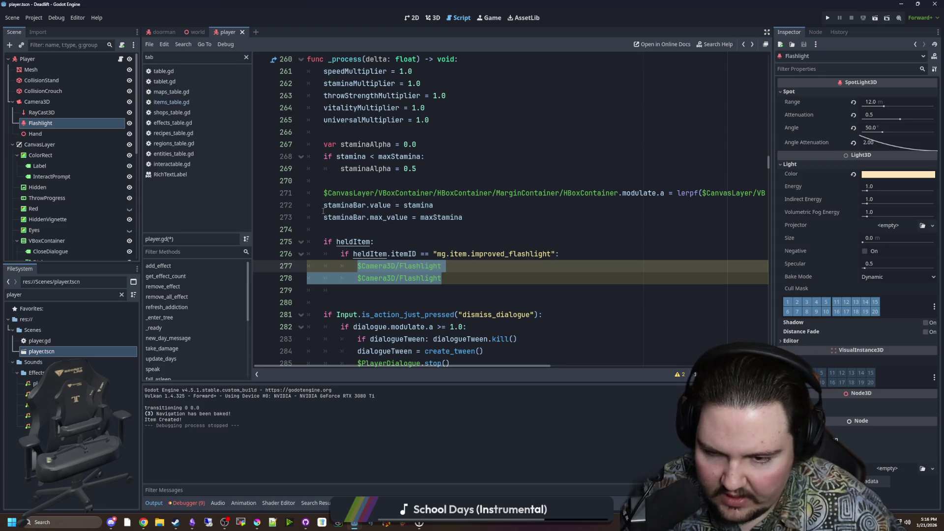
click(358, 229)
key(Return)
key(Return)
key(Up)
key(ctrl+v)
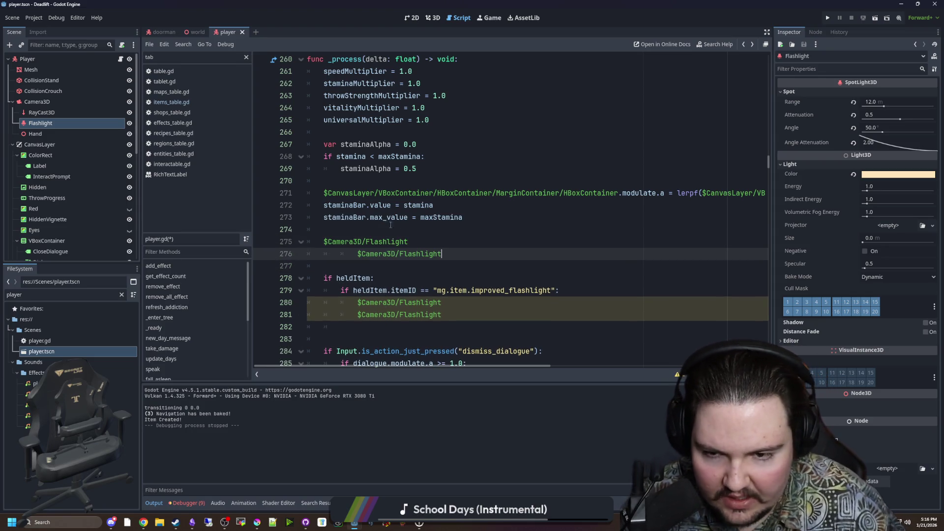
key(shift+Tab)
key(shift+Tab)
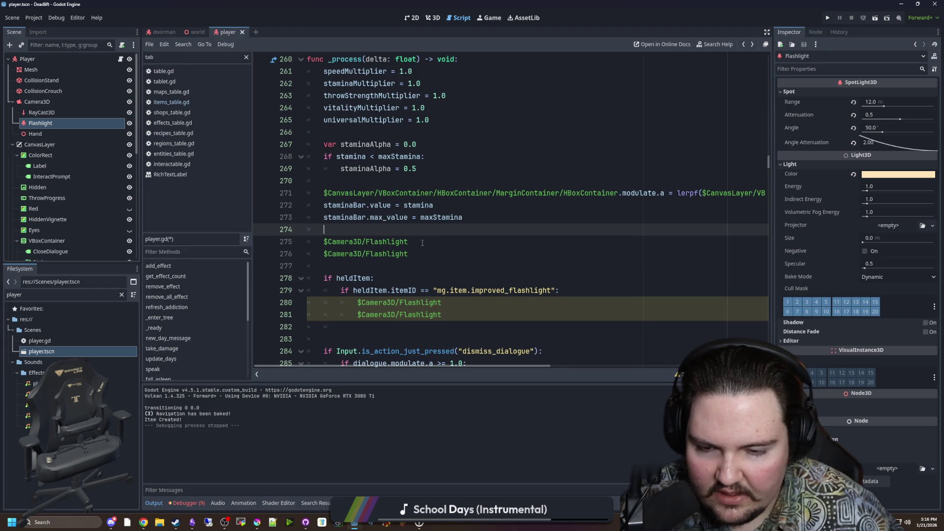
click(421, 244)
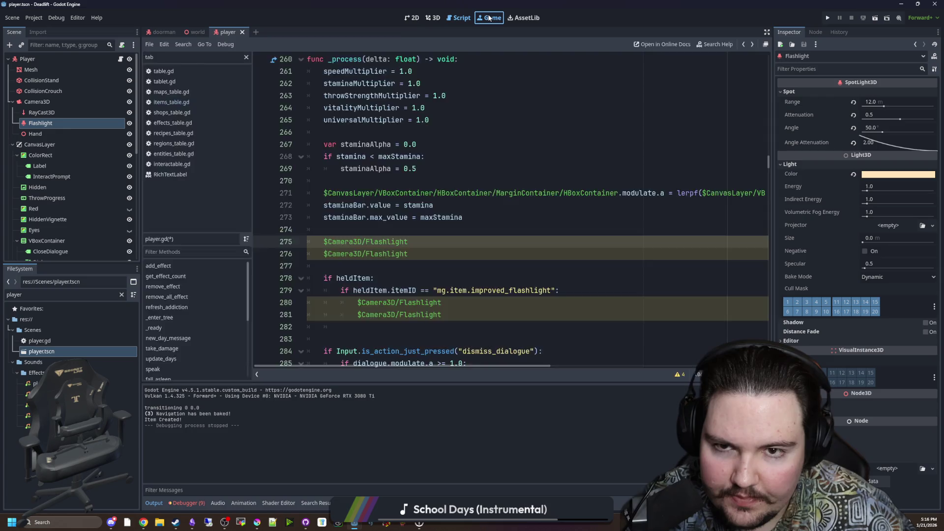
key(ctrl+F4)
key(ctrl+s)
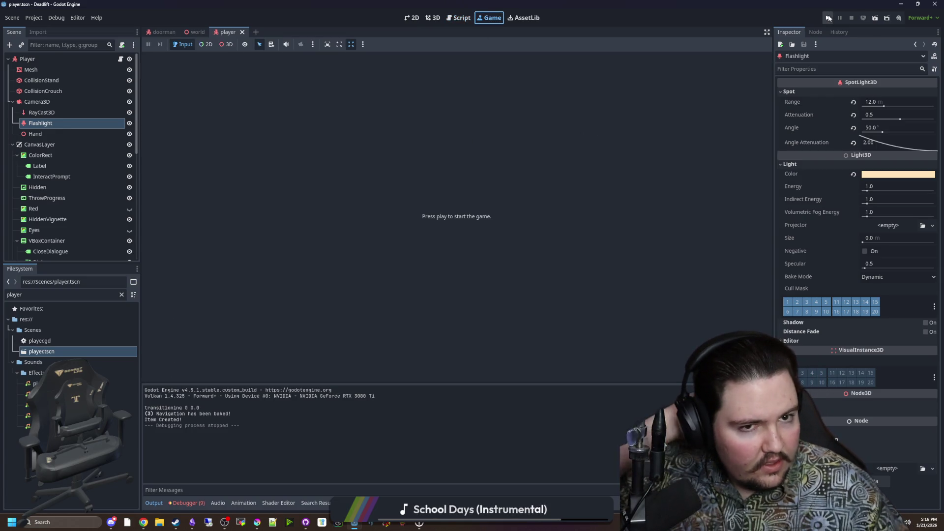
Step: Playtest by descending to a new level with F3 debug on, then stop and open the world scene
click(828, 17)
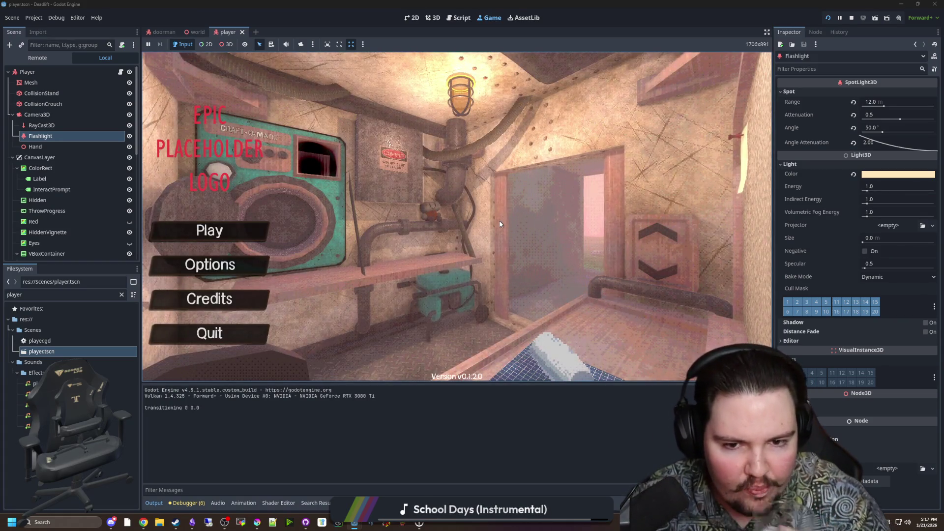
text(dwasdwa)
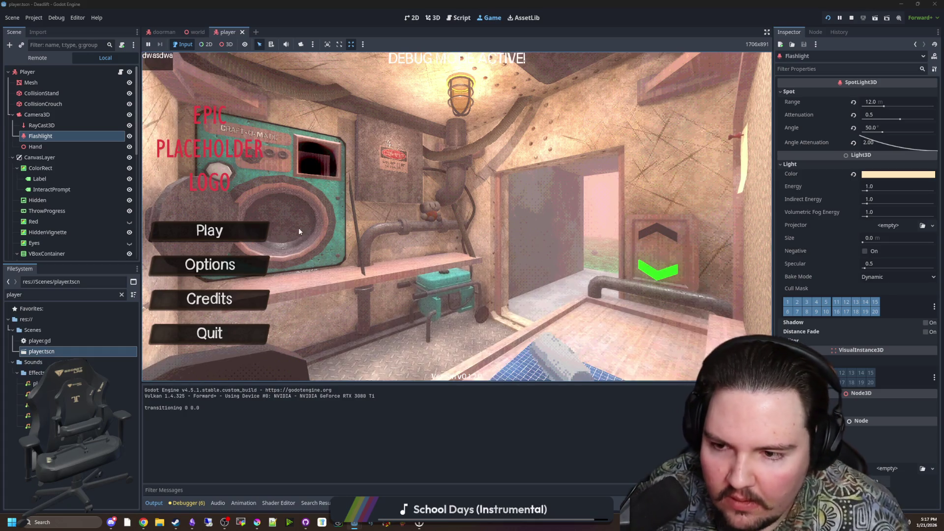
key(Return)
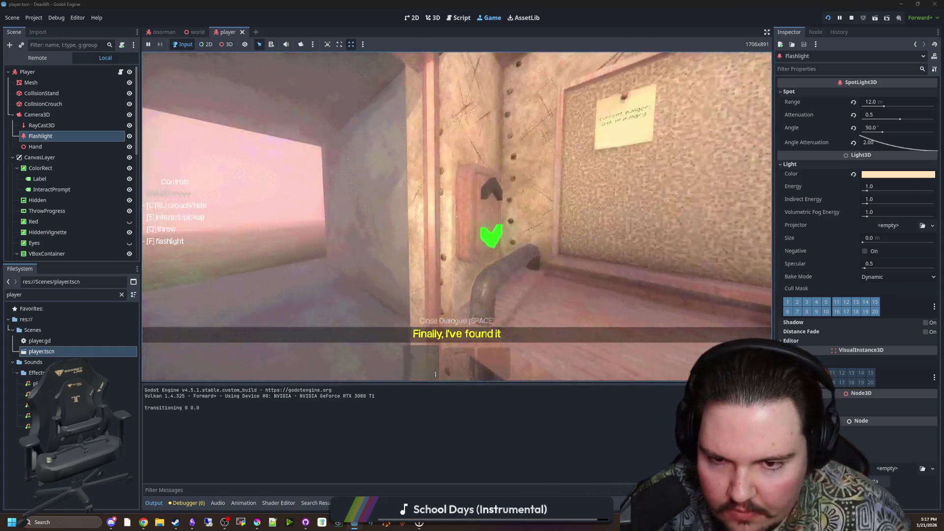
key(e)
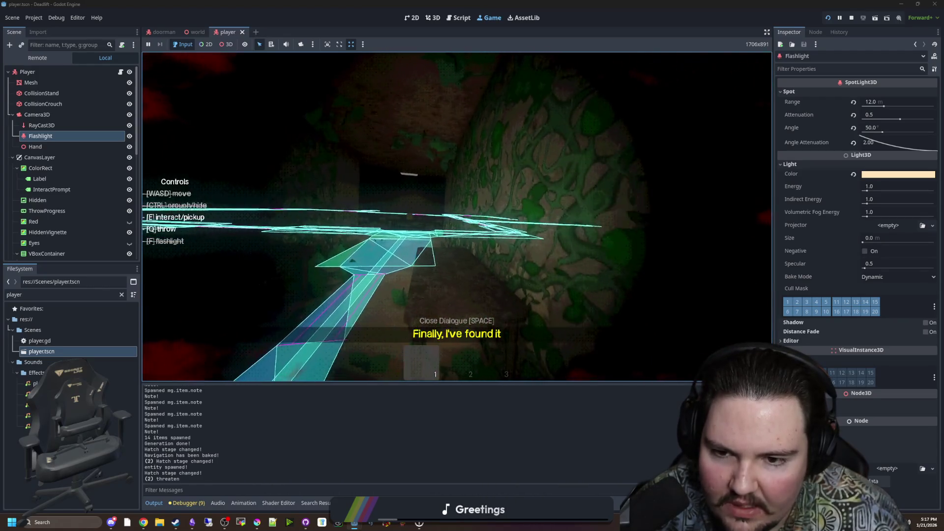
key(F3)
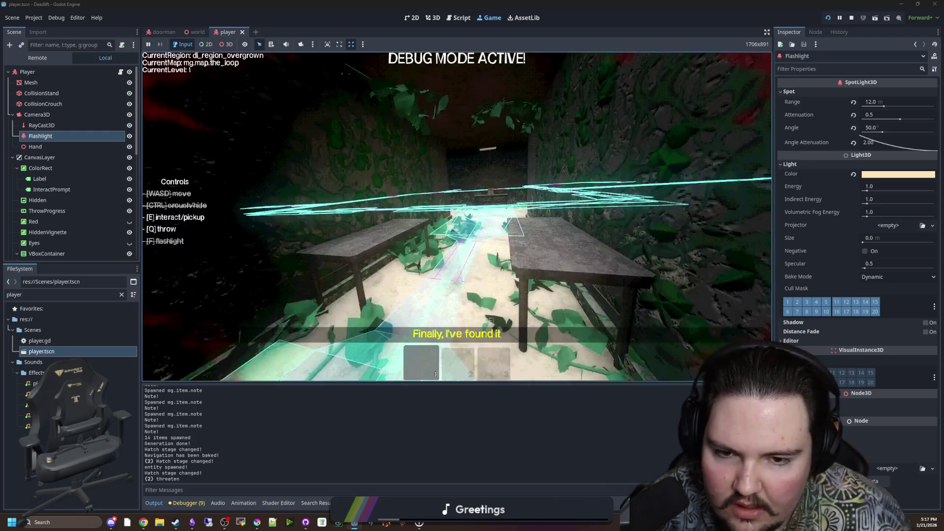
key(Escape)
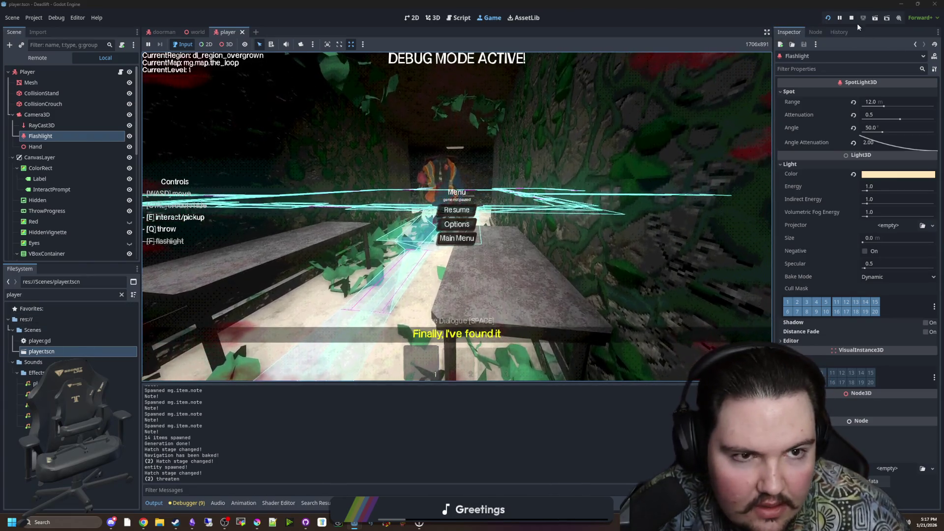
key(F8)
click(198, 32)
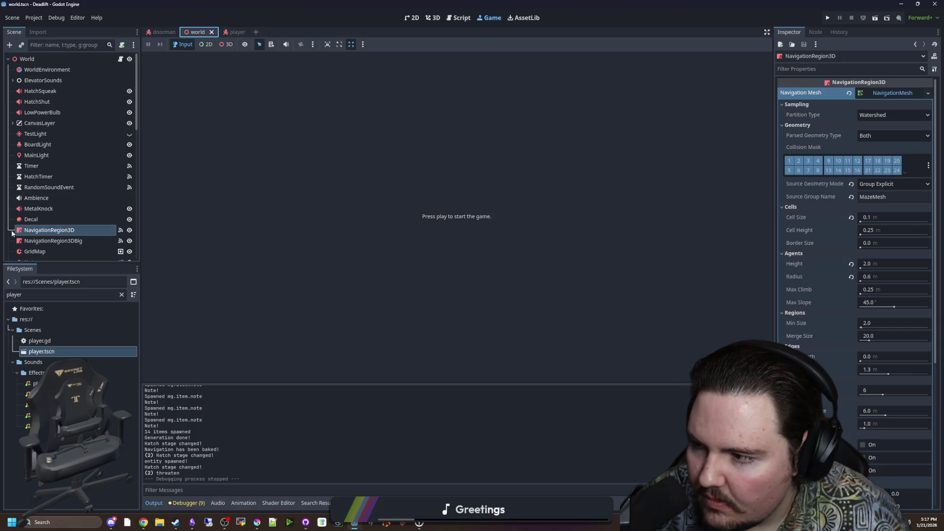
Step: In world.gd, extend the hatch timer's upper bound to randf_range(1, 199999999) and run the project
click(121, 59)
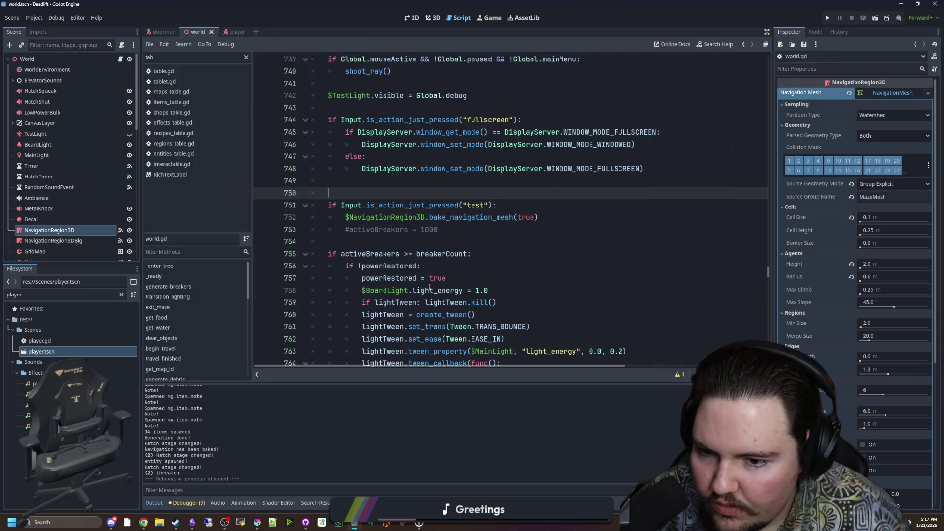
click(451, 245)
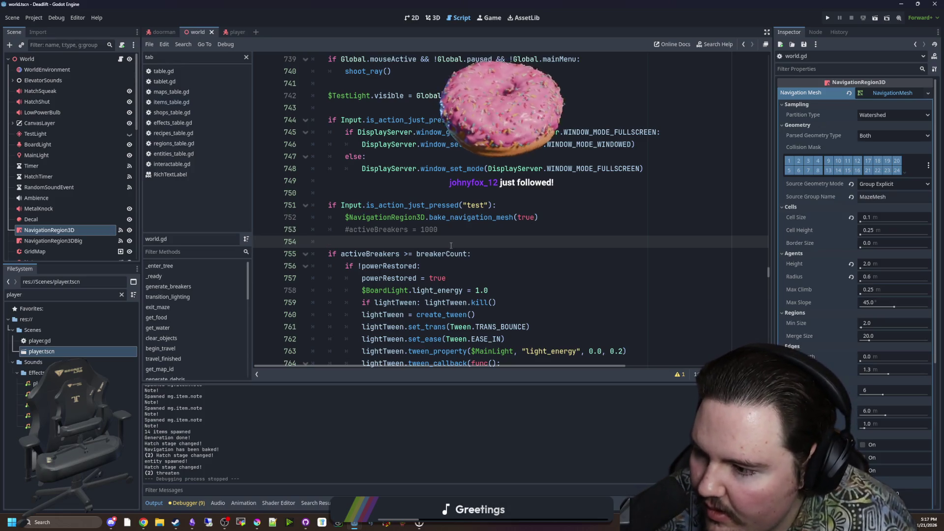
click(488, 192)
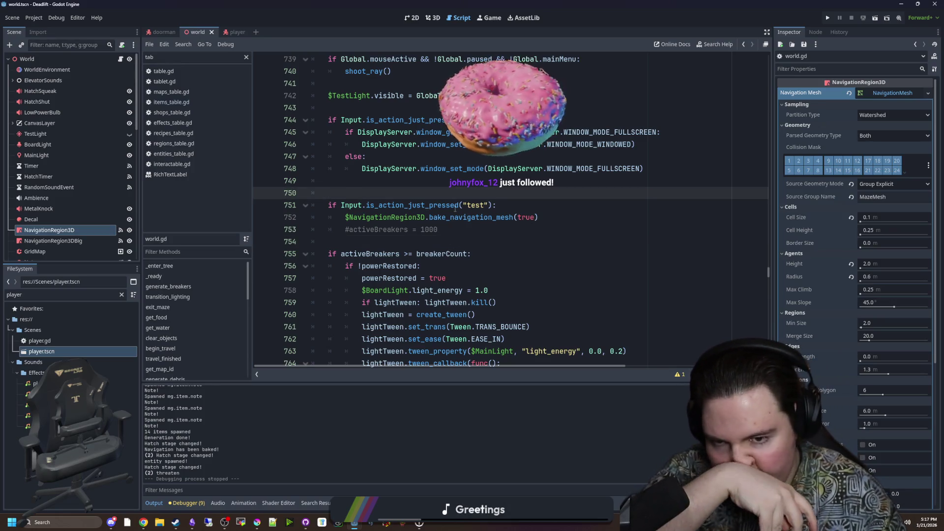
scroll(506, 312, down, 2)
scroll(507, 312, down, 20)
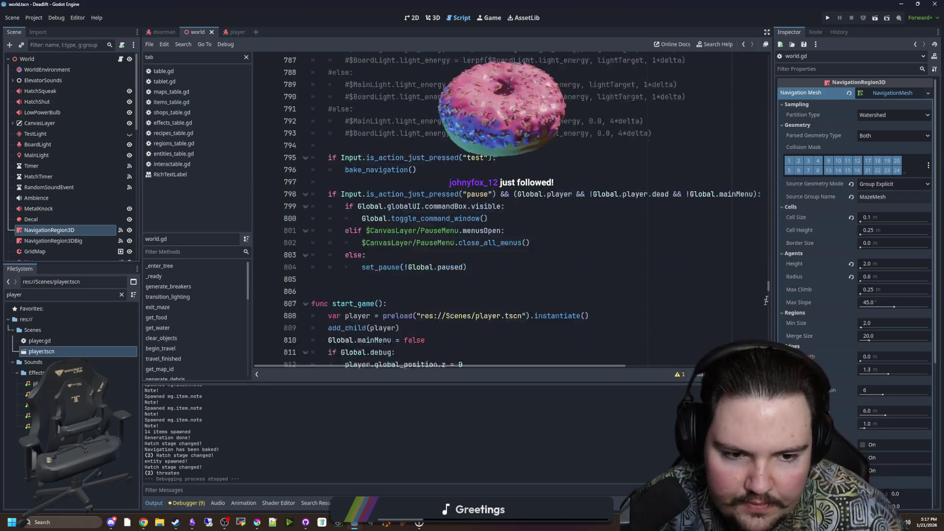
scroll(601, 321, down, 5)
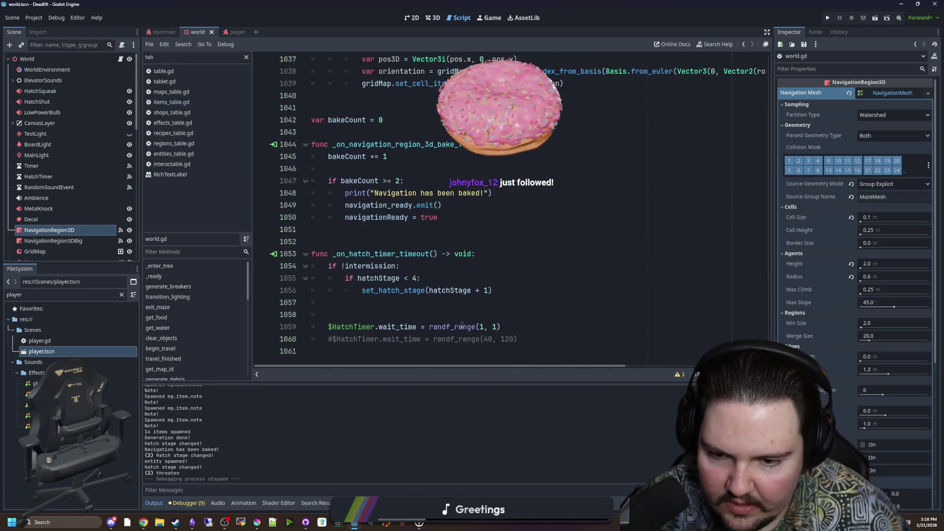
click(497, 326)
text(99999999)
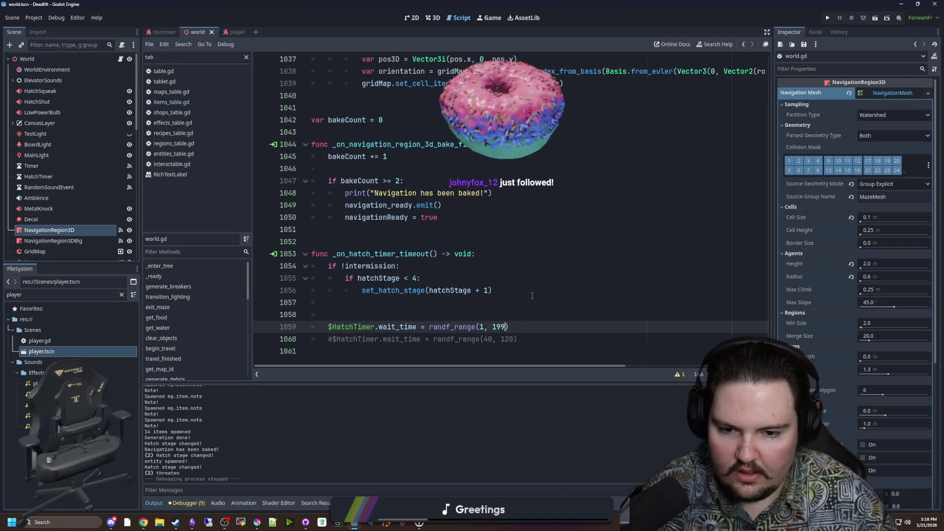
click(533, 290)
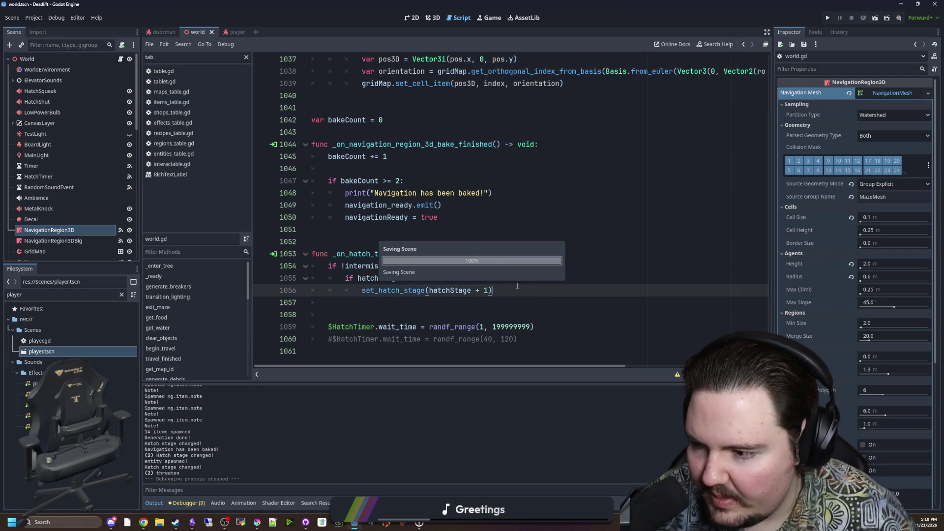
click(550, 272)
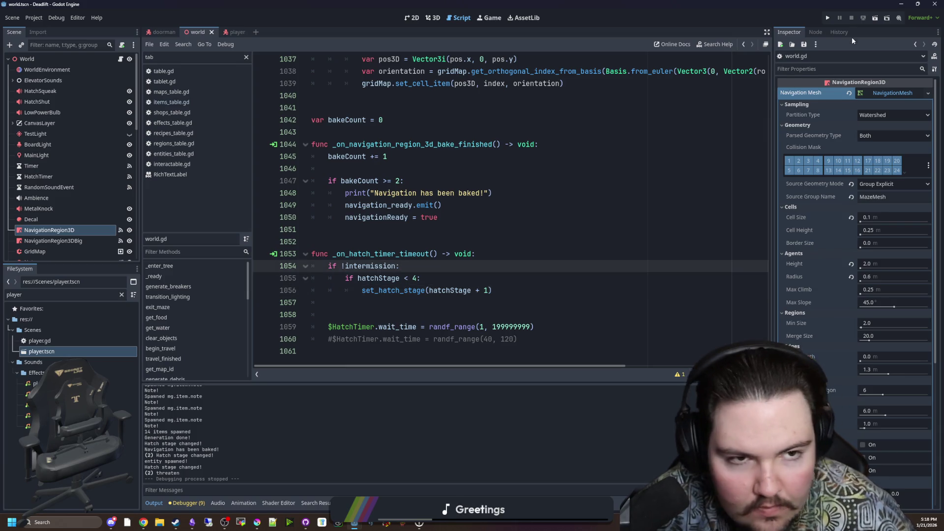
click(829, 18)
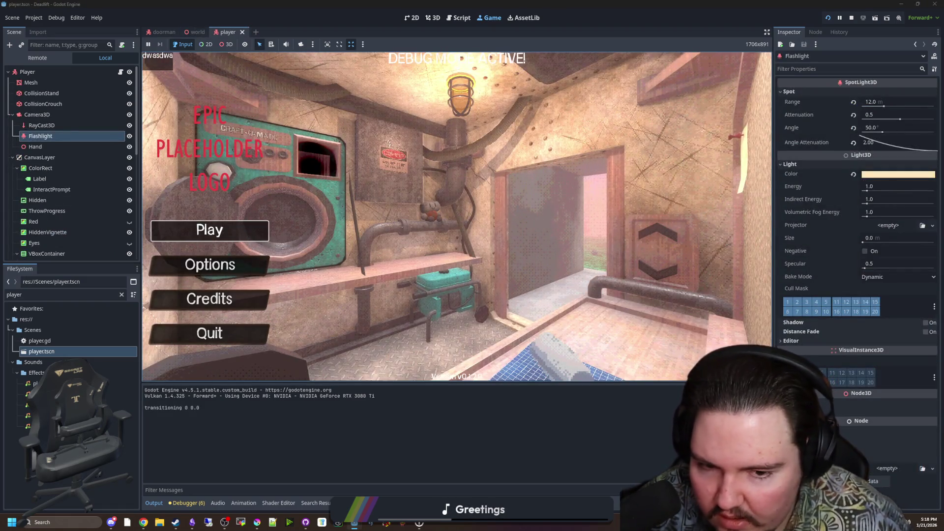
Step: Play from the main menu, switch the flashlight off with F, then stop the running game
click(210, 230)
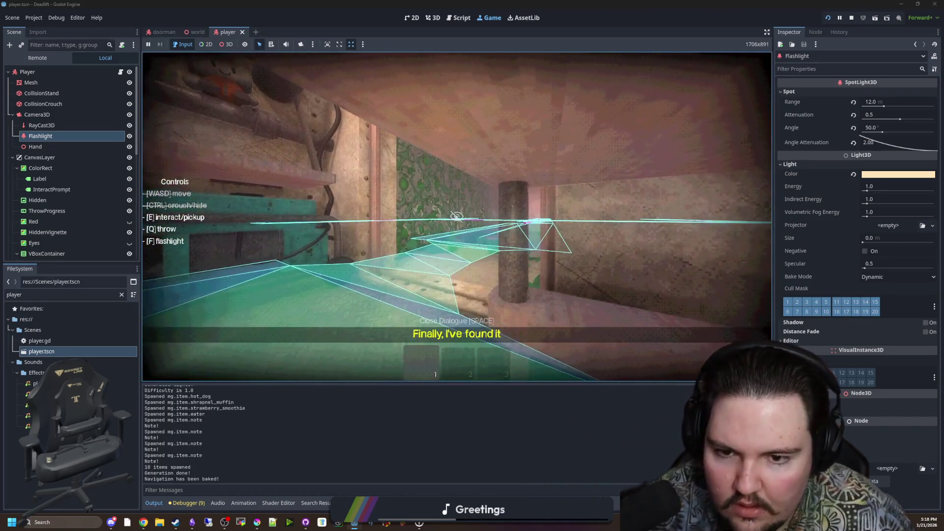
key(super)
key(super)
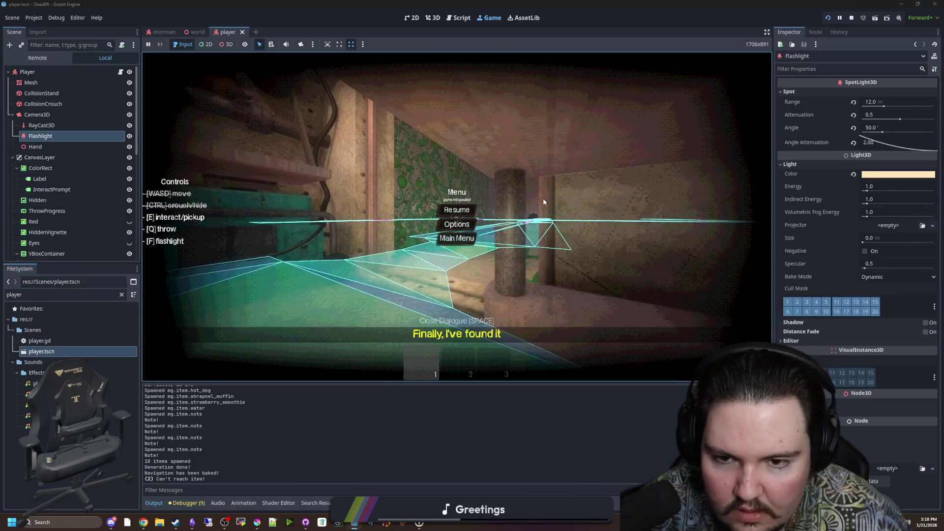
click(470, 213)
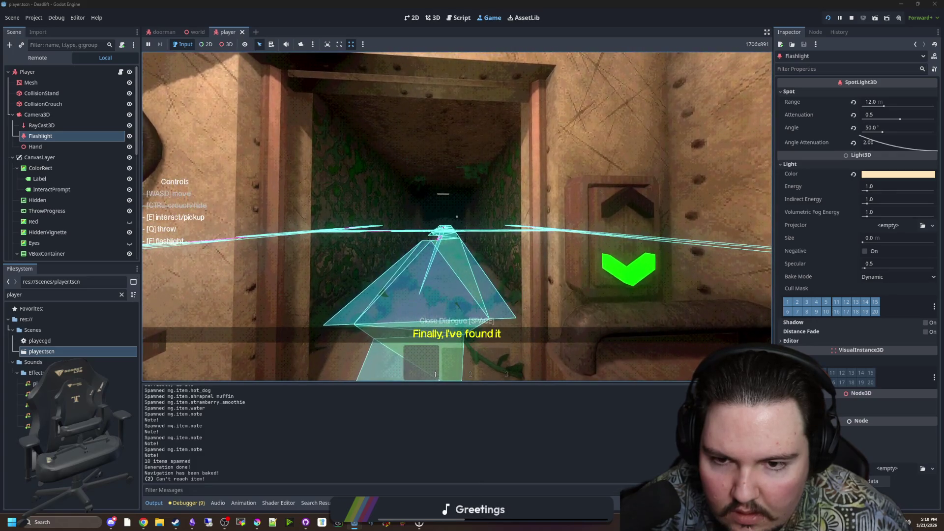
key(f)
key(Escape)
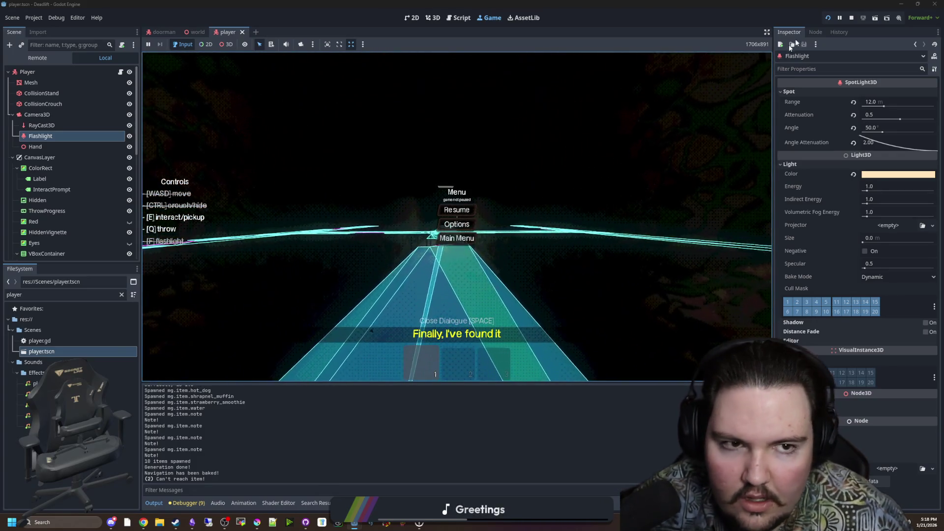
click(850, 18)
click(56, 18)
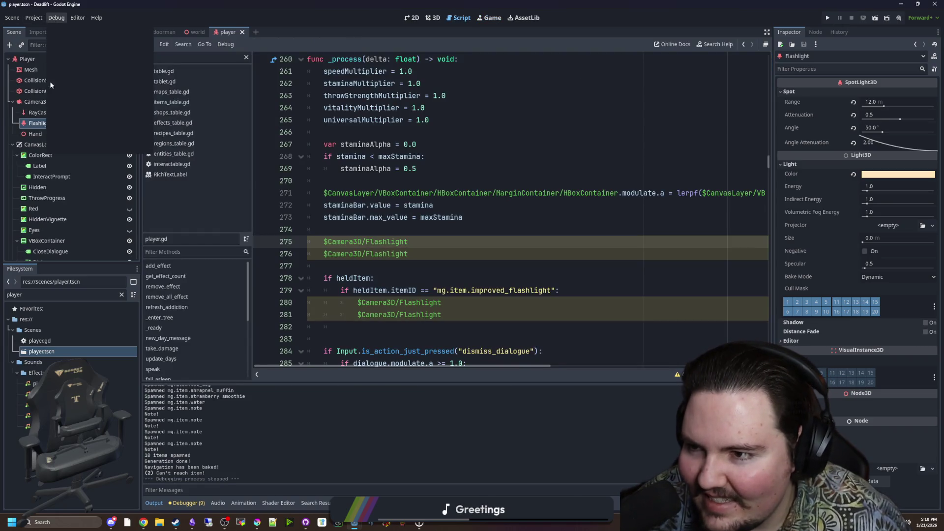
Step: Uncheck Visible Navigation in the Debug menu and run the project again
drag(491, 147, 408, 254)
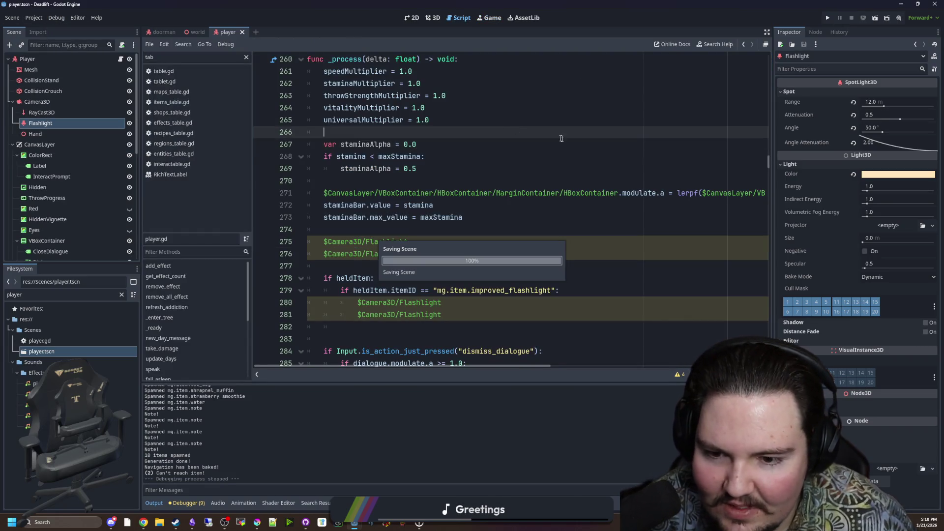
click(487, 131)
click(830, 17)
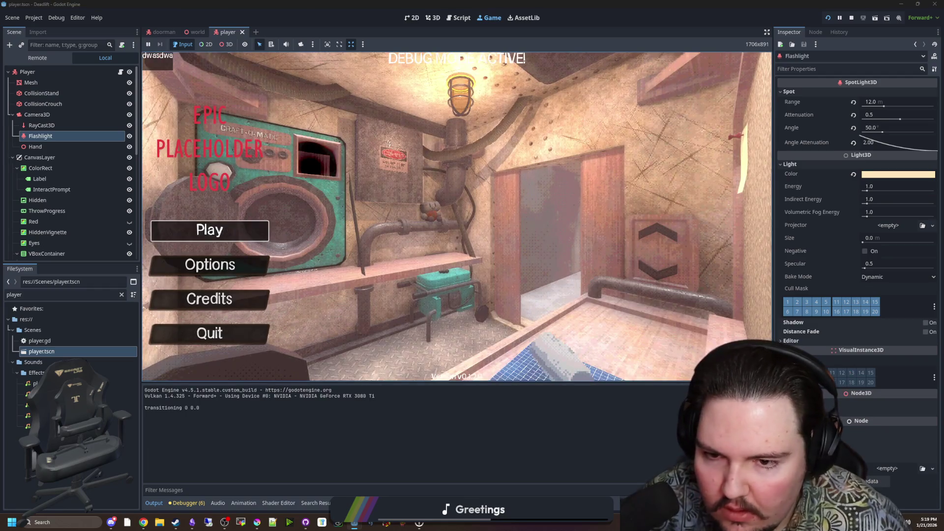
Step: Ride the elevator down to level 1, walk into the dark corridor, pause, and start narrowing the spot angle
click(259, 235)
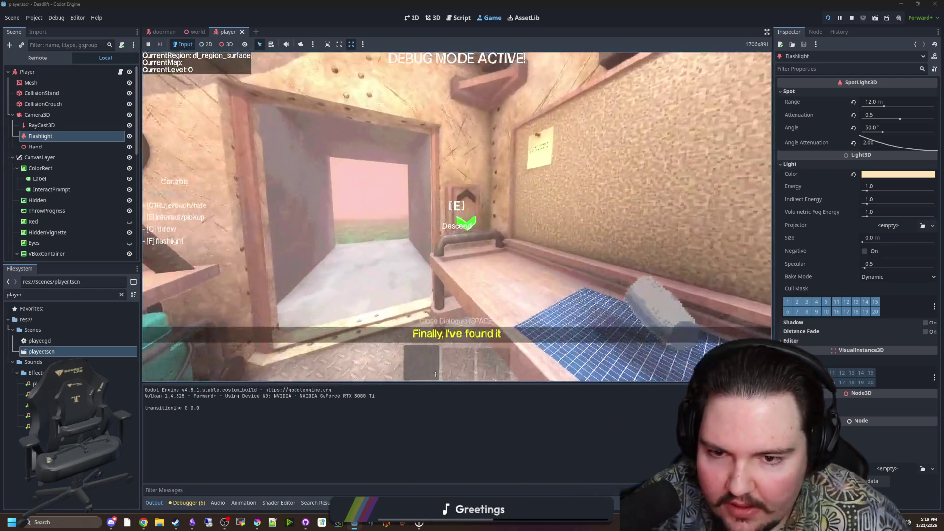
key(e)
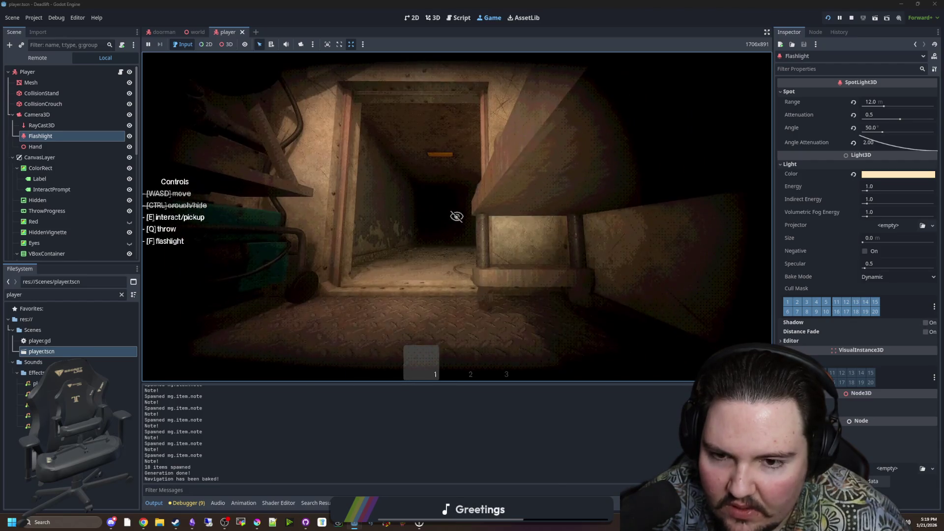
key(w)
key(w)
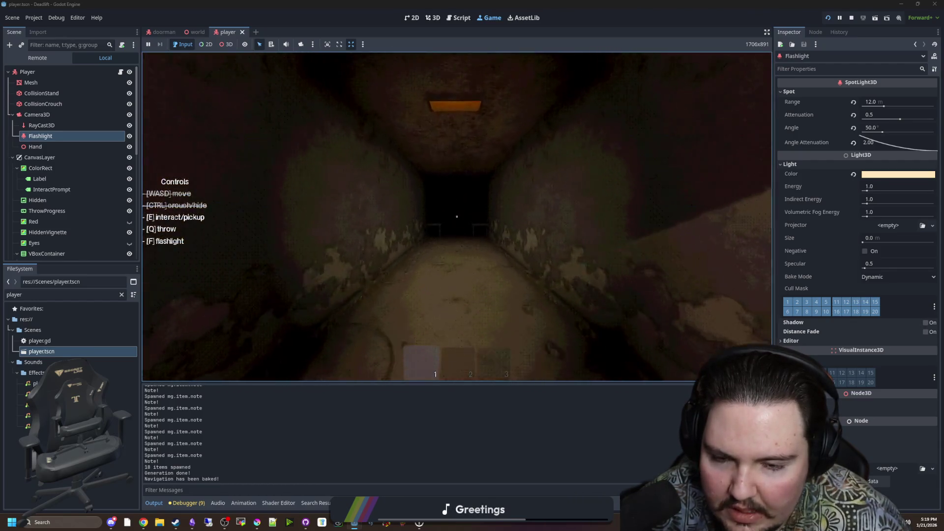
key(Escape)
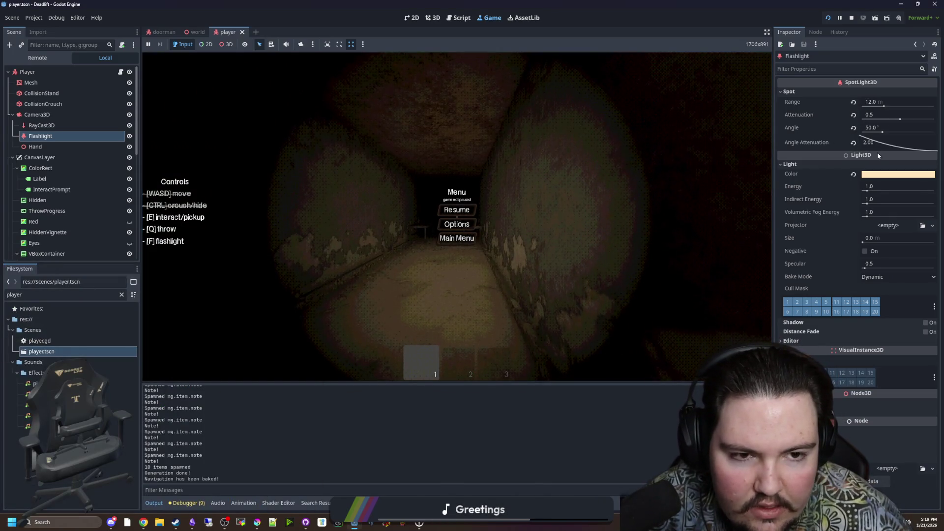
drag(877, 130, 850, 131)
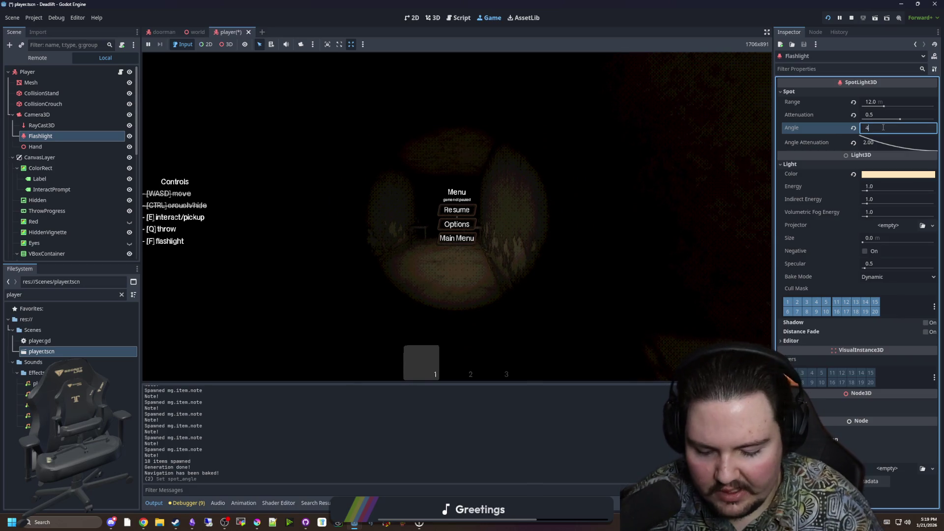
Step: Apply a 40° Flashlight spot angle, walk the corridor to check the tighter beam, then pause
key(Return)
click(452, 212)
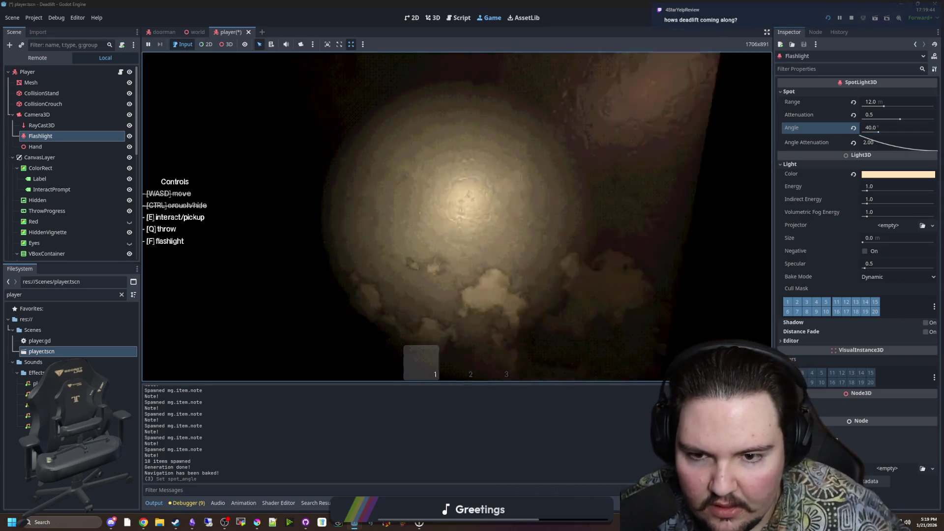
key(w)
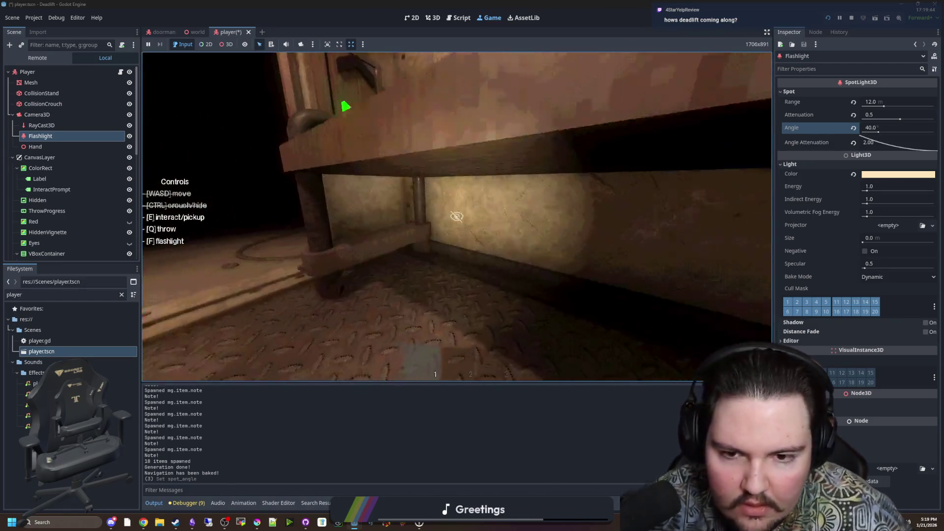
key(super)
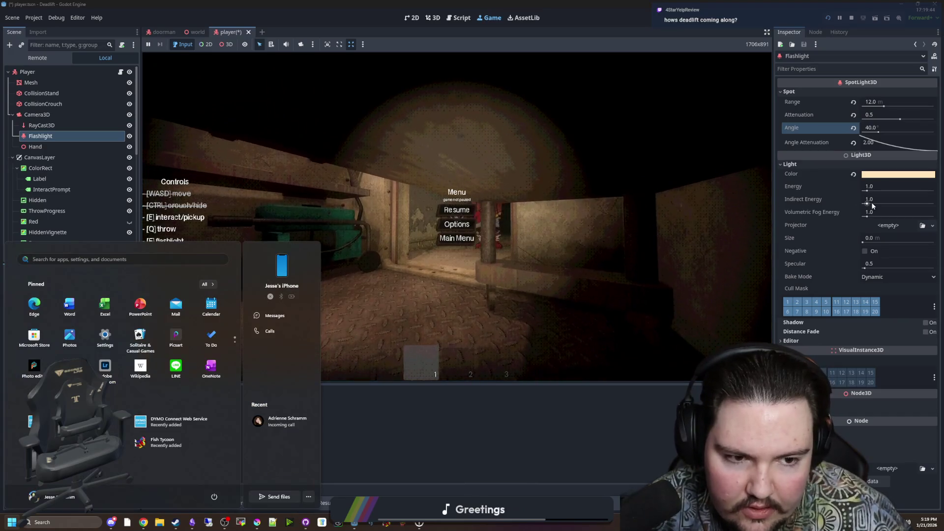